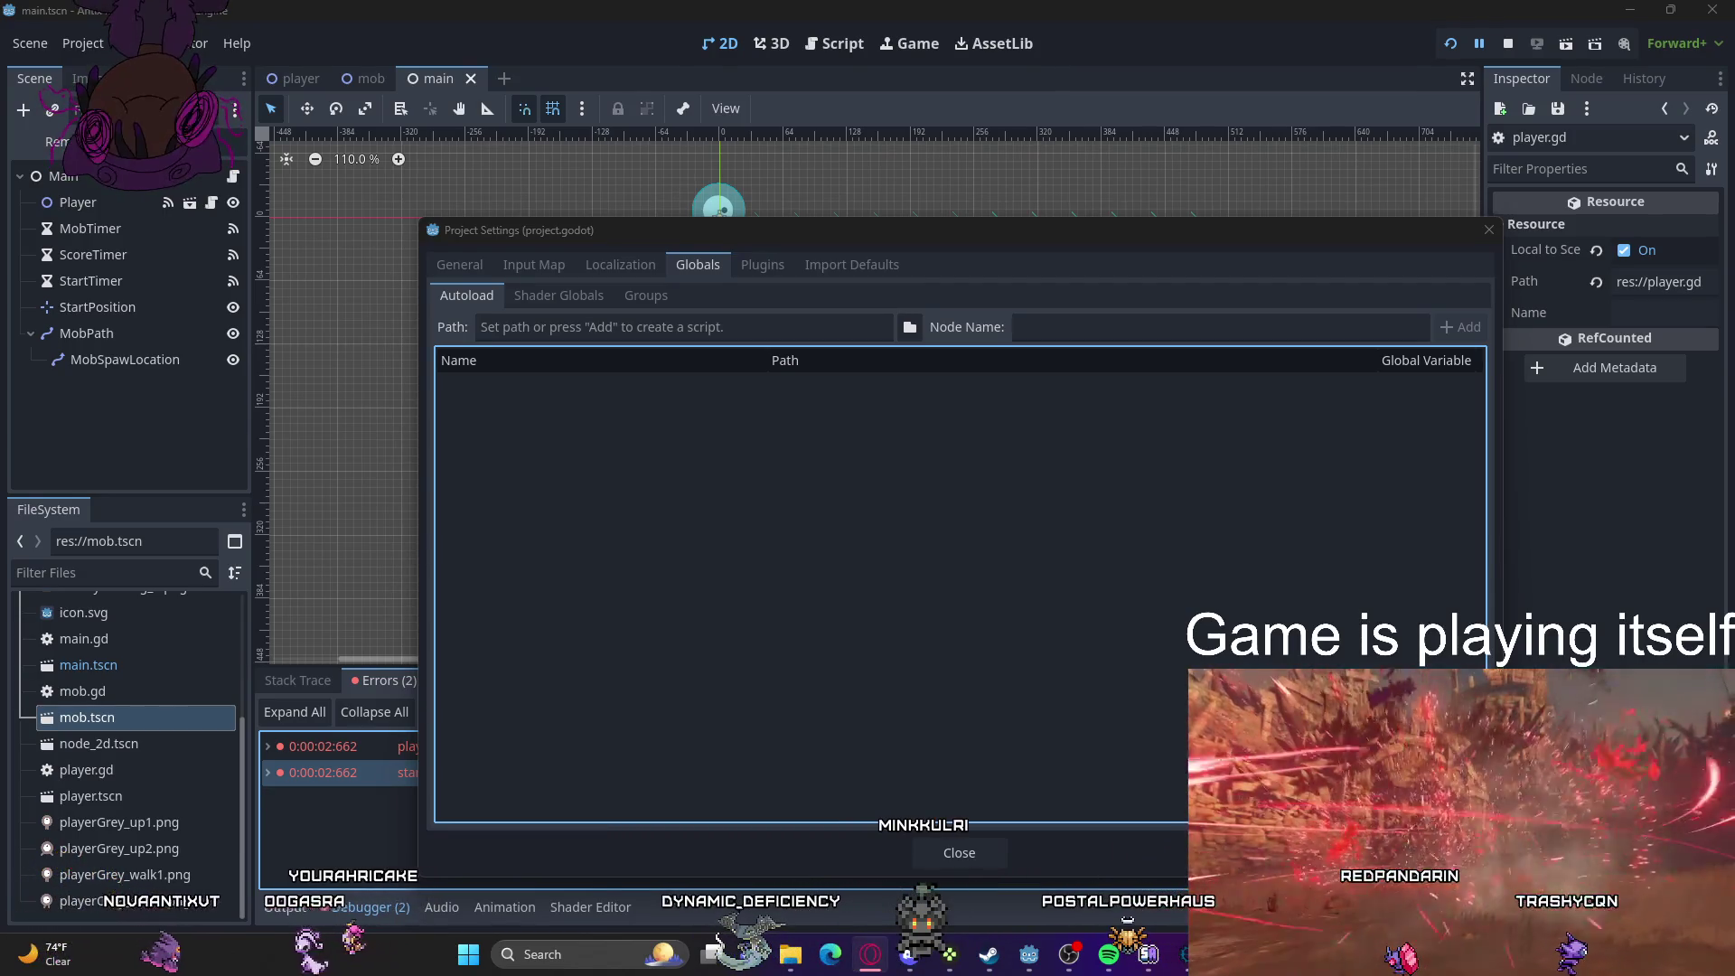
- Pick res://player.tscn as the autoload path, then close Project Settings without adding it
left_click(915, 330)
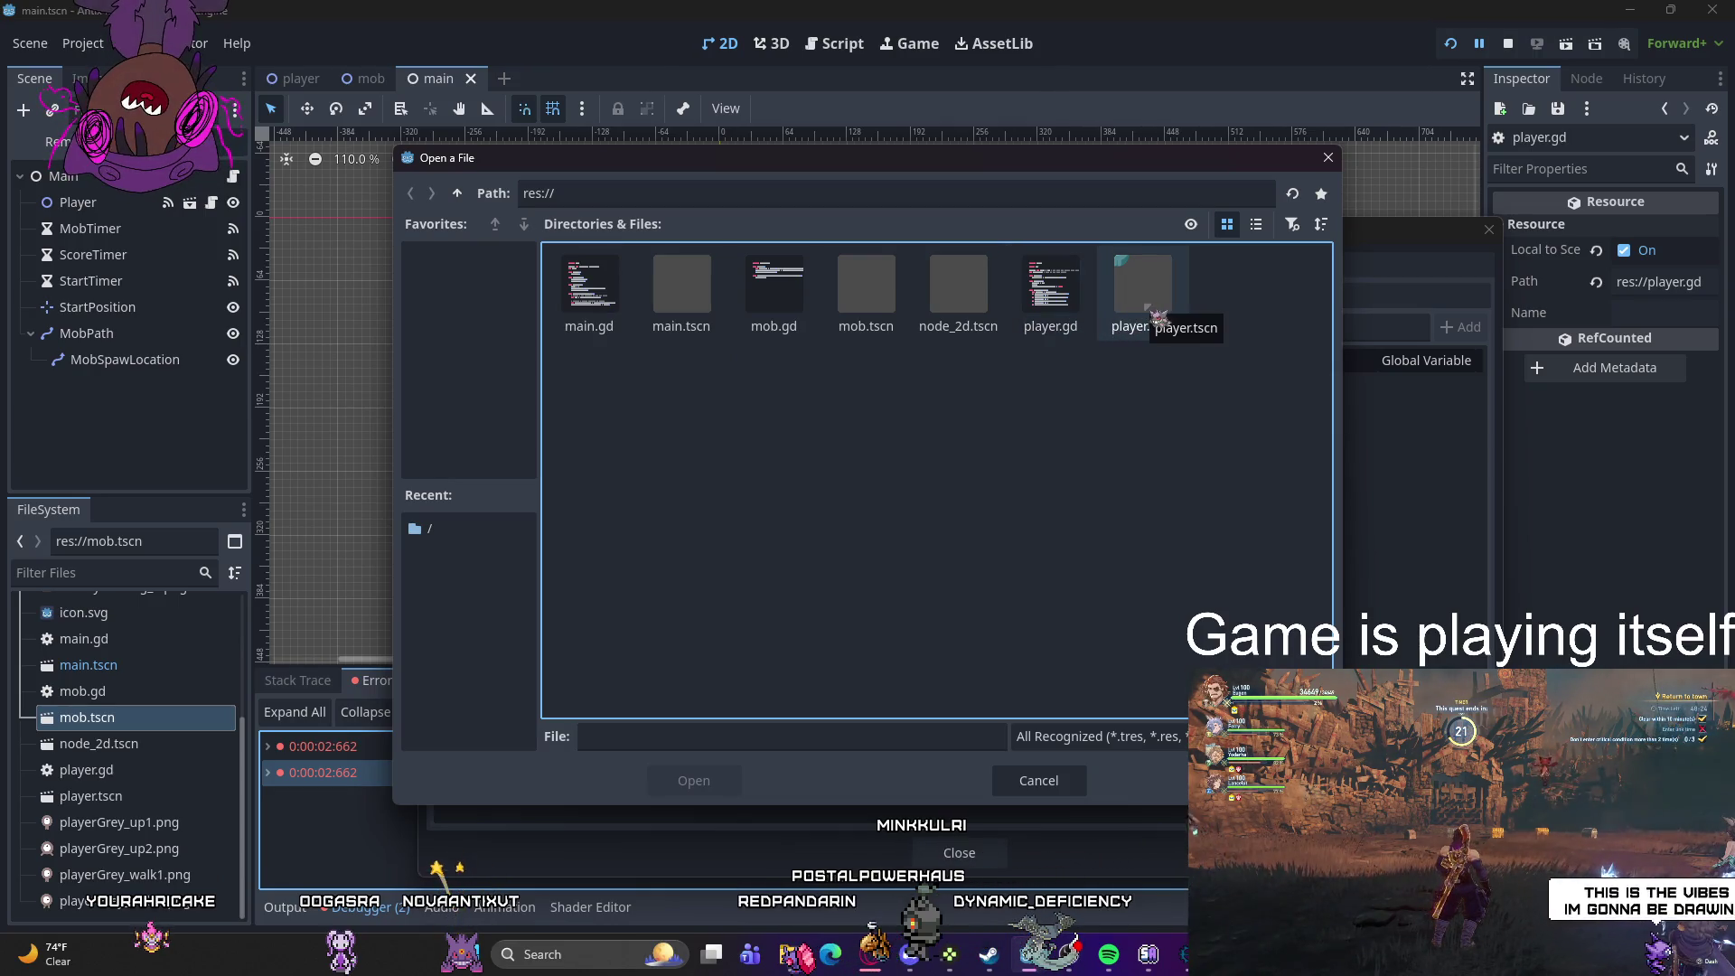
left_click(1155, 316)
left_click(713, 779)
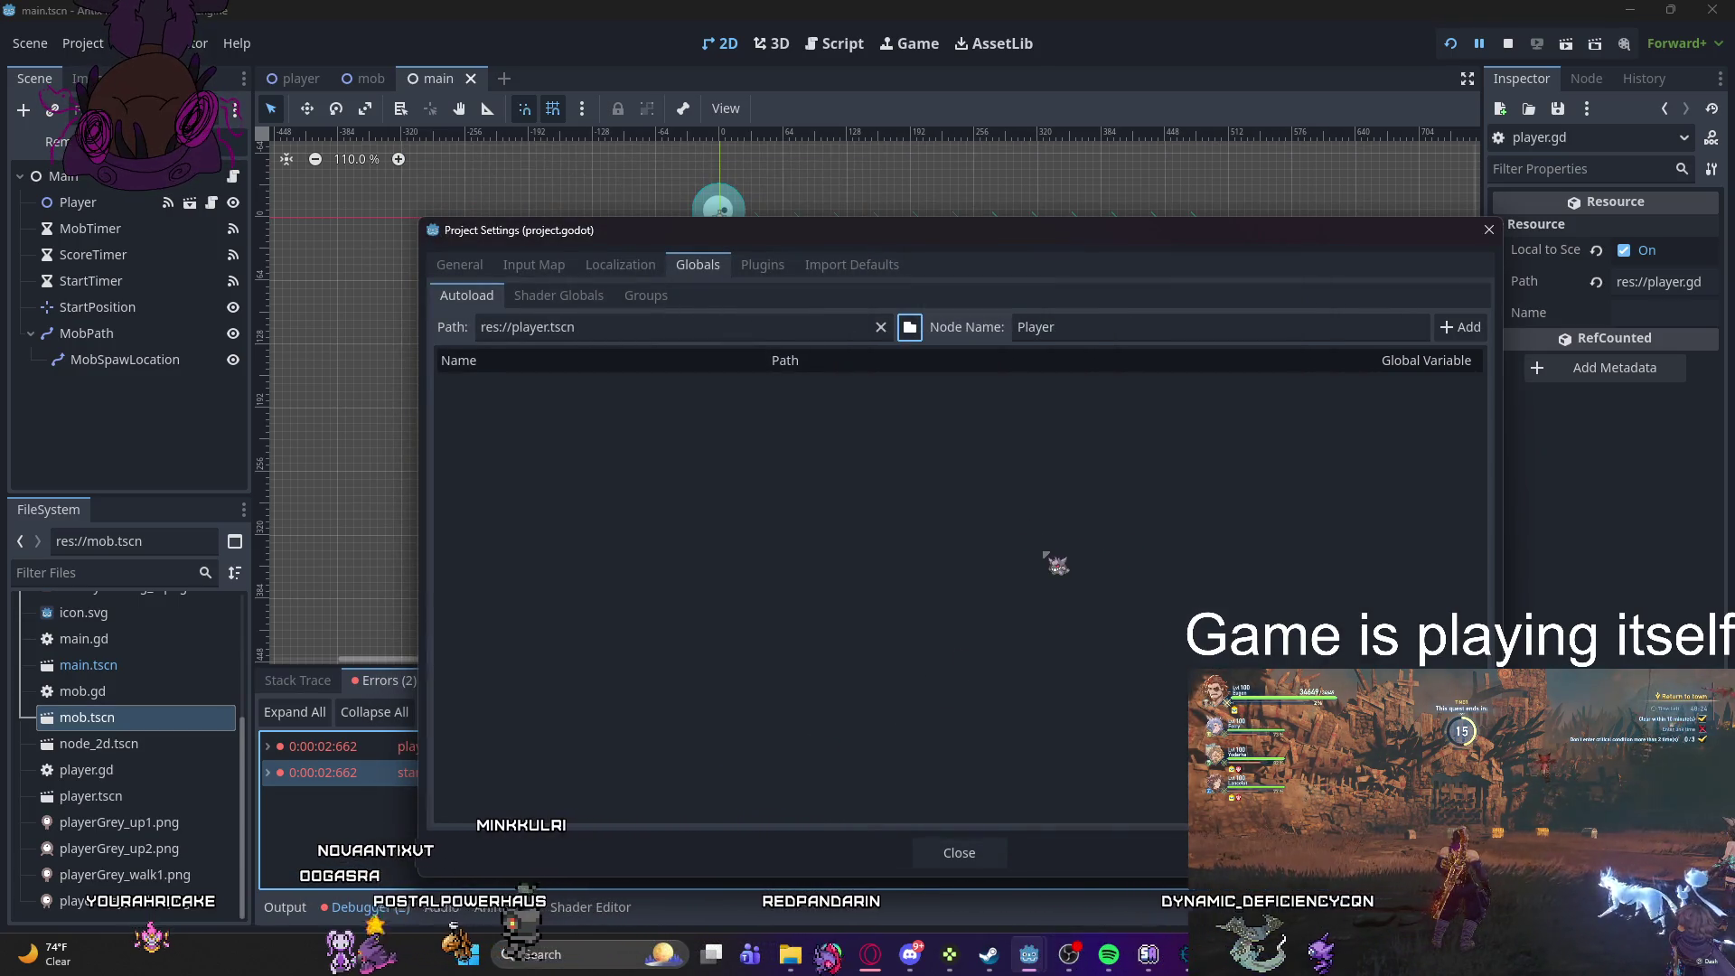
left_click(960, 852)
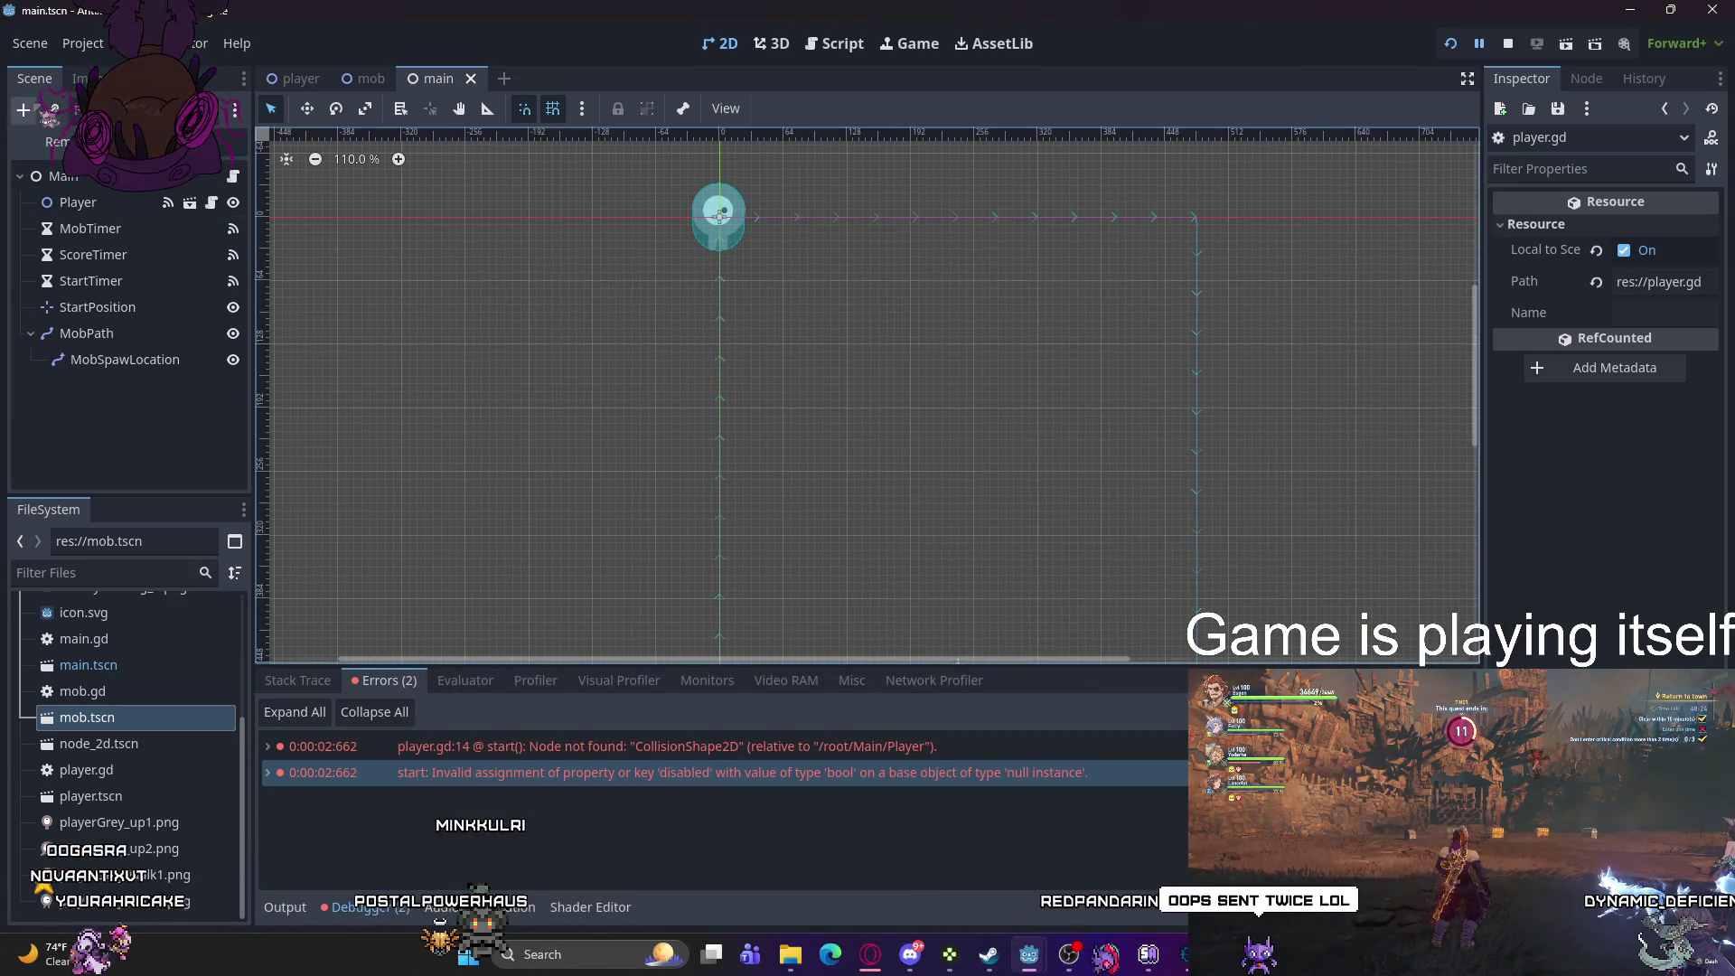
- Add an AnimatedSprite2D child under Main, then delete it again
key("ctrl+a")
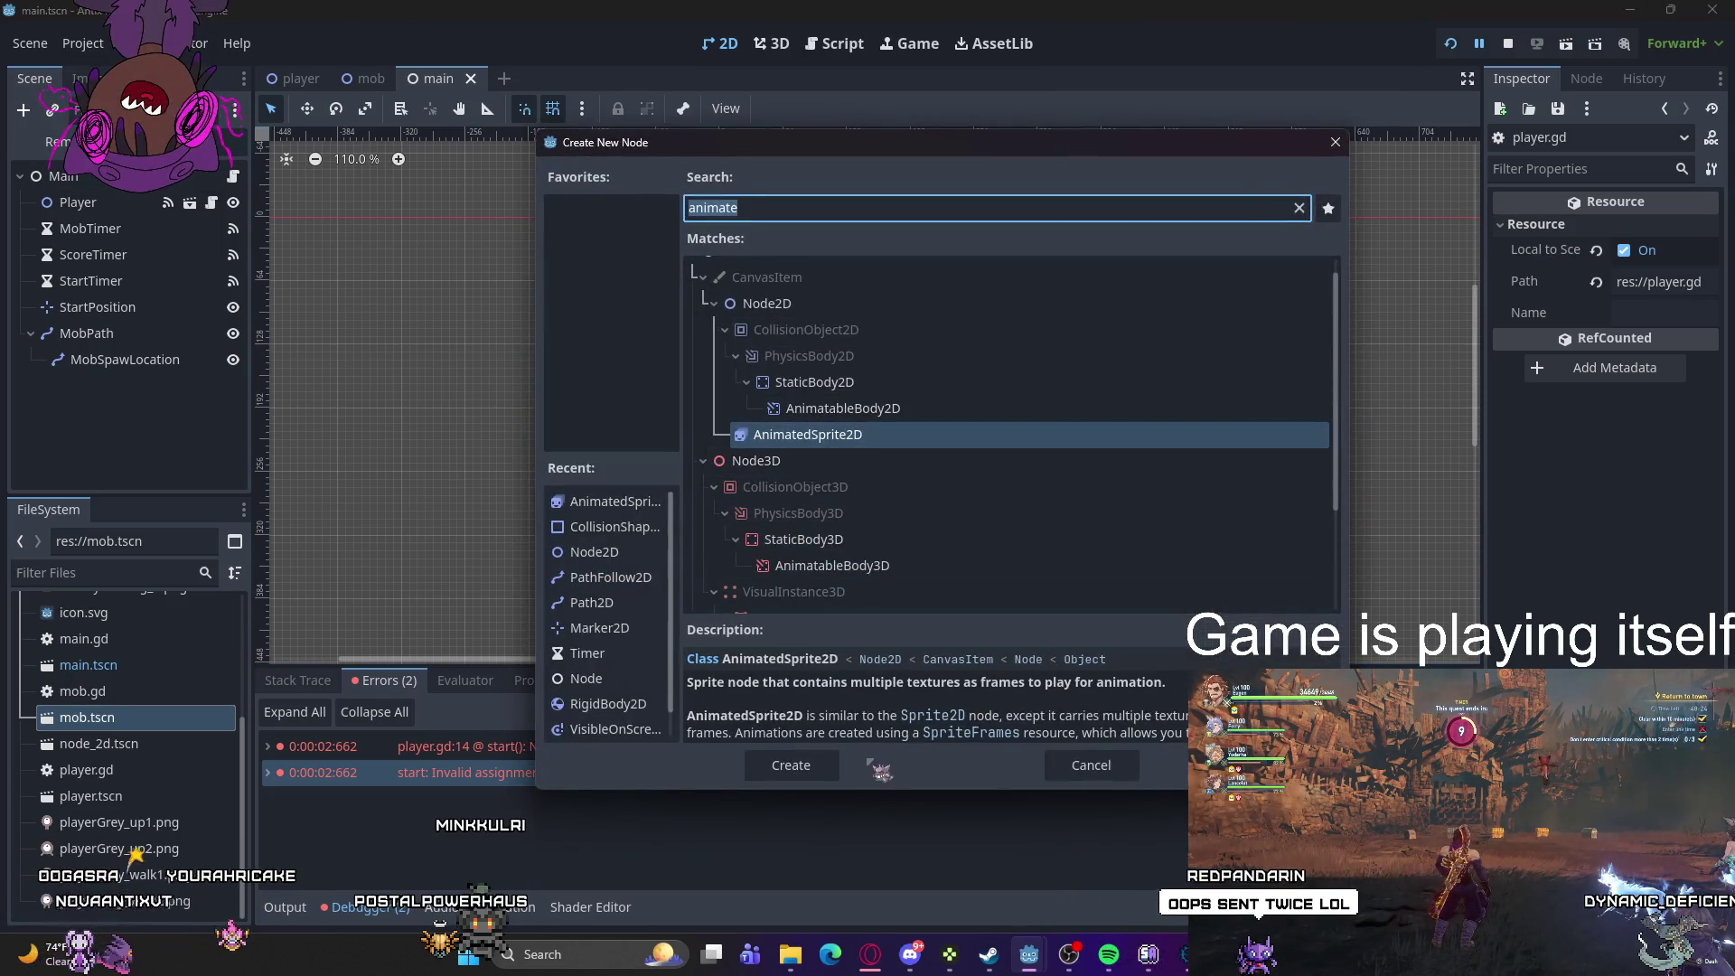
left_click(1091, 766)
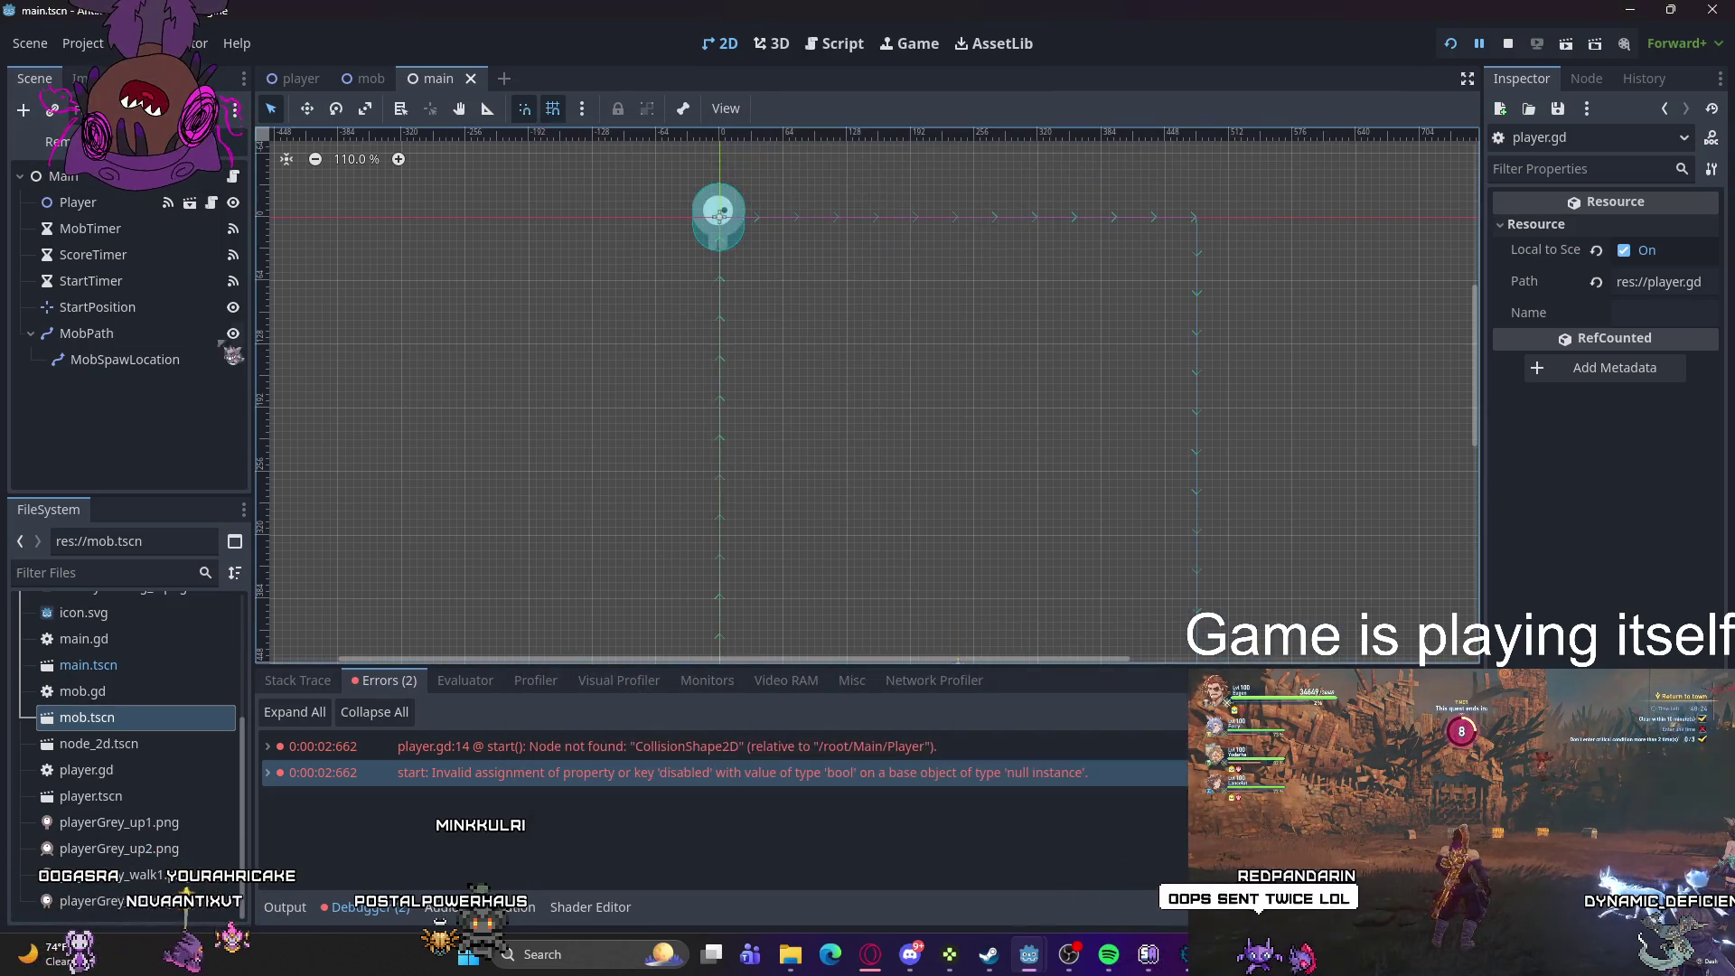
right_click(122, 400)
left_click(180, 411)
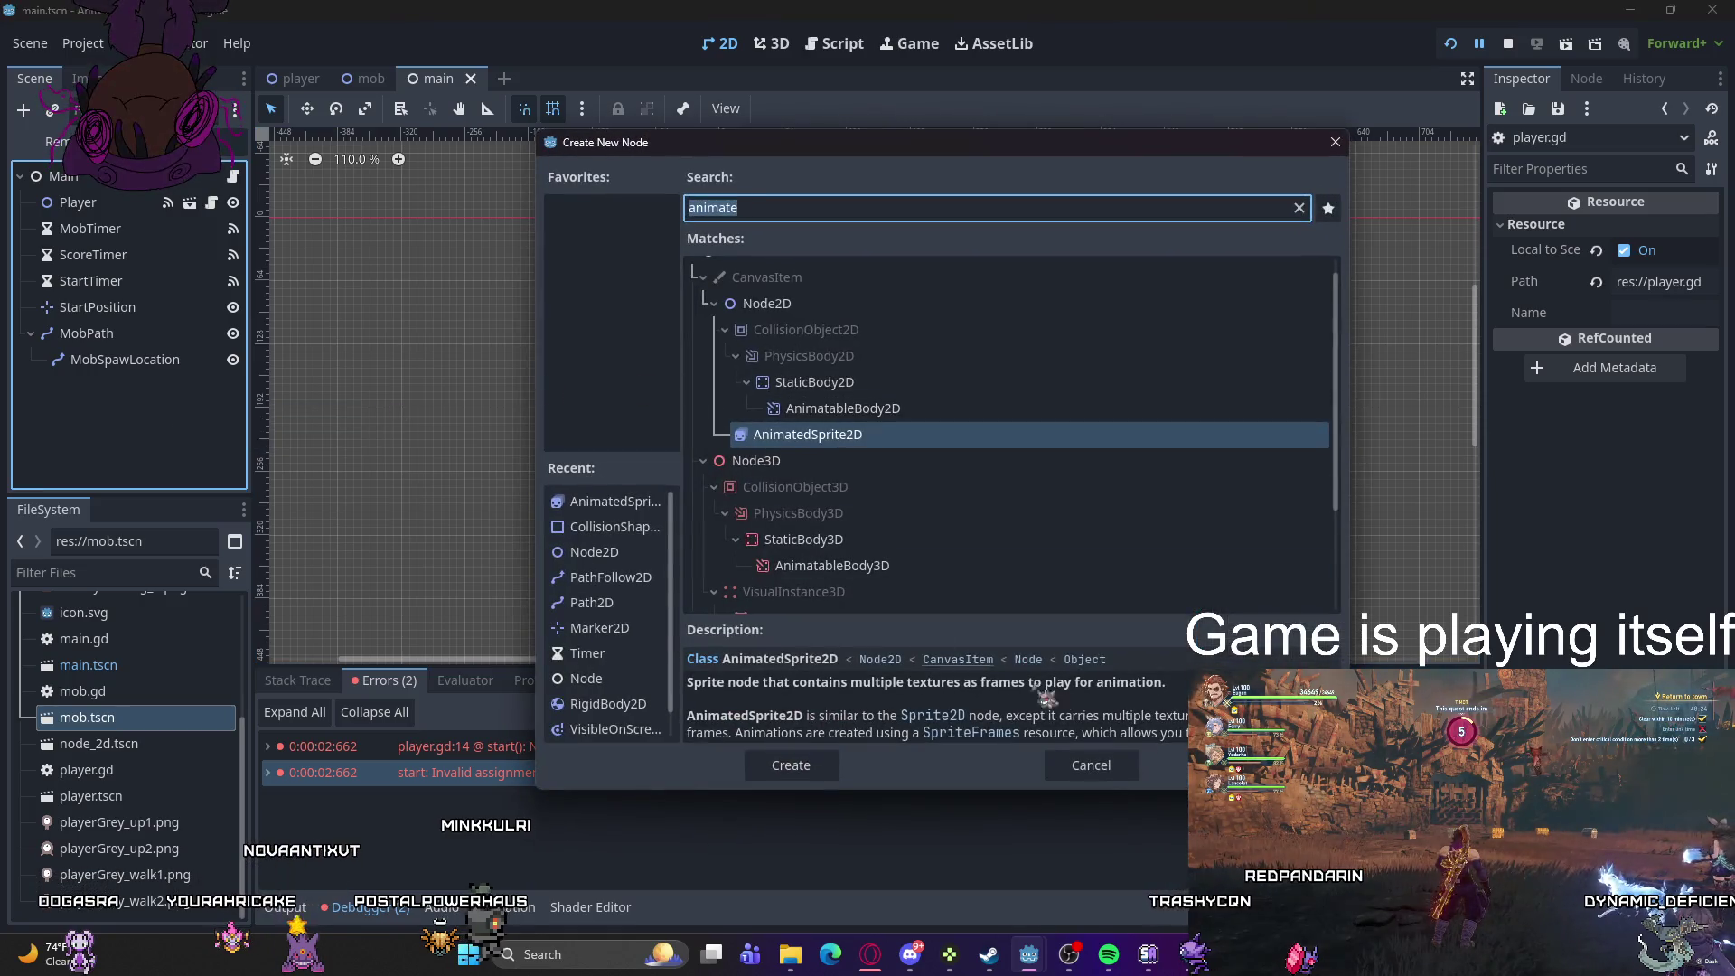
left_click(791, 765)
right_click(142, 389)
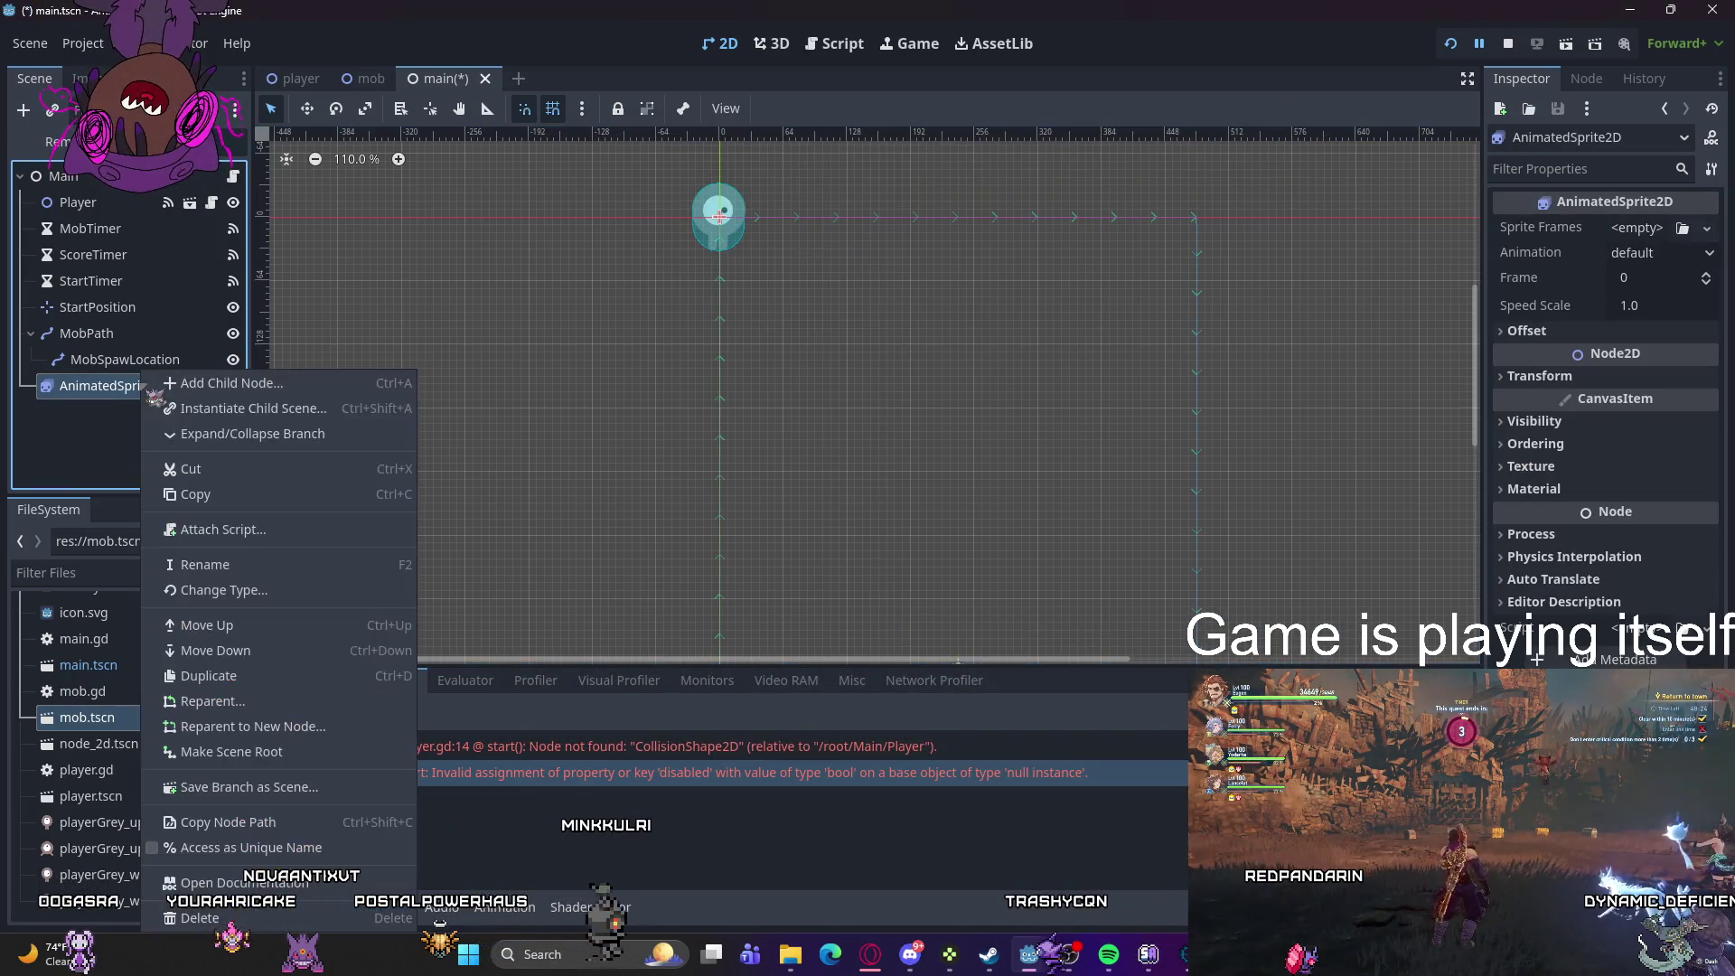
left_click(199, 917)
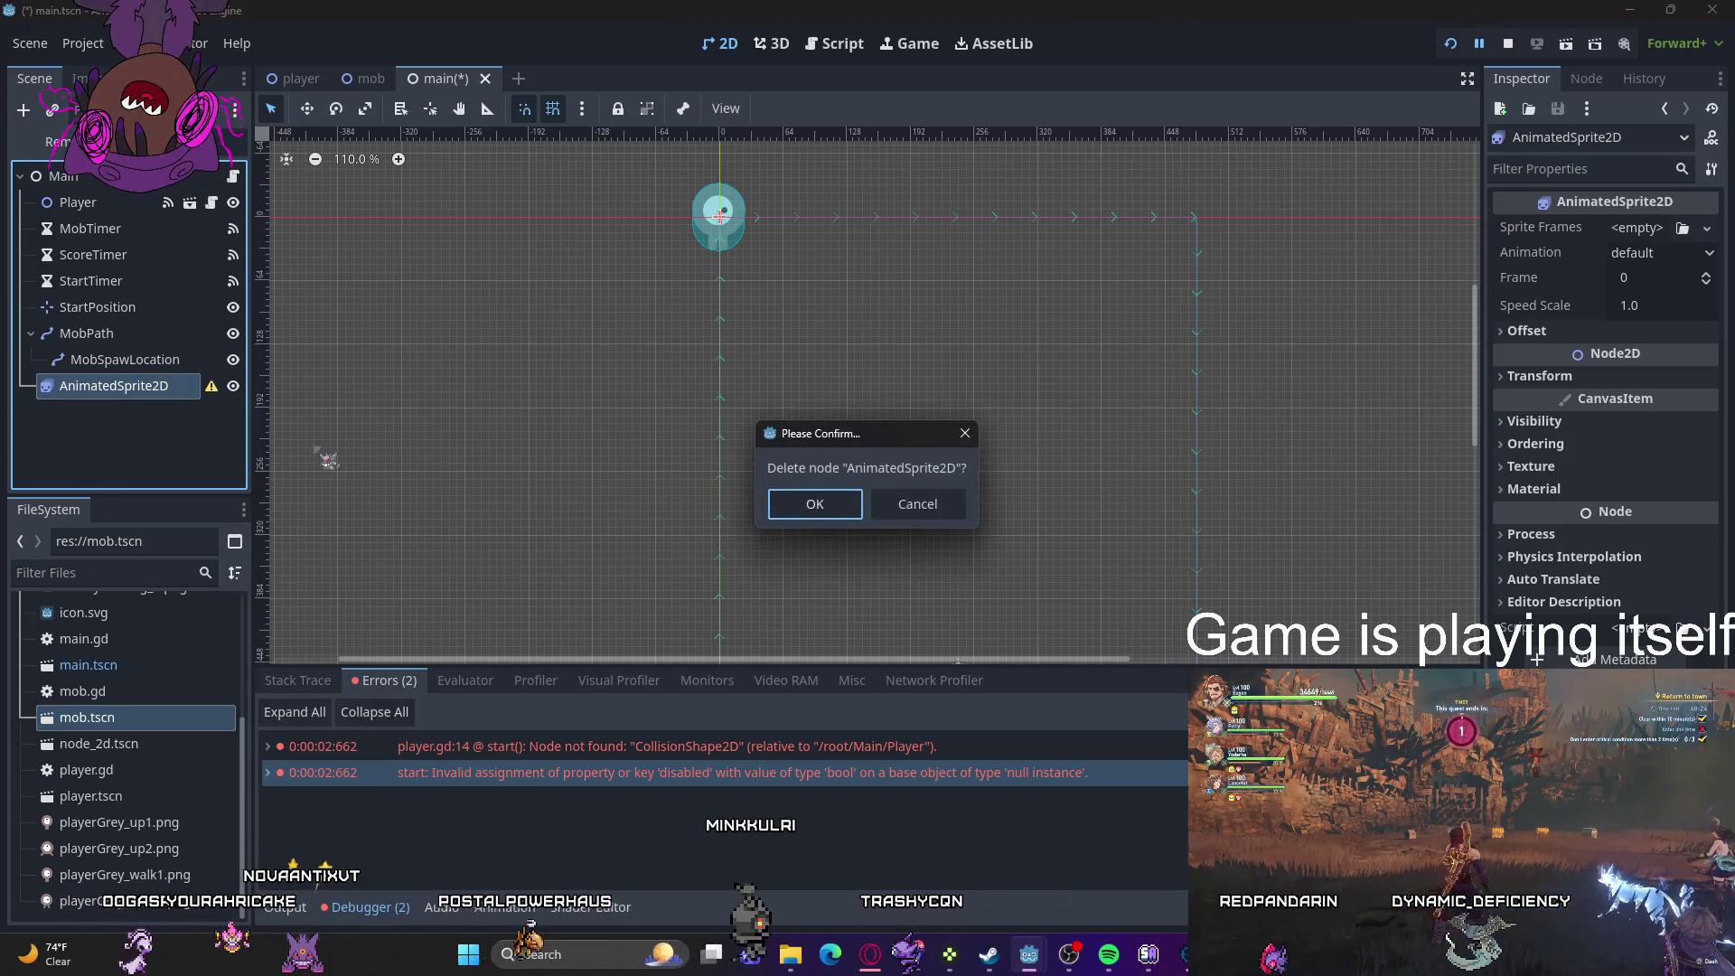
left_click(821, 507)
- Instance player.tscn into the main scene via Instantiate Child Scene
right_click(65, 406)
left_click(153, 441)
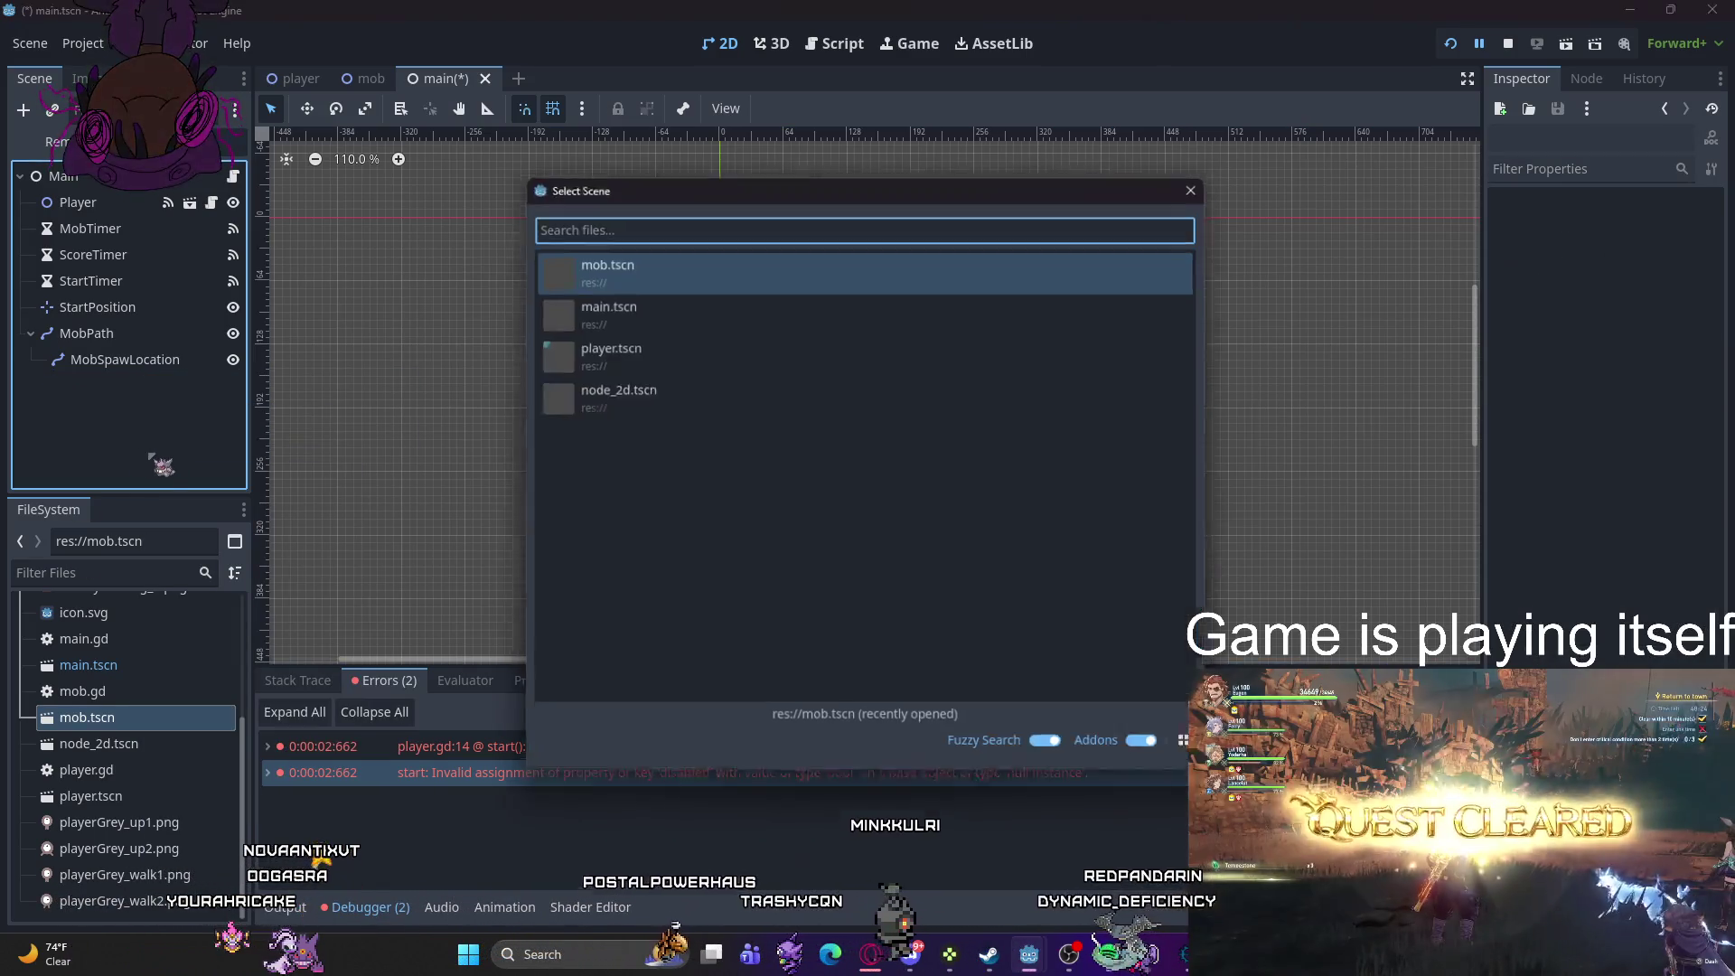
double_click(625, 361)
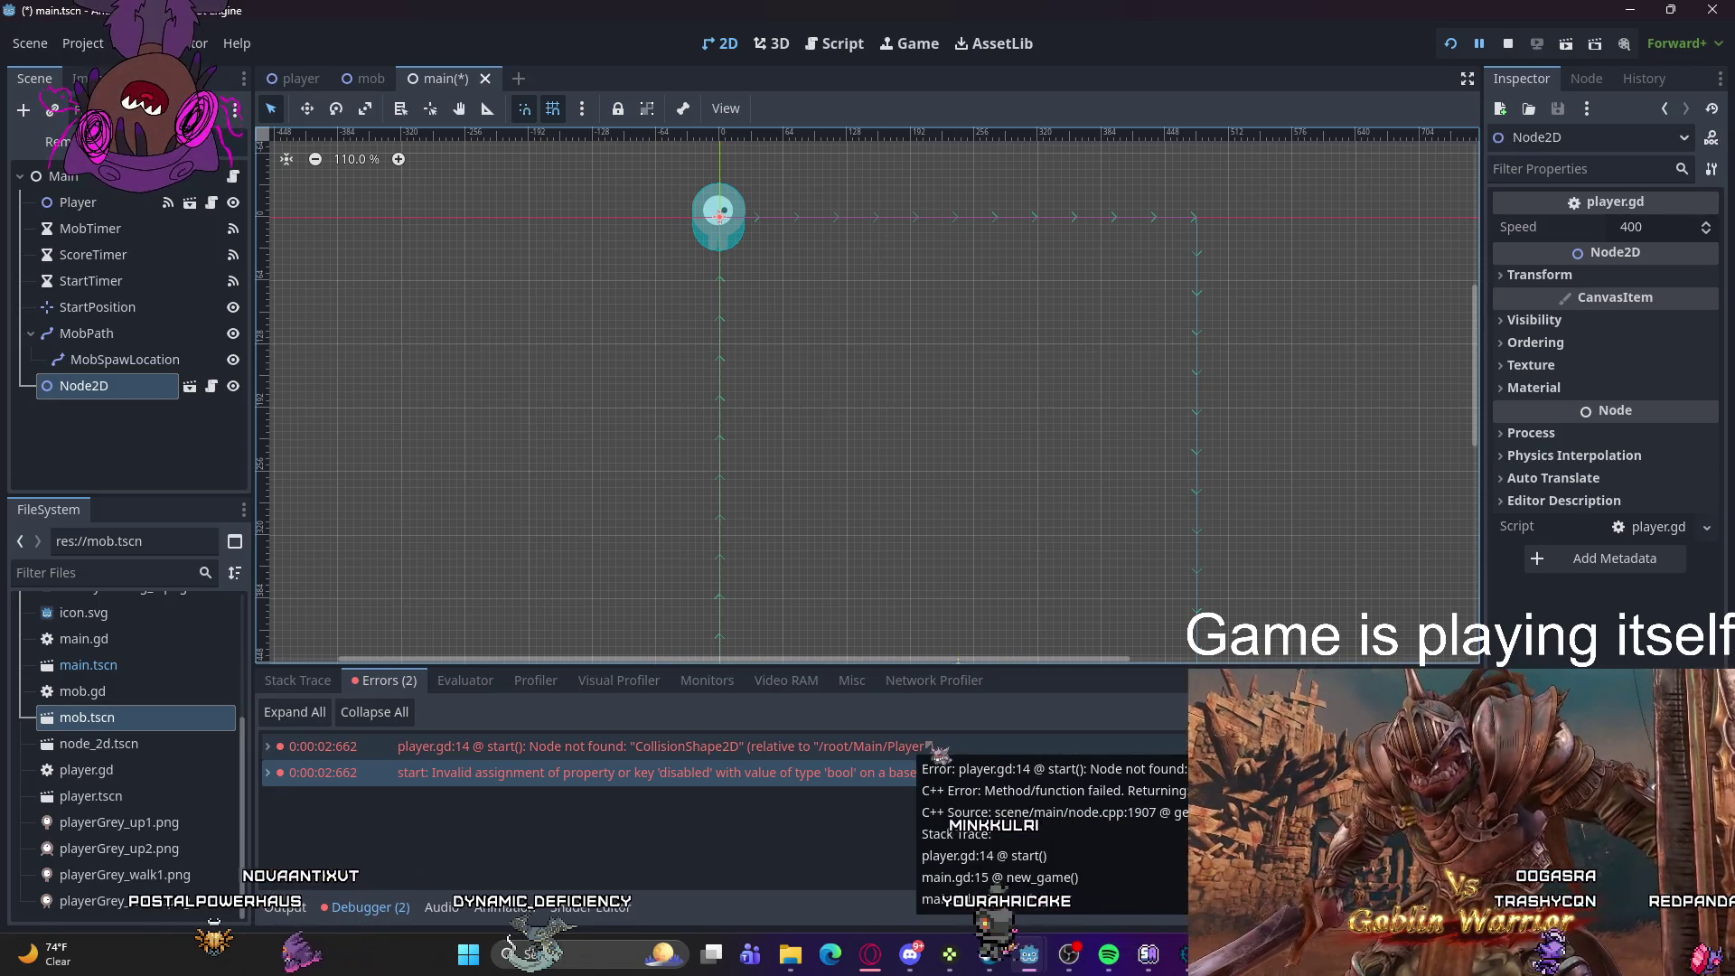
- Inspect the options for the CollisionShape2D error, then dismiss them
right_click(831, 750)
key("Escape")
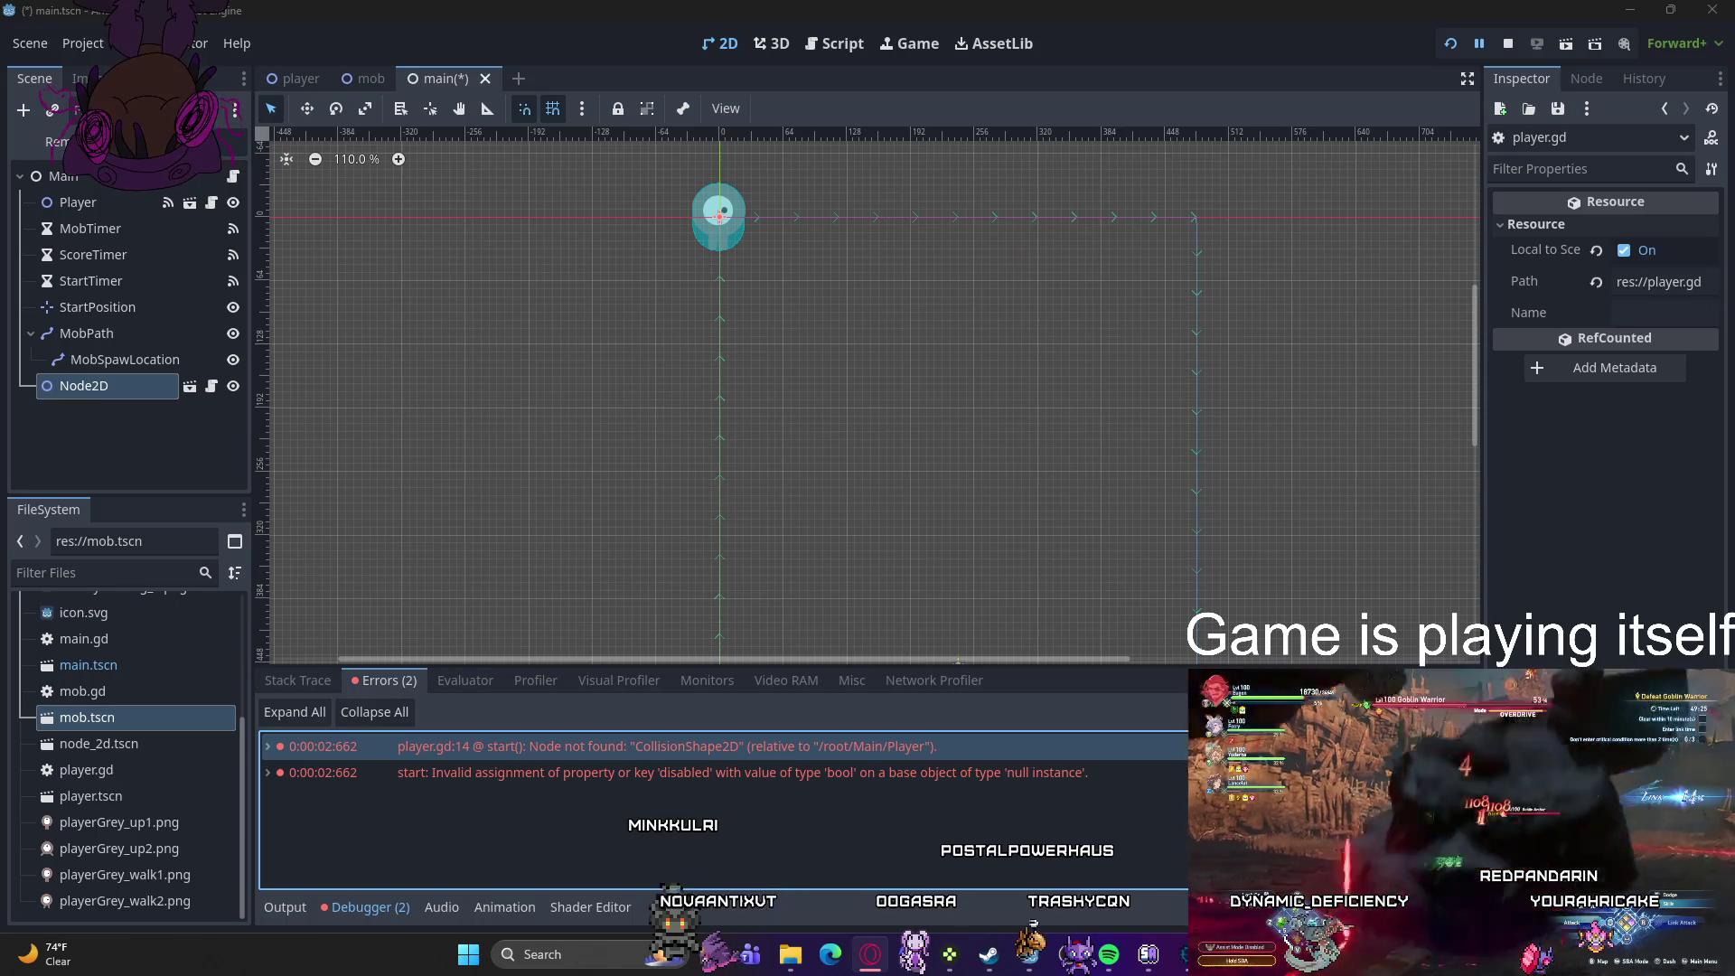
- Instance a second copy of player.tscn into the main scene
left_click(74, 204)
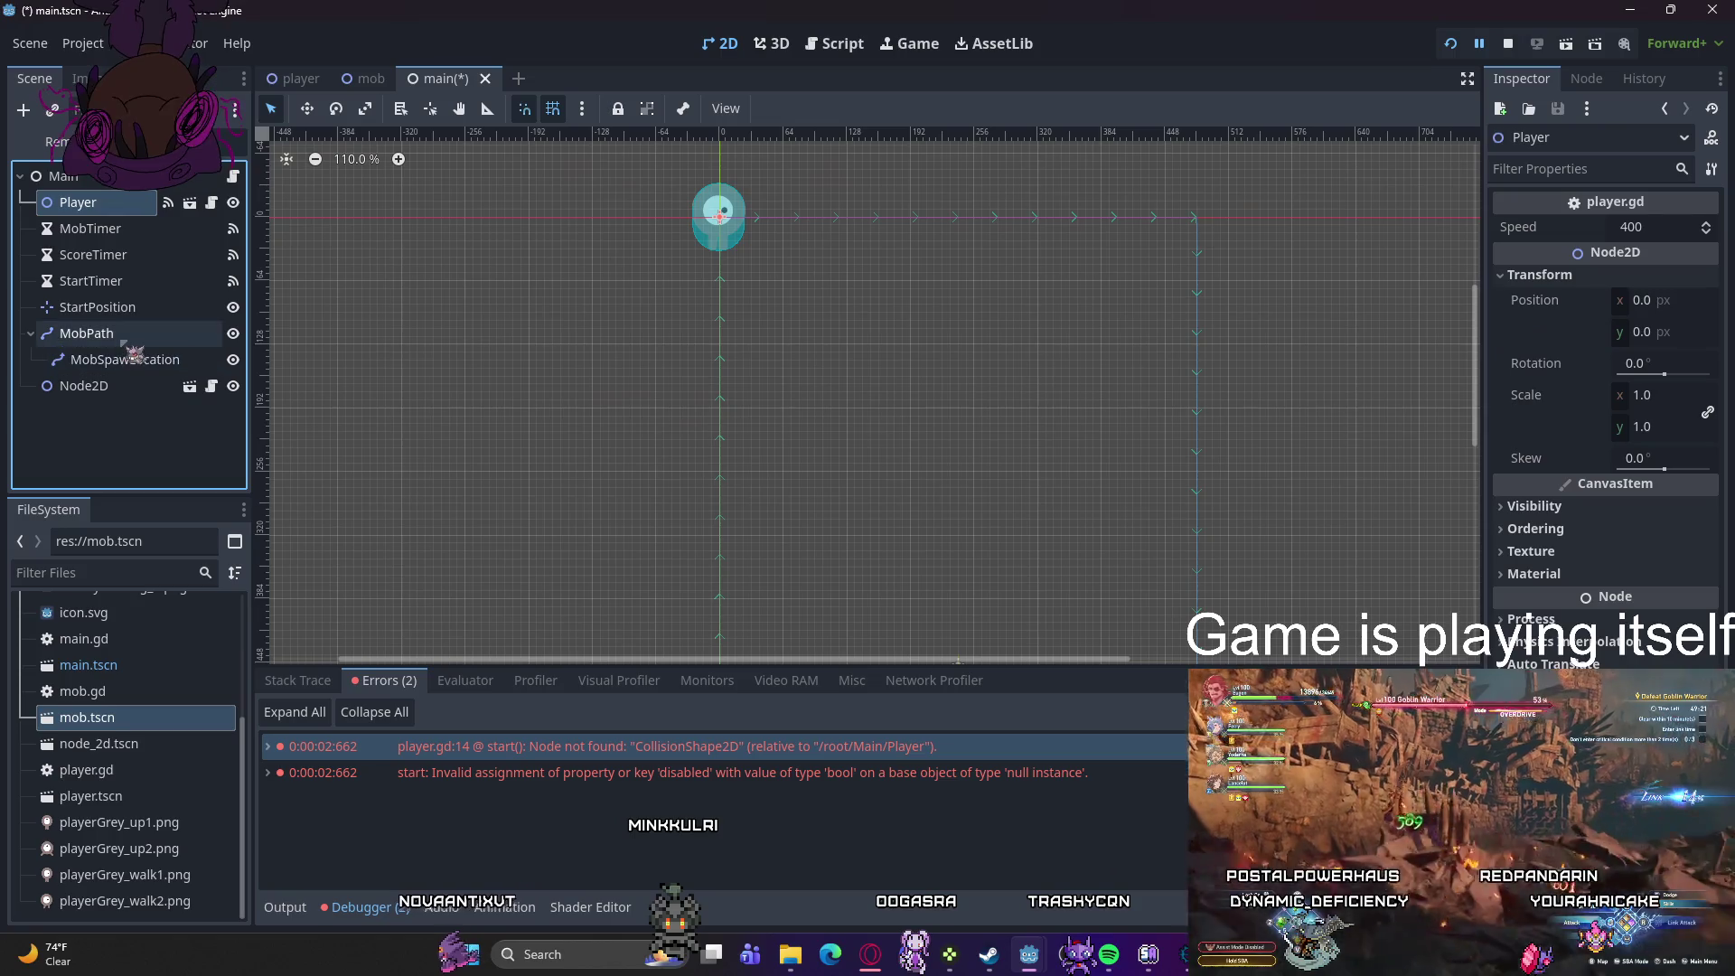
left_click(136, 439)
right_click(133, 439)
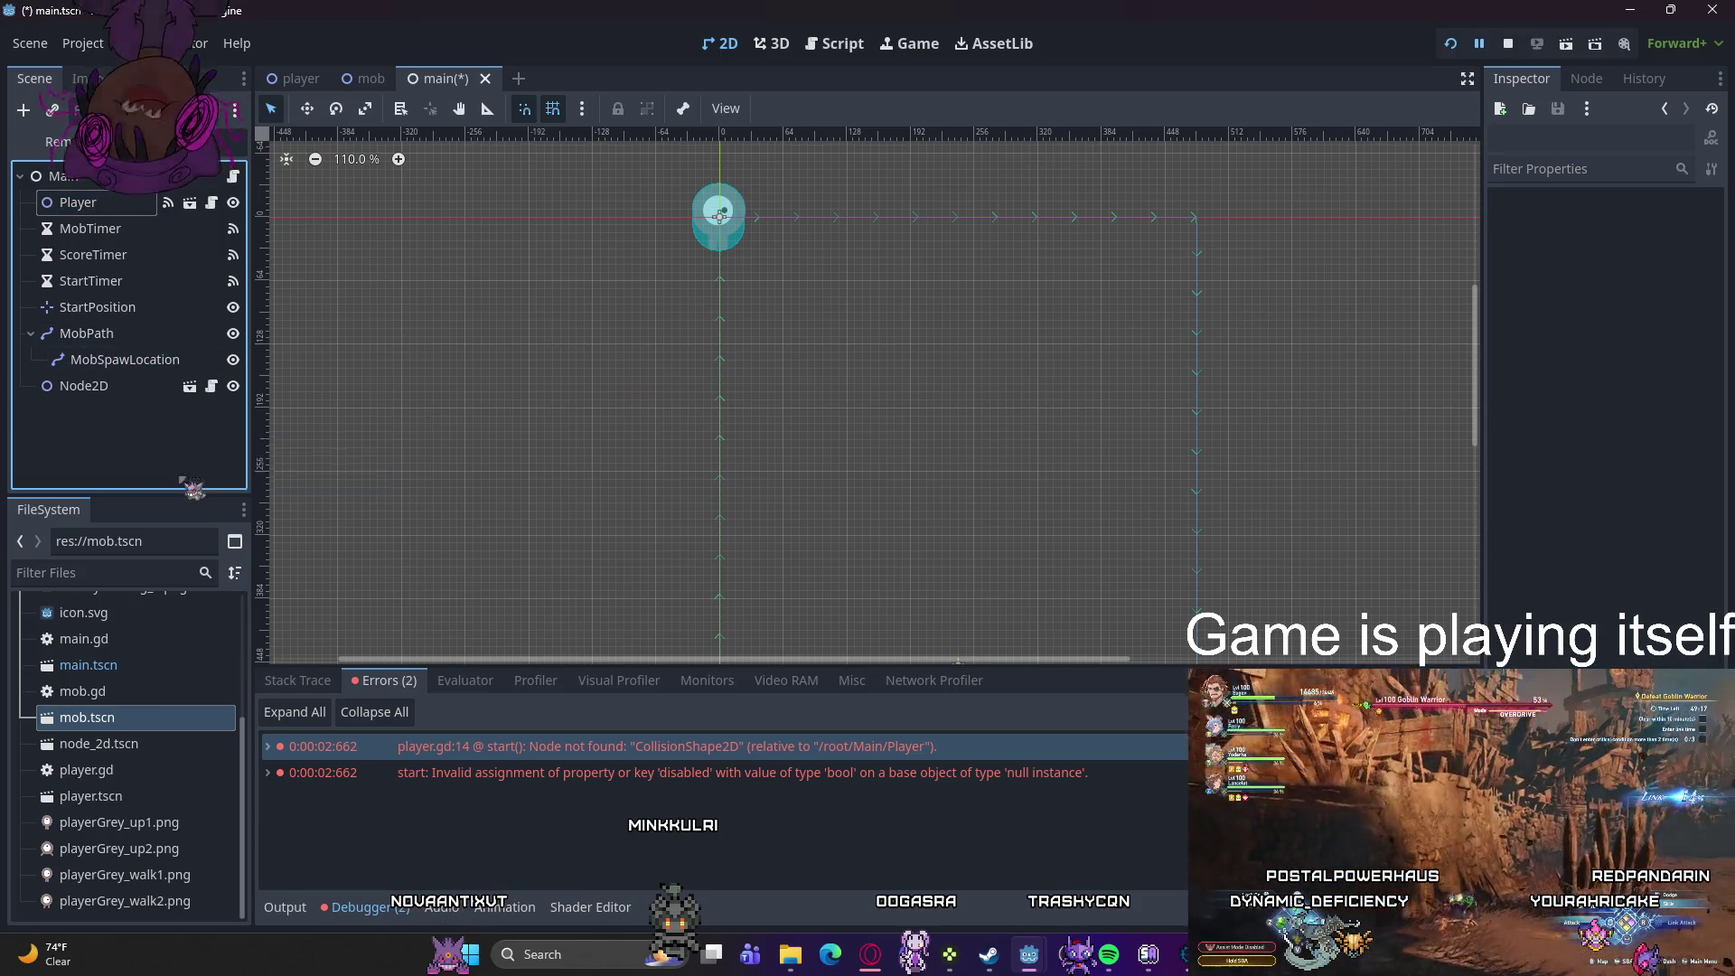
left_click(193, 477)
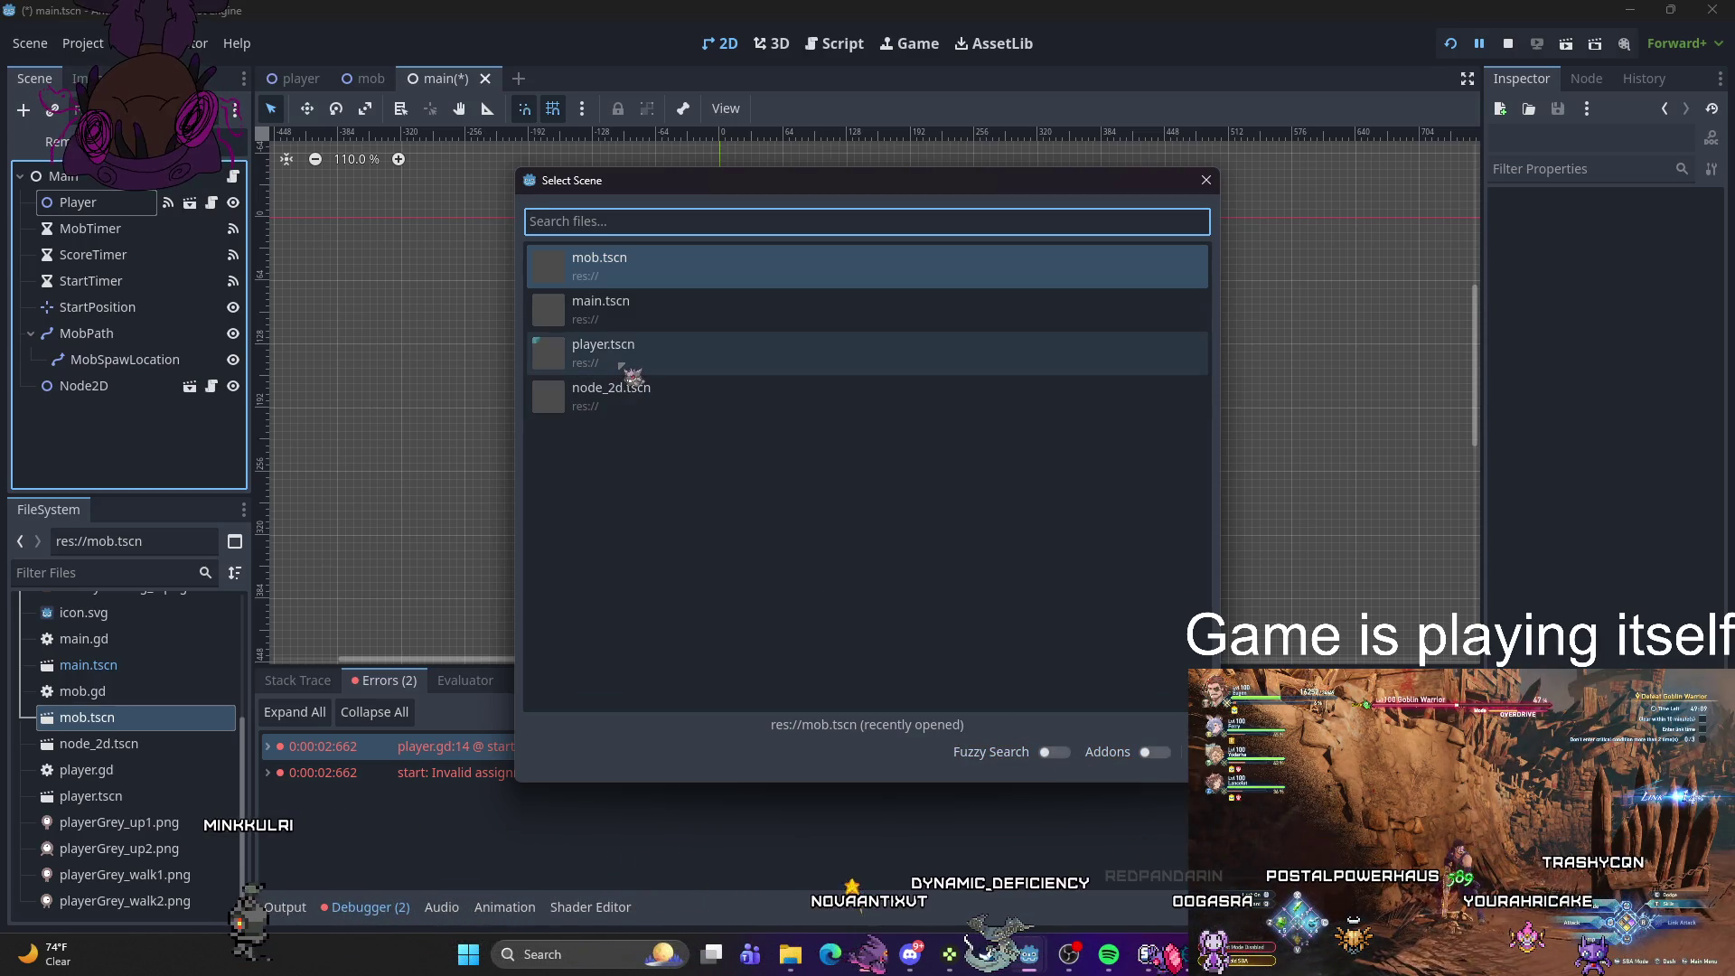
double_click(632, 380)
- Select both Node2D and Node2D2 instances and delete them
left_click(136, 415)
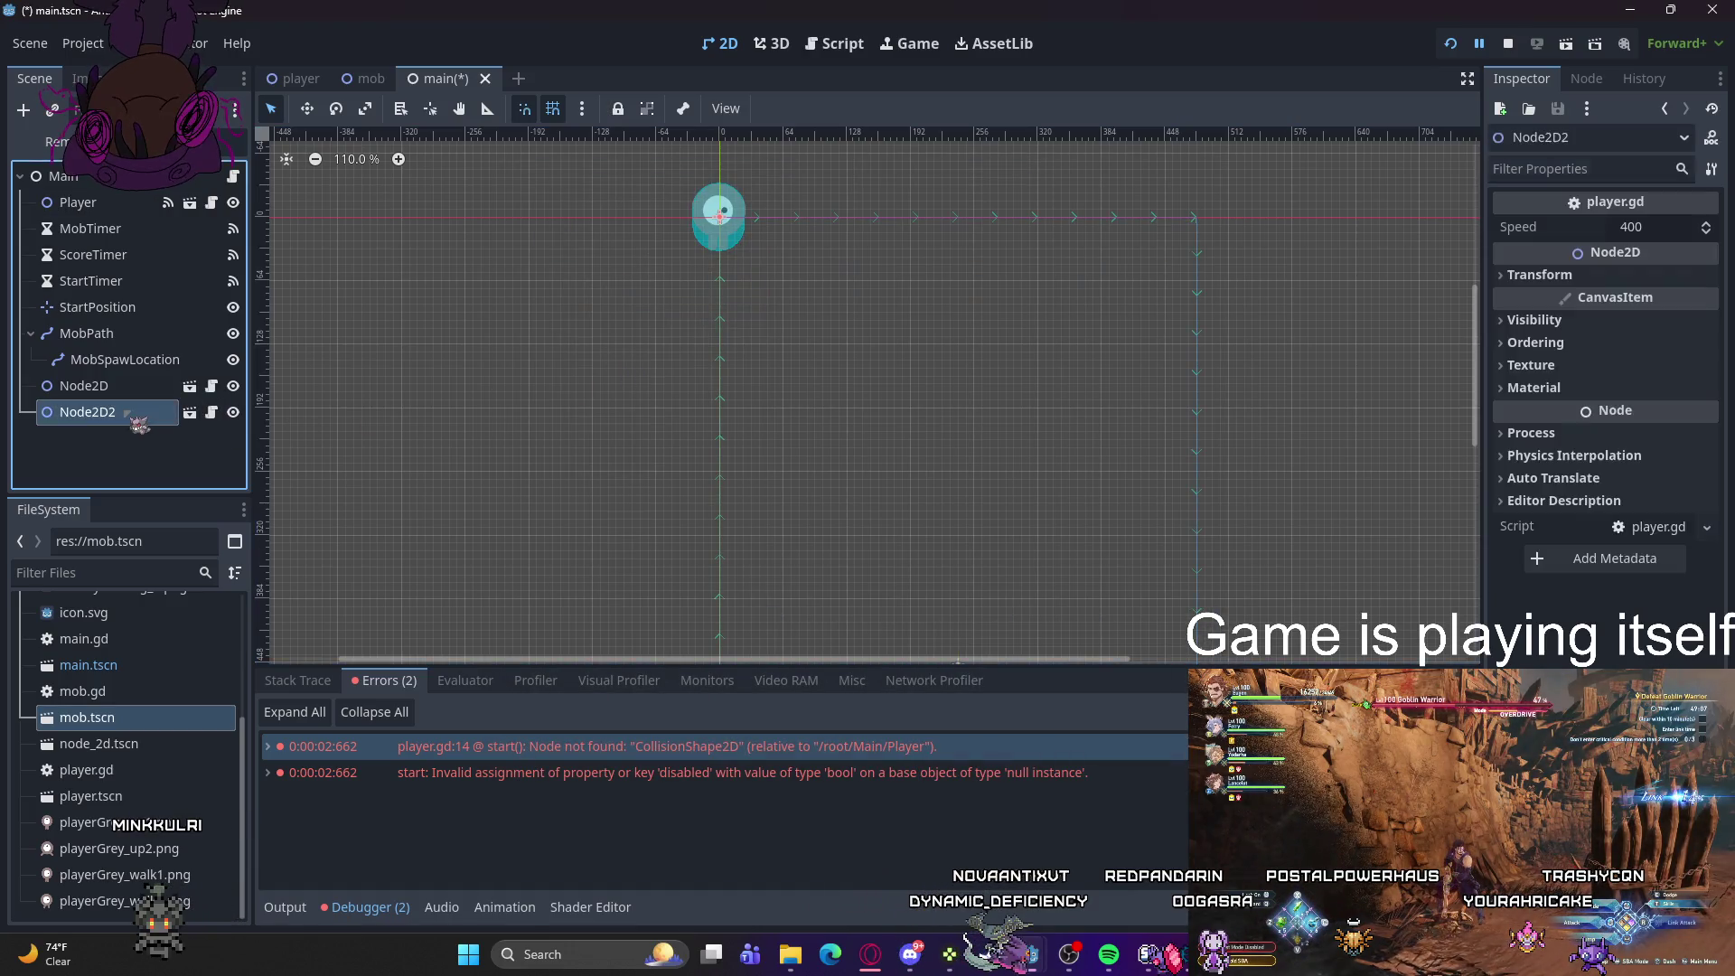
left_click(113, 387, "ctrl")
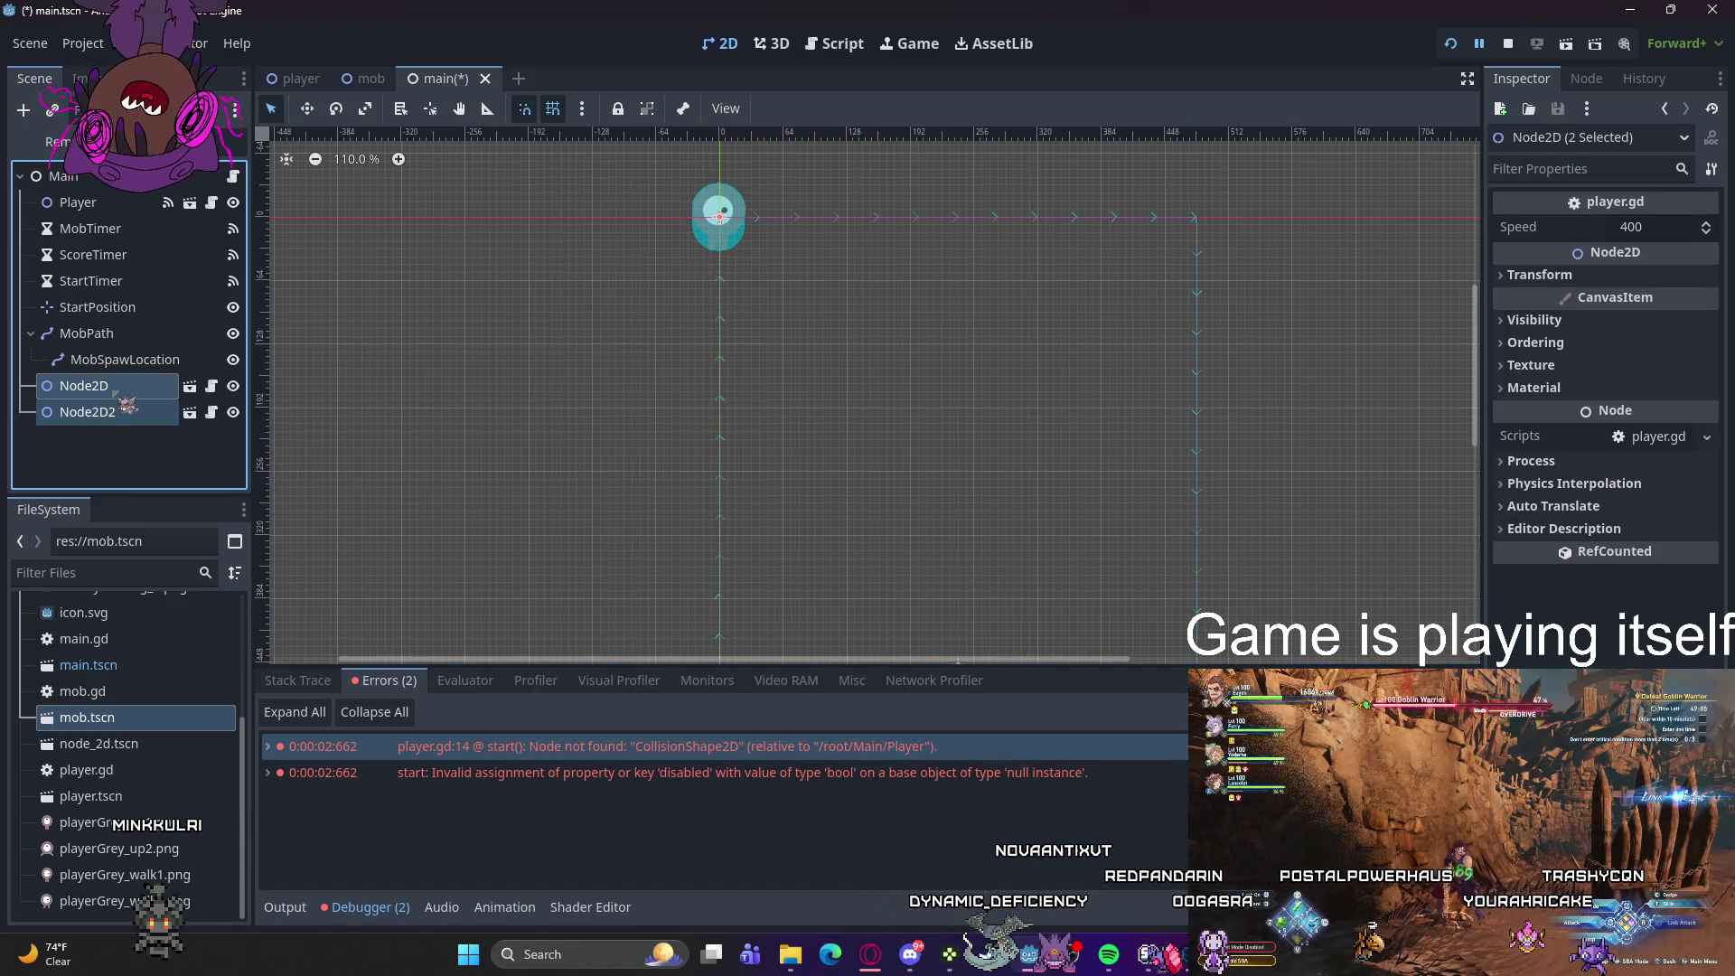
right_click(113, 388)
left_click(196, 779)
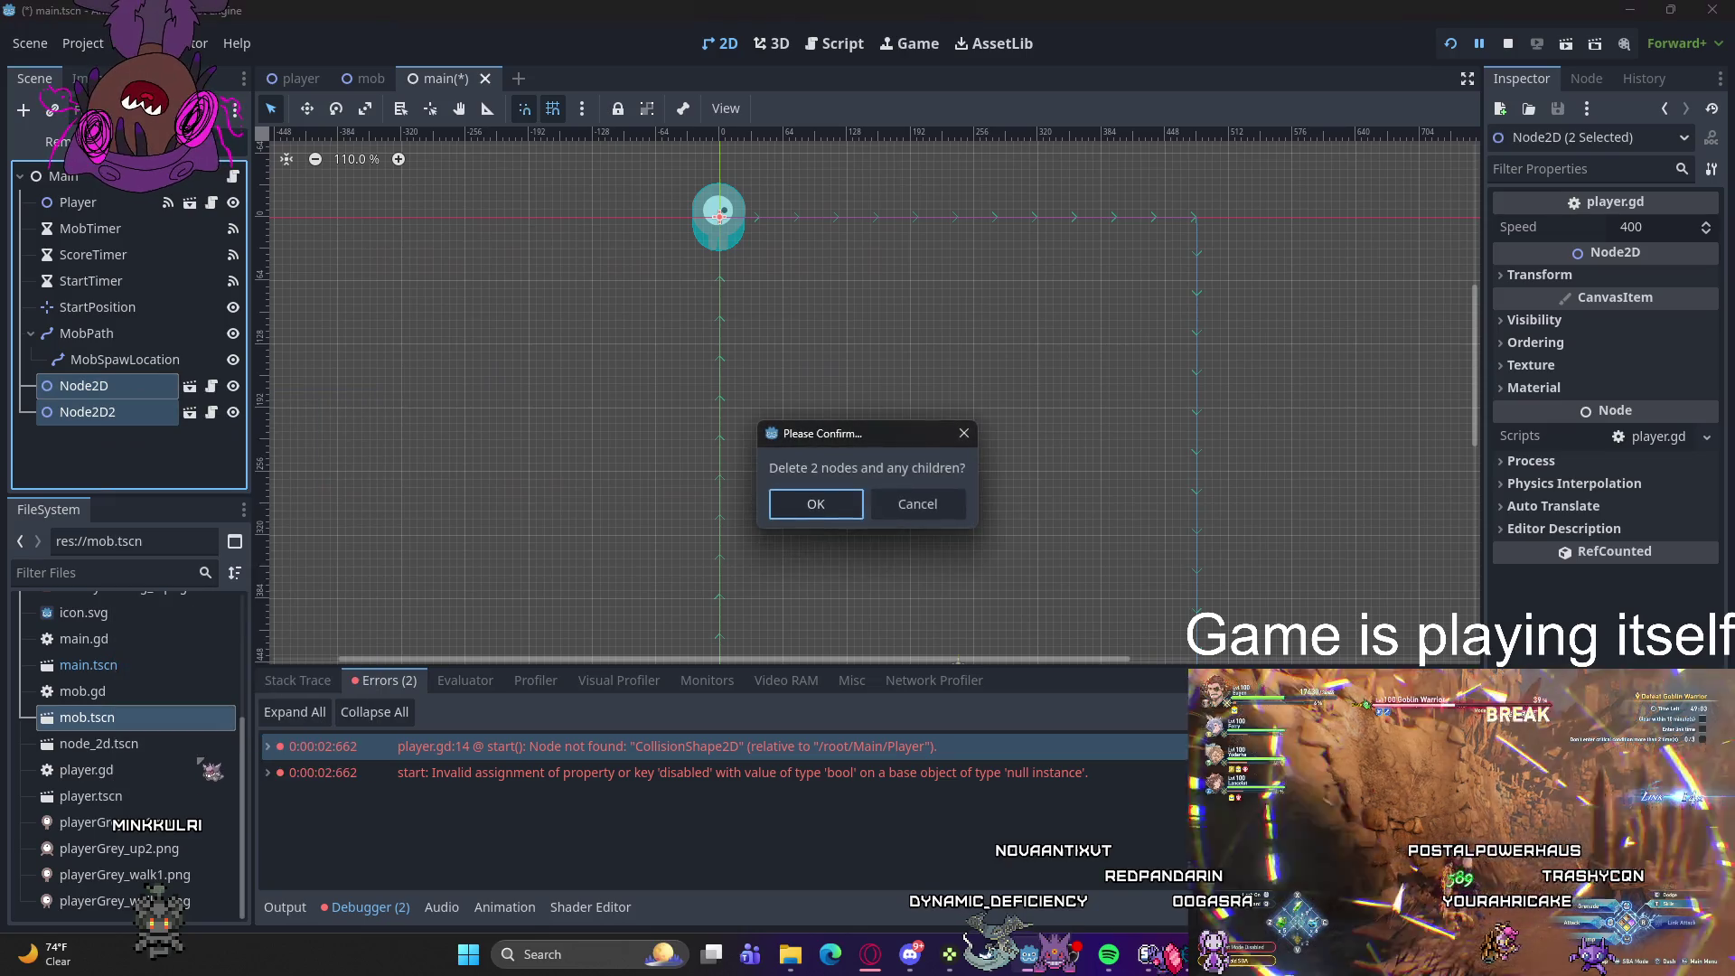
left_click(809, 506)
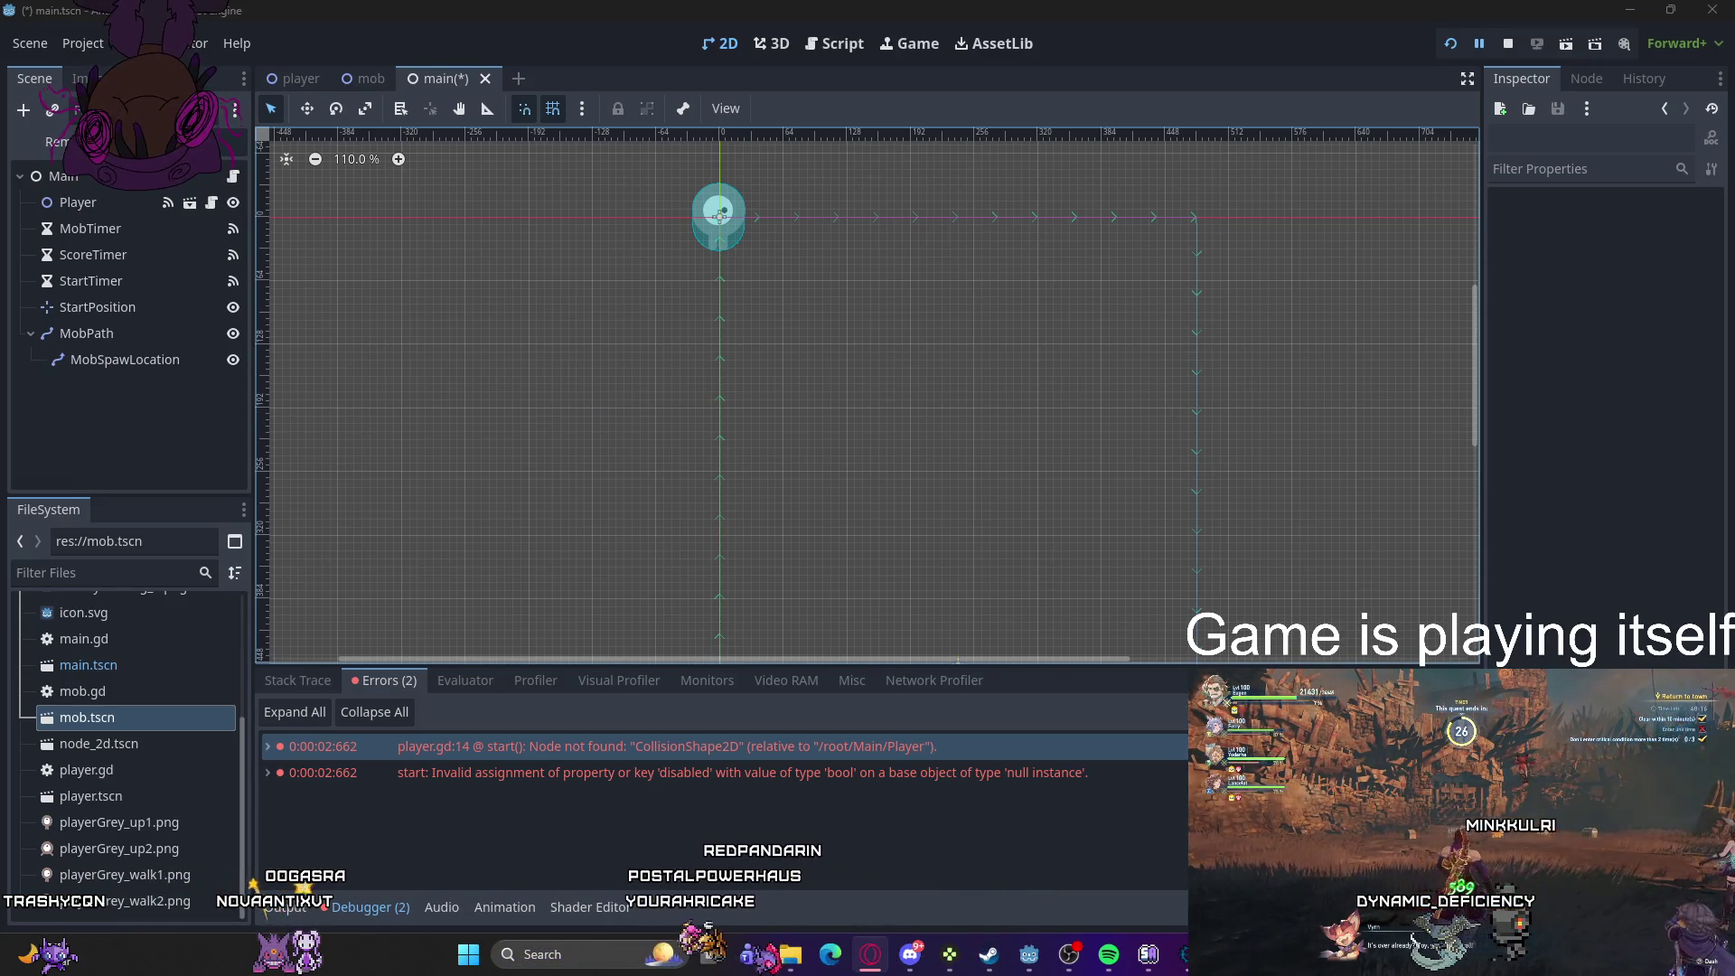
- Inspect the Main node in the running game's Remote scene tree
left_click(78, 202)
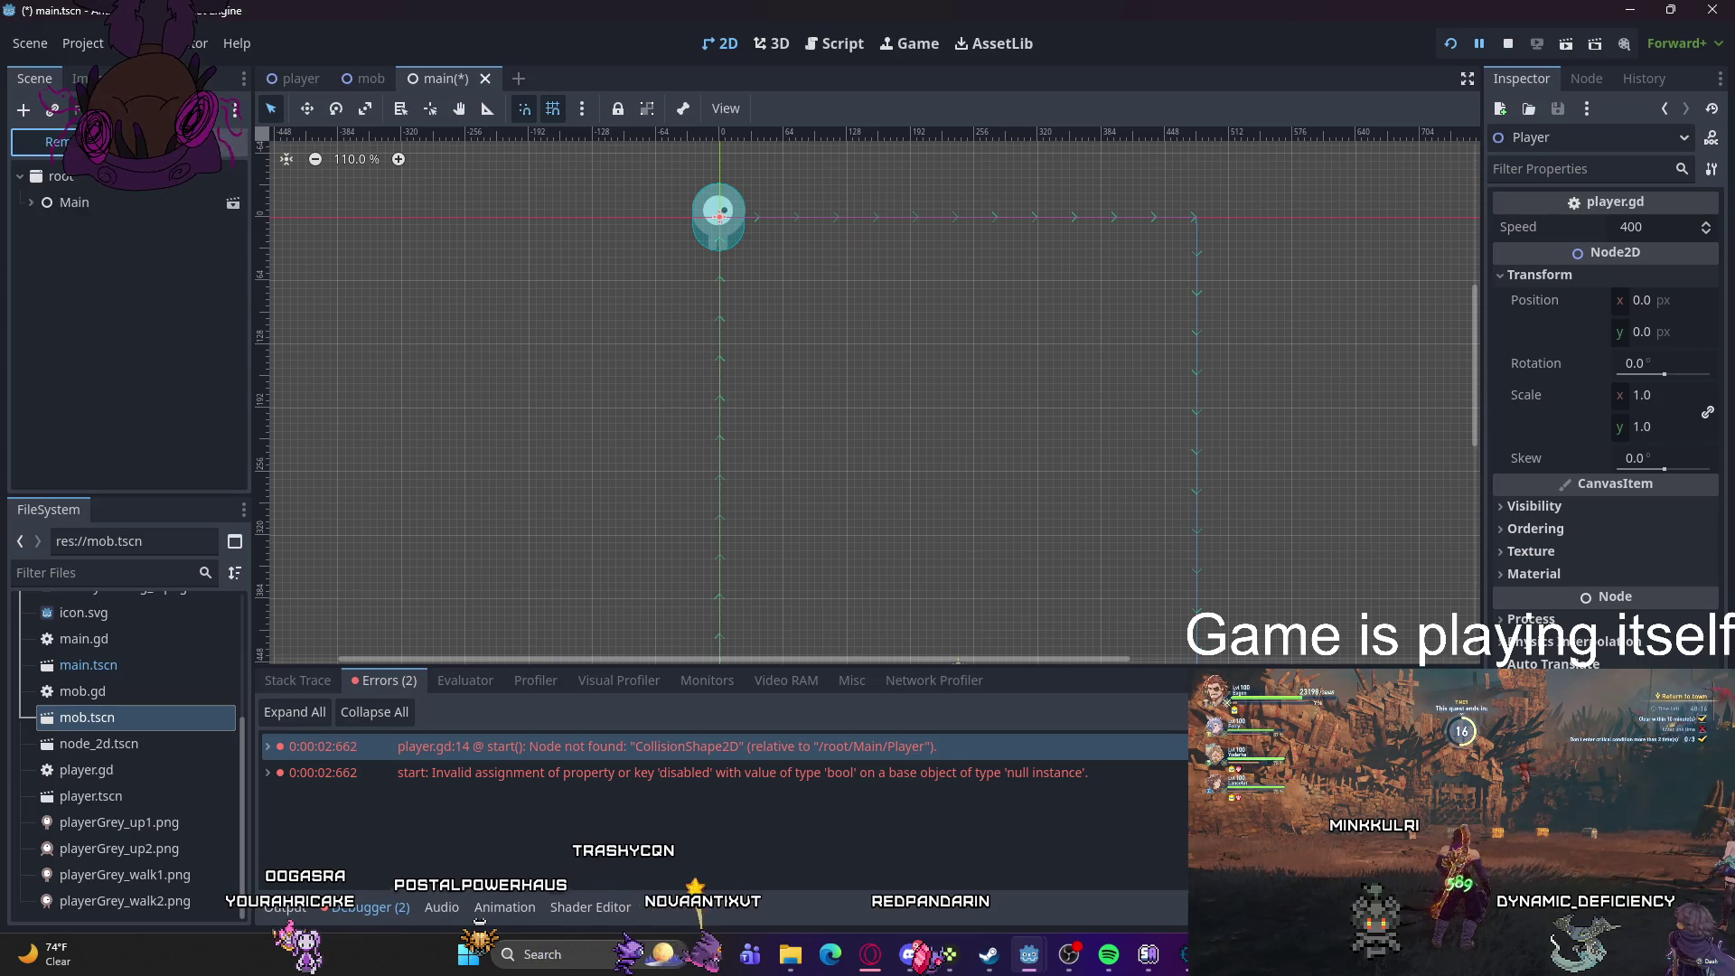
left_click(57, 142)
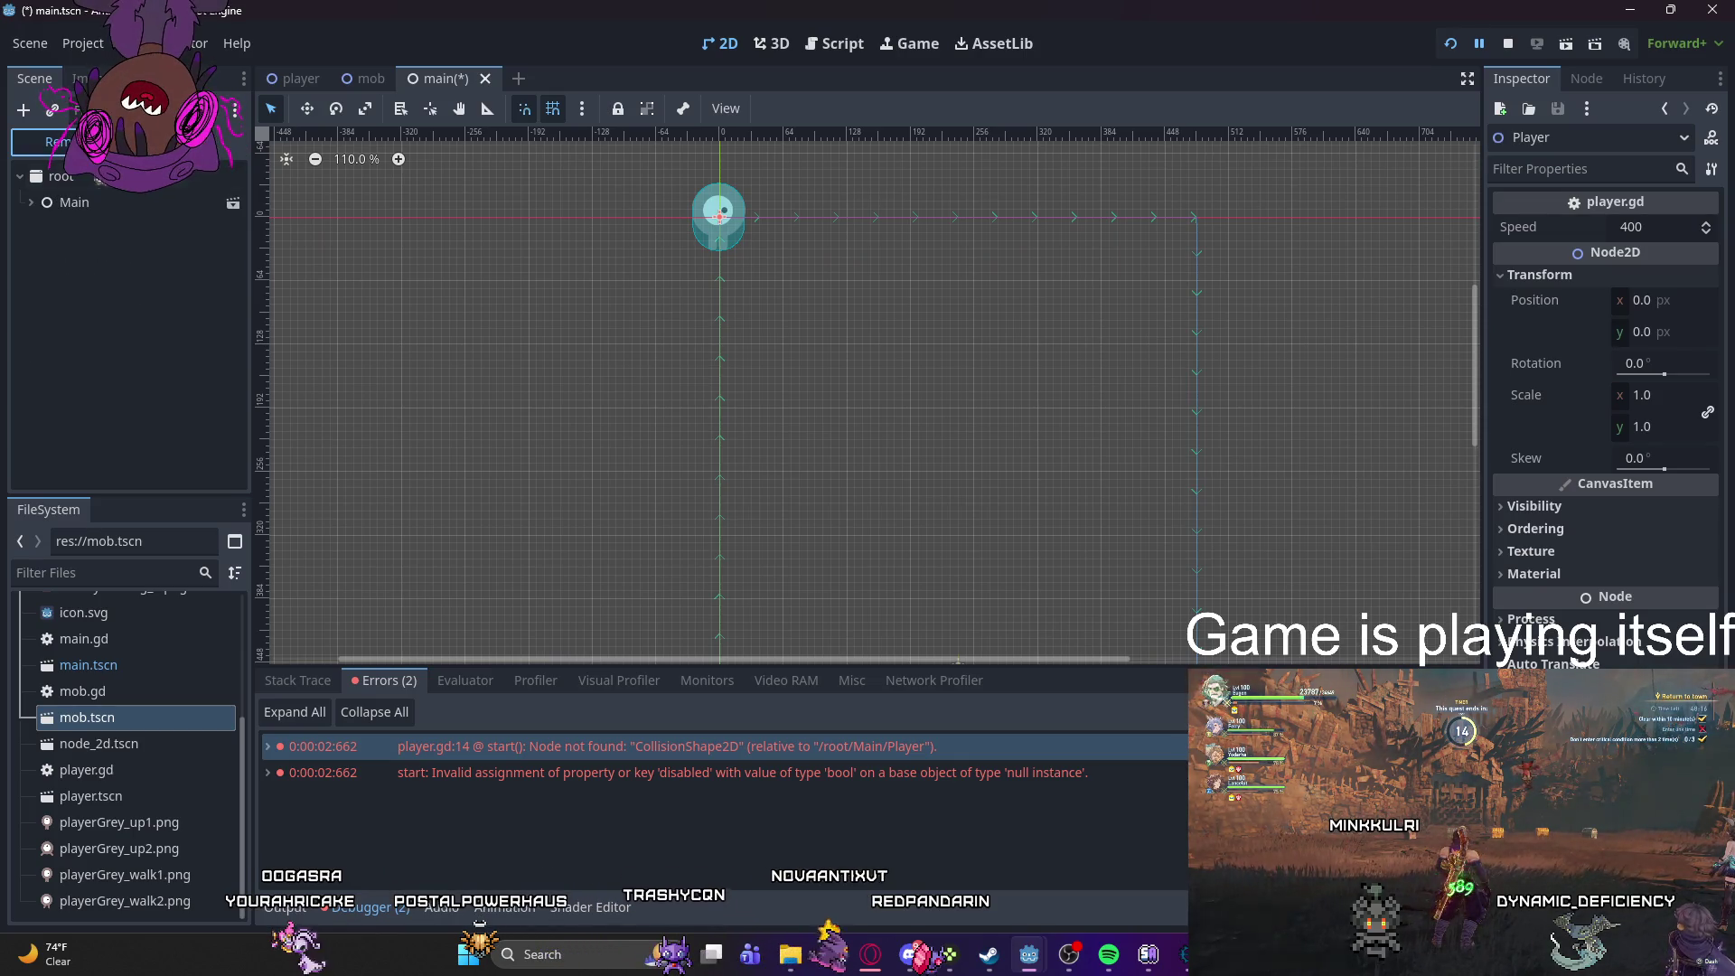
left_click(90, 204)
right_click(104, 215)
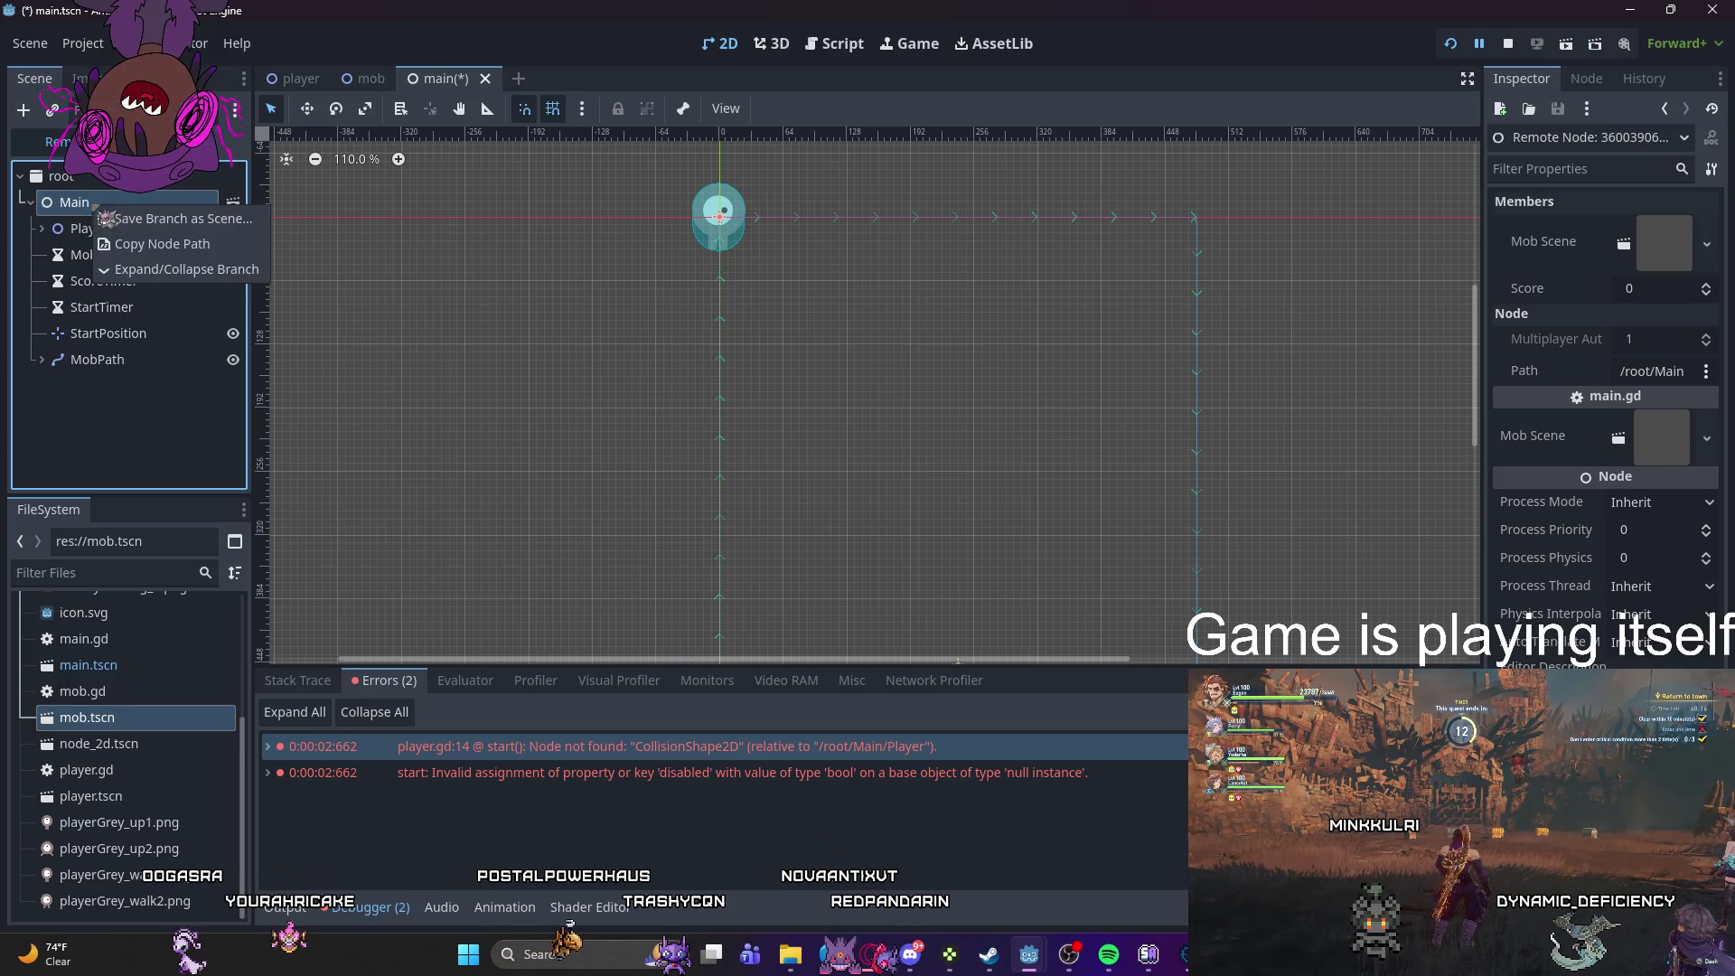
left_click(96, 403)
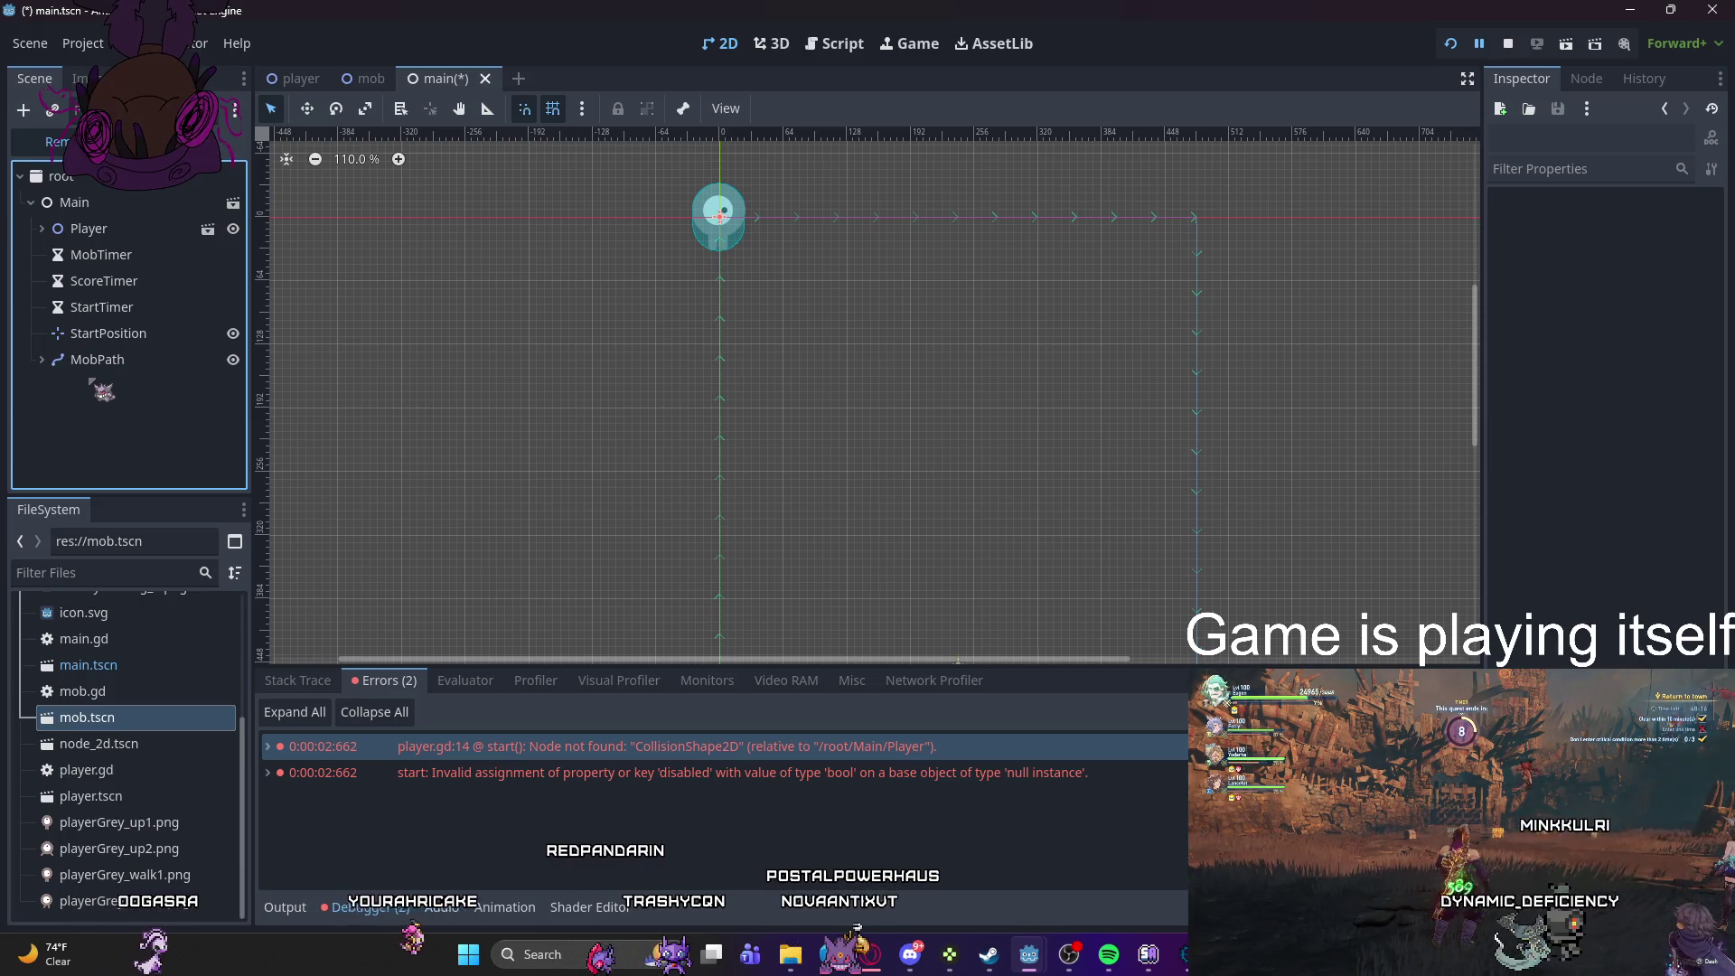
- Return to the Local scene tree and open player.tscn for editing
left_click(181, 142)
right_click(102, 388)
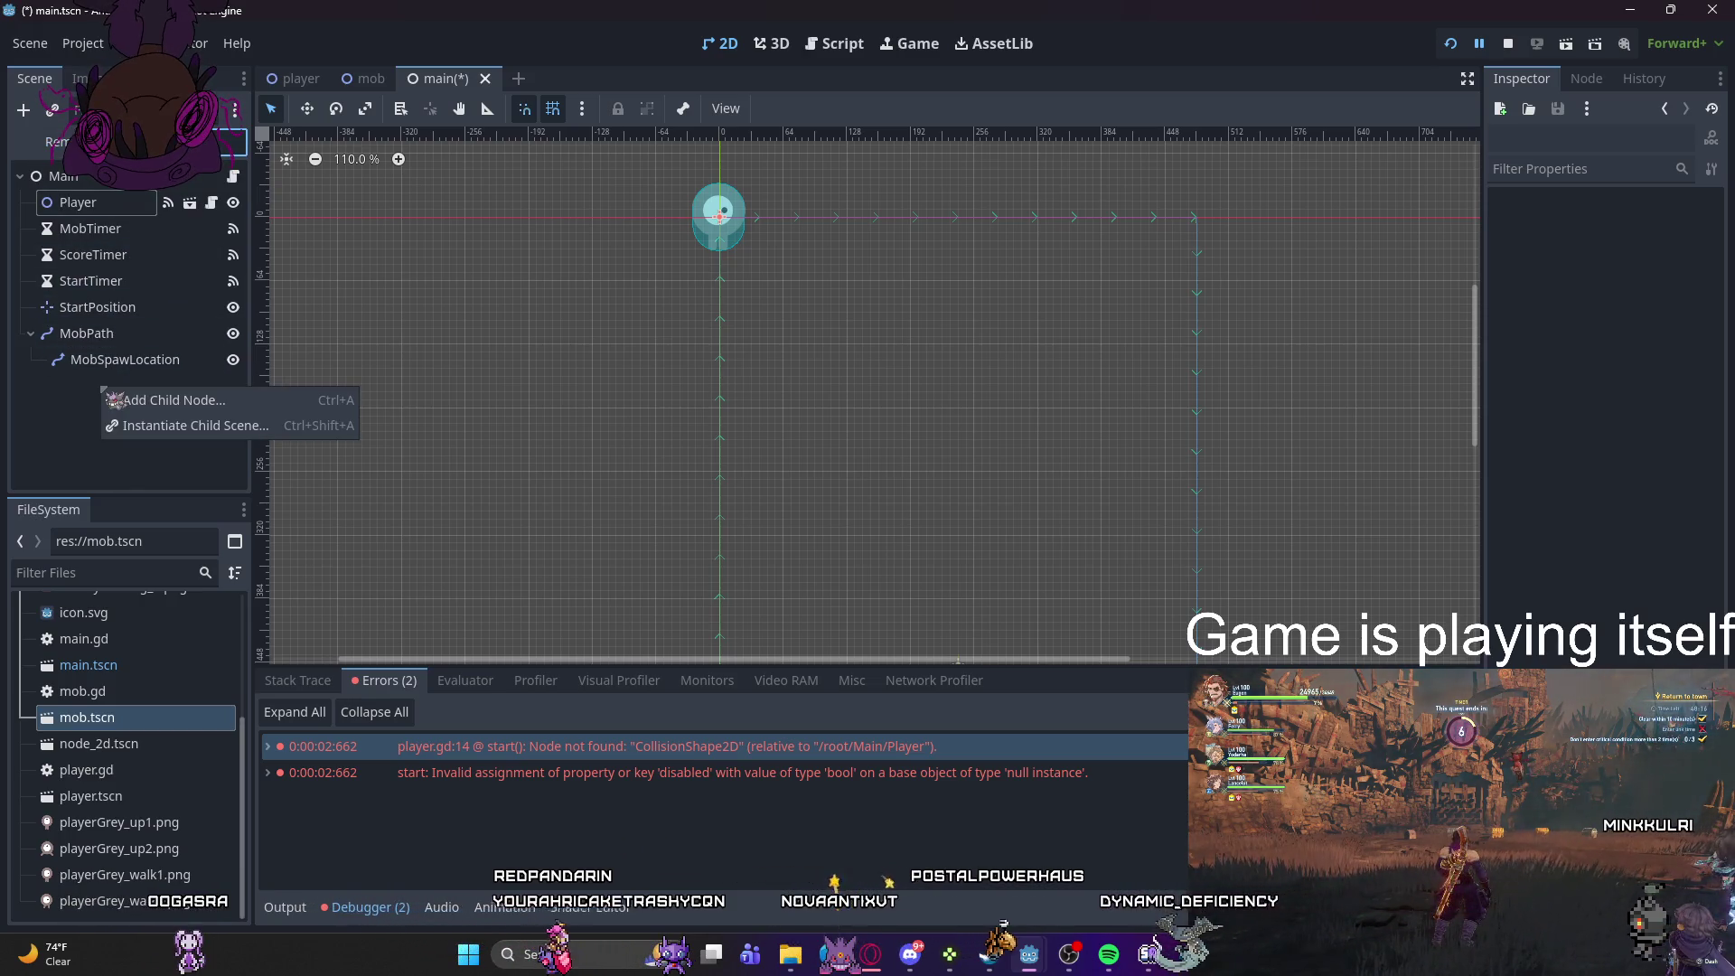
left_click(58, 391)
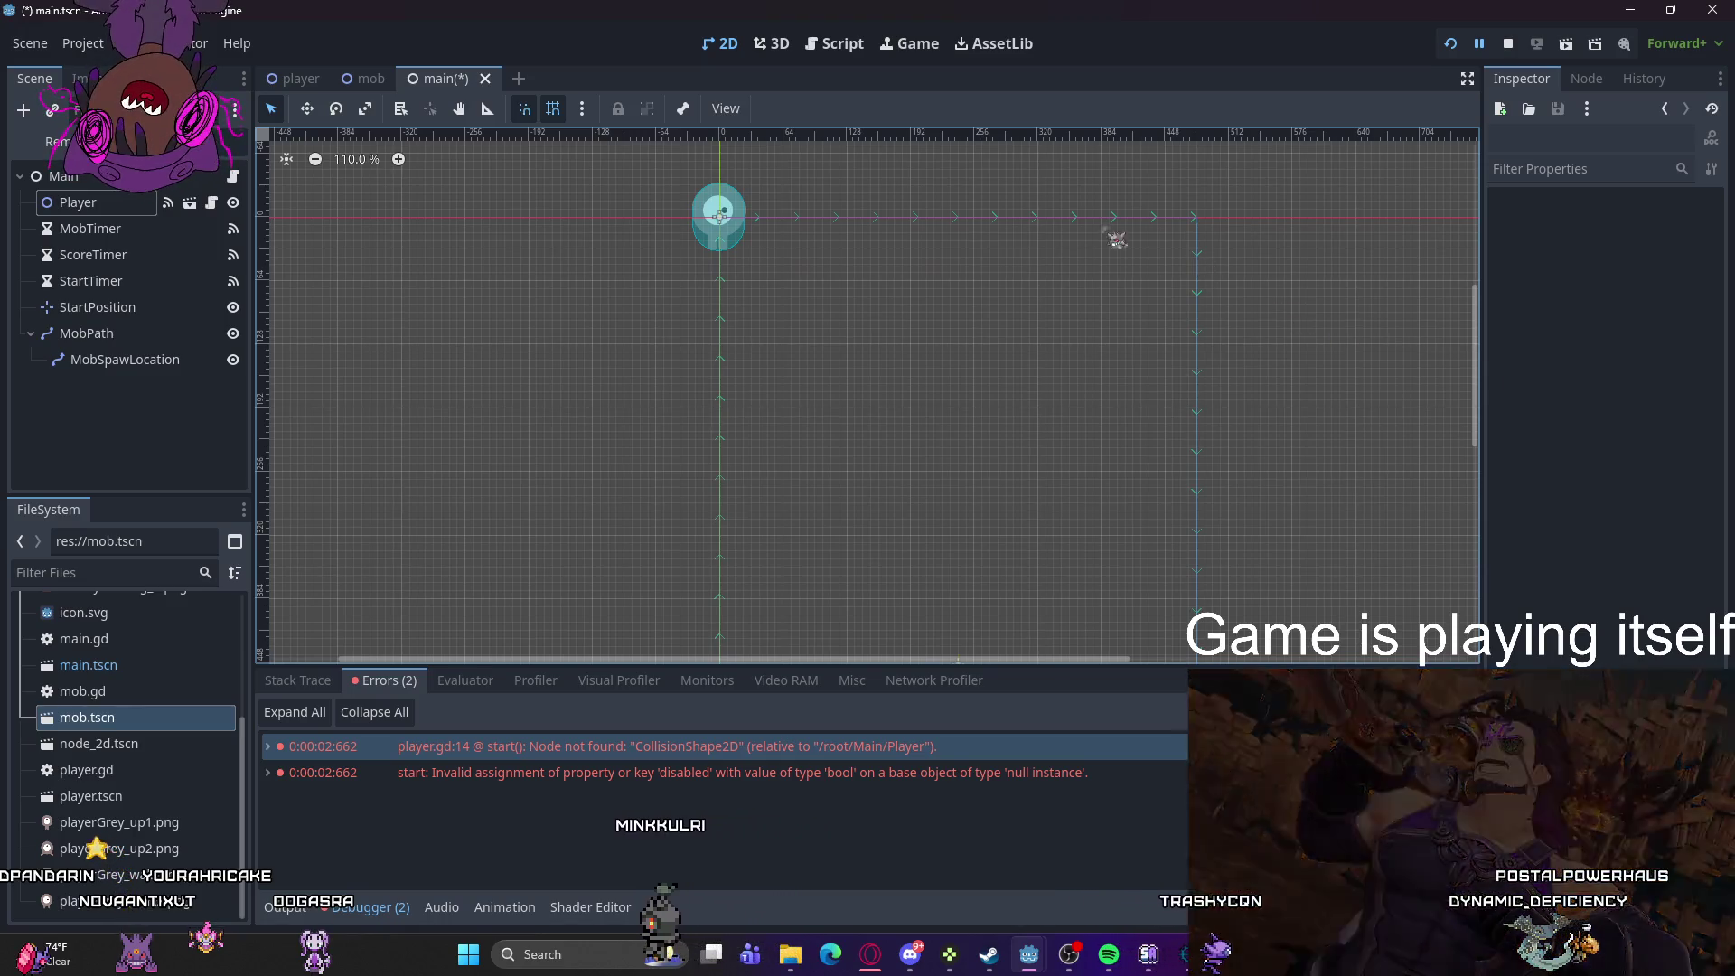
double_click(719, 215)
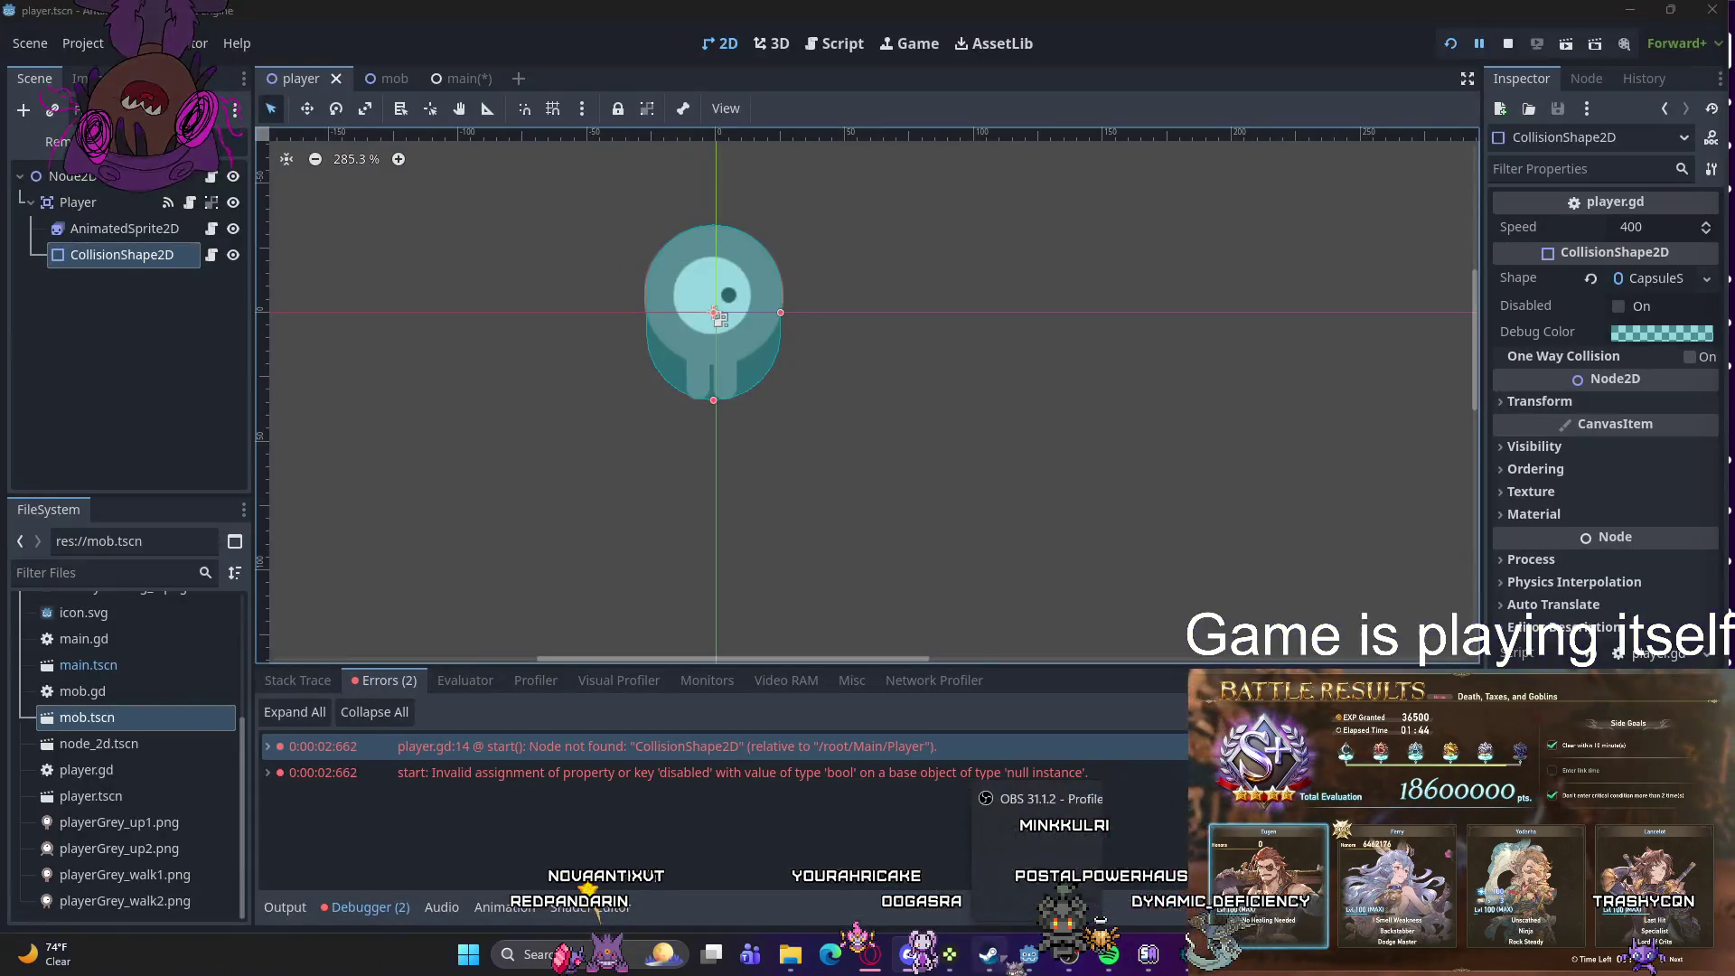
- Replace Node2D with Area2D on line 1 of player.gd and close the floating Script Editor
scroll(360, 456, "up", 4)
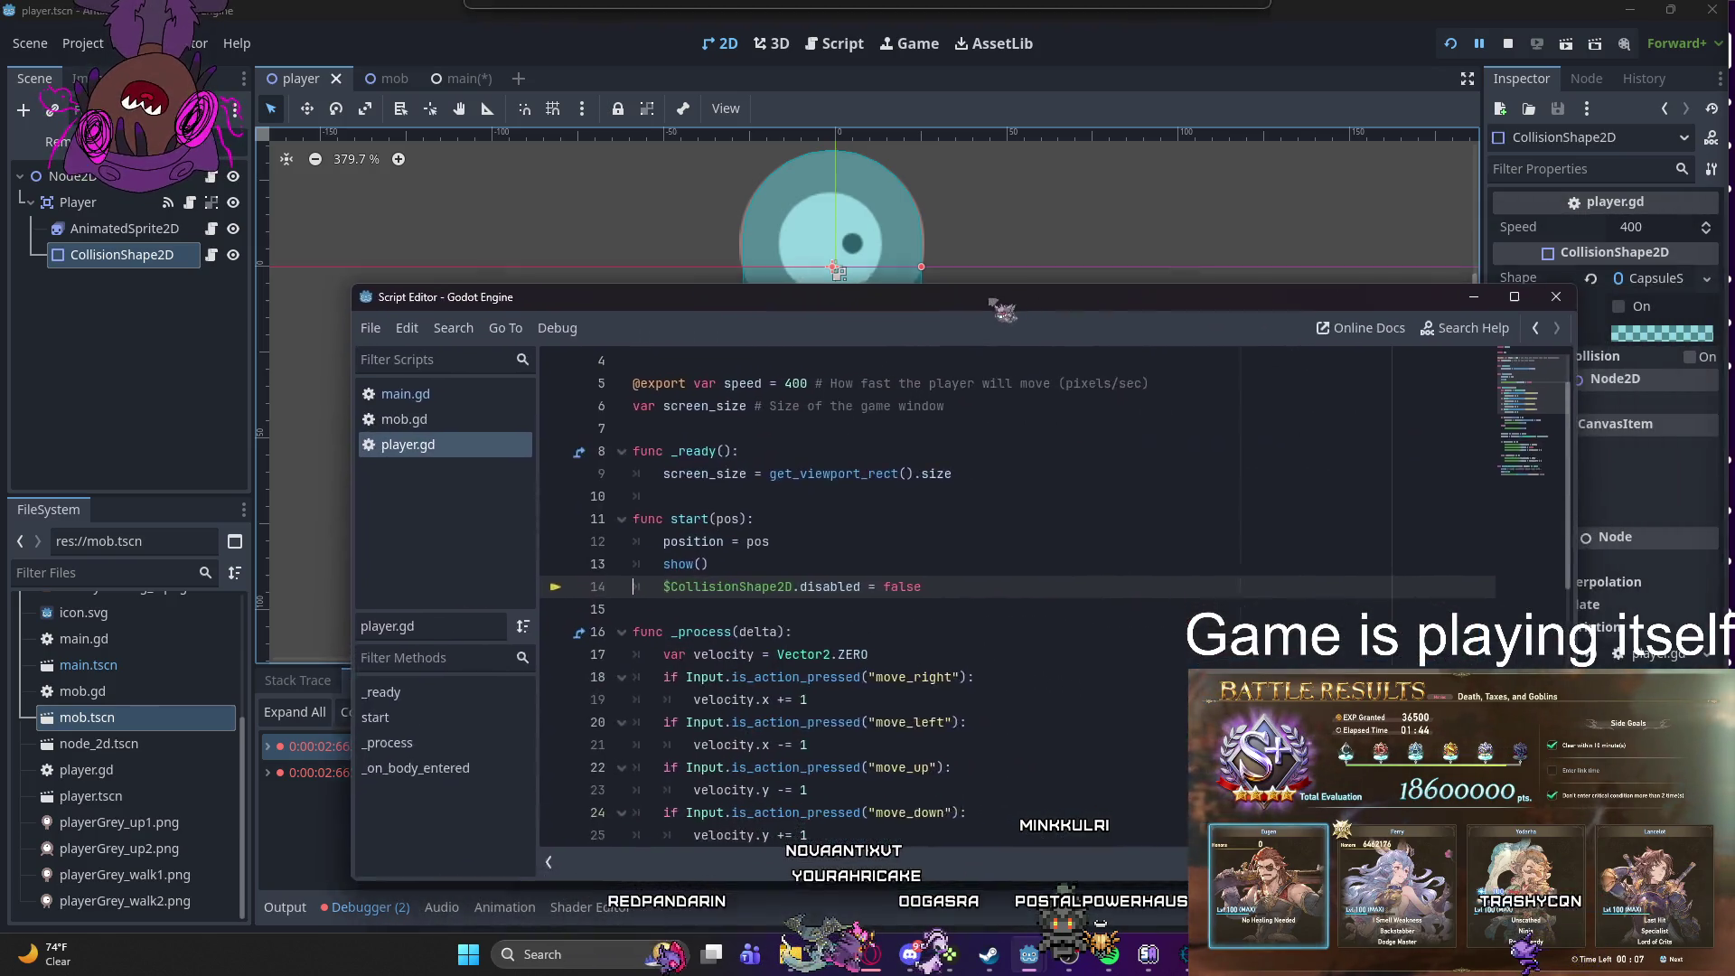
scroll(877, 540, "up", 1)
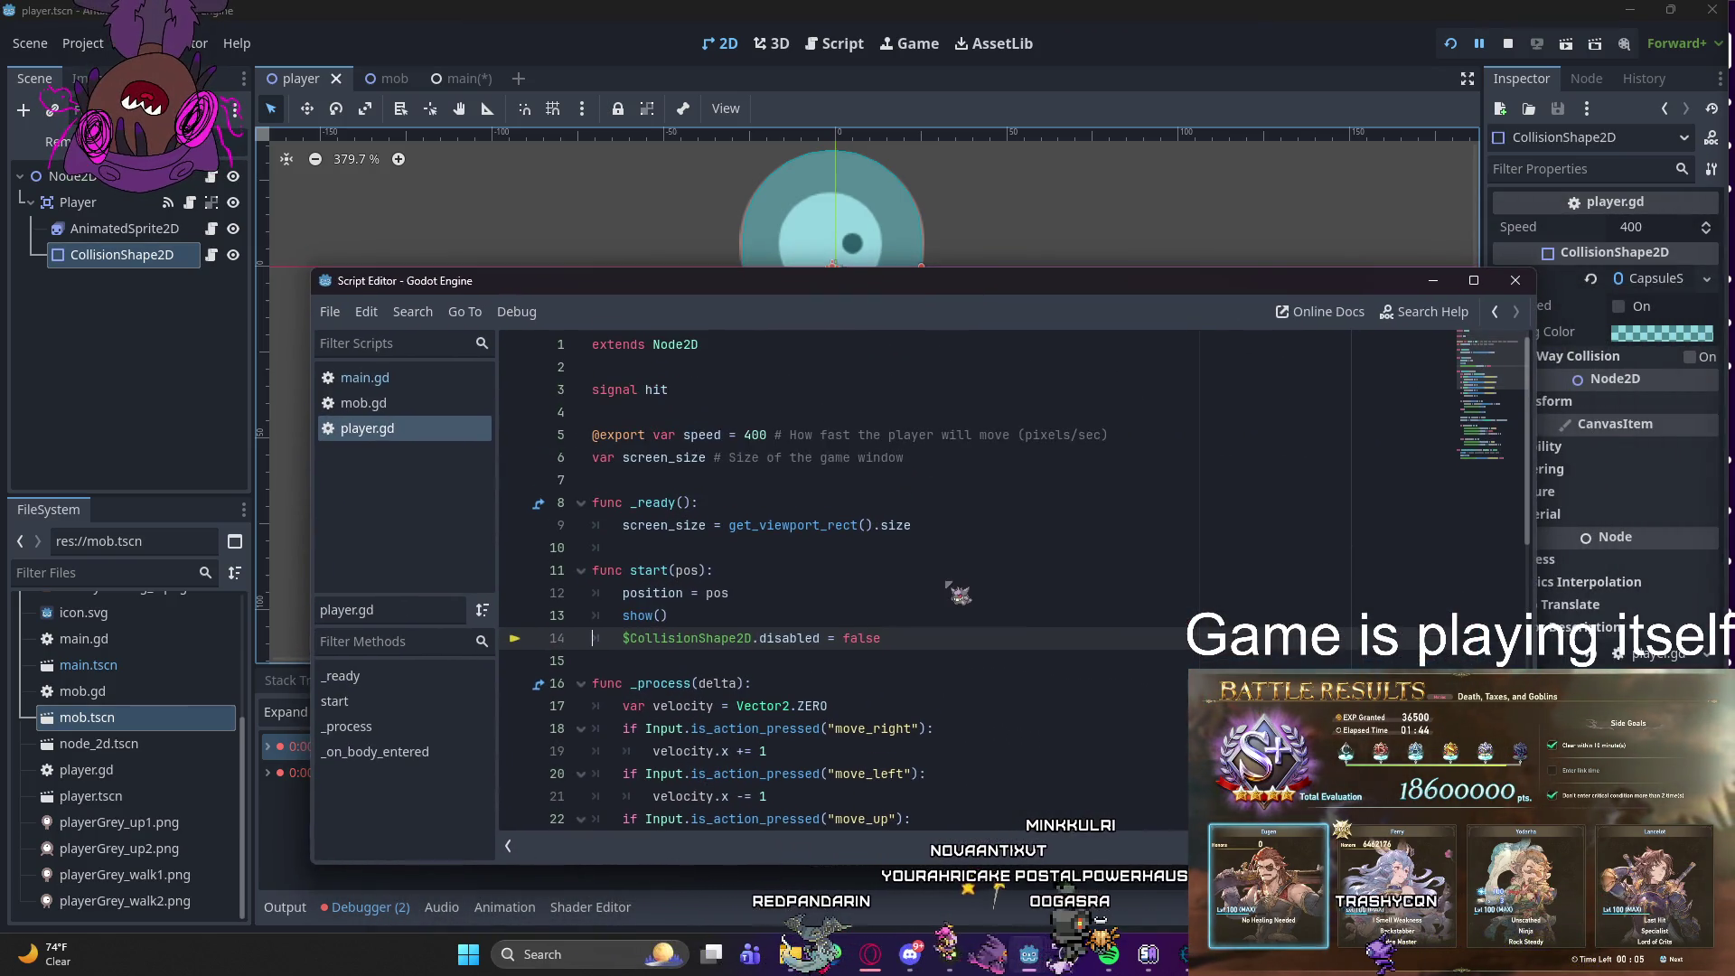
left_click(412, 378)
left_click(394, 434)
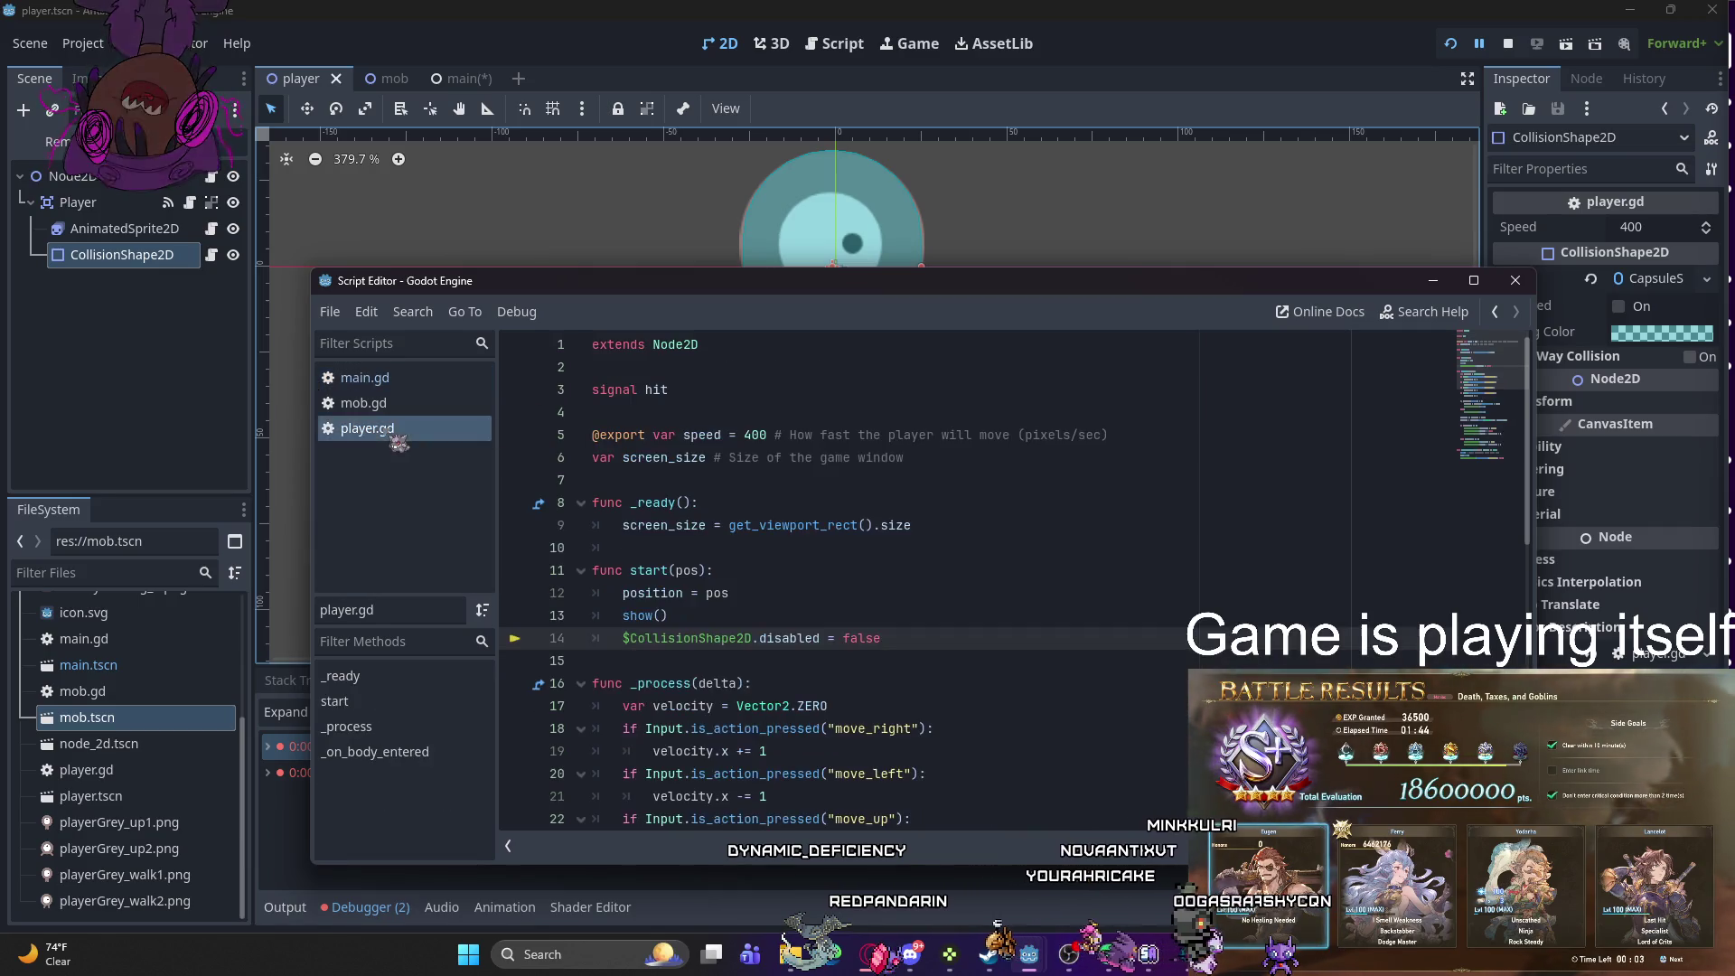
double_click(680, 346)
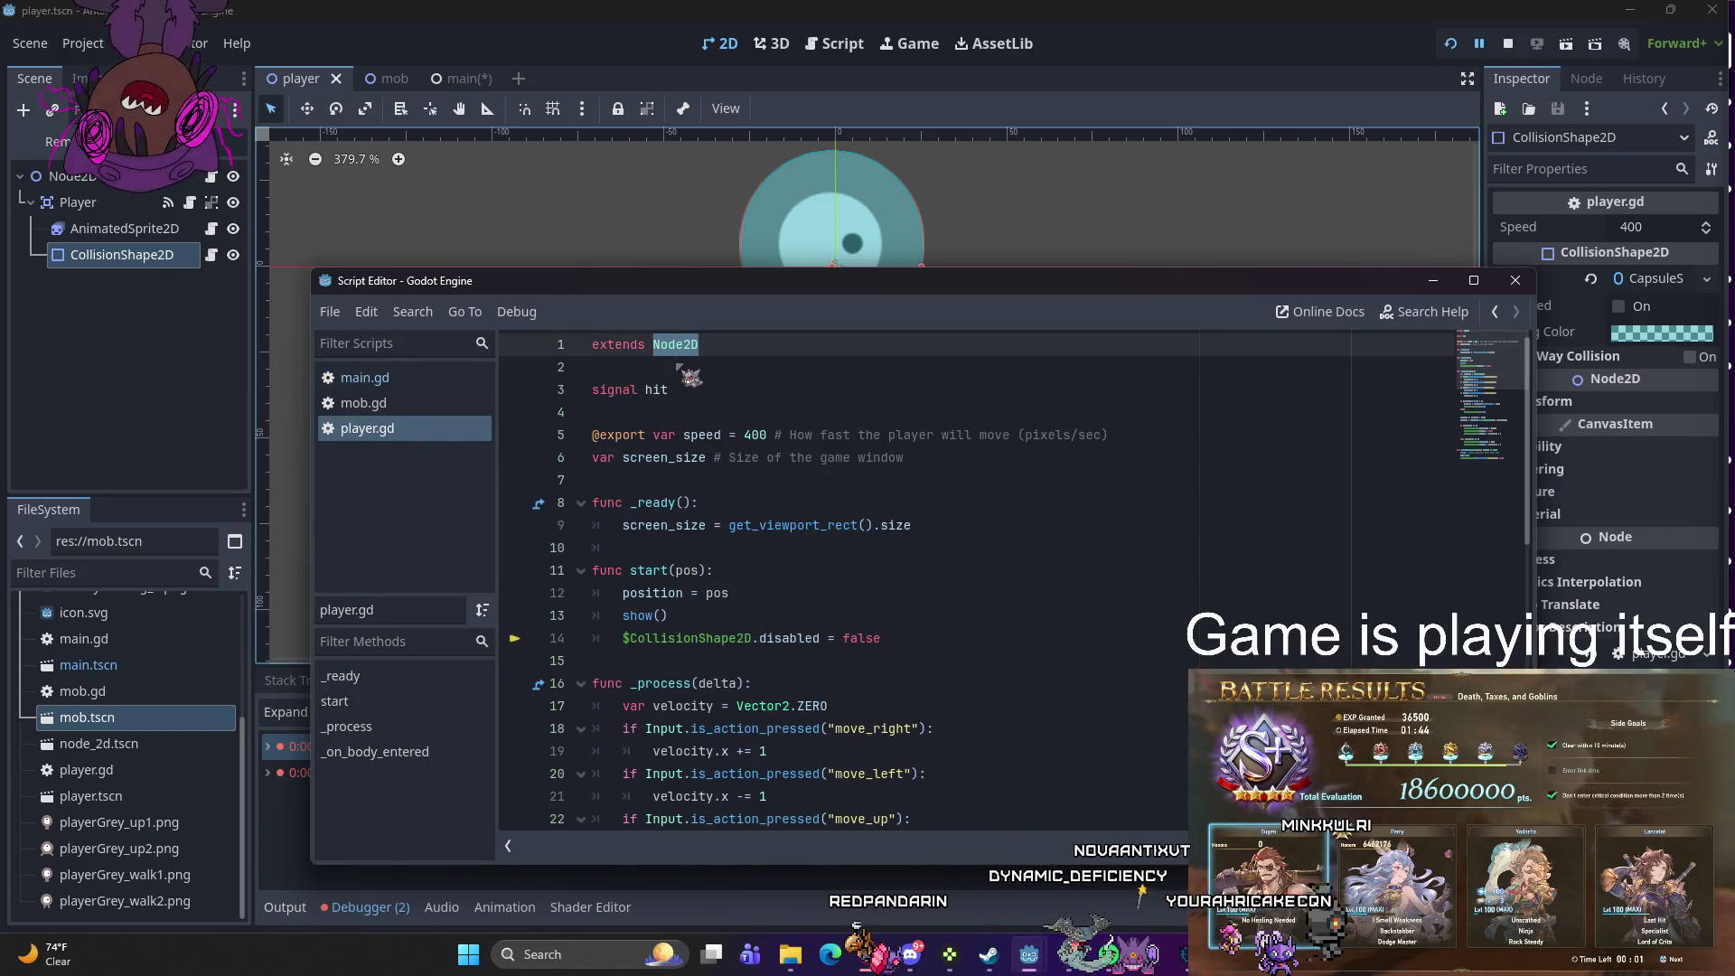
type("Ara2")
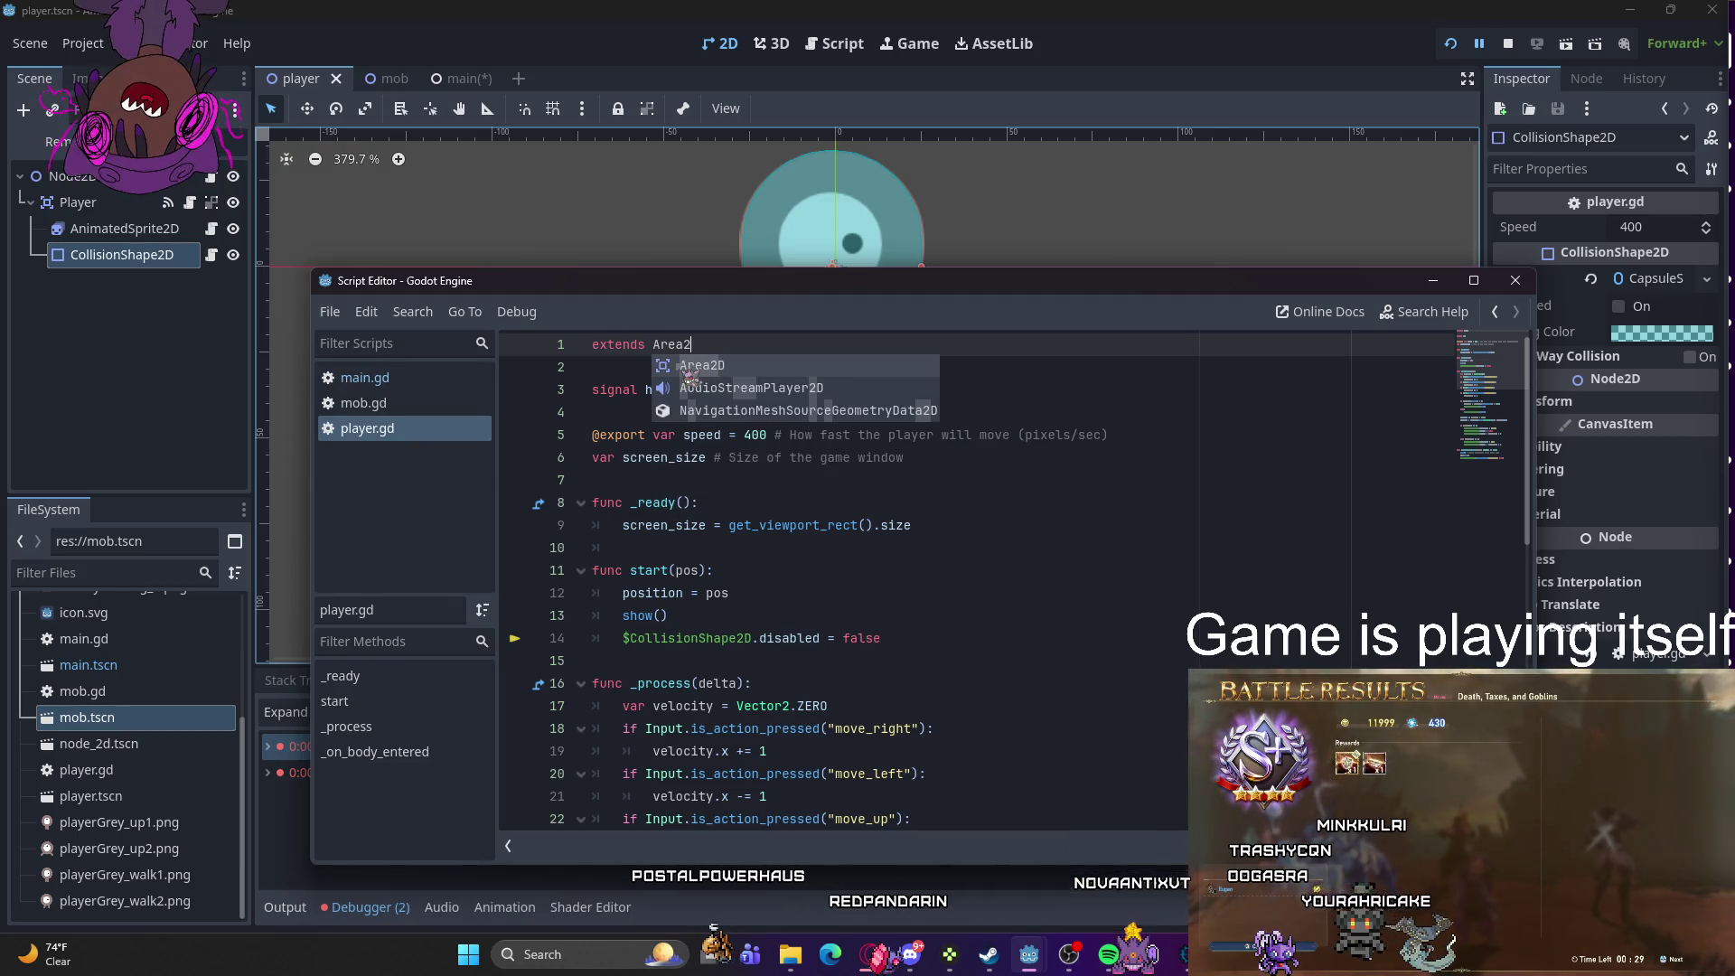
left_click(677, 366)
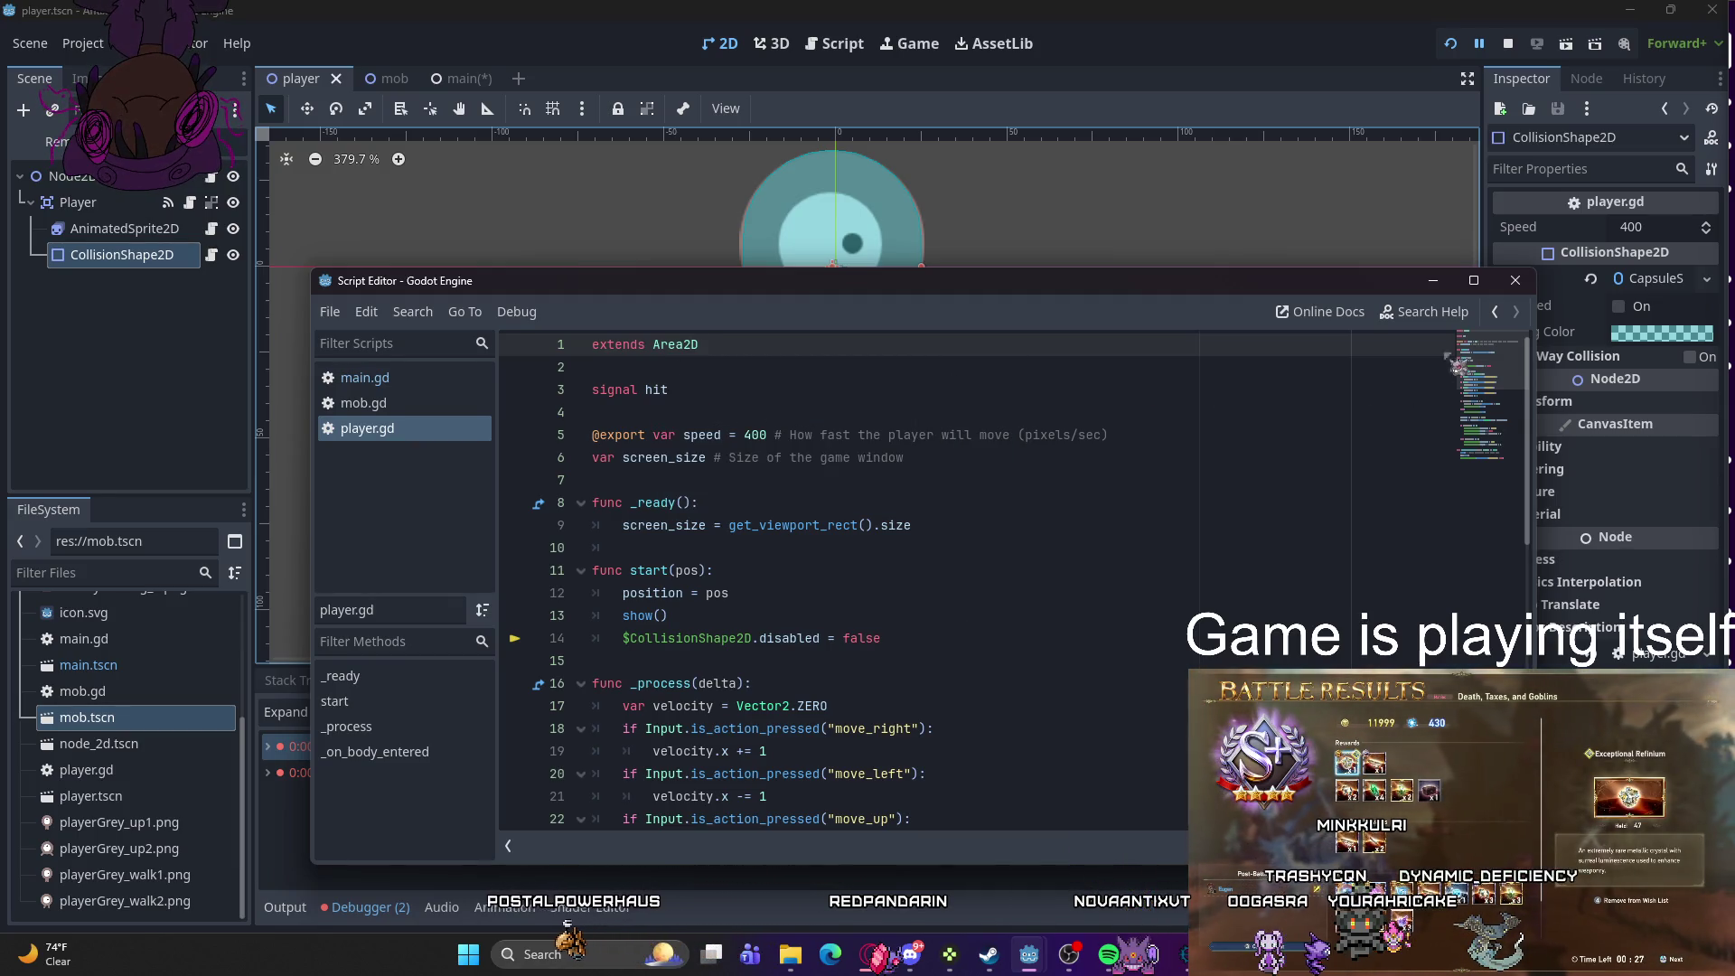
left_click(1433, 281)
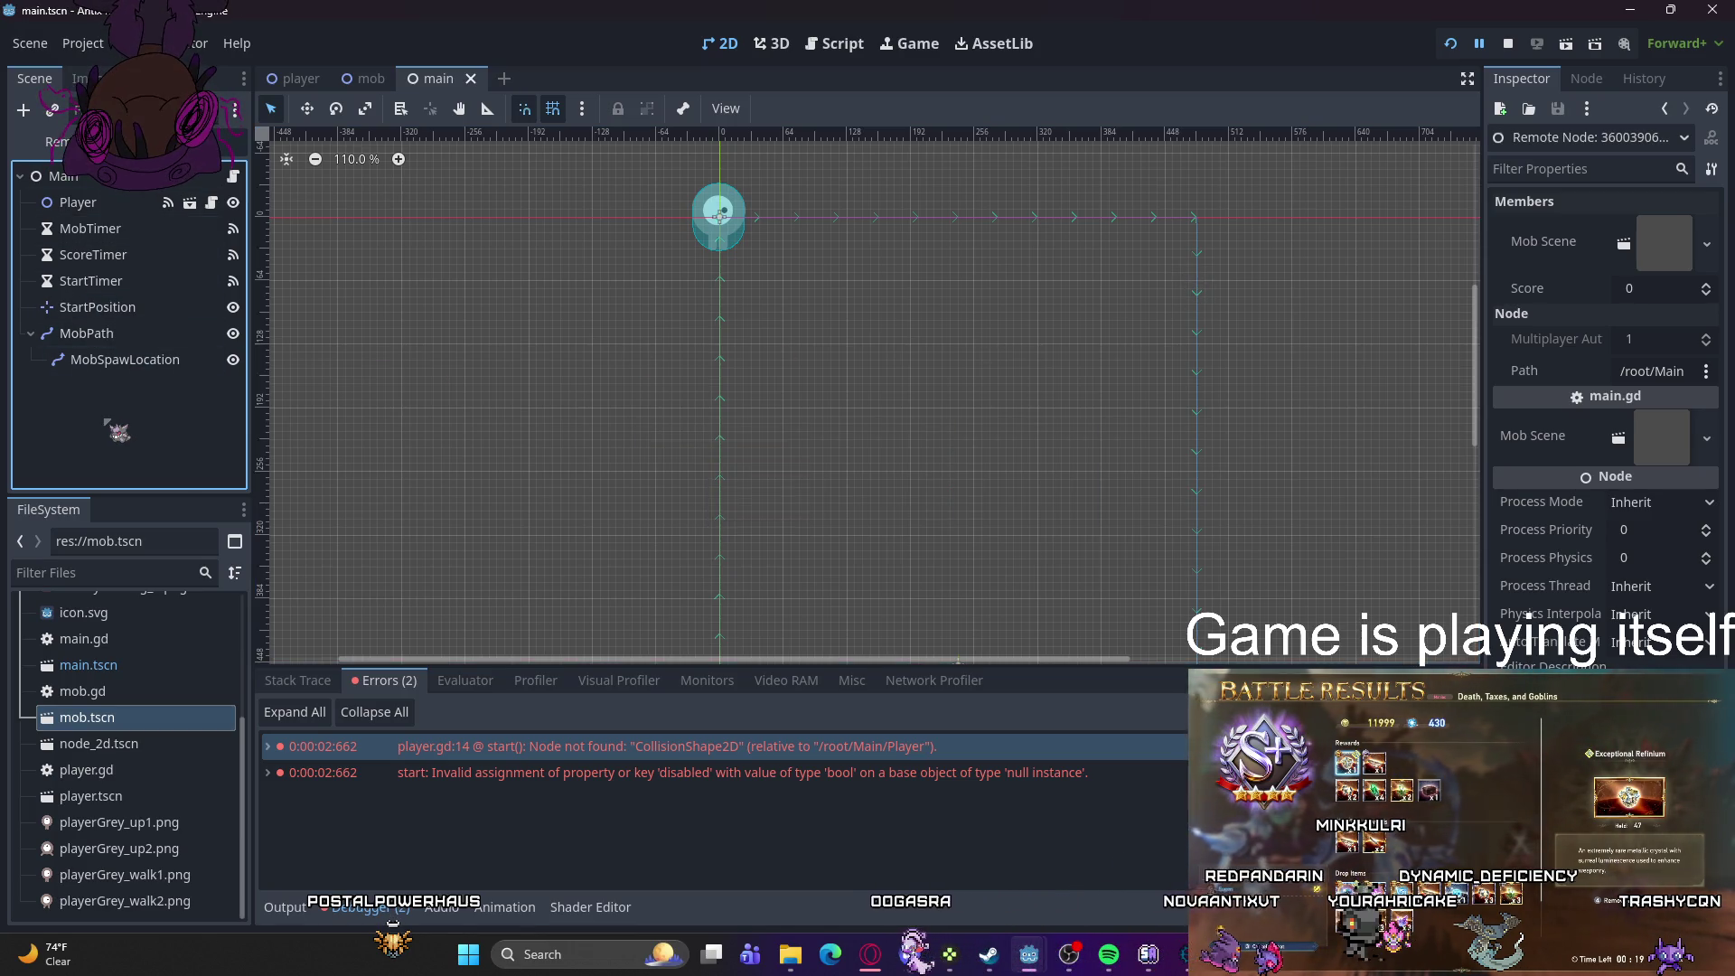
- Start adding a child node to Main, then cancel without adding anything
right_click(135, 436)
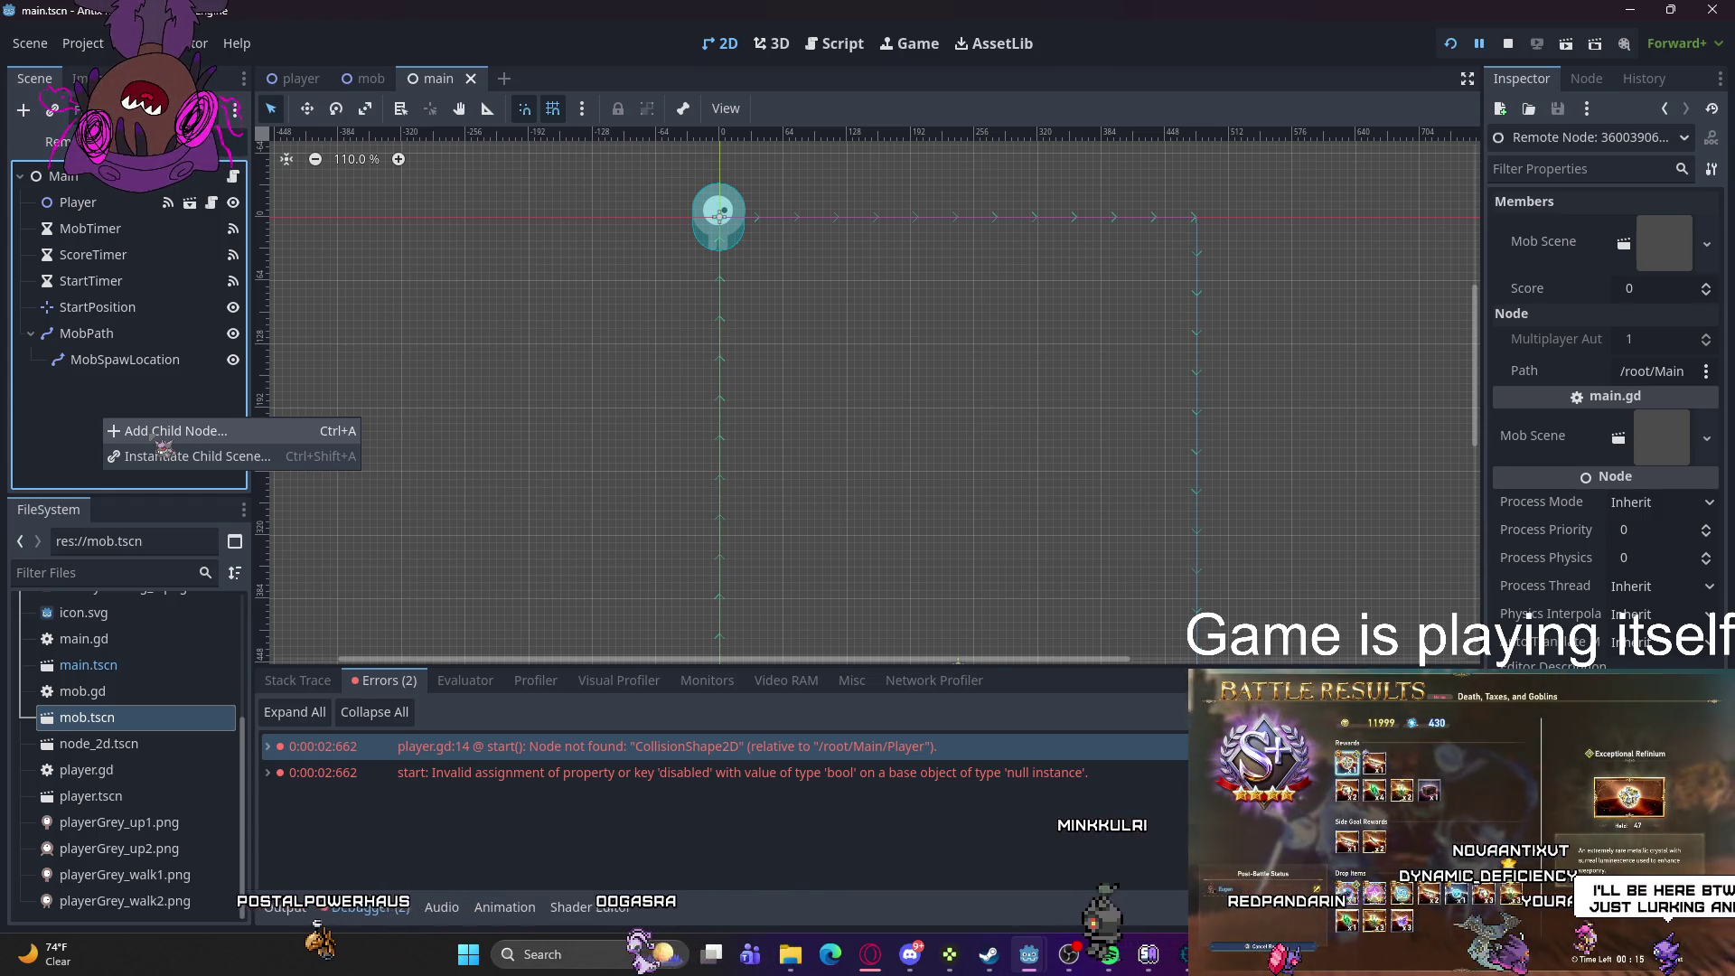
left_click(155, 434)
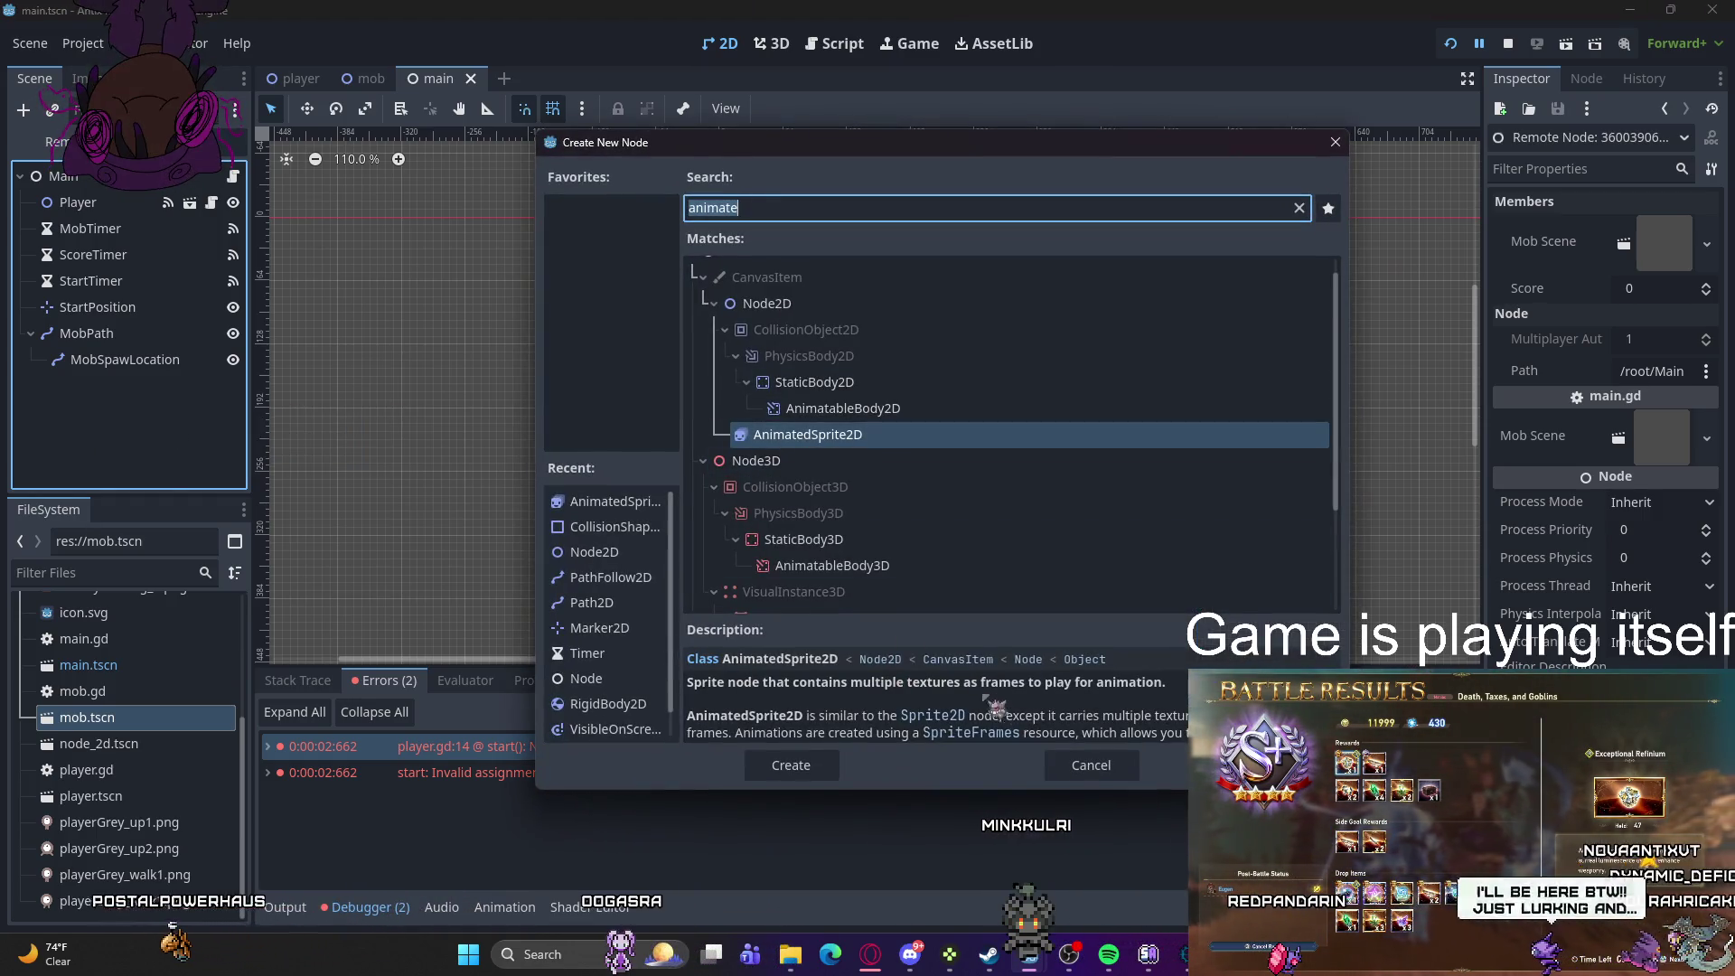
left_click(1078, 773)
- Instance player.tscn under Main, delete the new Node2D, and switch to the player scene
right_click(111, 398)
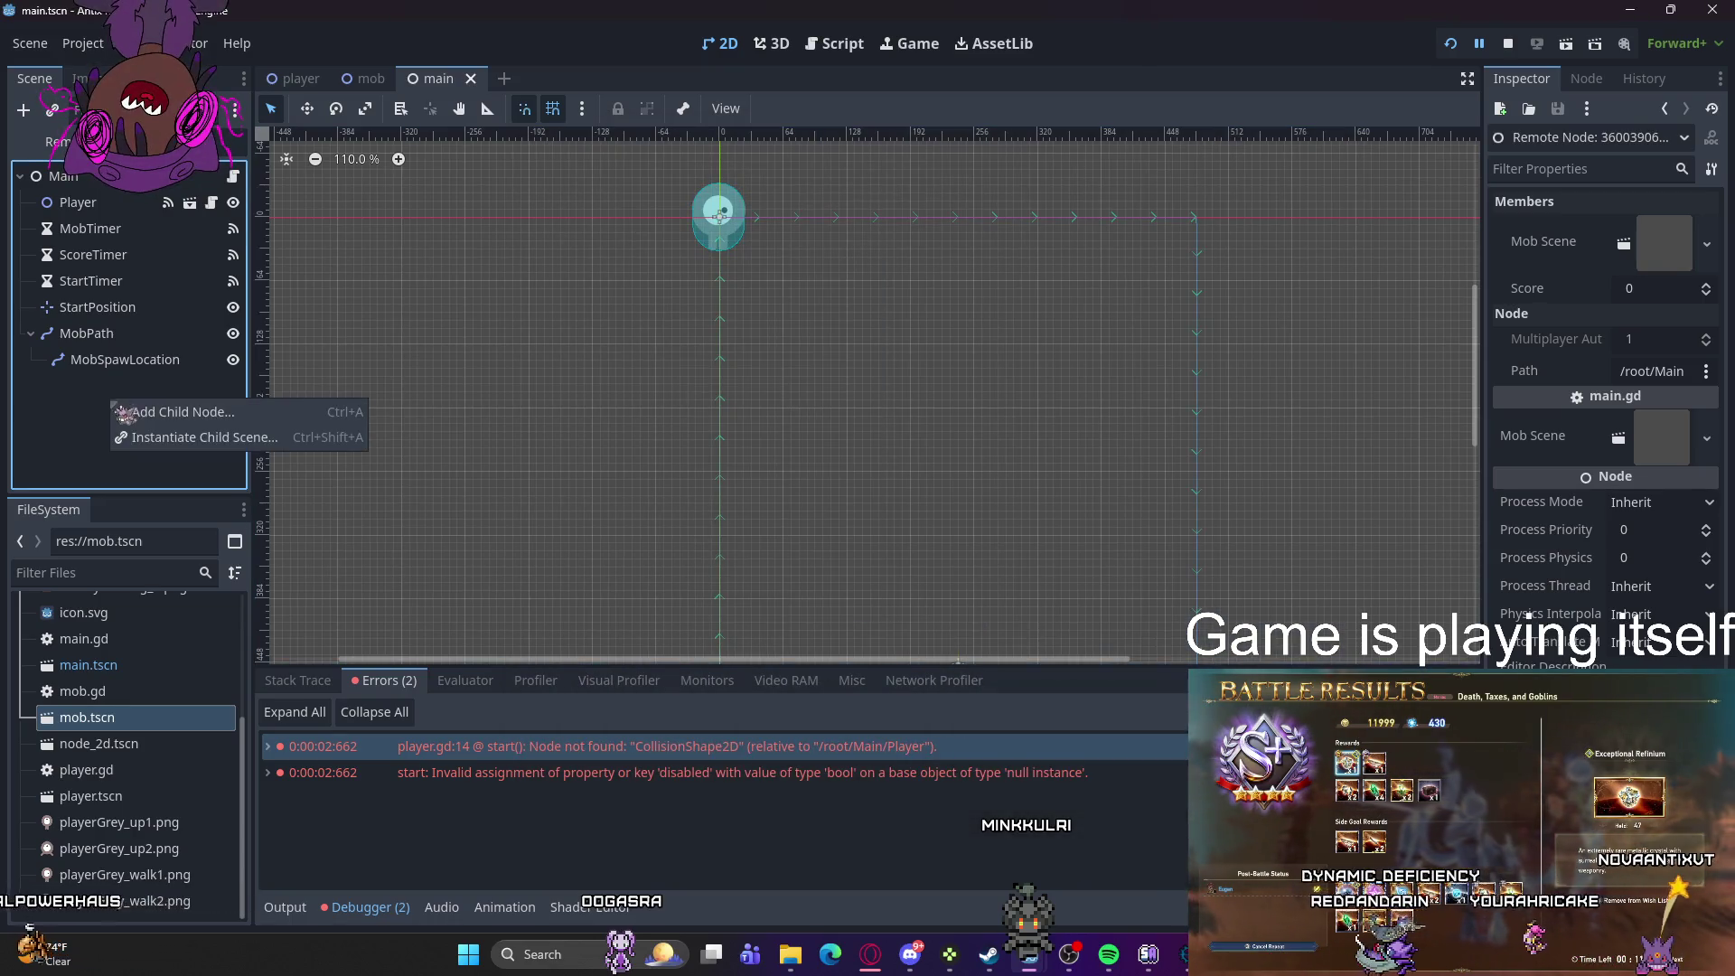
left_click(162, 434)
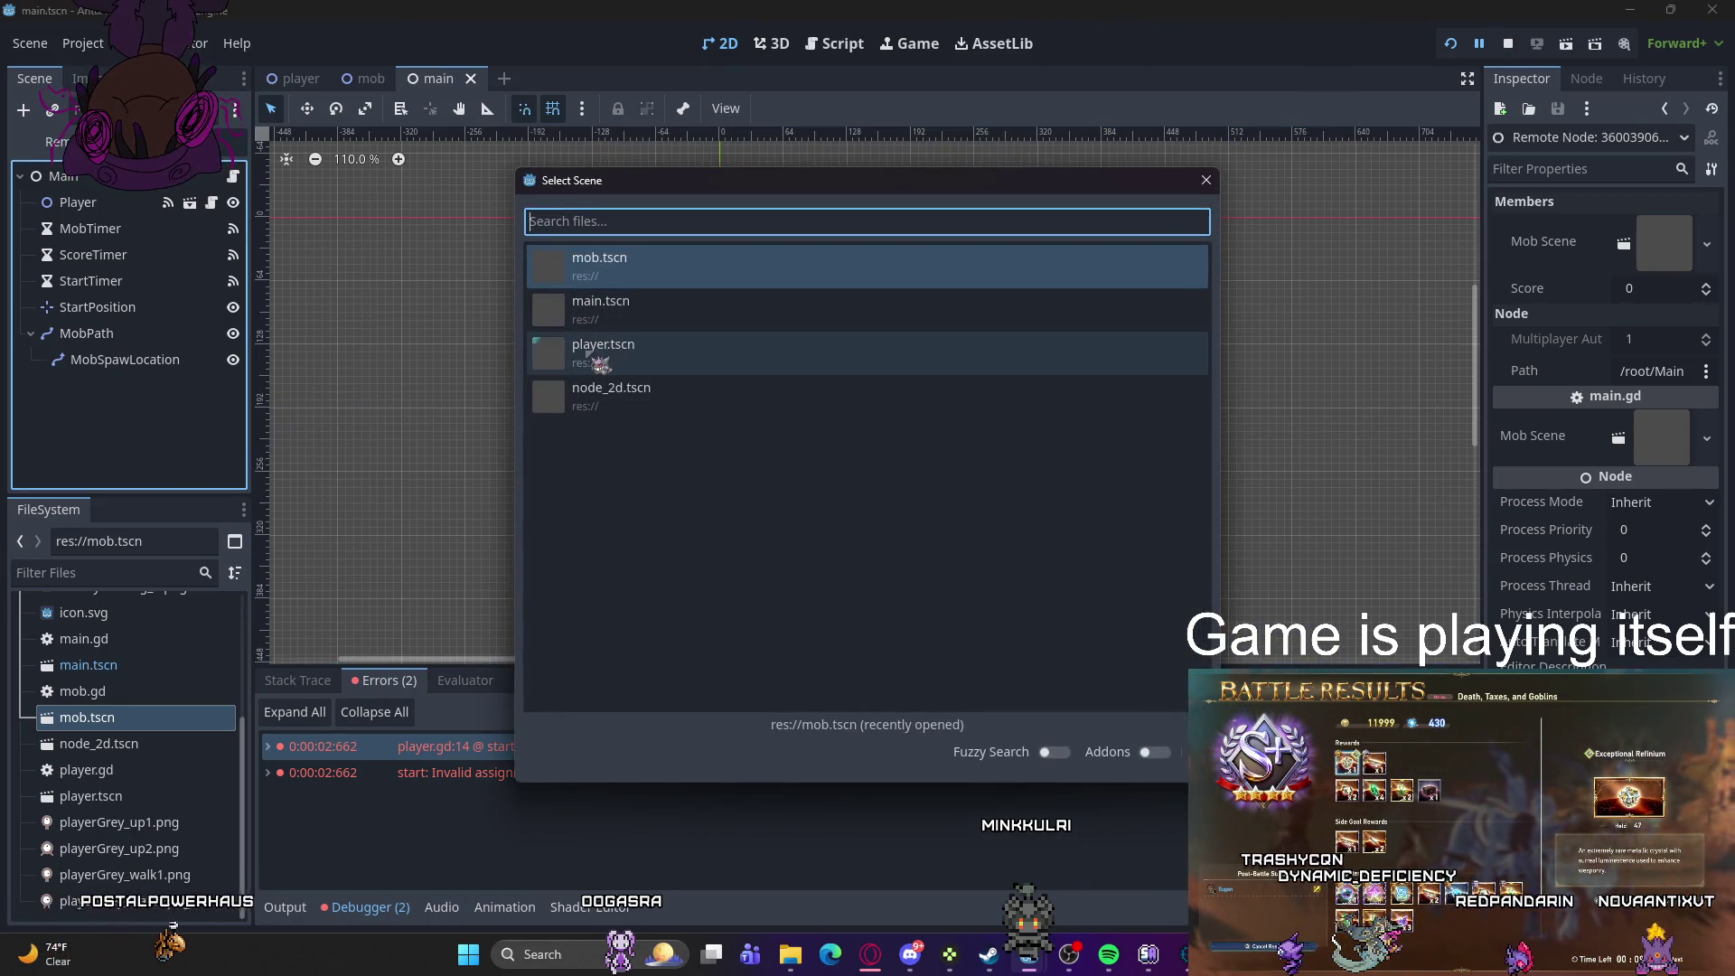
left_click(604, 351)
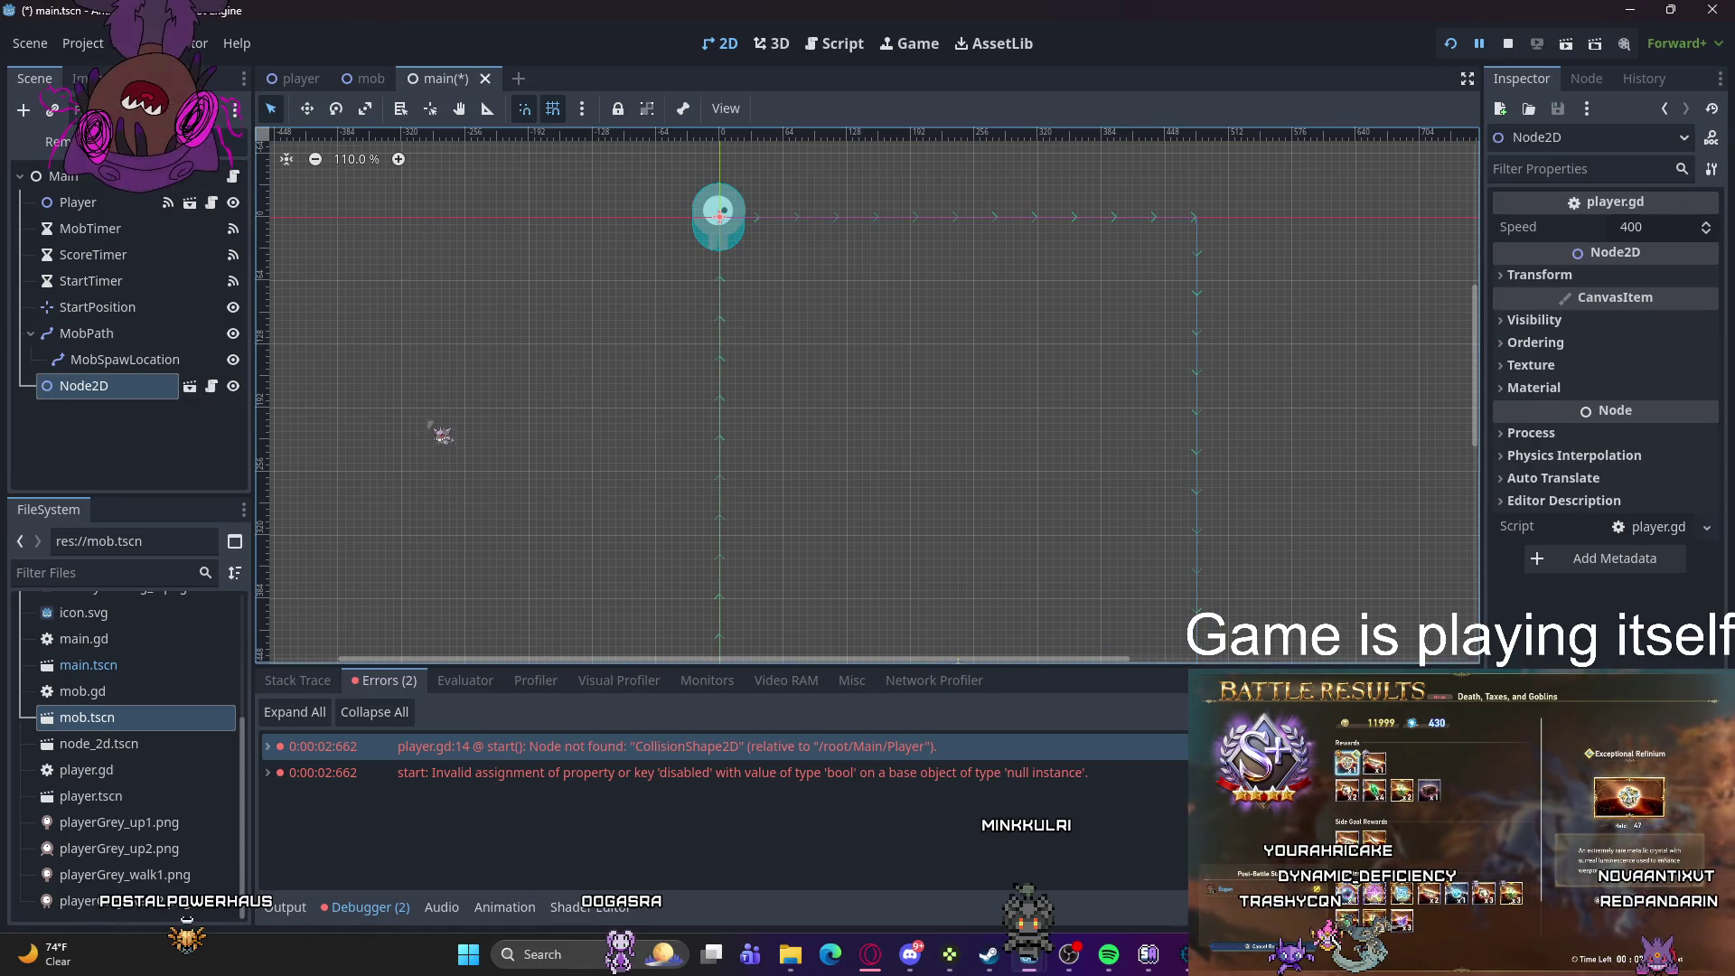
right_click(101, 389)
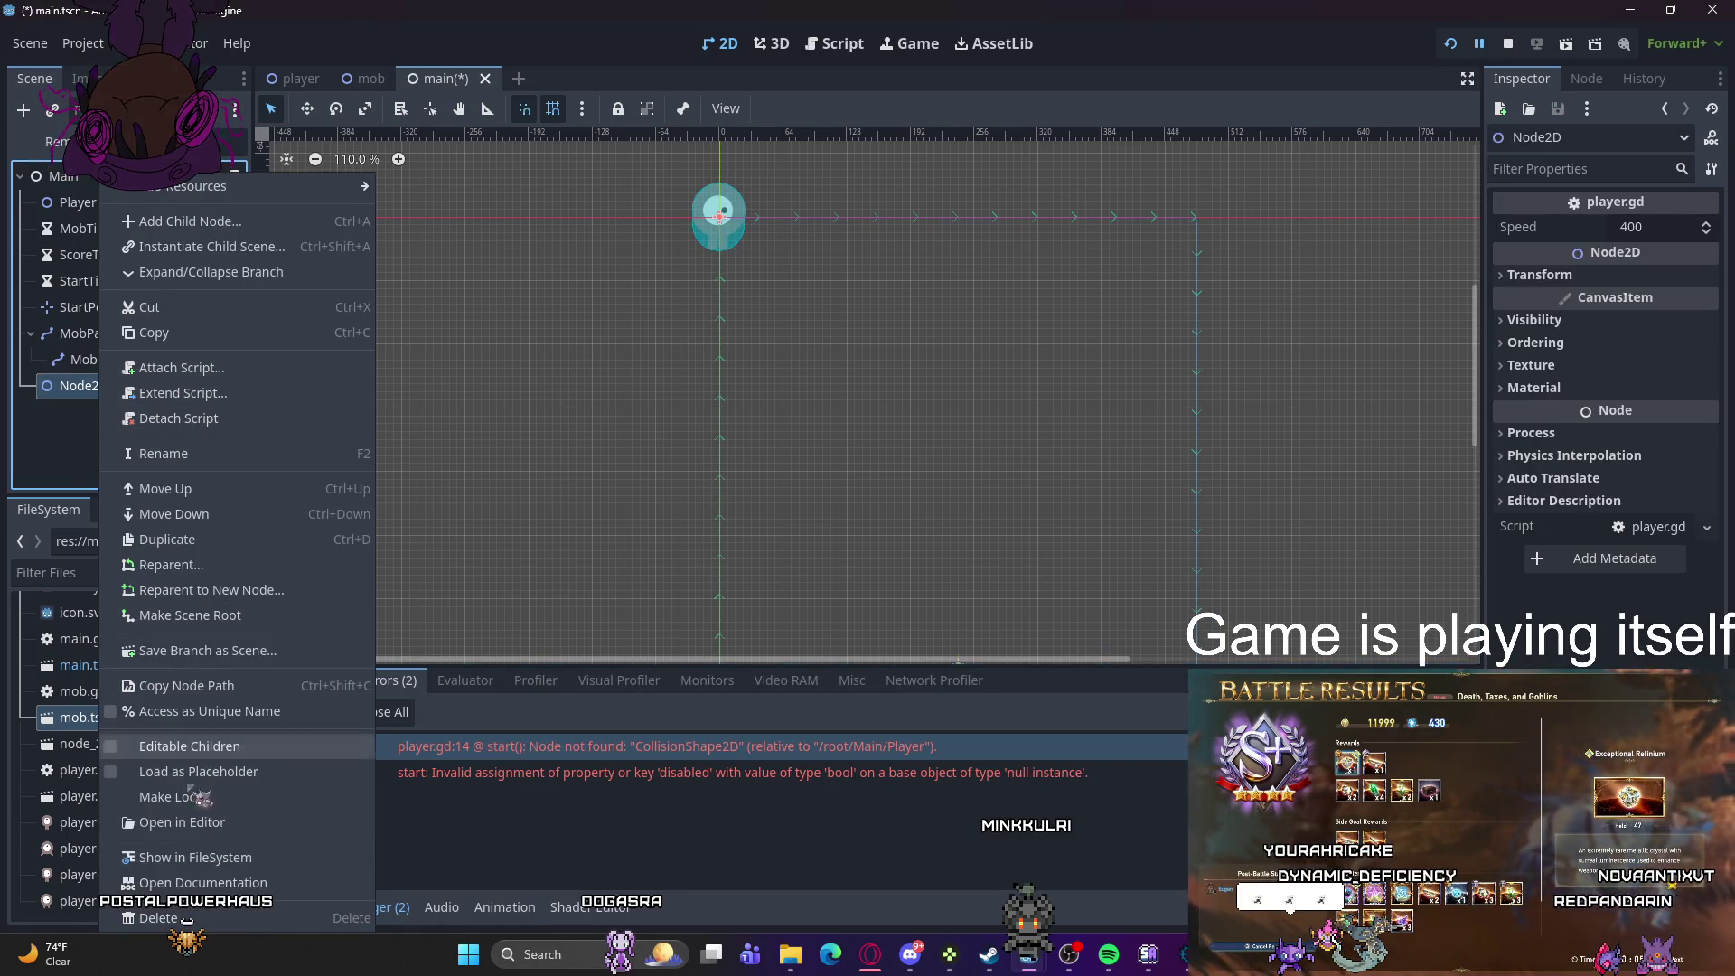
left_click(163, 917)
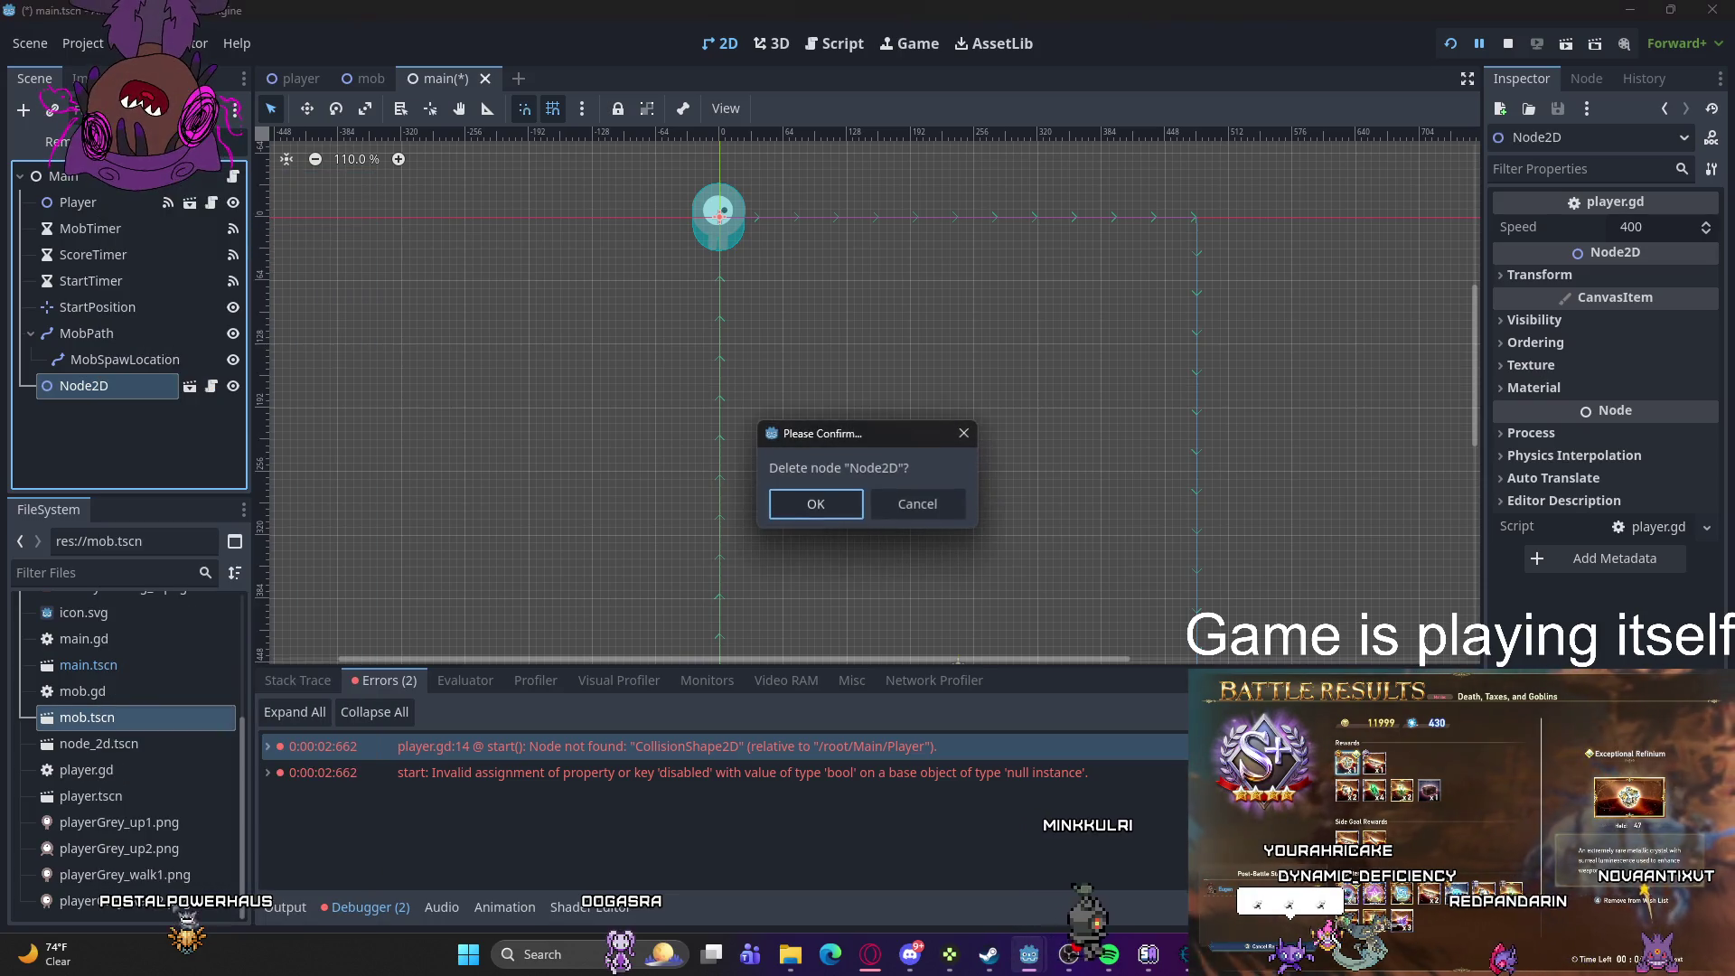
left_click(818, 506)
left_click(289, 80)
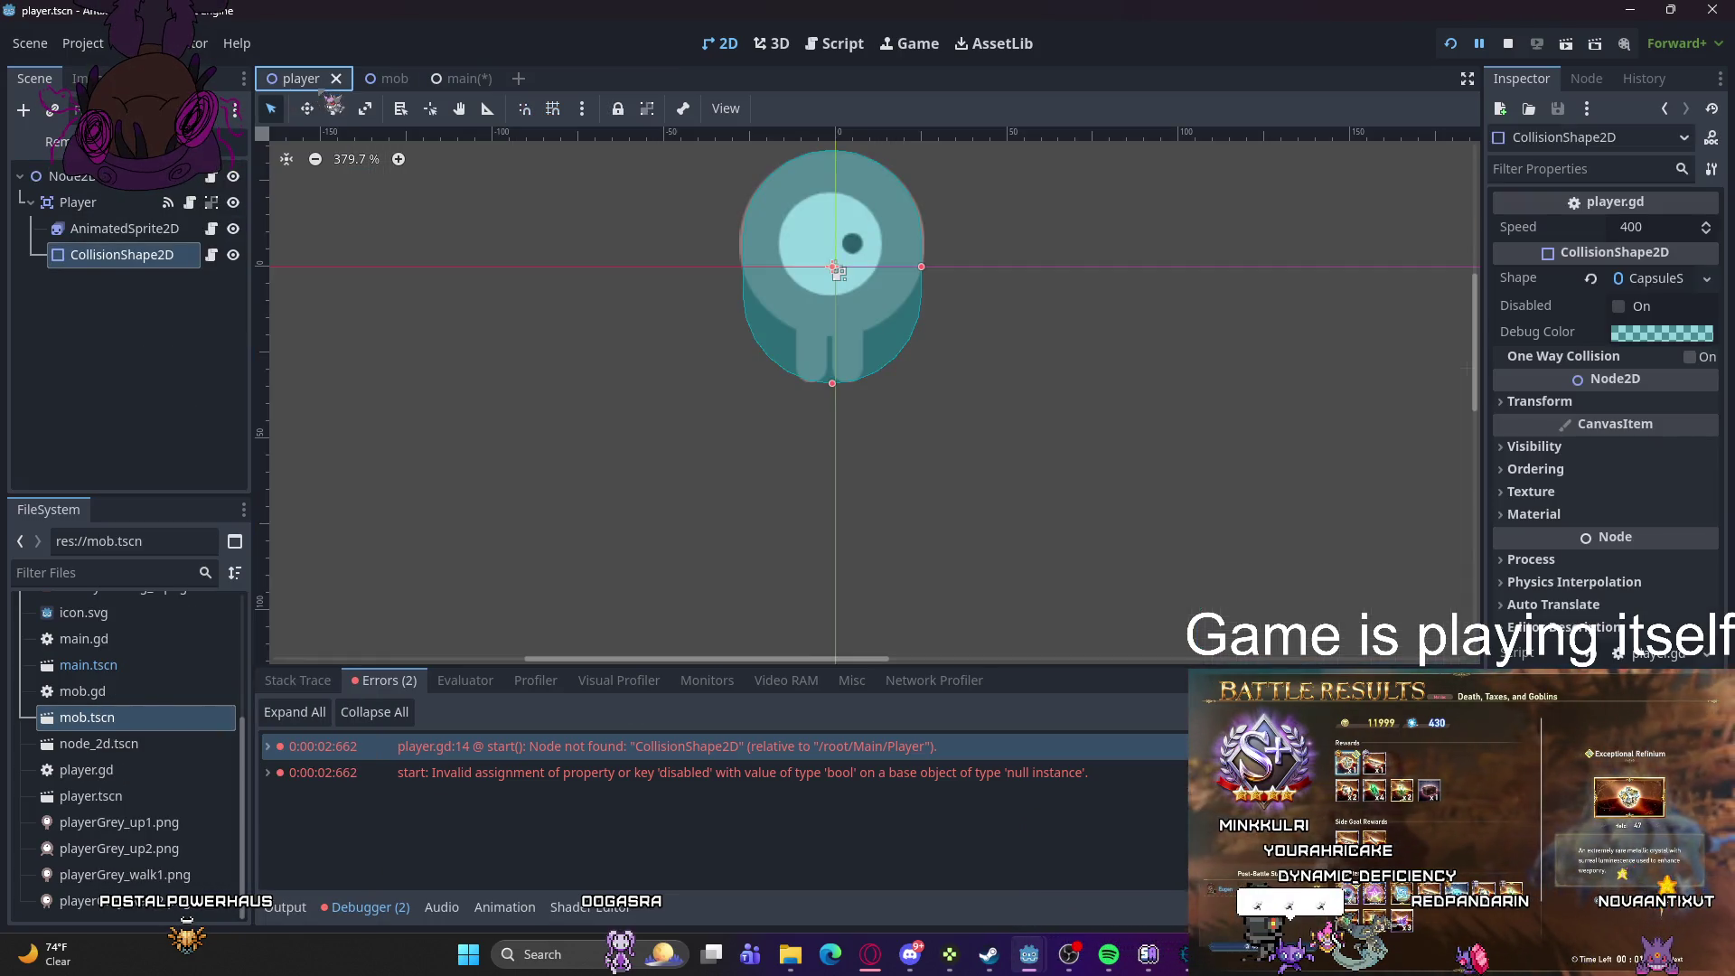
left_click(106, 204)
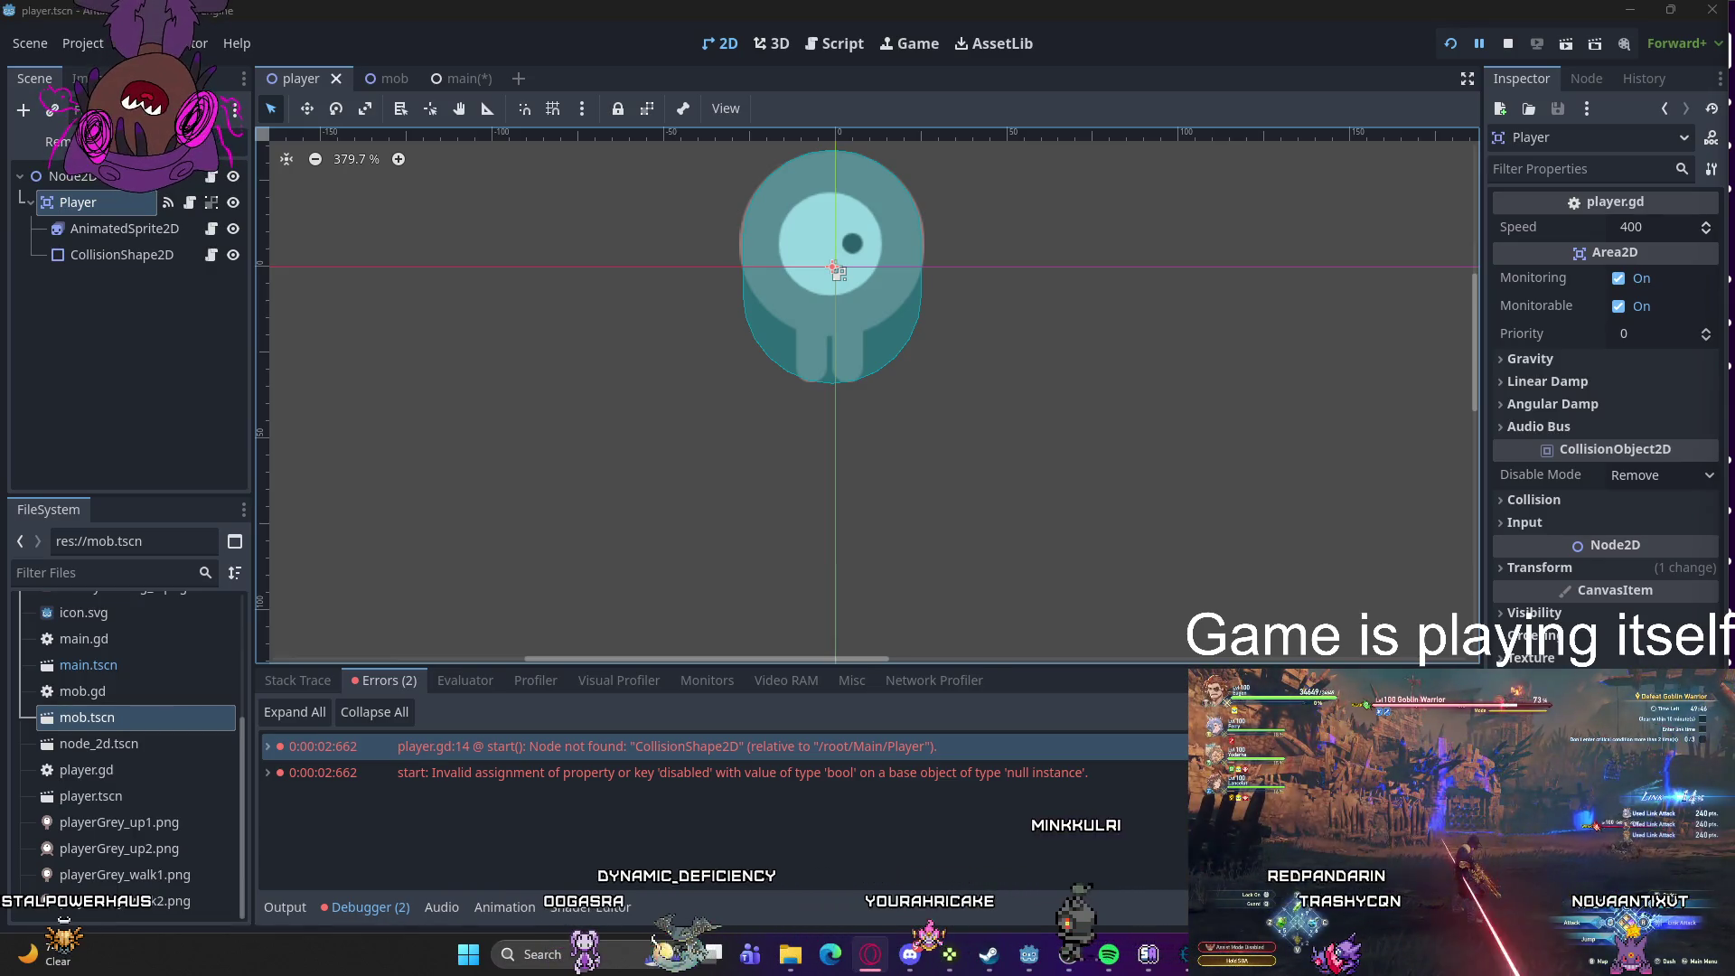
right_click(76, 175)
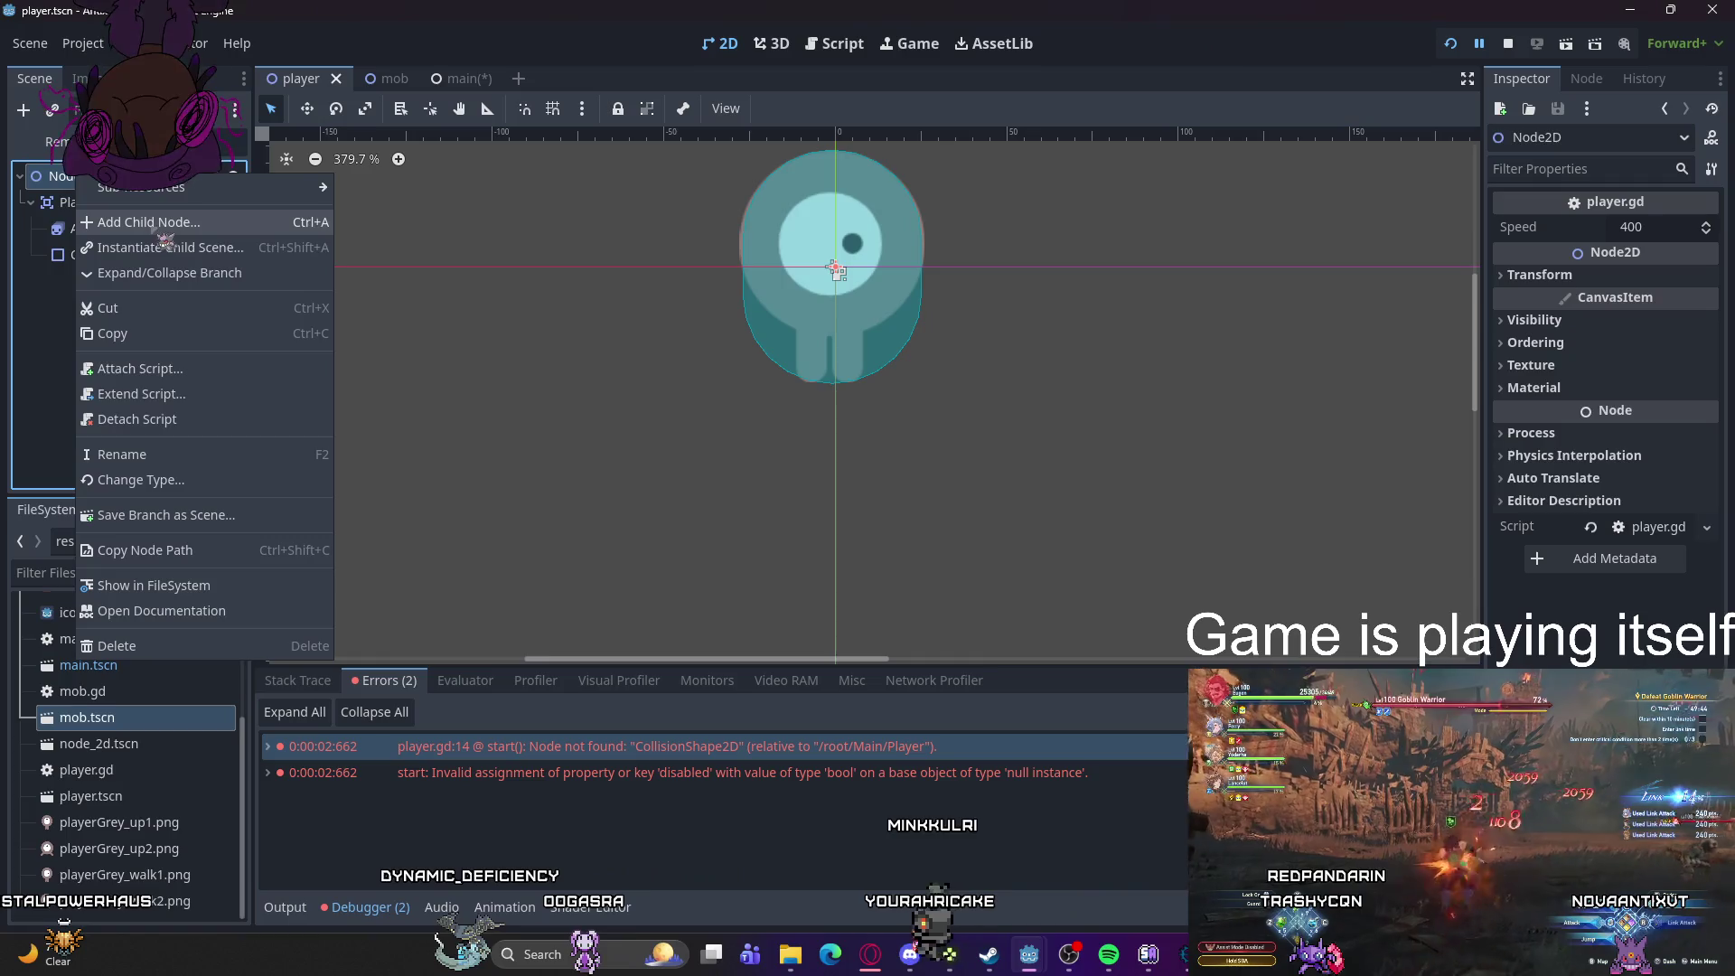
left_click(21, 329)
left_click(78, 202)
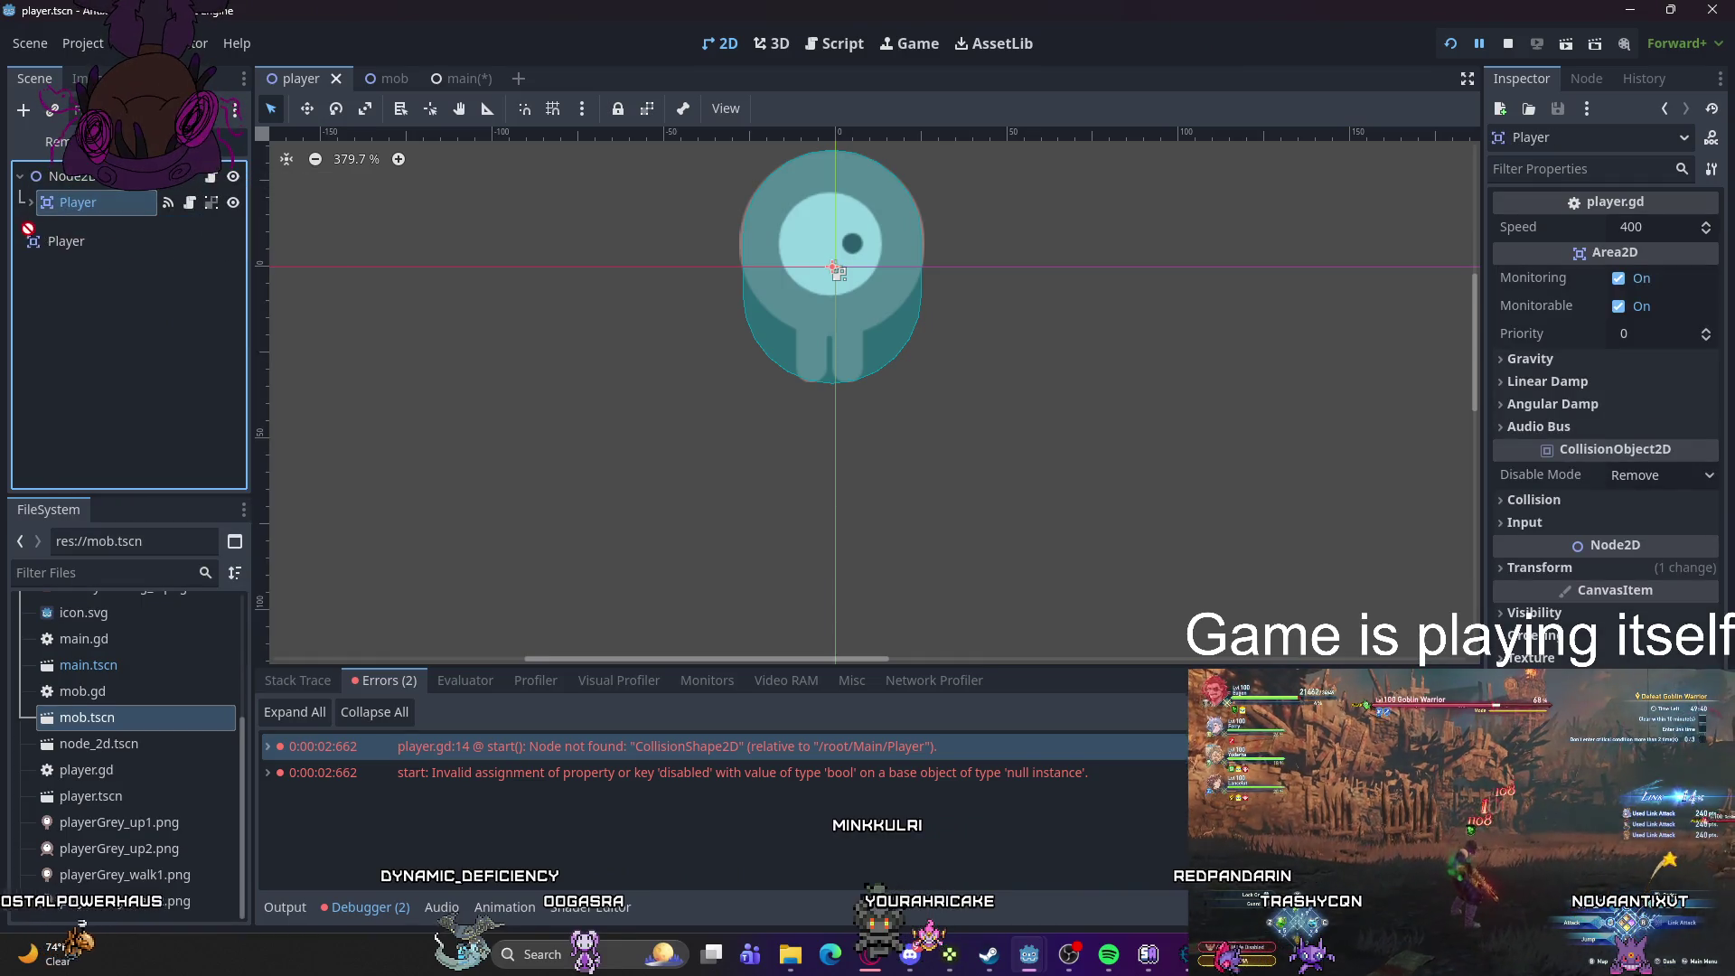
mouse_move(38, 195)
left_mouse_down()
mouse_move(63, 186)
mouse_move(26, 217)
mouse_move(80, 224)
left_mouse_up()
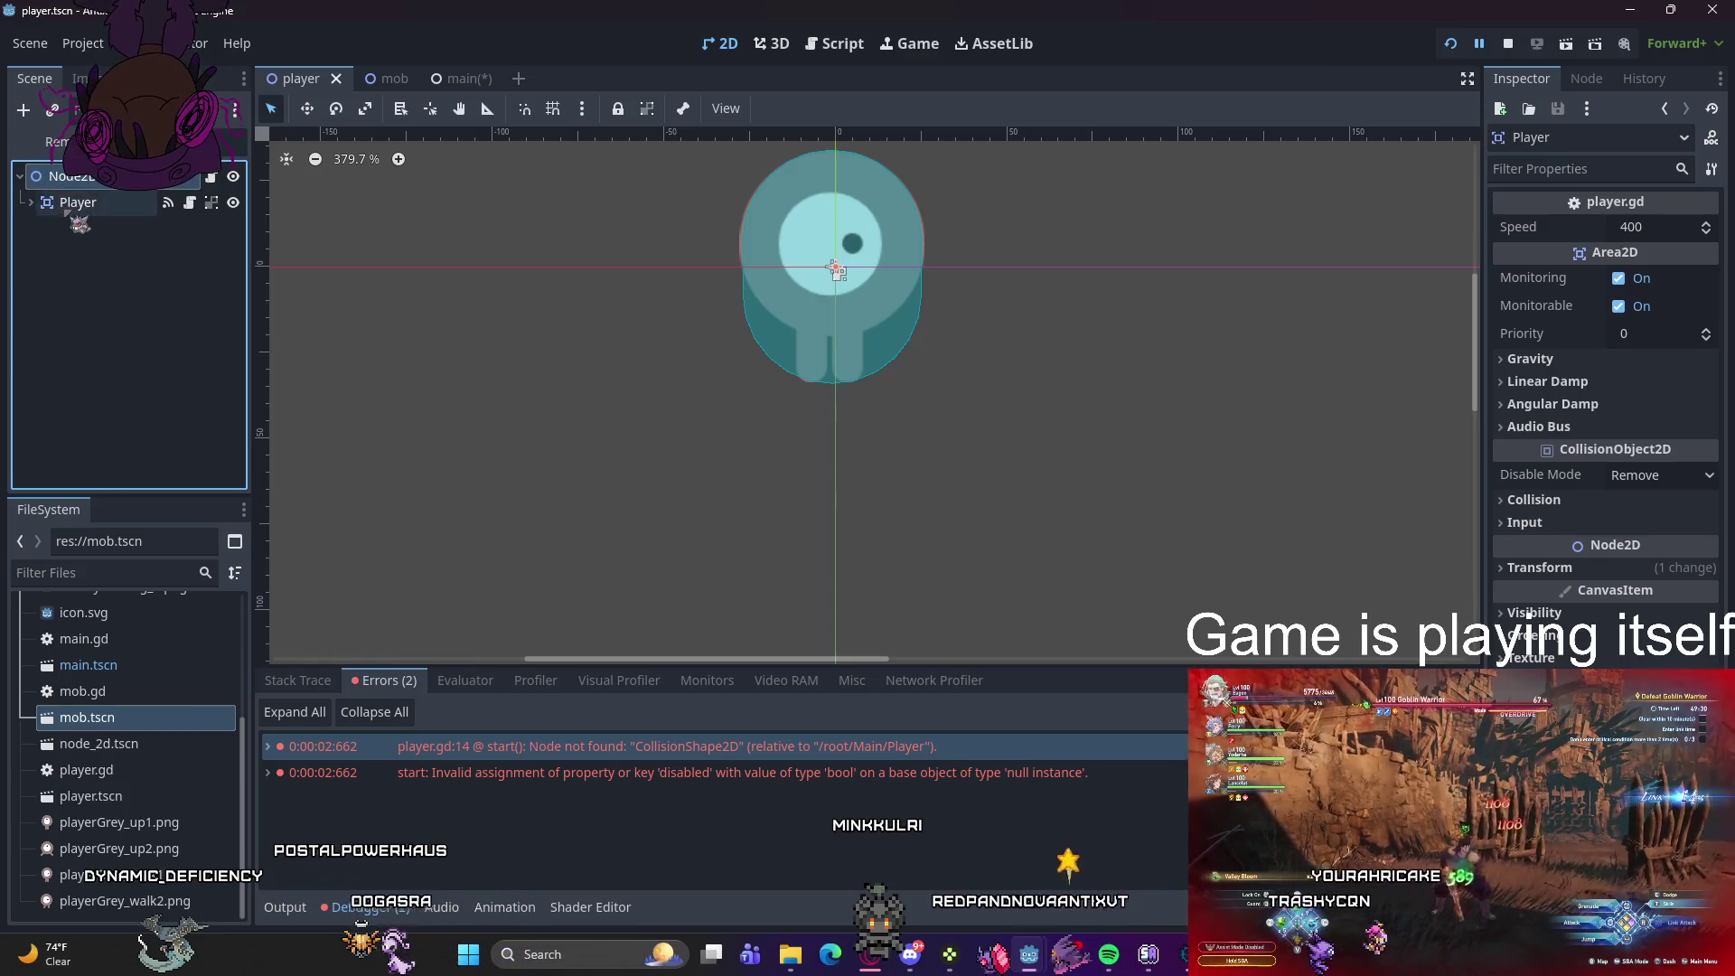
right_click(77, 207)
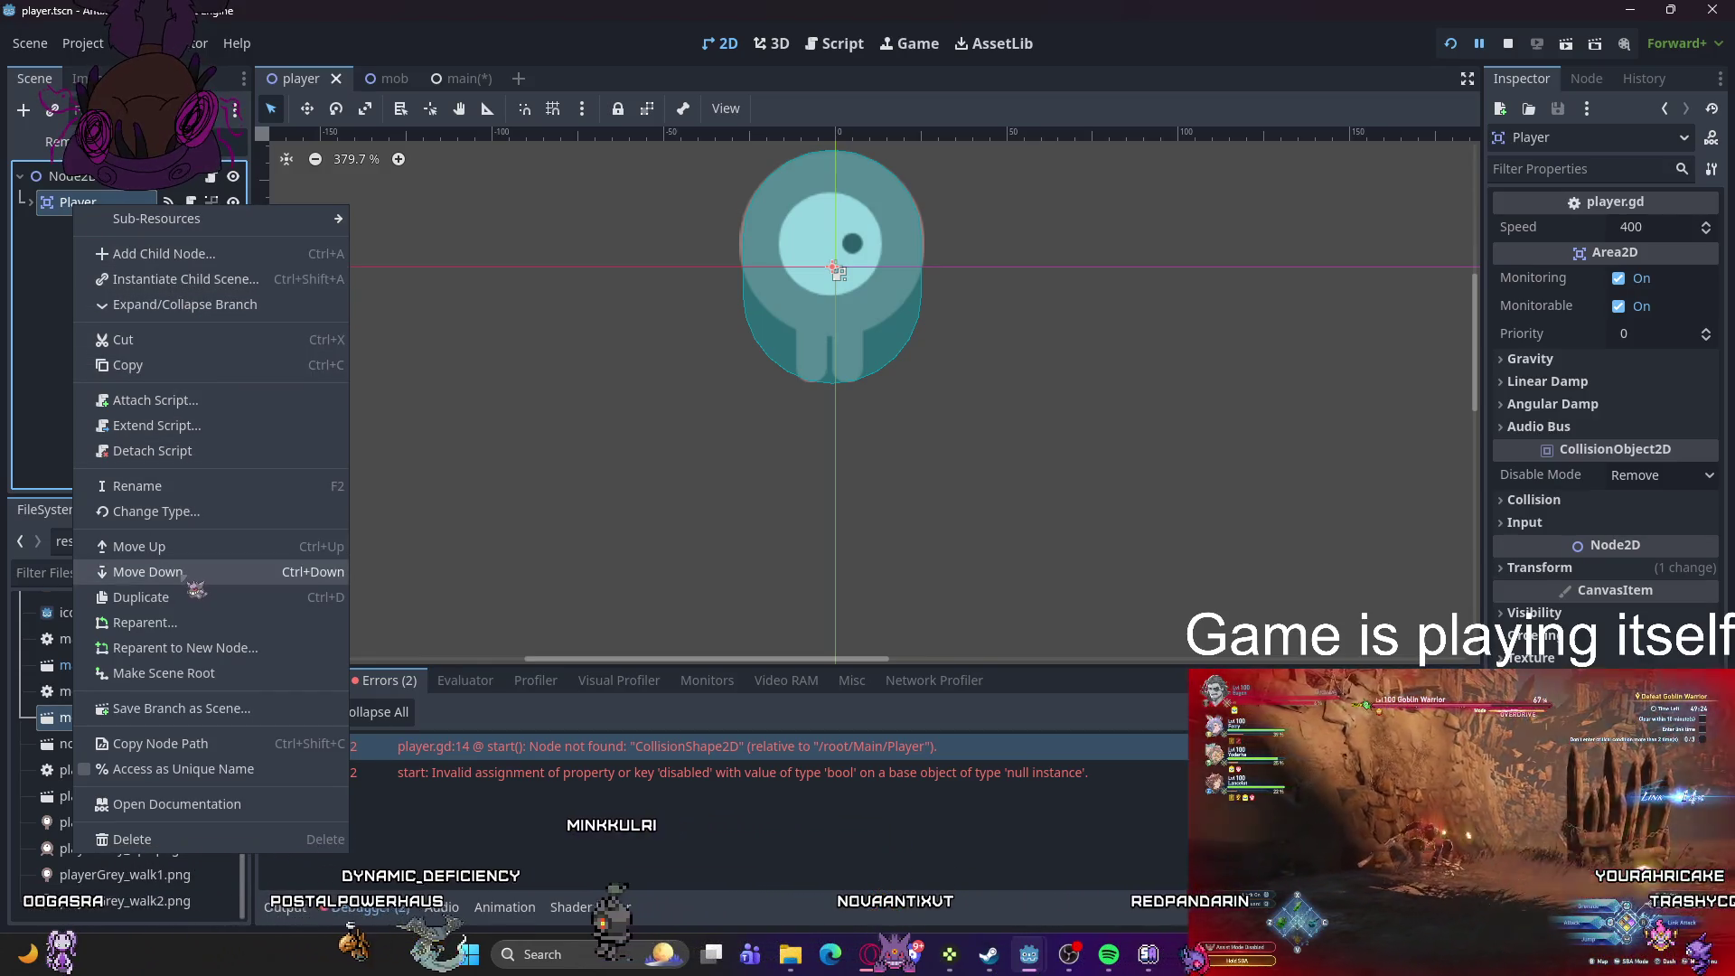
left_click(145, 547)
left_click_drag(131, 239, 32, 221)
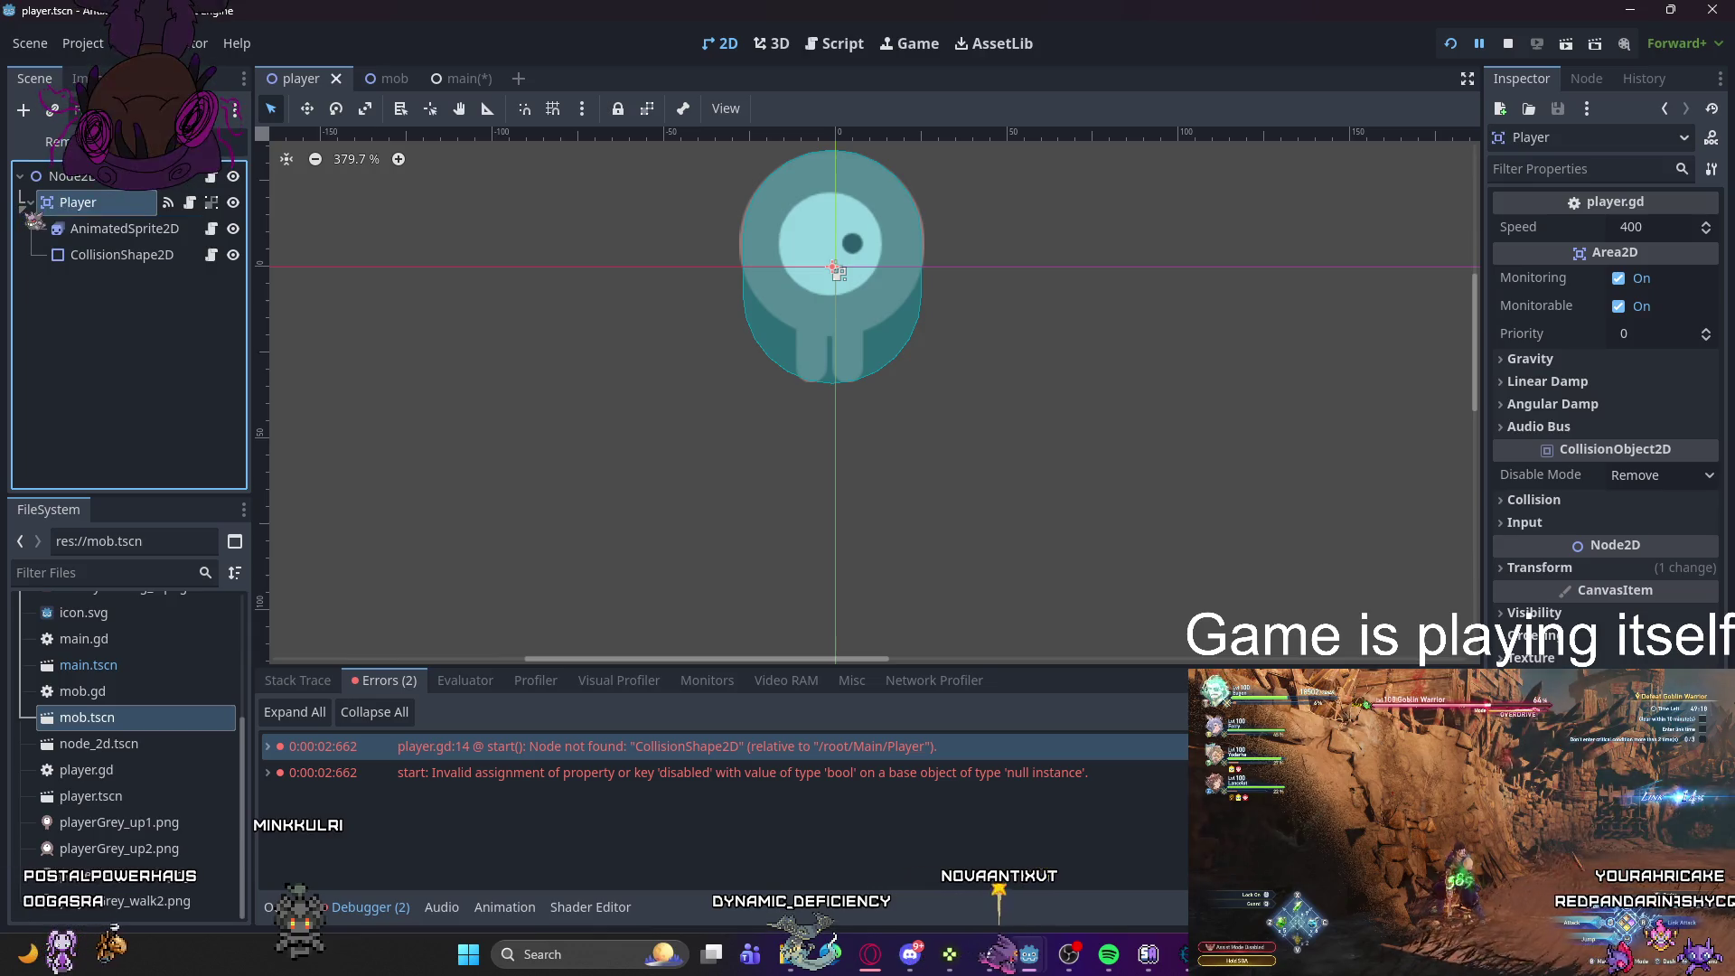
left_click_drag(118, 202, 59, 211)
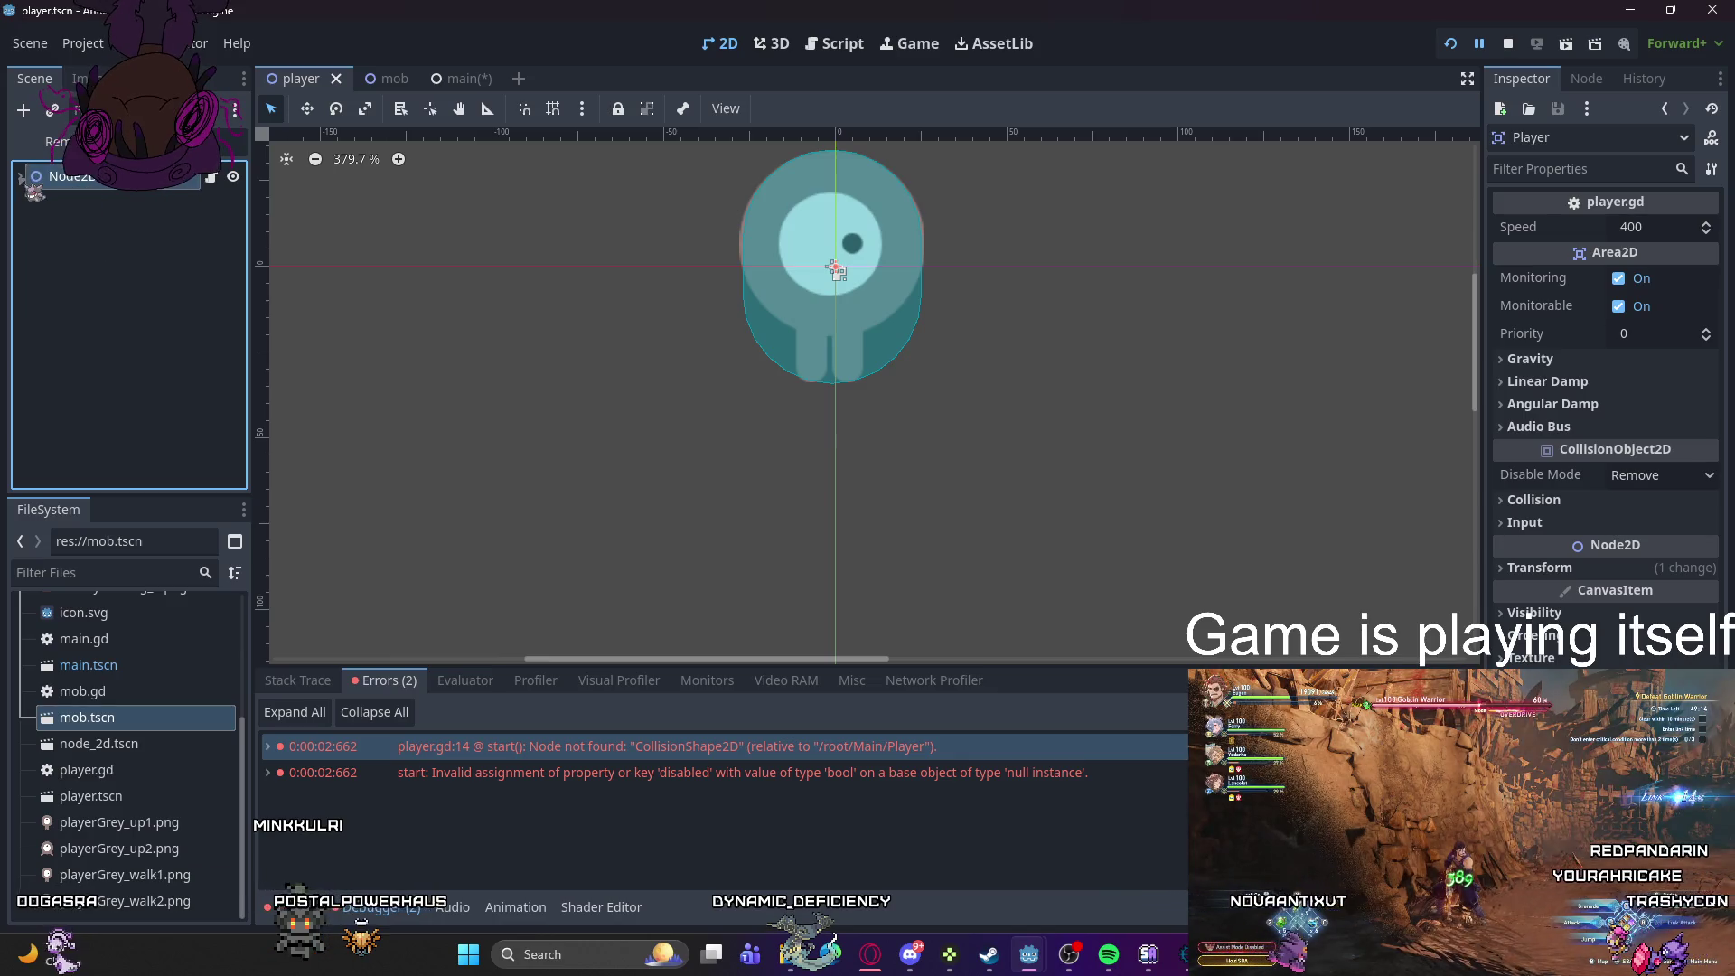
left_click(54, 206)
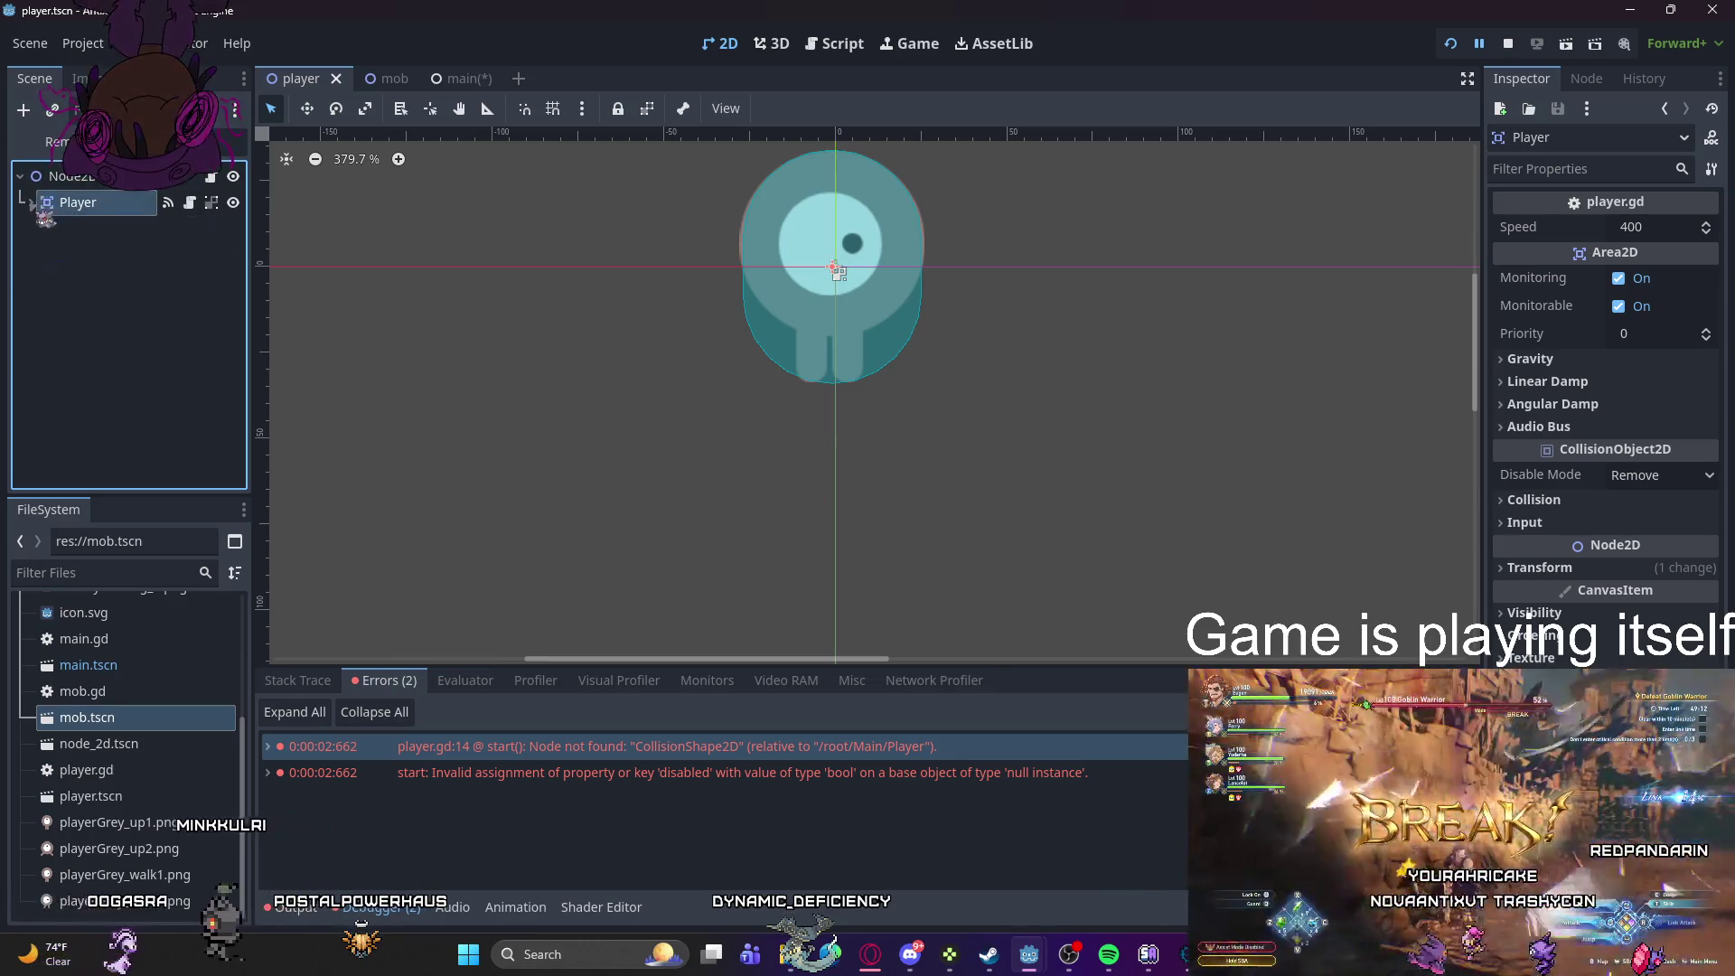
right_click(43, 177)
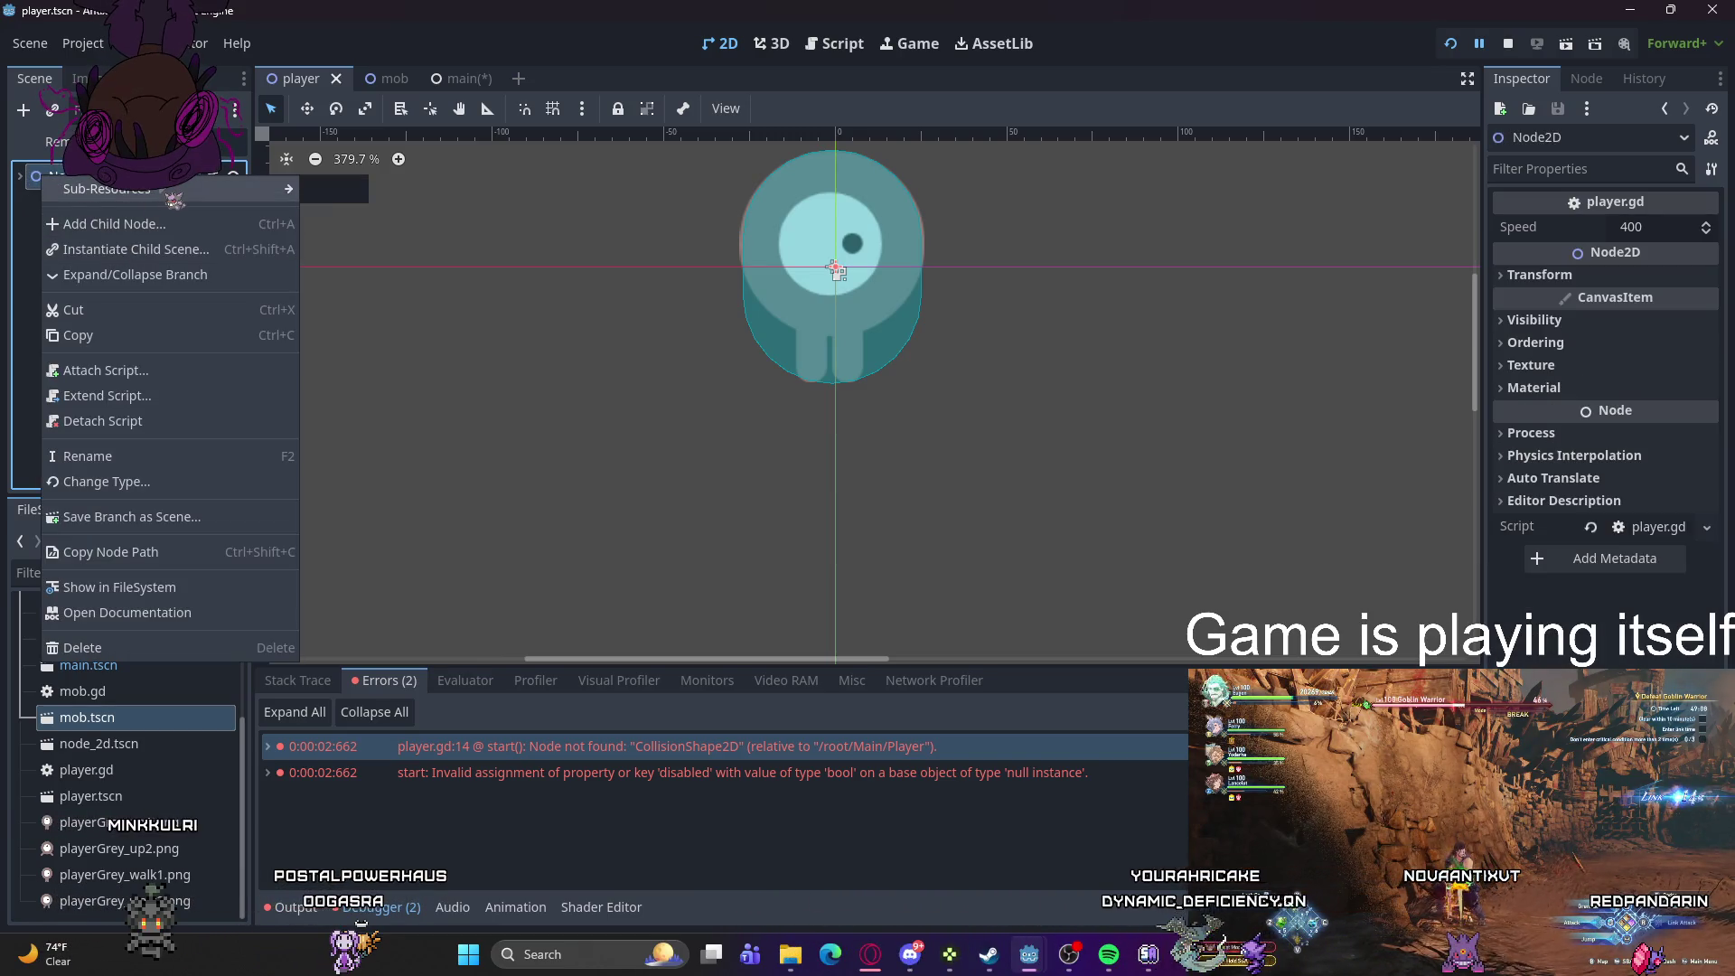
- Browse the Player node's context menus and try dragging Player in the scene tree
mouse_move(174, 195)
left_click(76, 186)
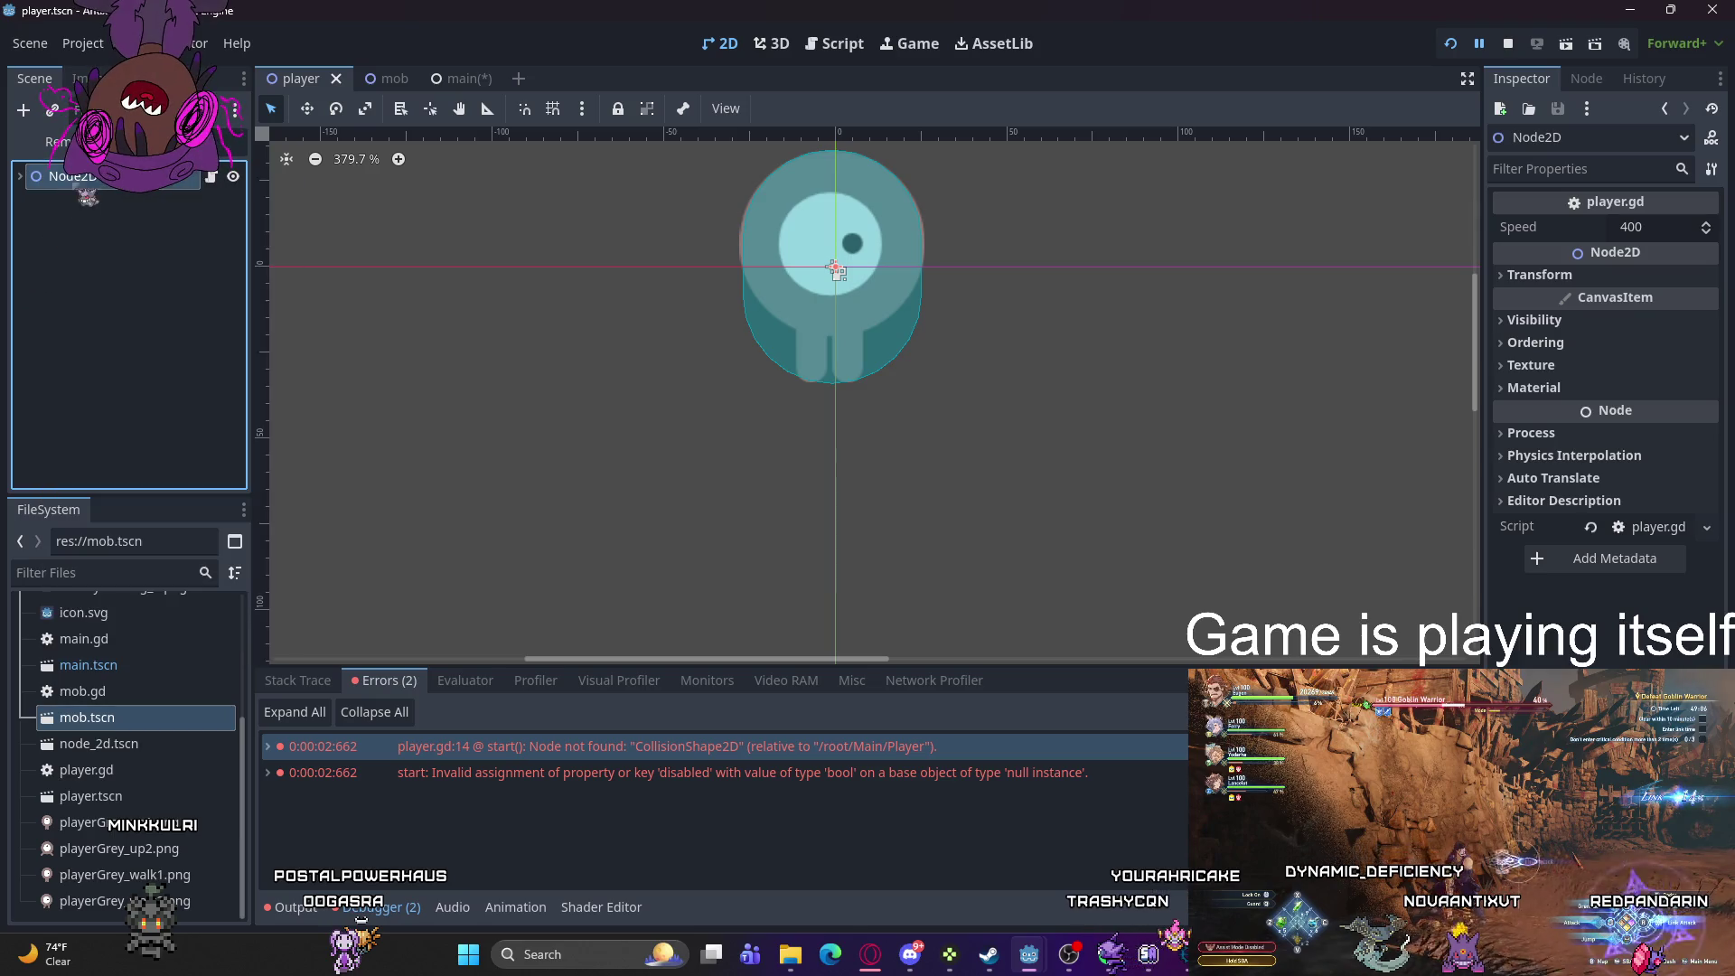
right_click(72, 200)
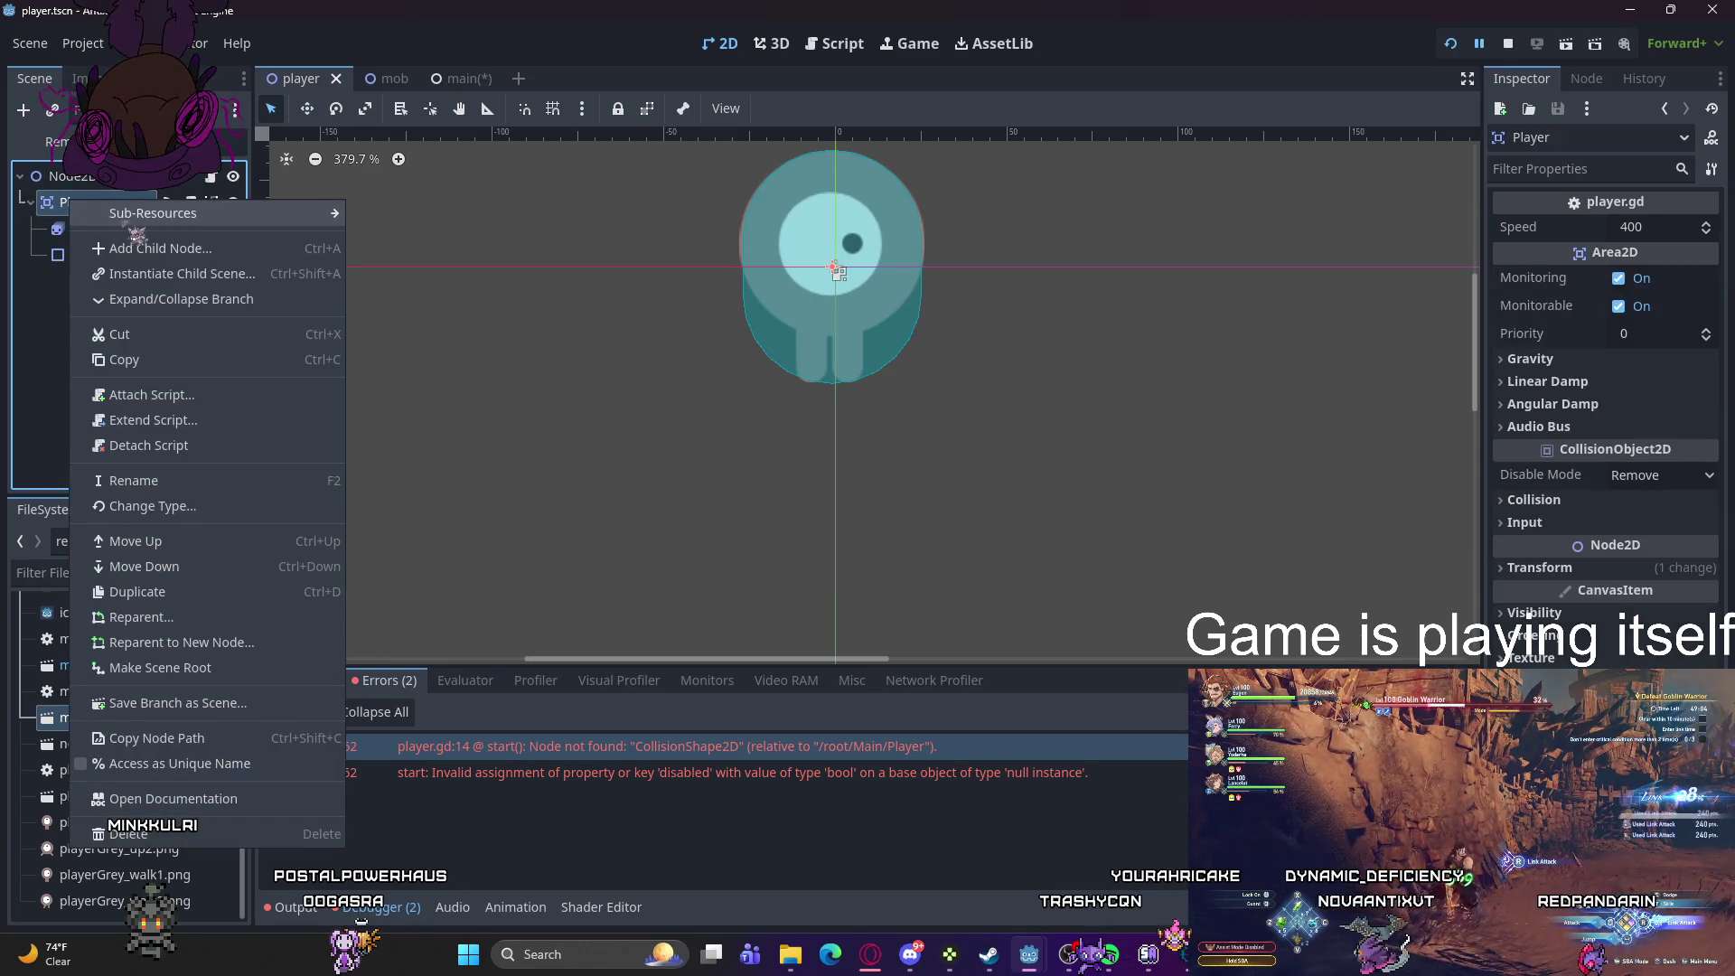
left_click(28, 293)
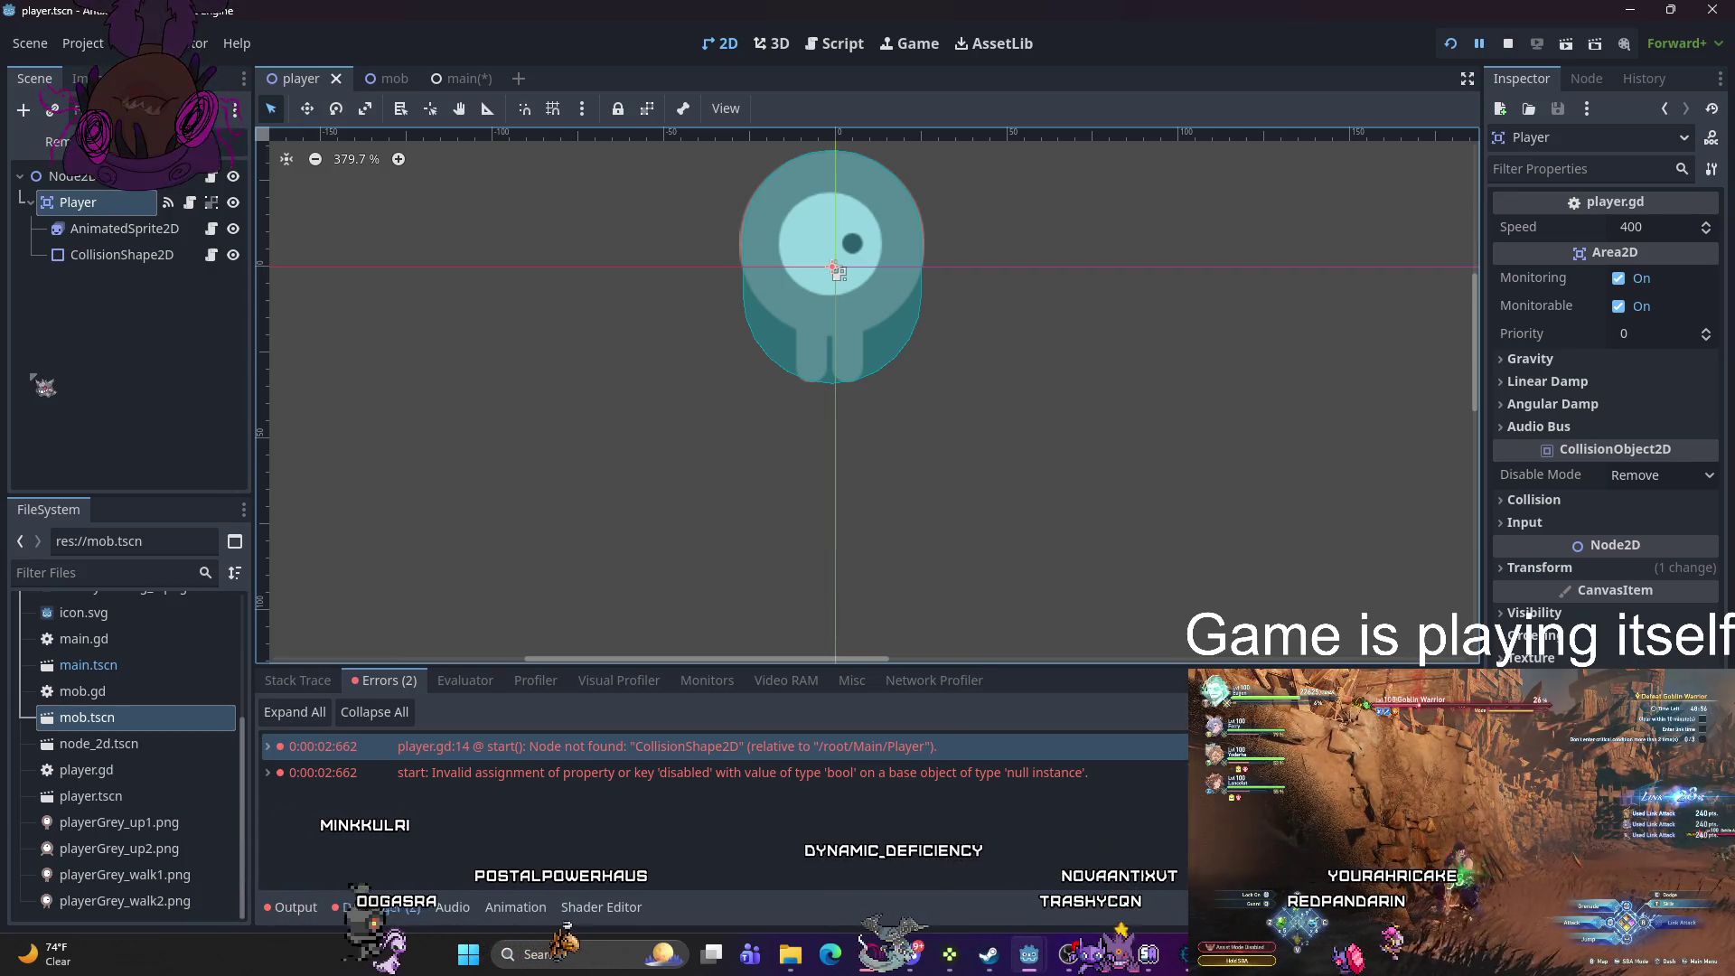
mouse_move(77, 202)
left_mouse_down()
mouse_move(14, 171)
mouse_move(19, 282)
left_mouse_up()
left_click(91, 203)
right_click(108, 203)
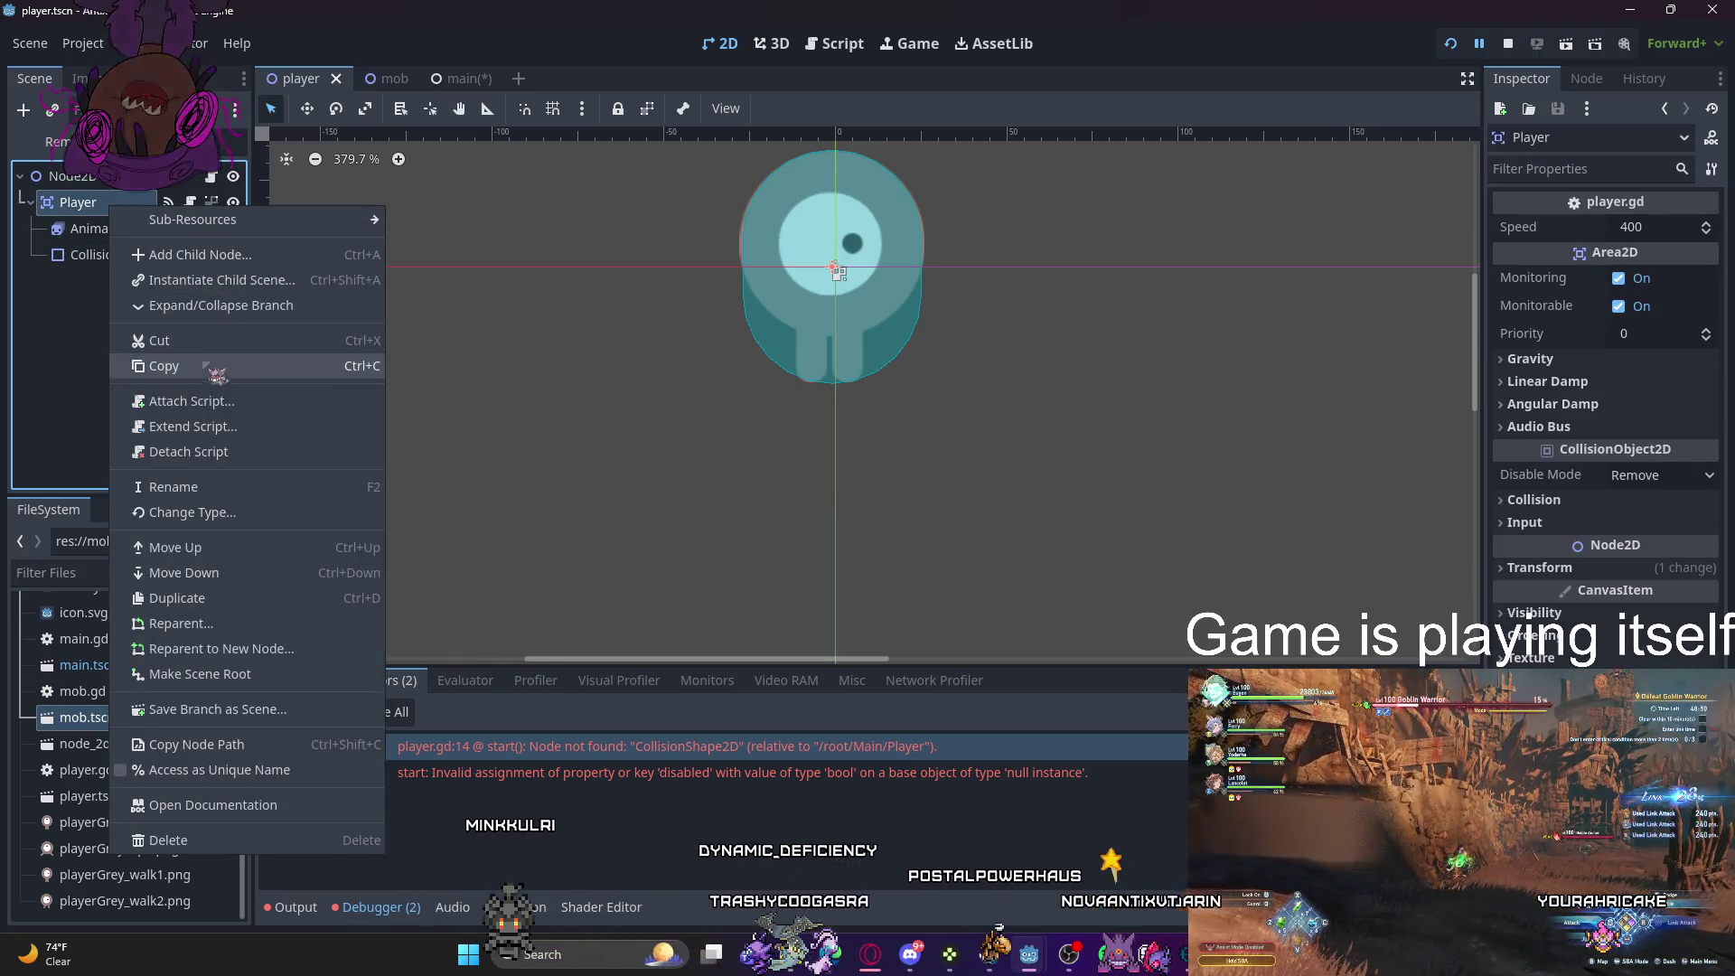
left_click(77, 370)
right_click(78, 370)
left_click(40, 193)
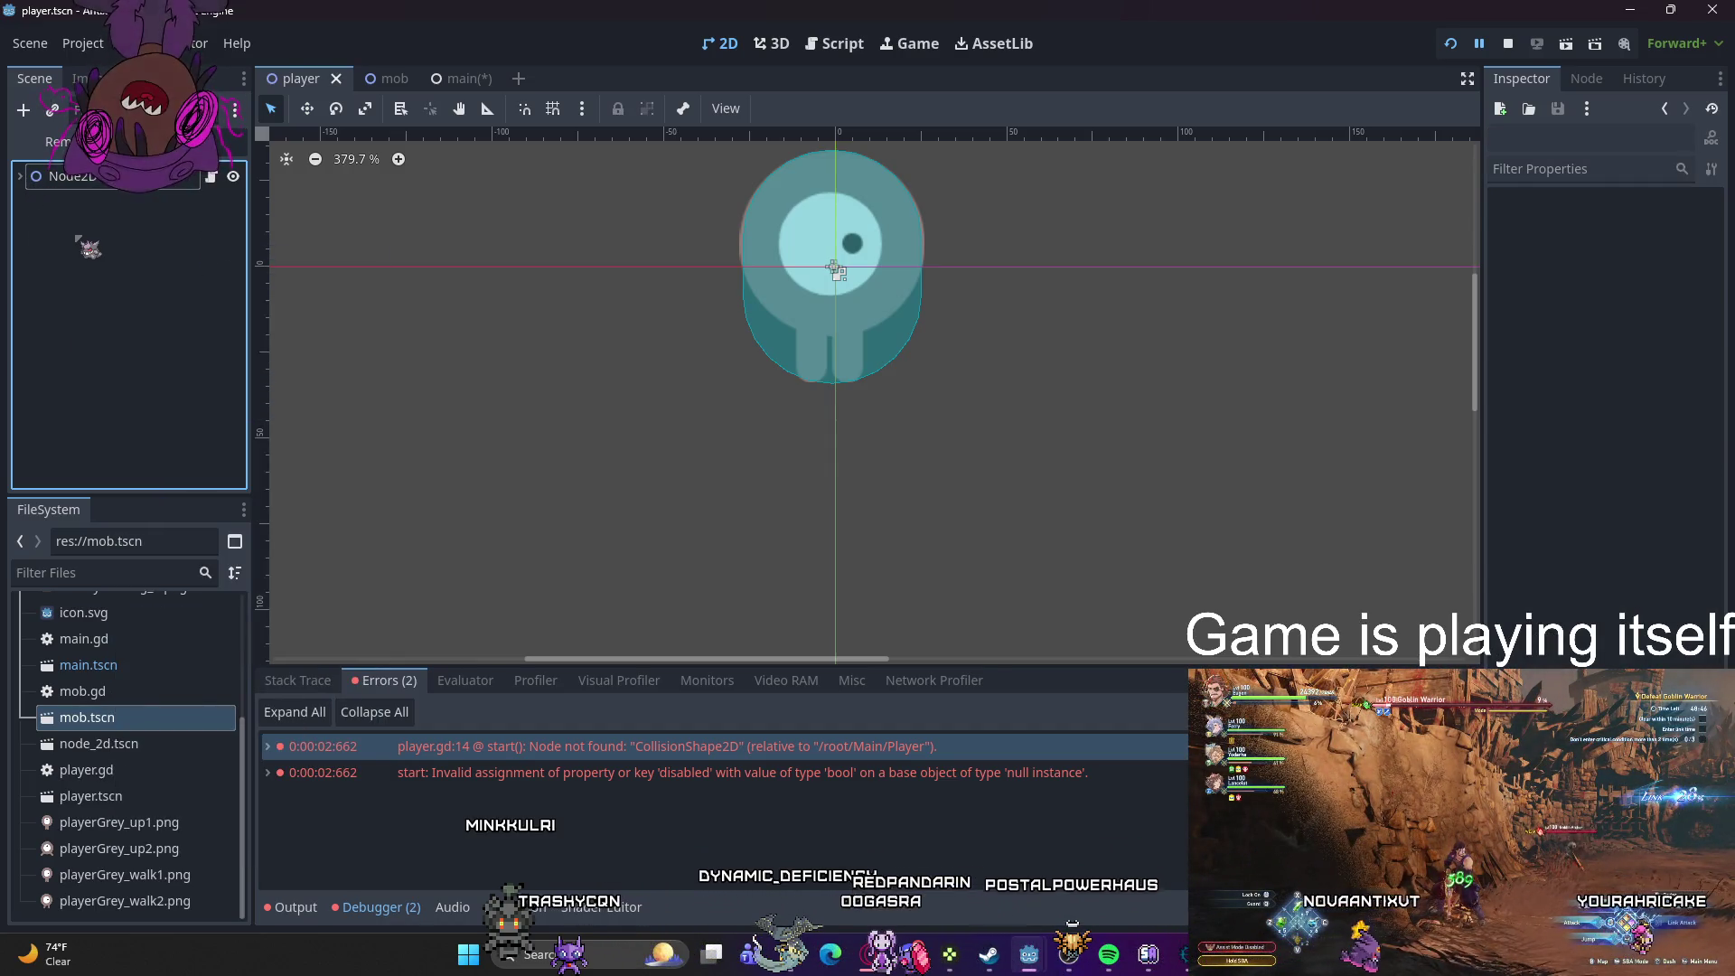
- Undo an accidental Player duplicate and make Player the root of player.tscn
left_click(837, 270)
key("ctrl+d")
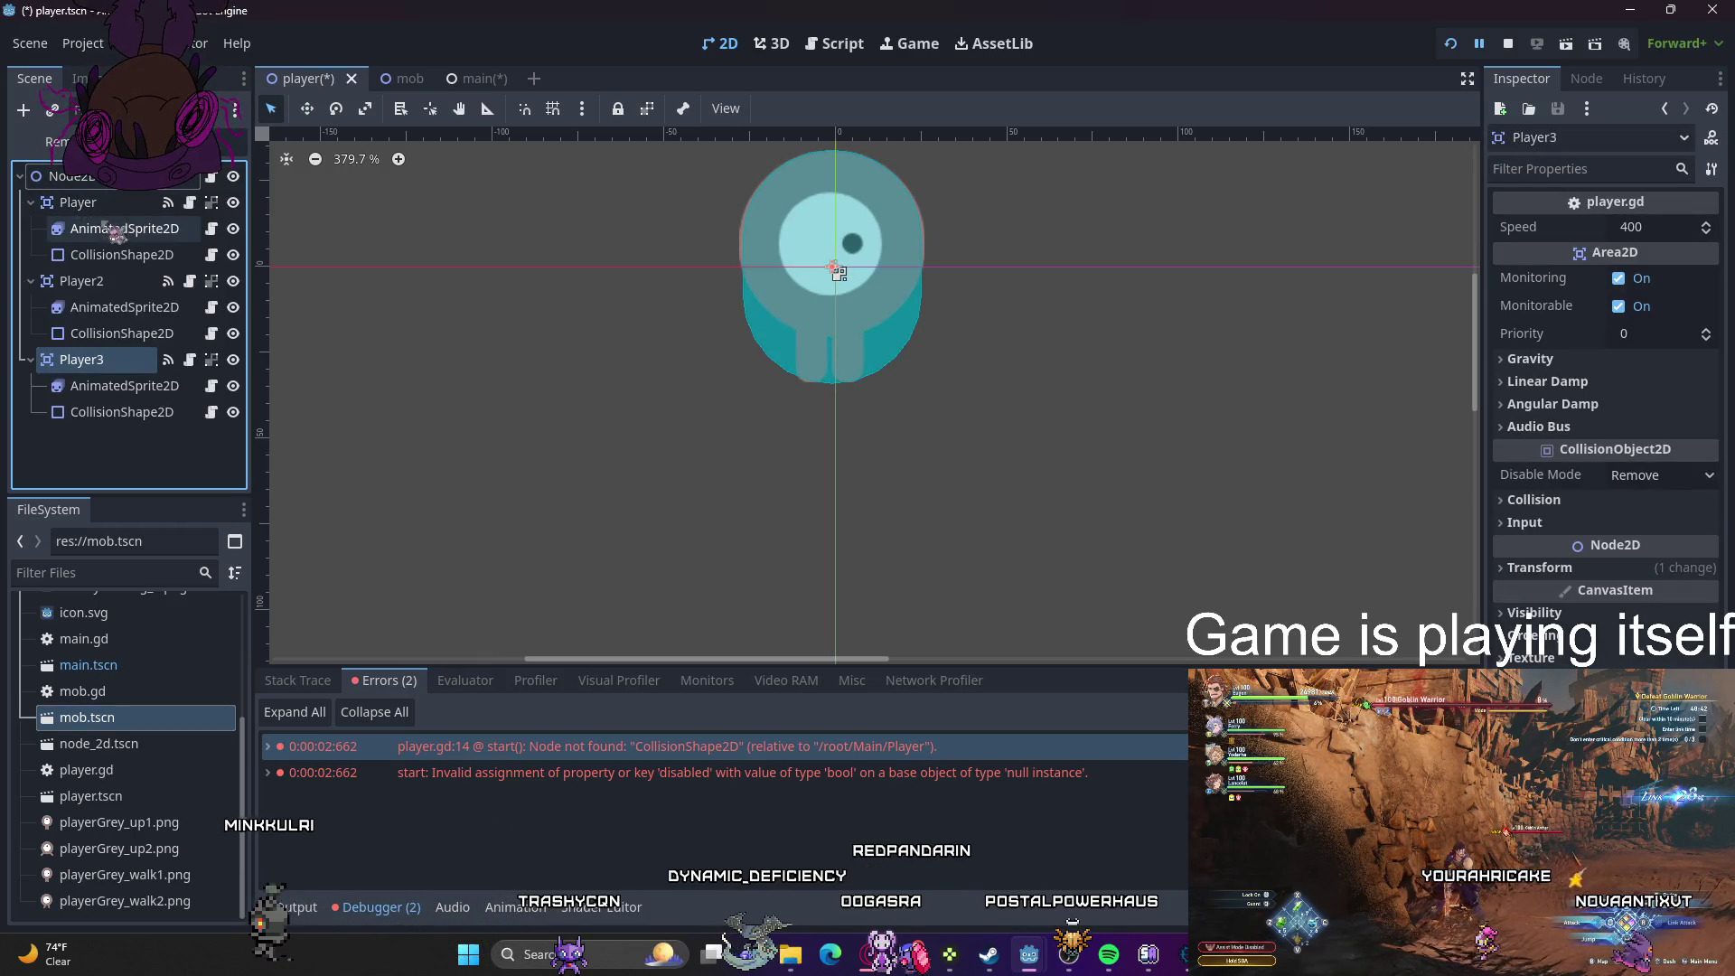
key("ctrl+z")
key("ctrl+z")
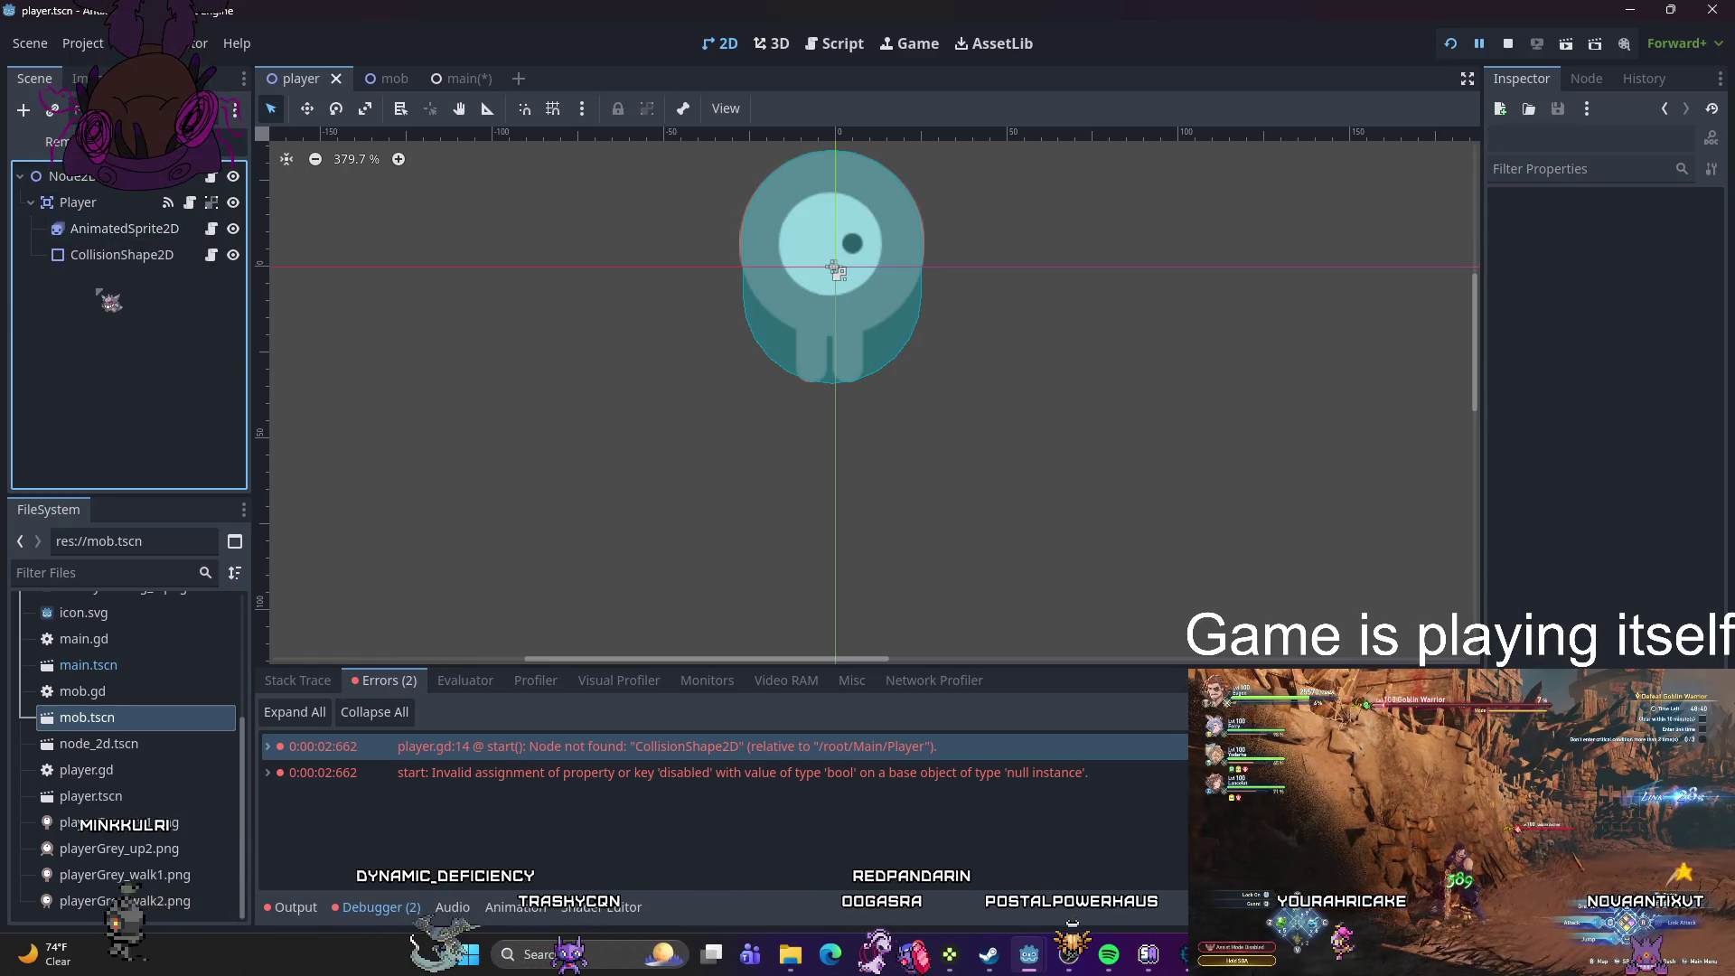
right_click(54, 203)
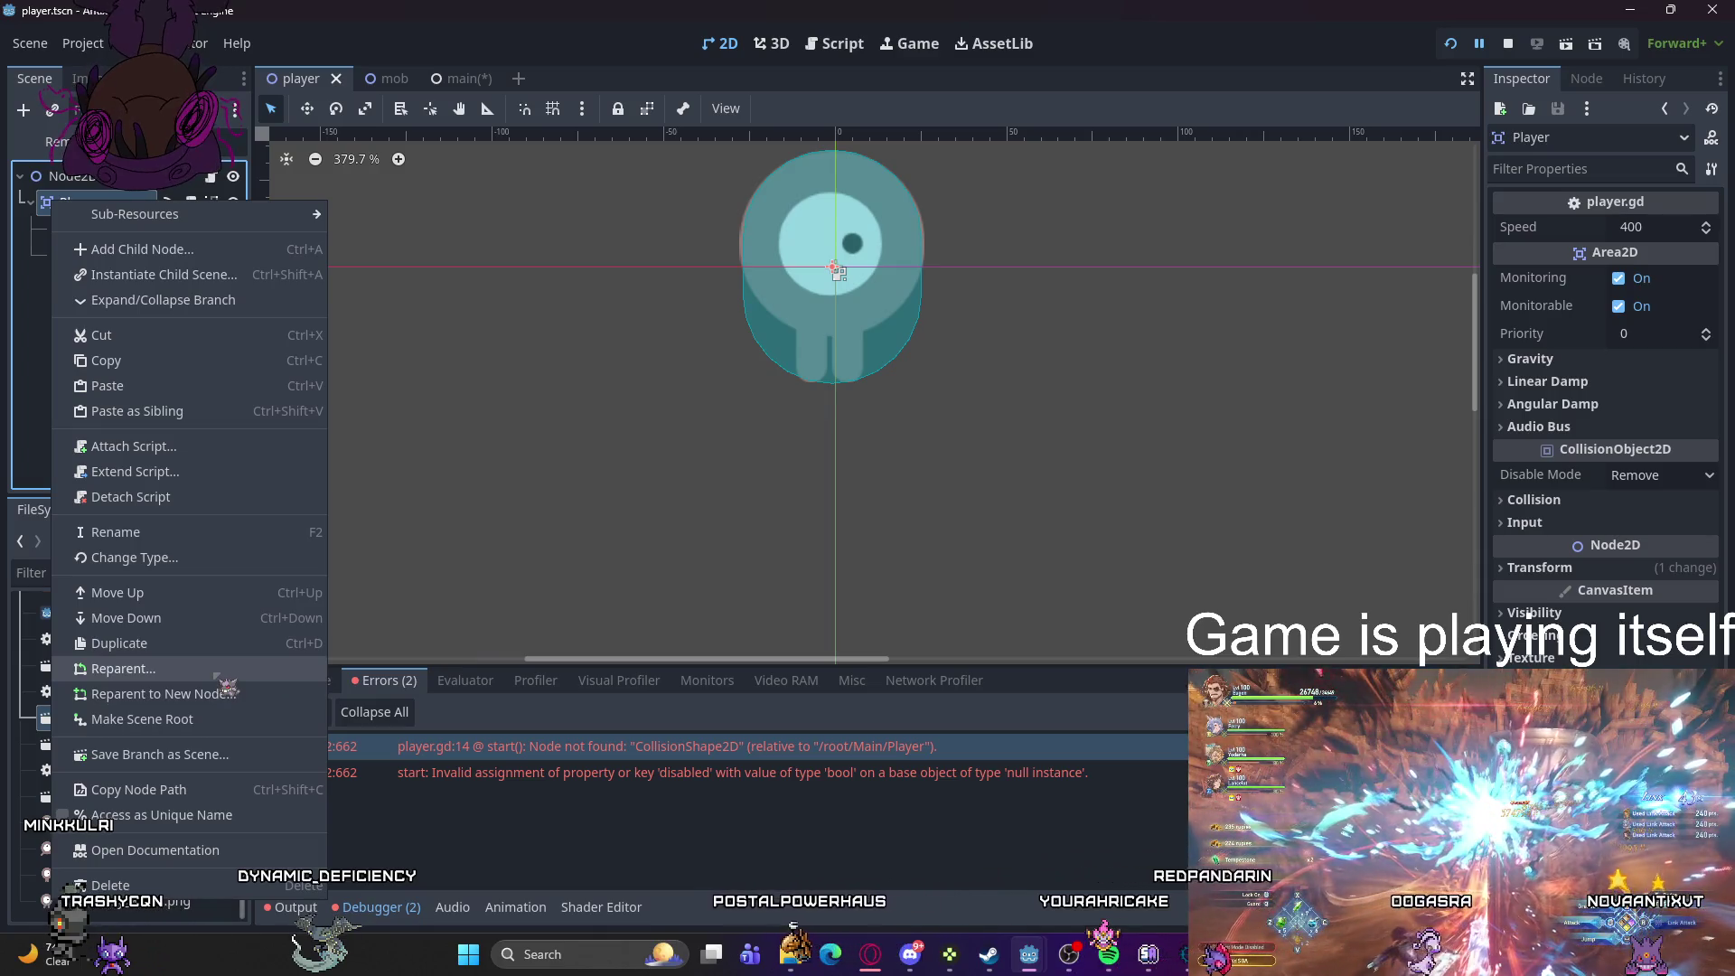
left_click(202, 720)
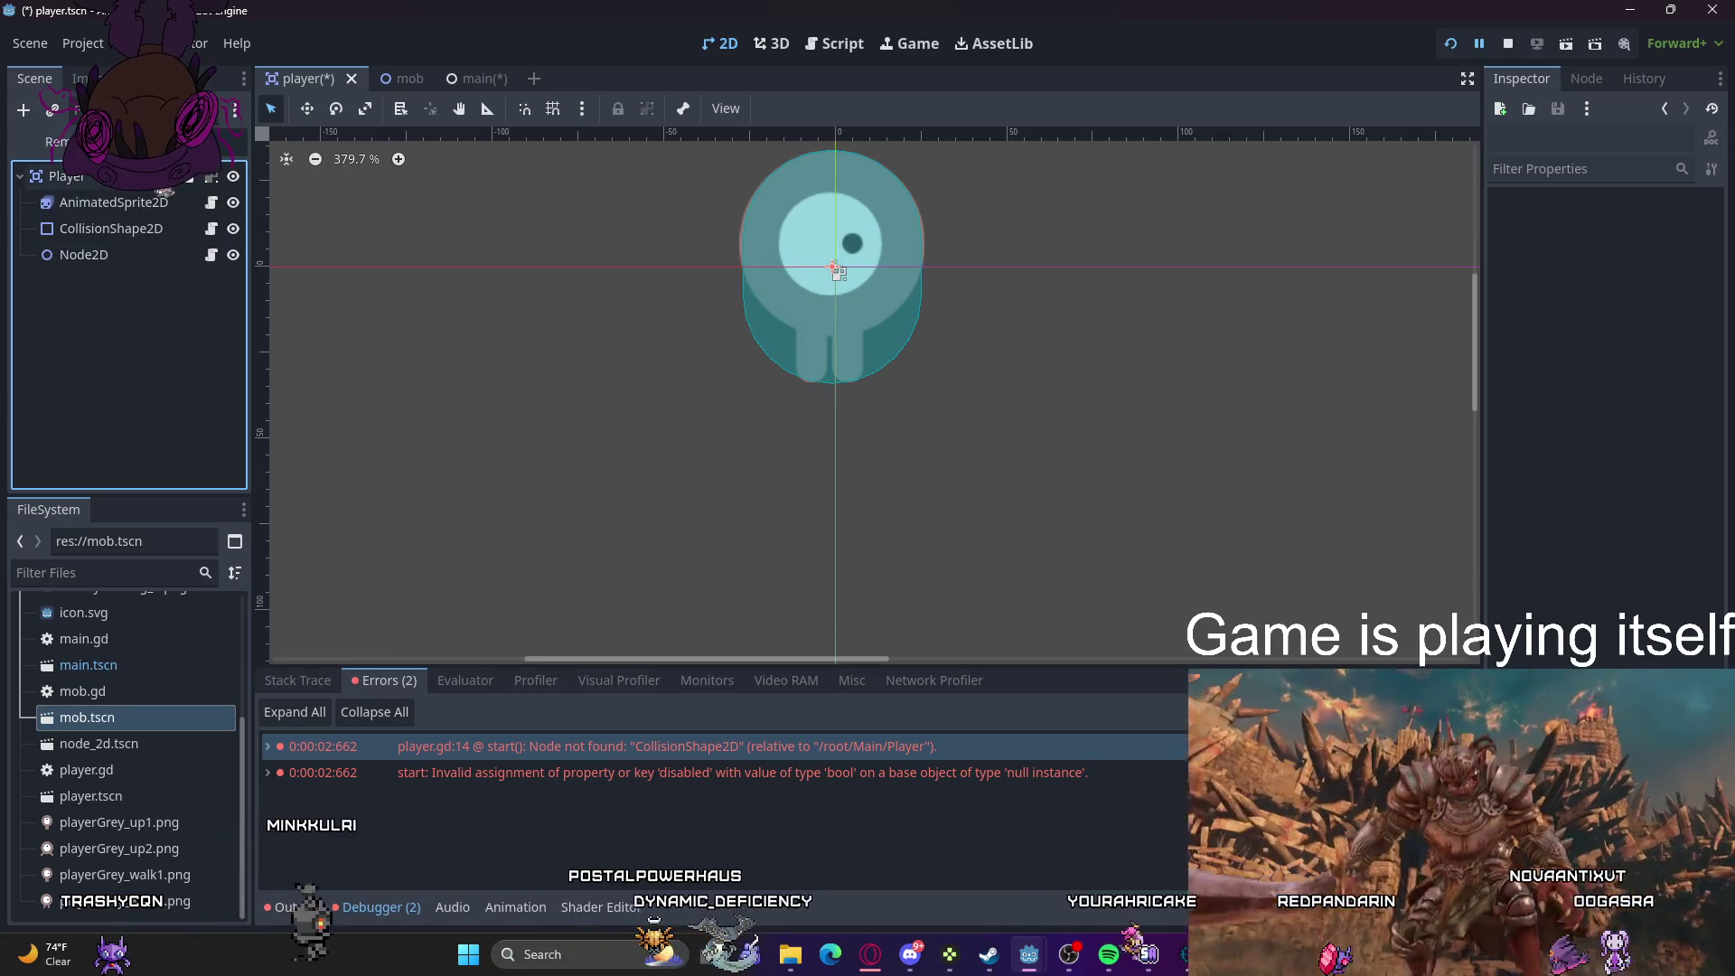
- Keep Player's Disable Mode at Remove, check its Transform, save player.tscn, and return to main.tscn
mouse_move(163, 193)
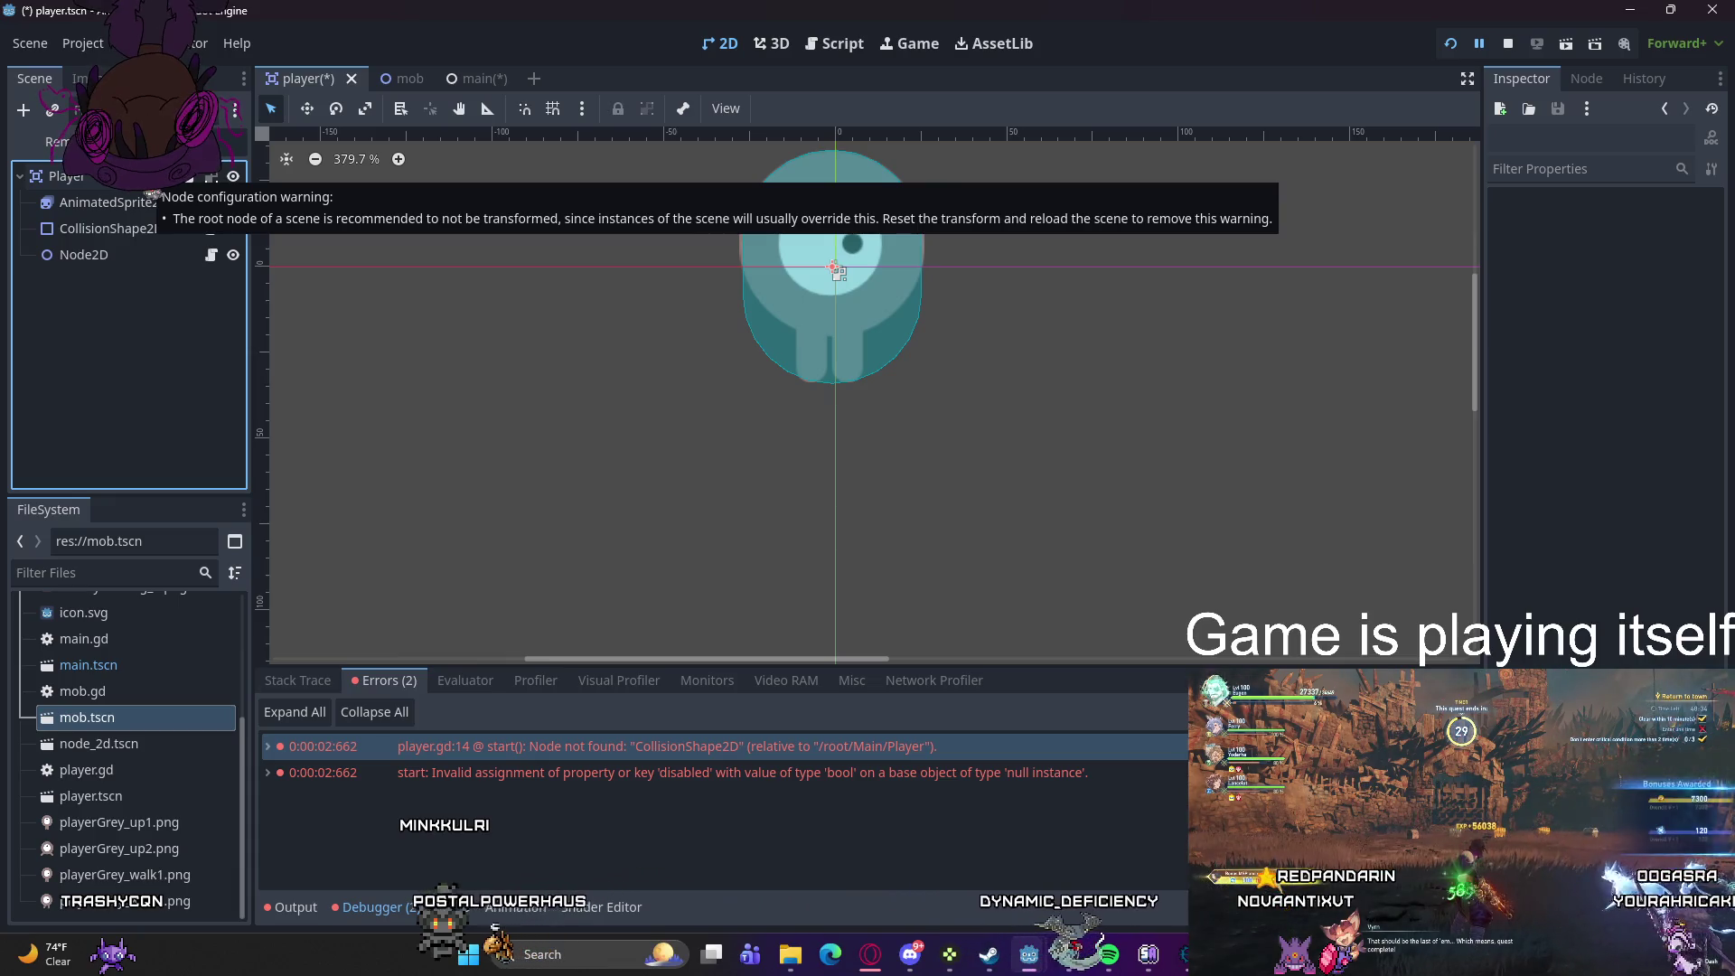
left_click(838, 271)
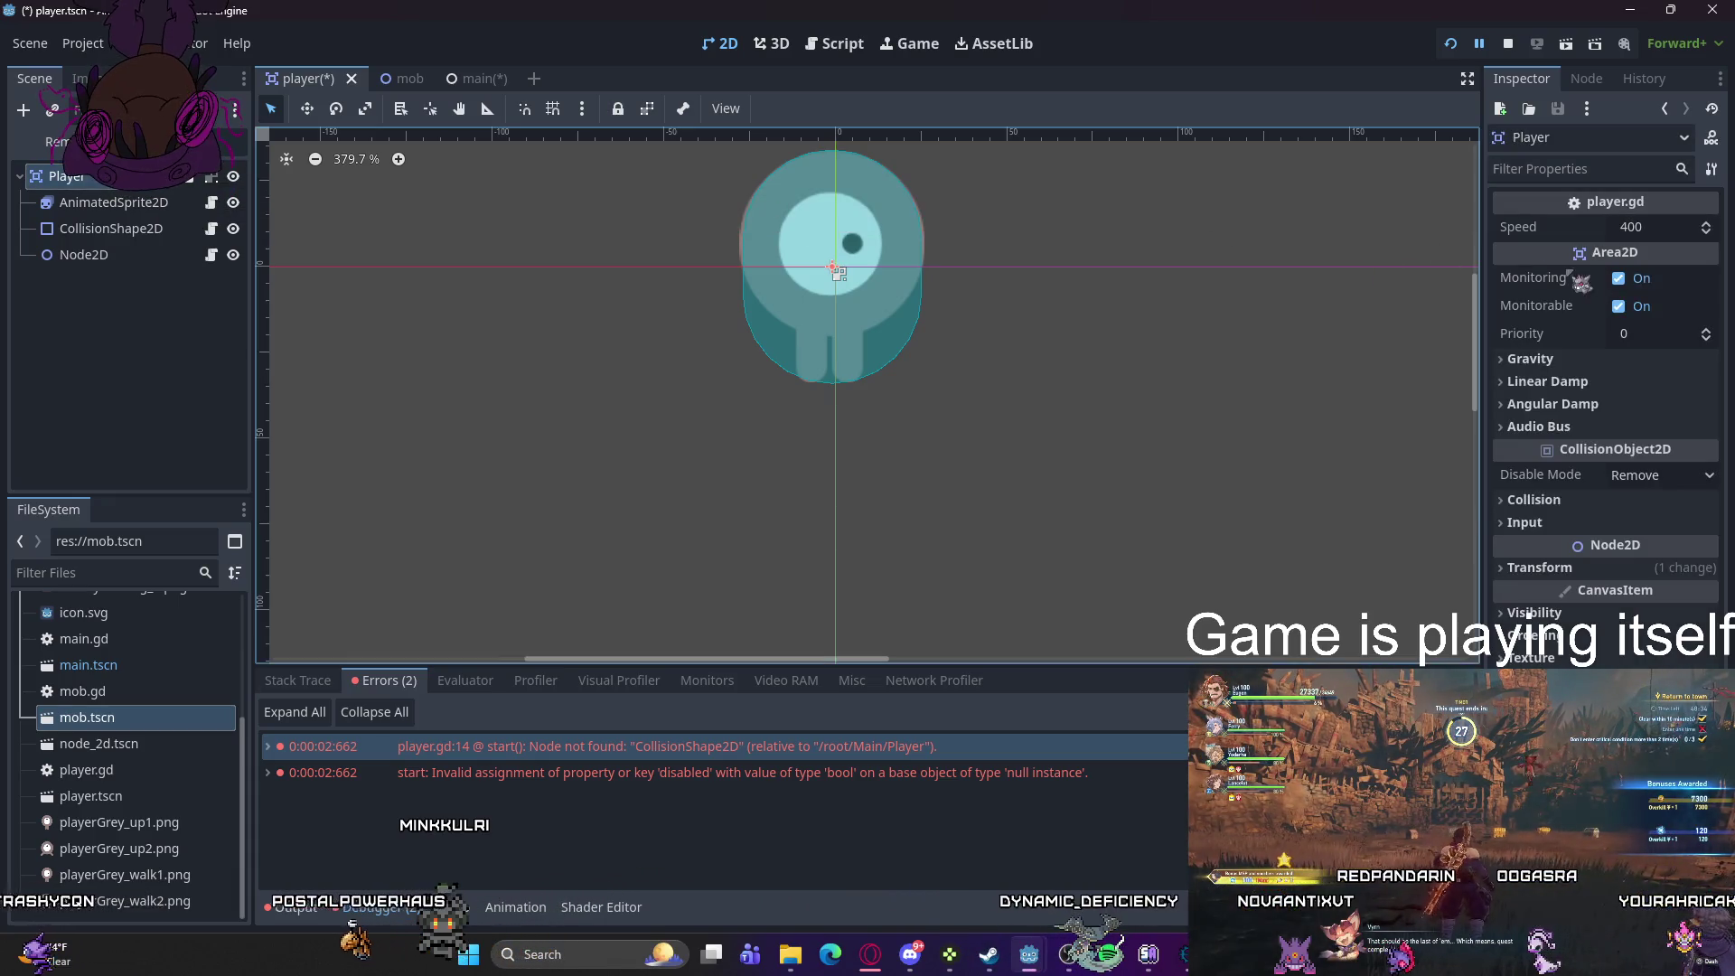
left_click(1654, 476)
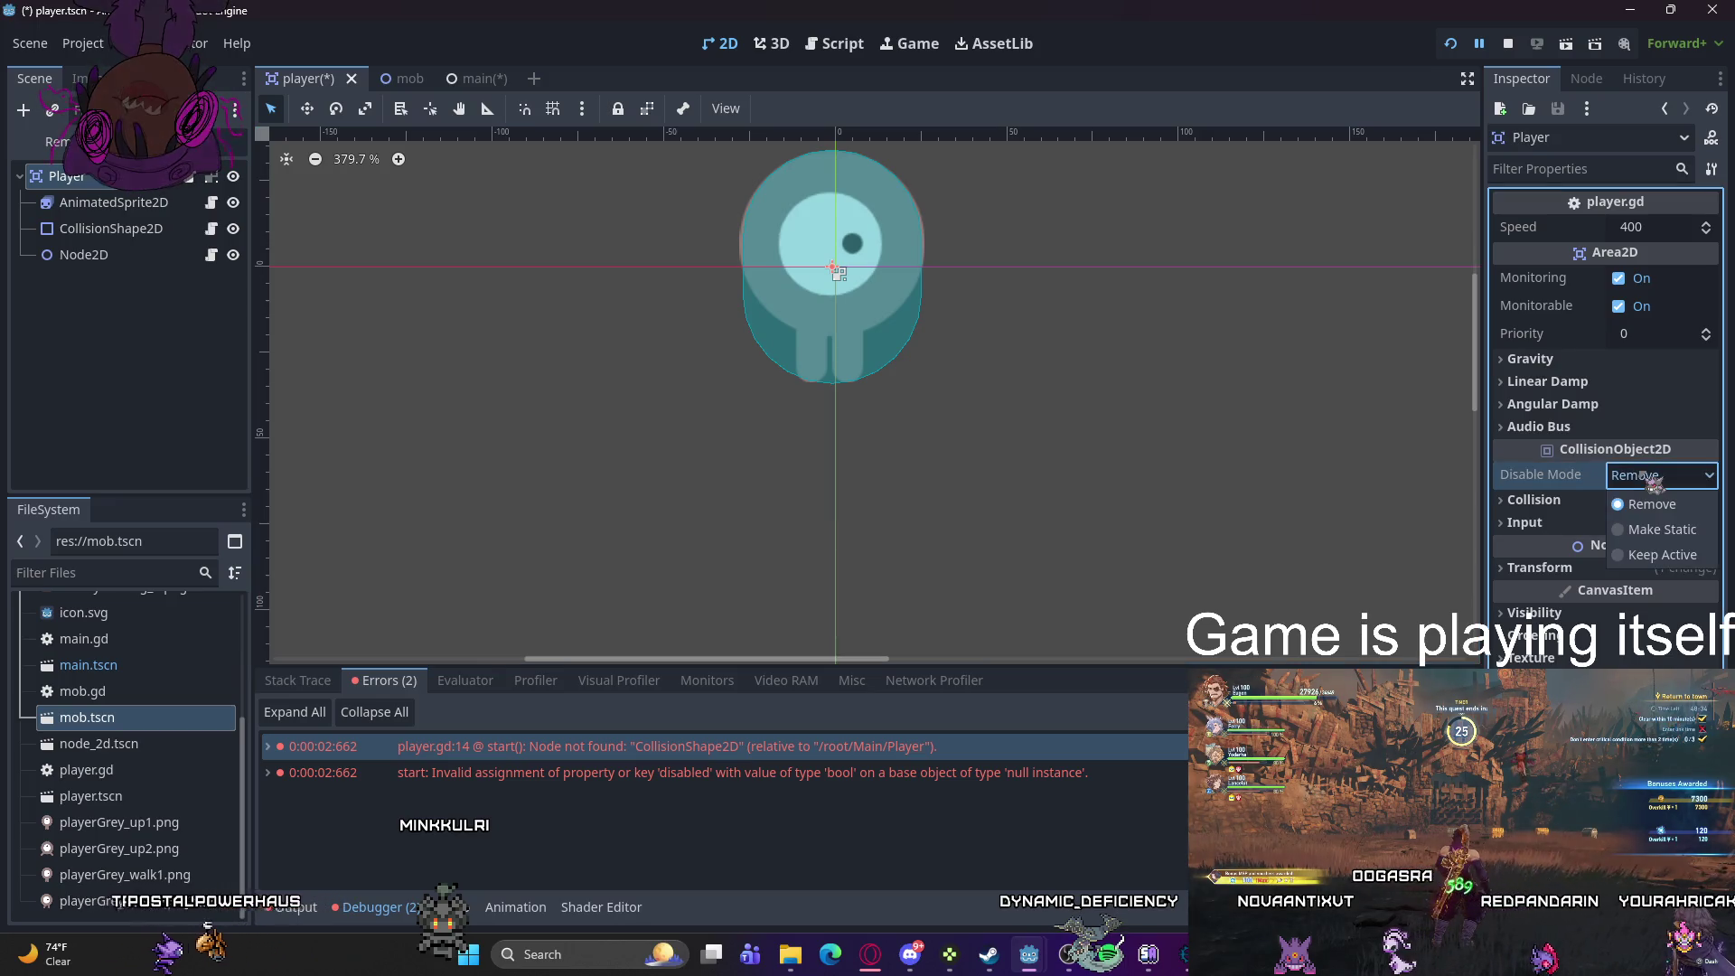
left_click(1652, 503)
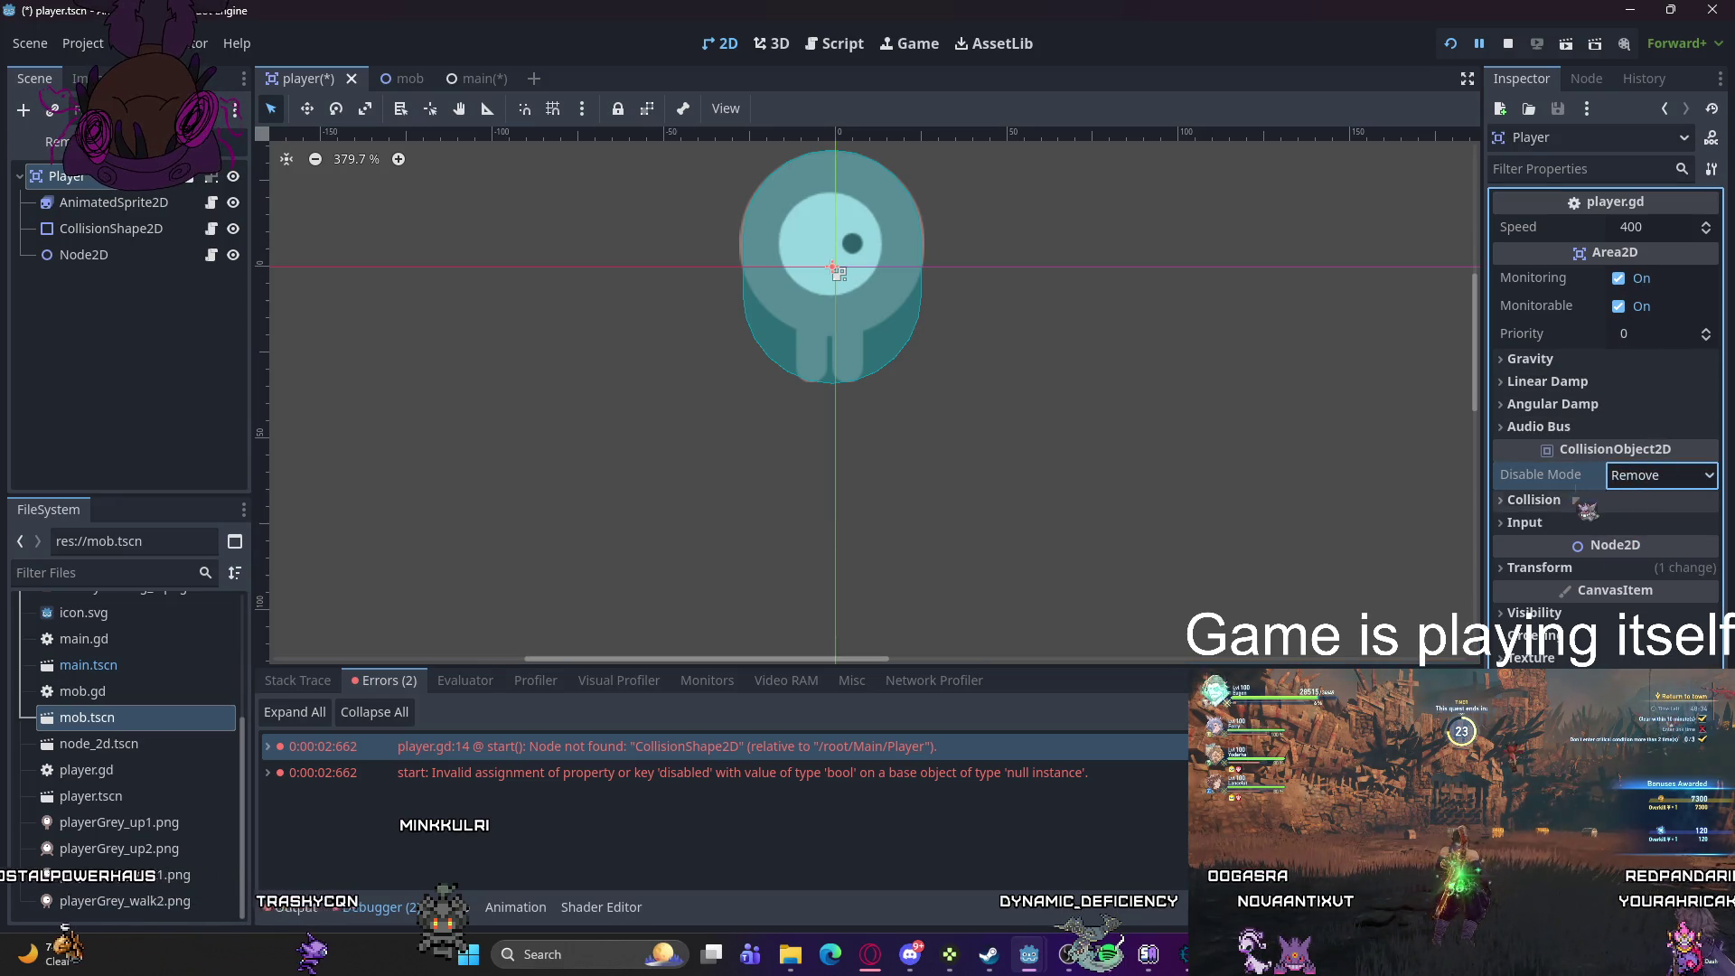
left_click(1581, 568)
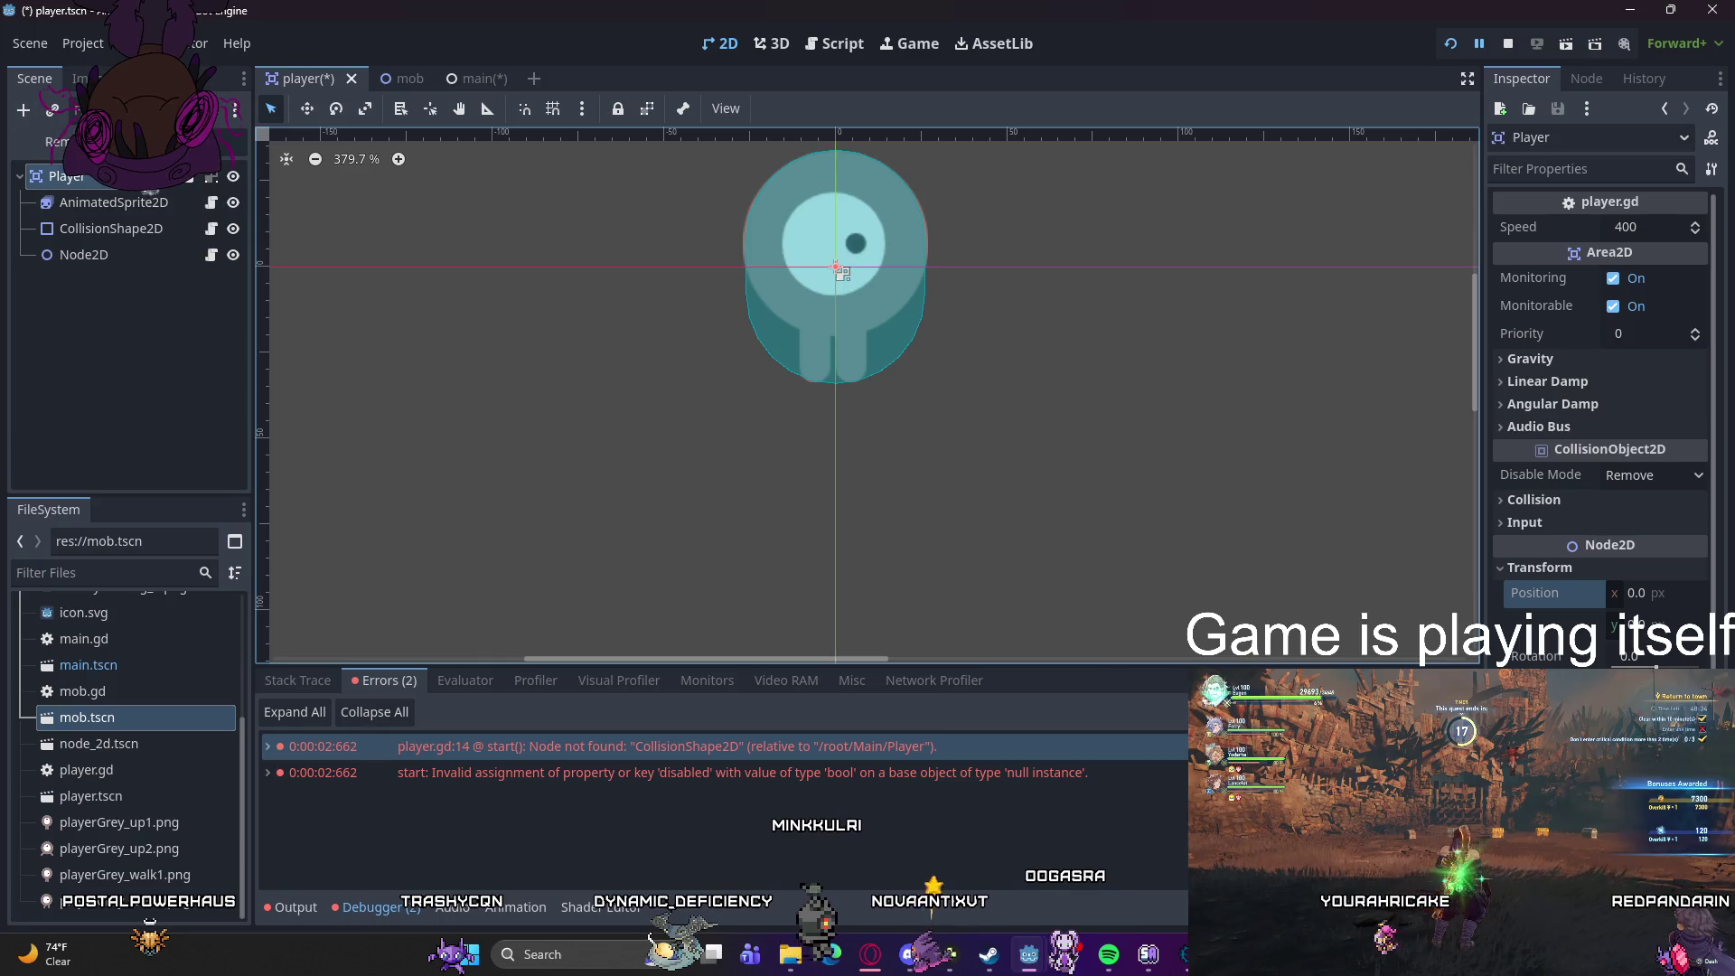
key("ctrl+s")
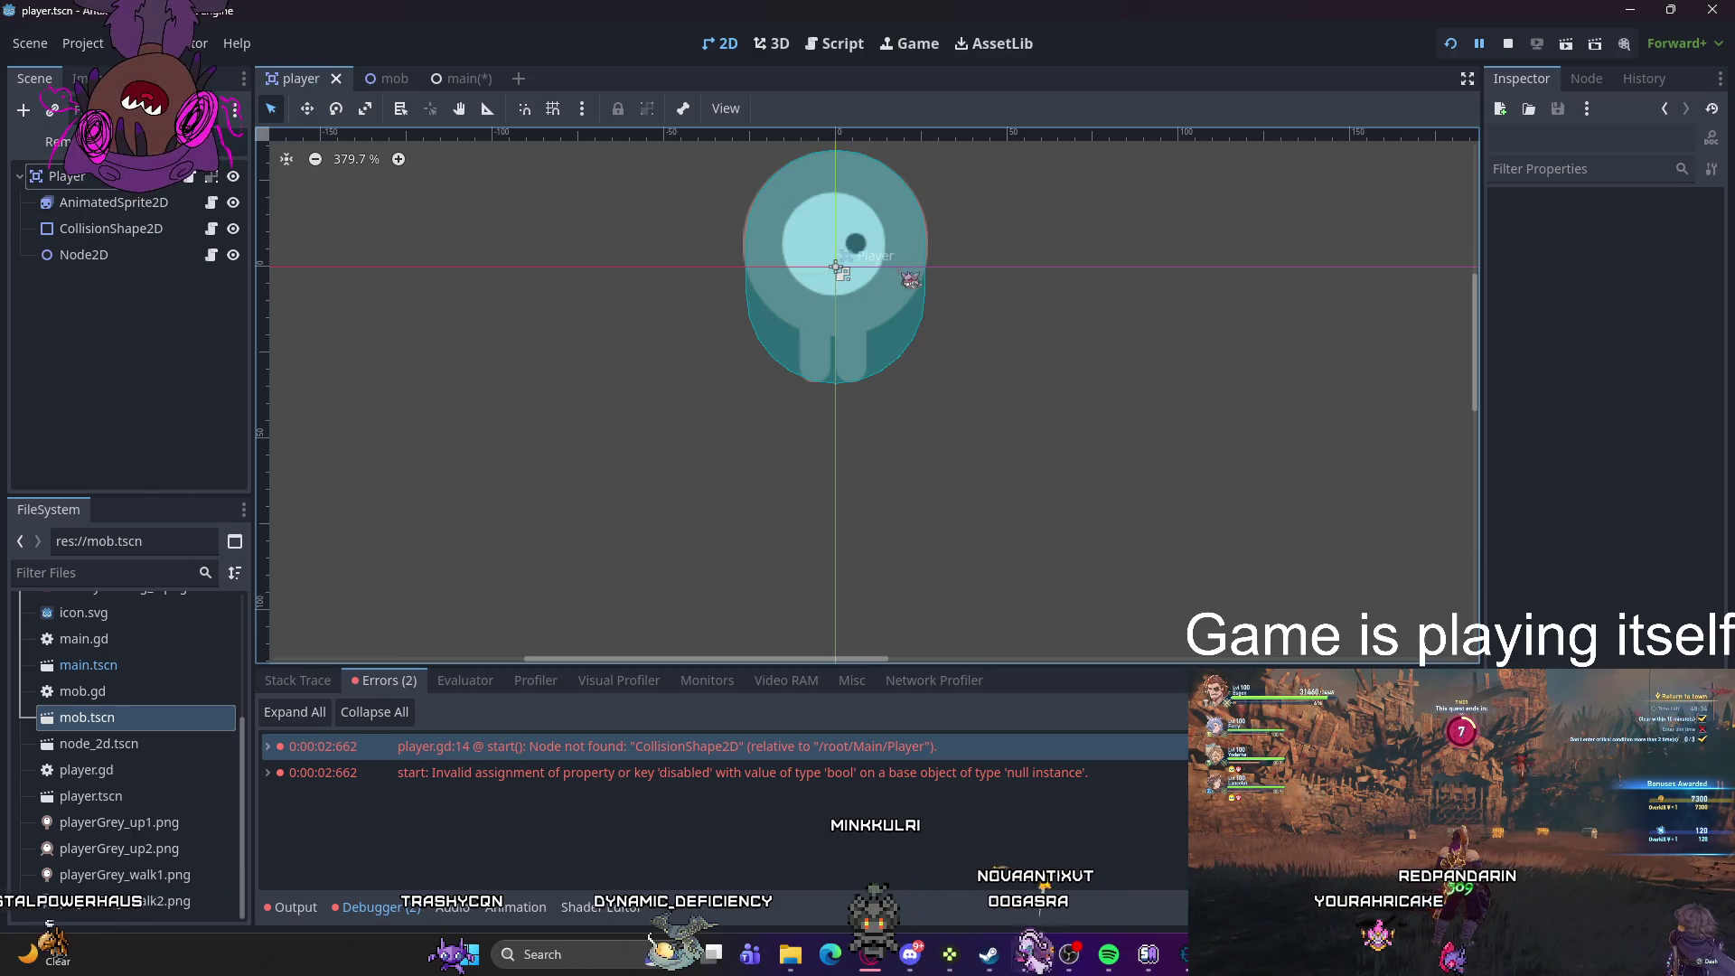
left_click(461, 79)
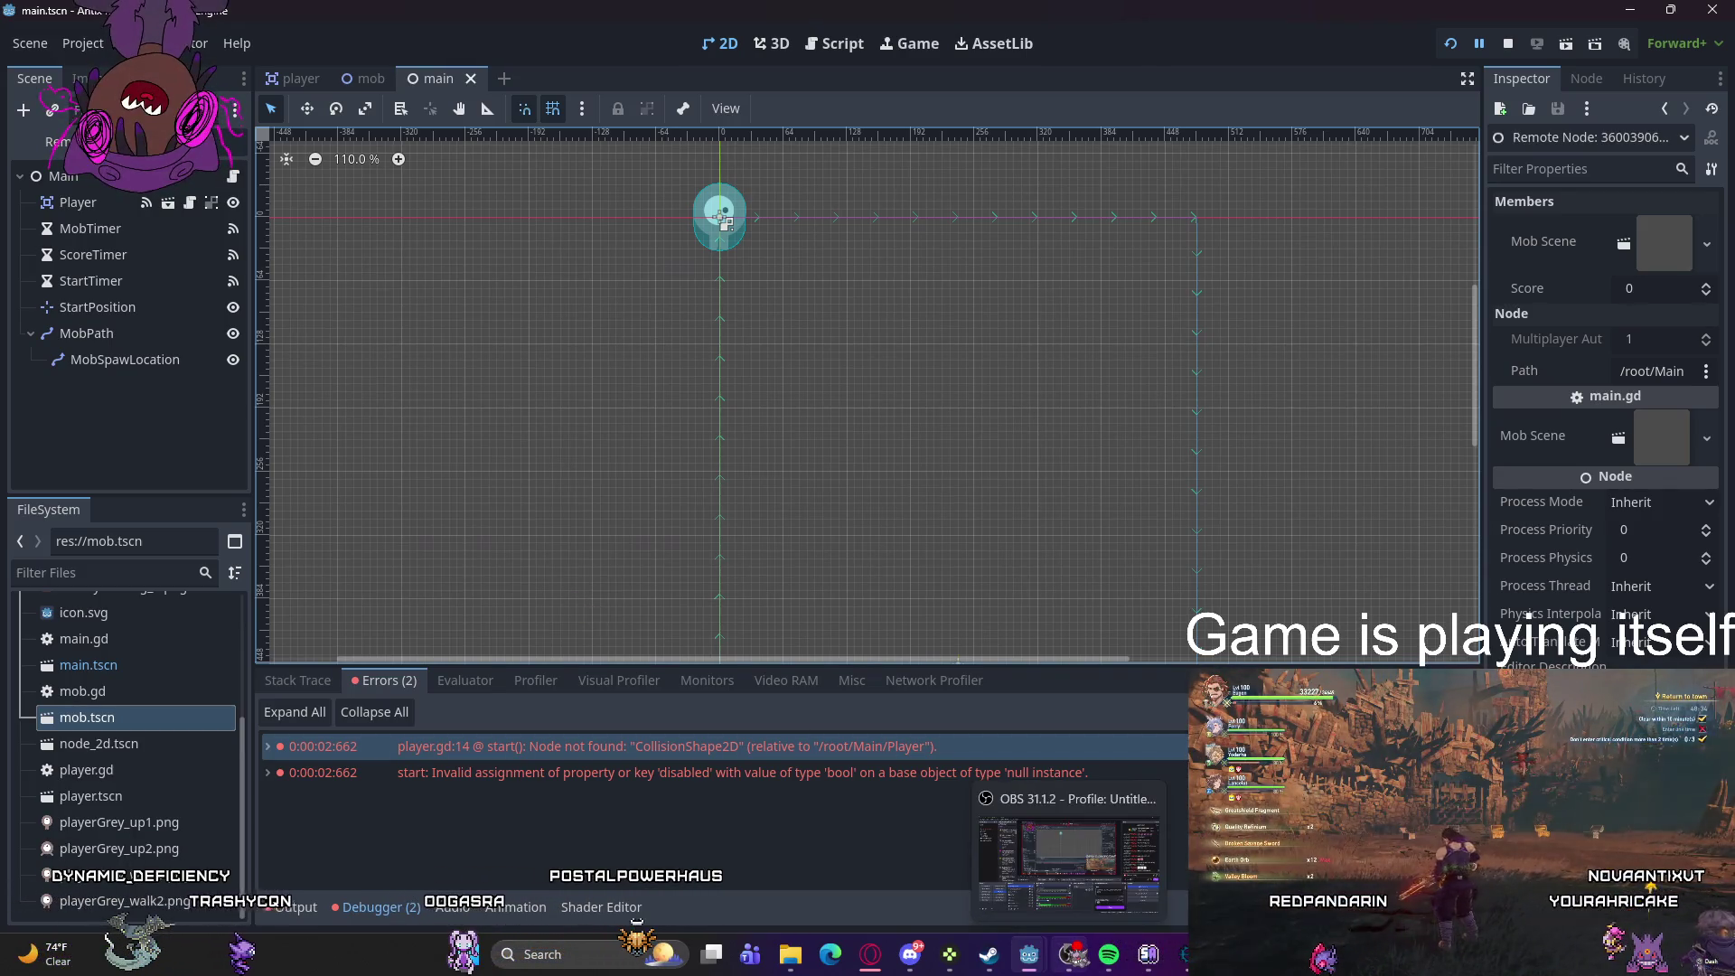
- Return to the Godot editor and run the project, which now fails on player.gd
mouse_move(1069, 954)
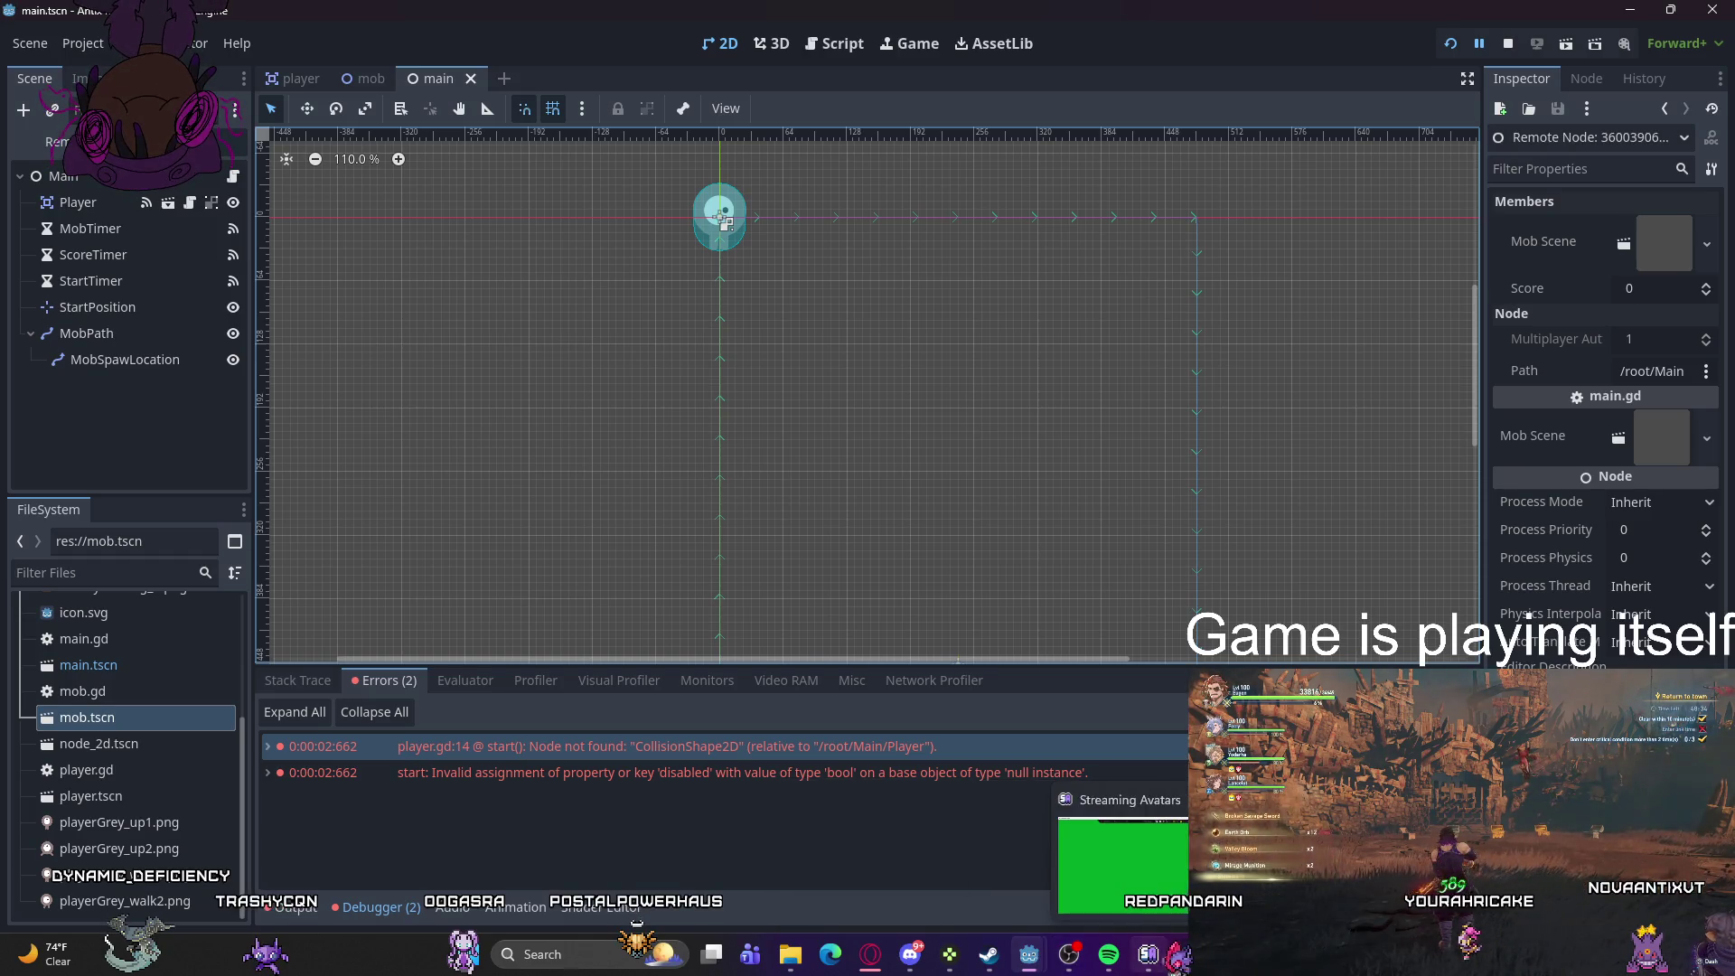
mouse_move(1072, 867)
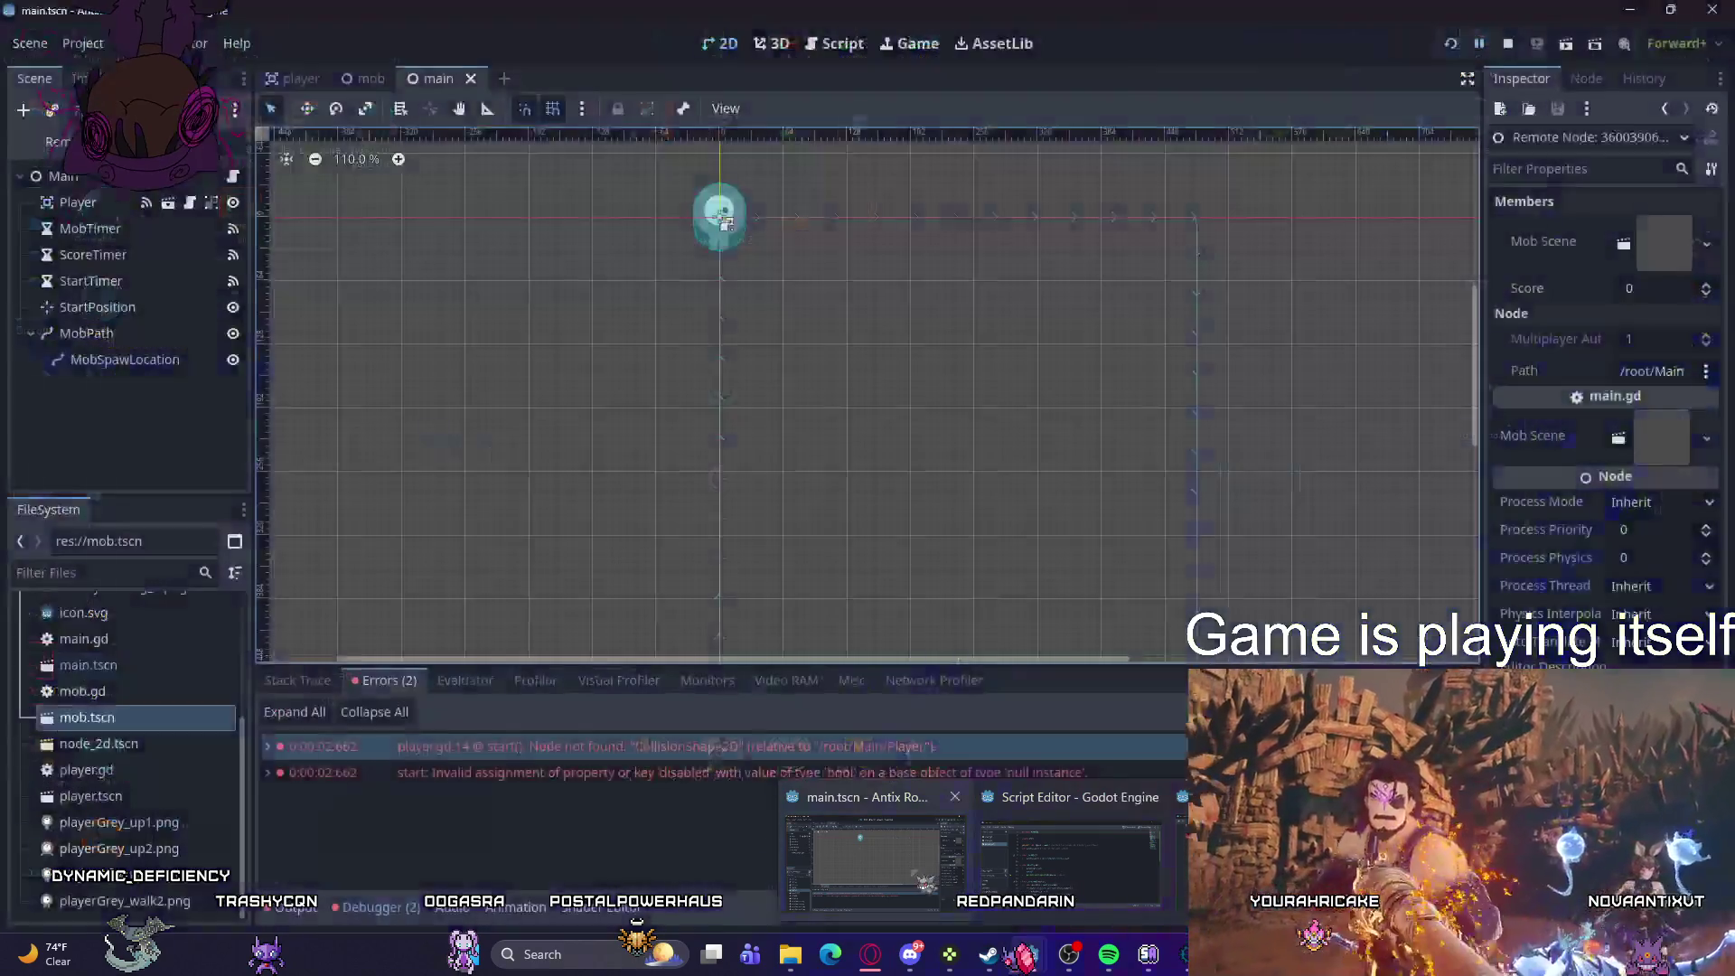
left_click(875, 858)
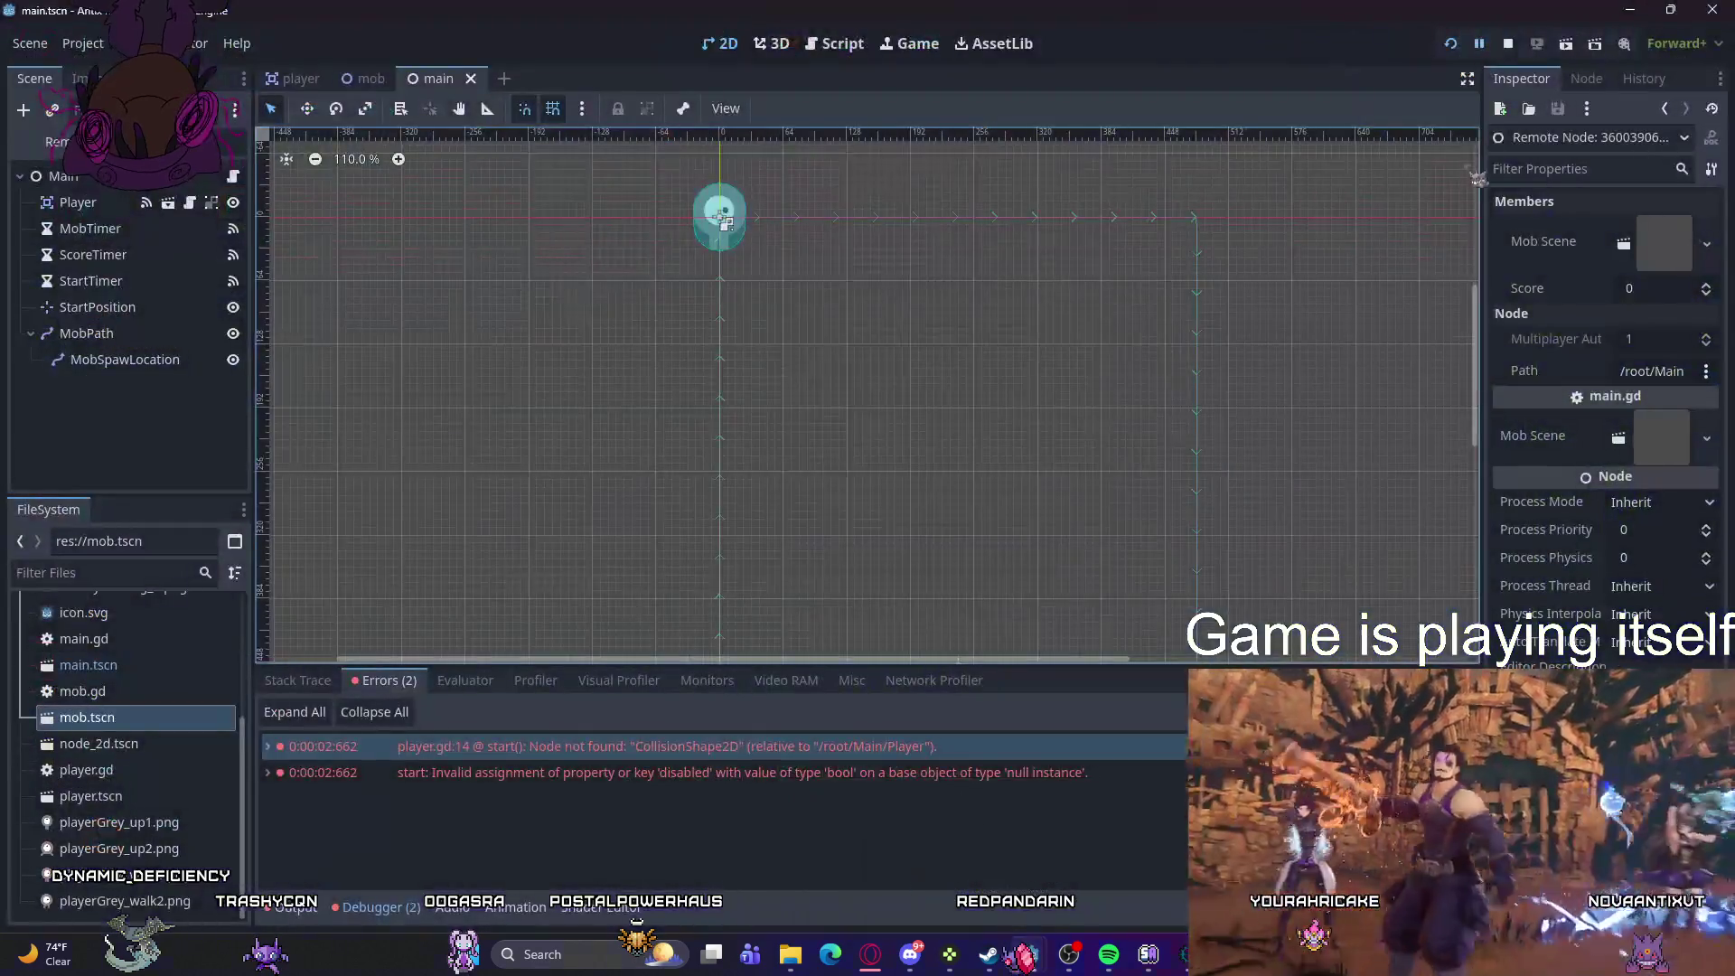
left_click(1450, 44)
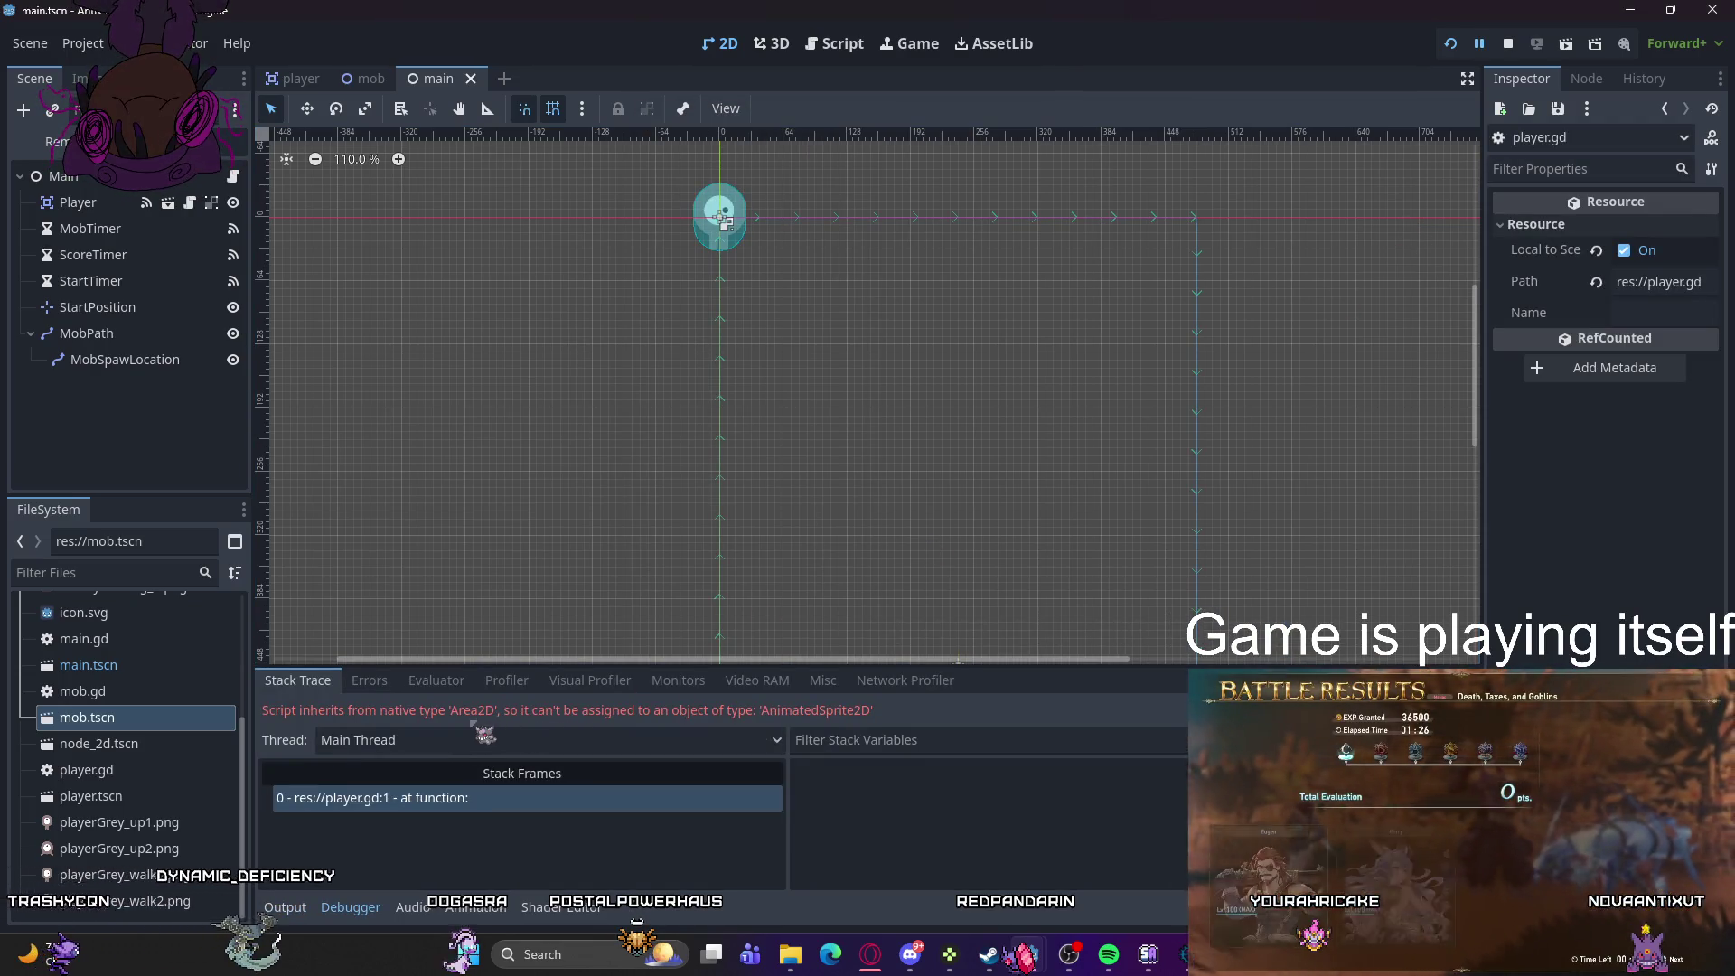
- Open player.tscn and select its AnimatedSprite2D node carrying player.gd
double_click(432, 710)
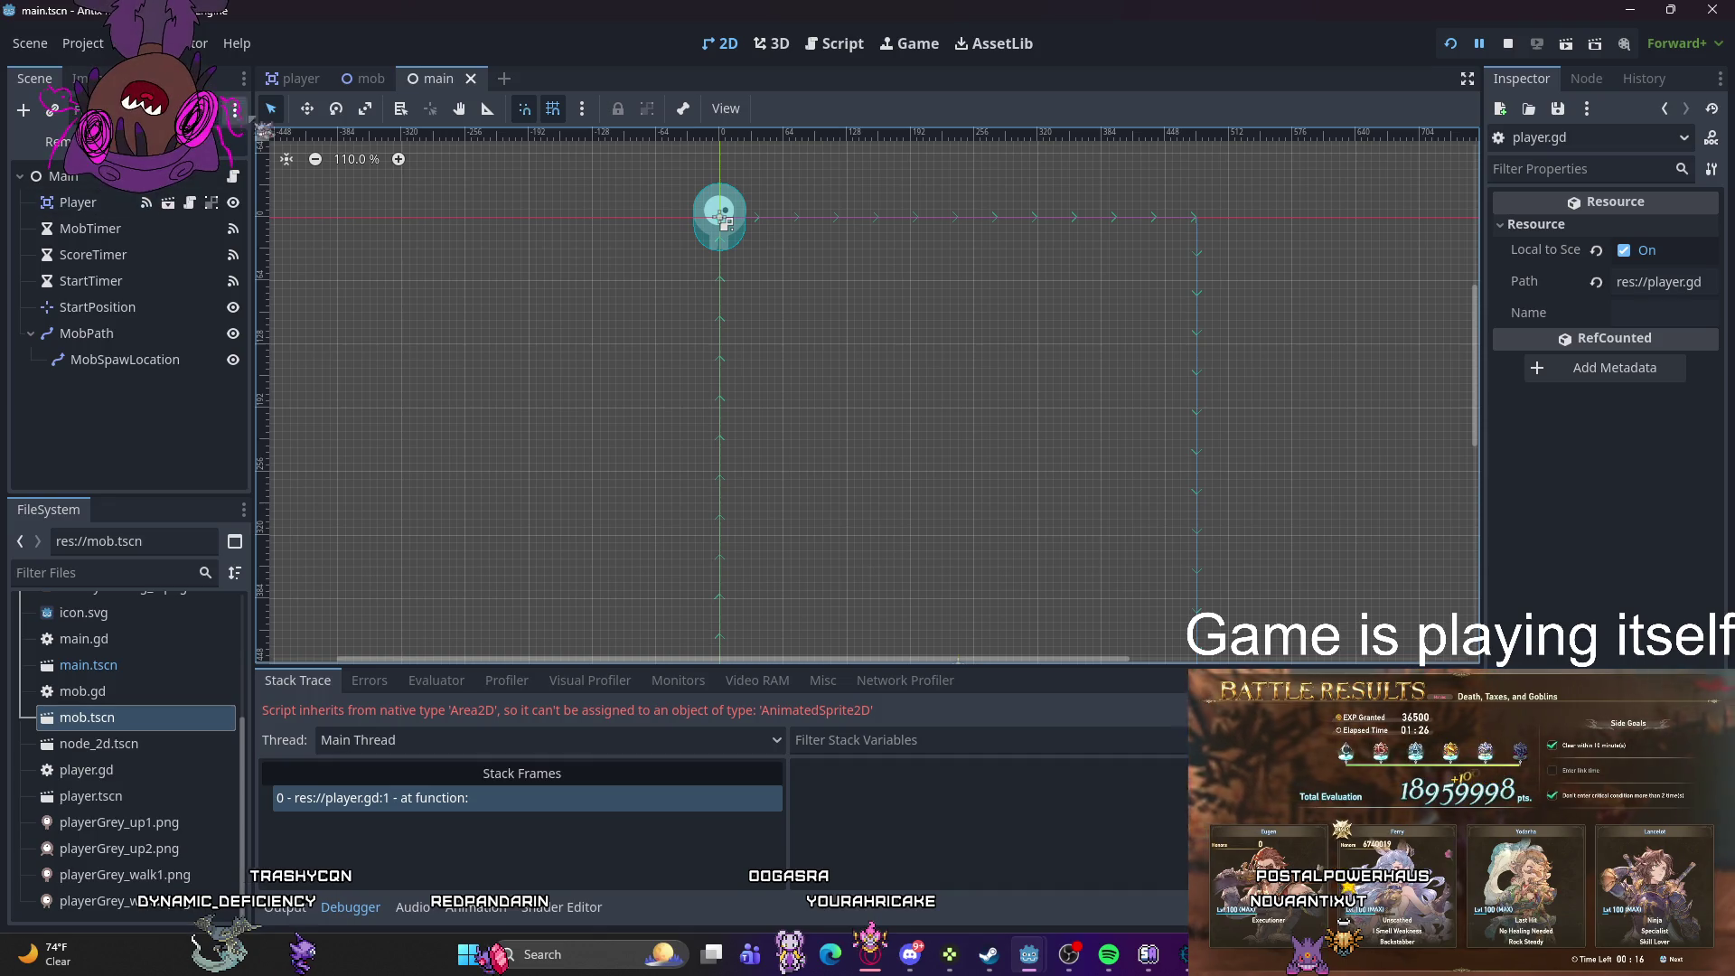
double_click(722, 220)
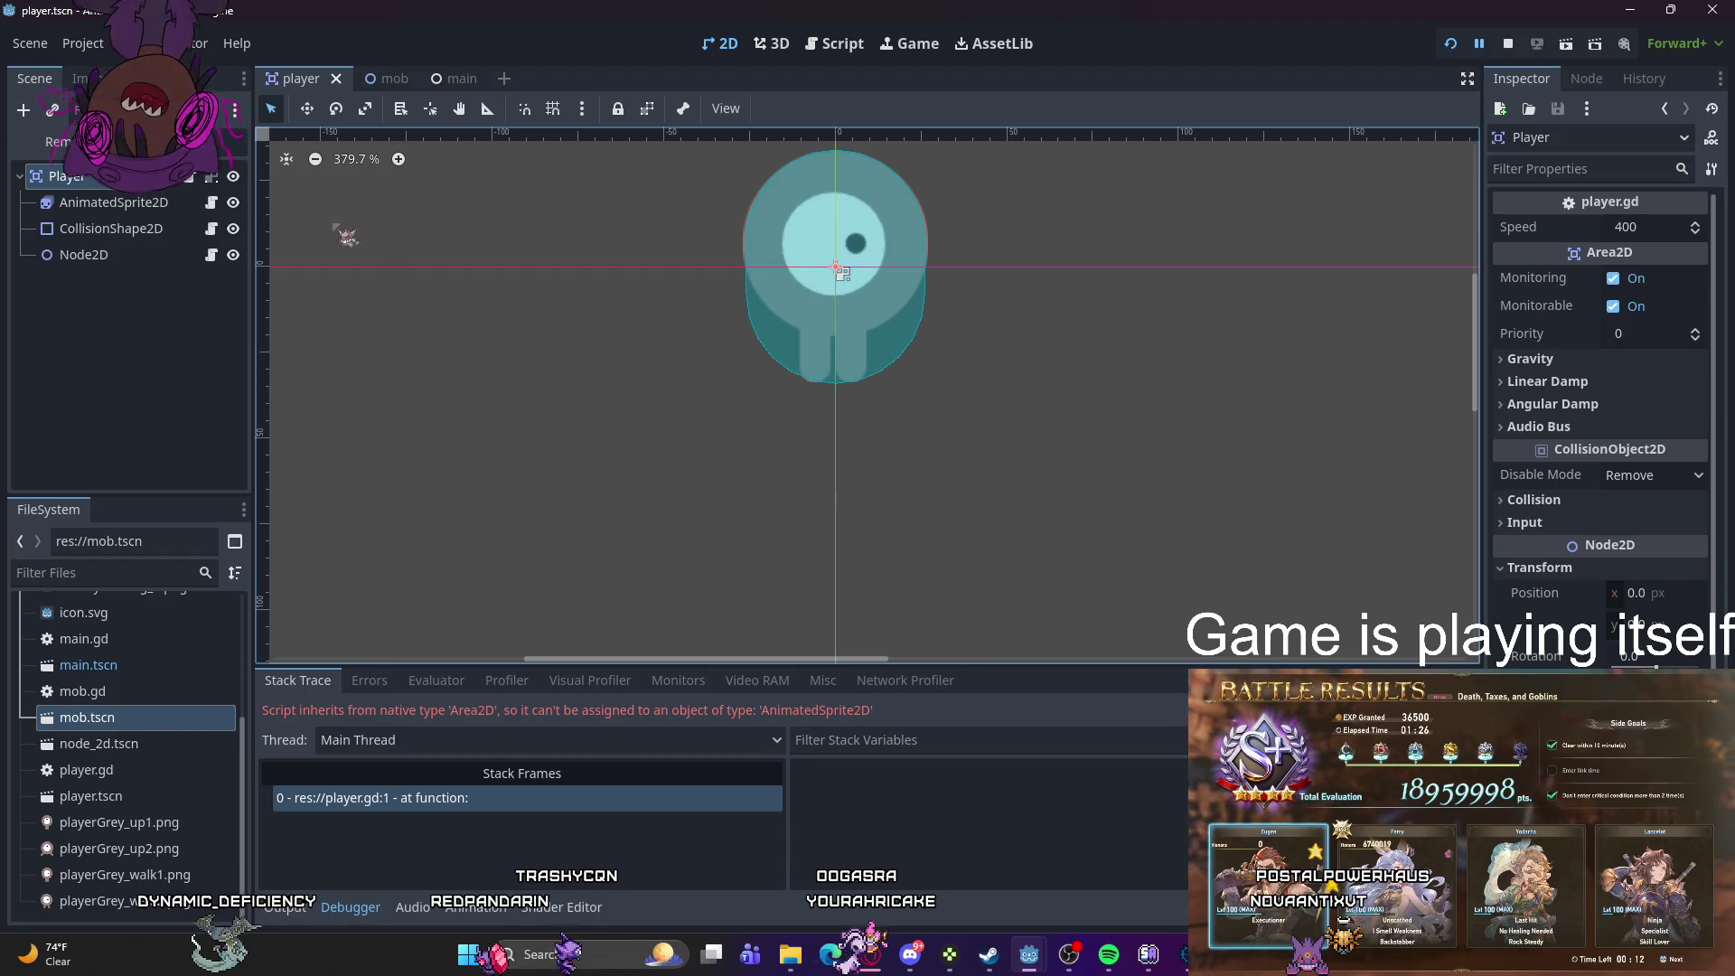
left_click(113, 202)
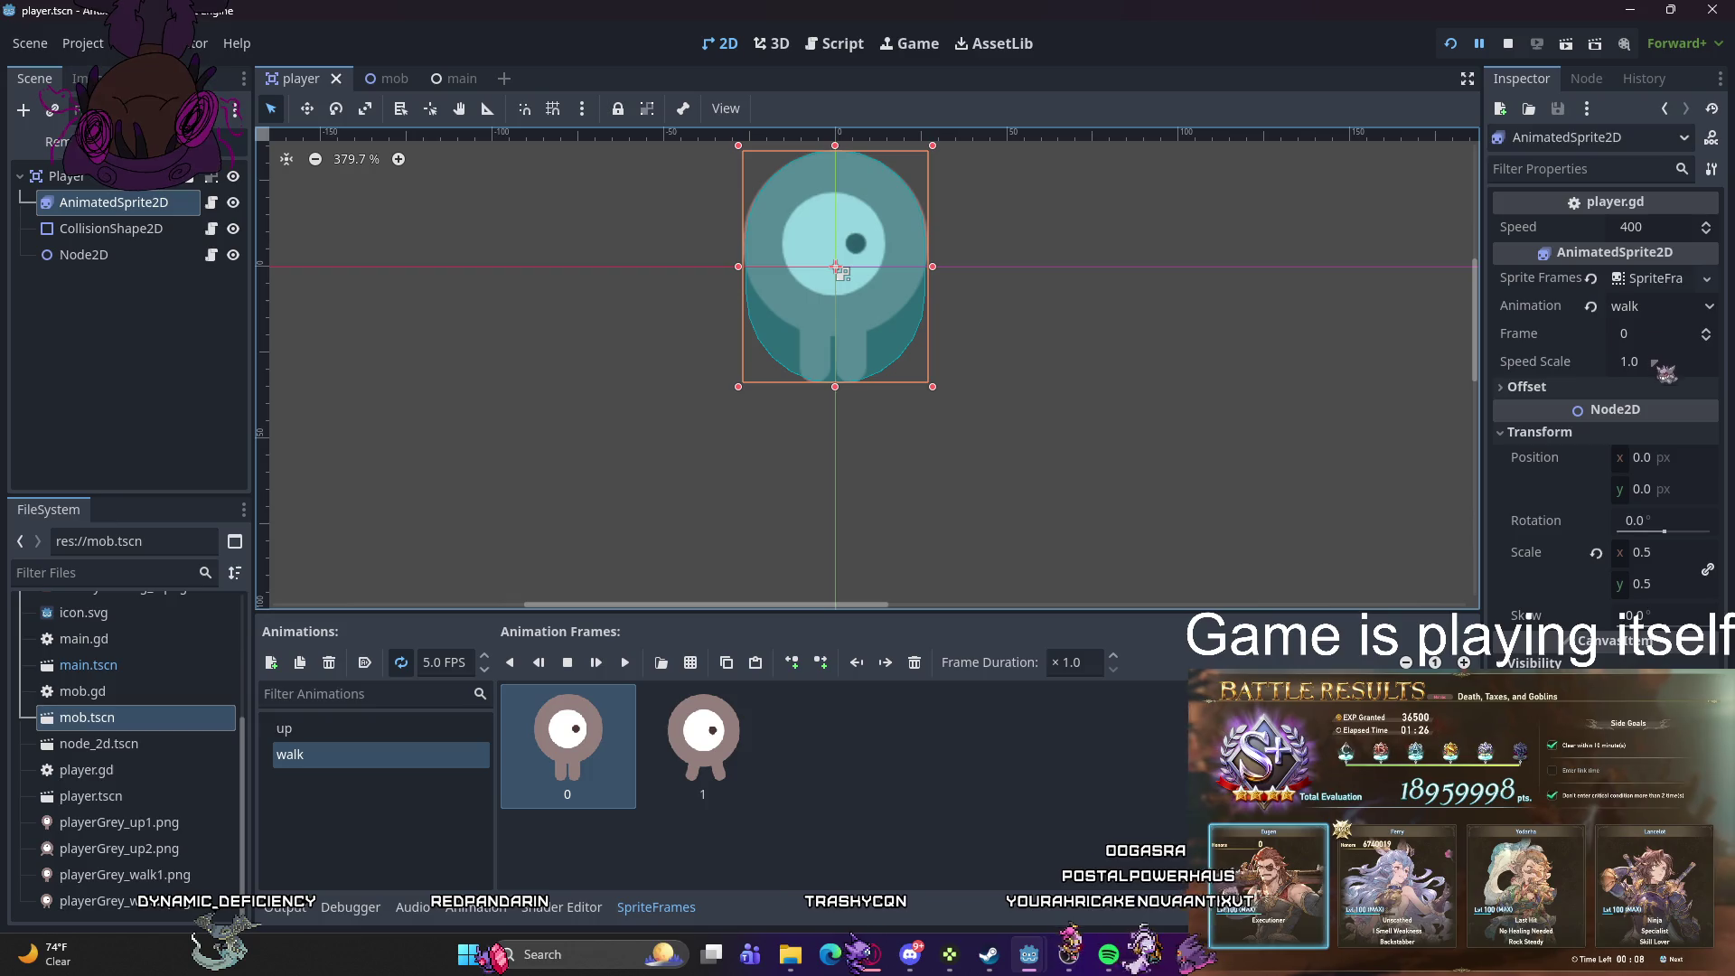
- Bring the floating script editor window showing player.gd to the front
mouse_move(1649, 427)
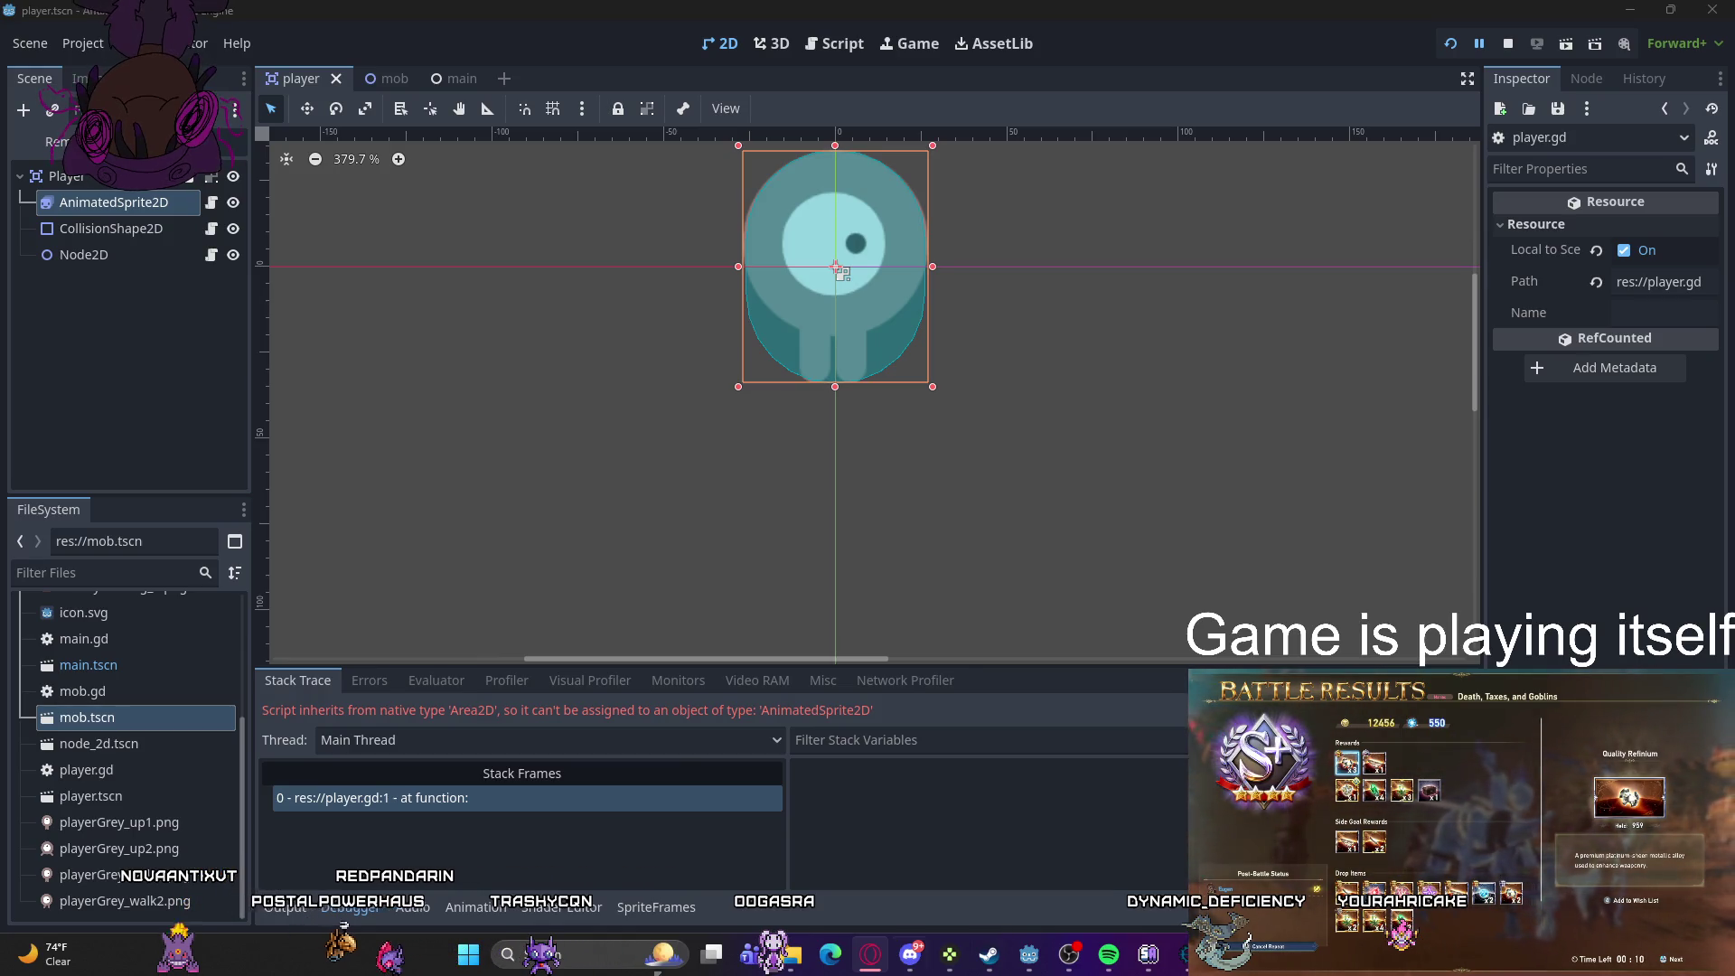
mouse_move(870, 955)
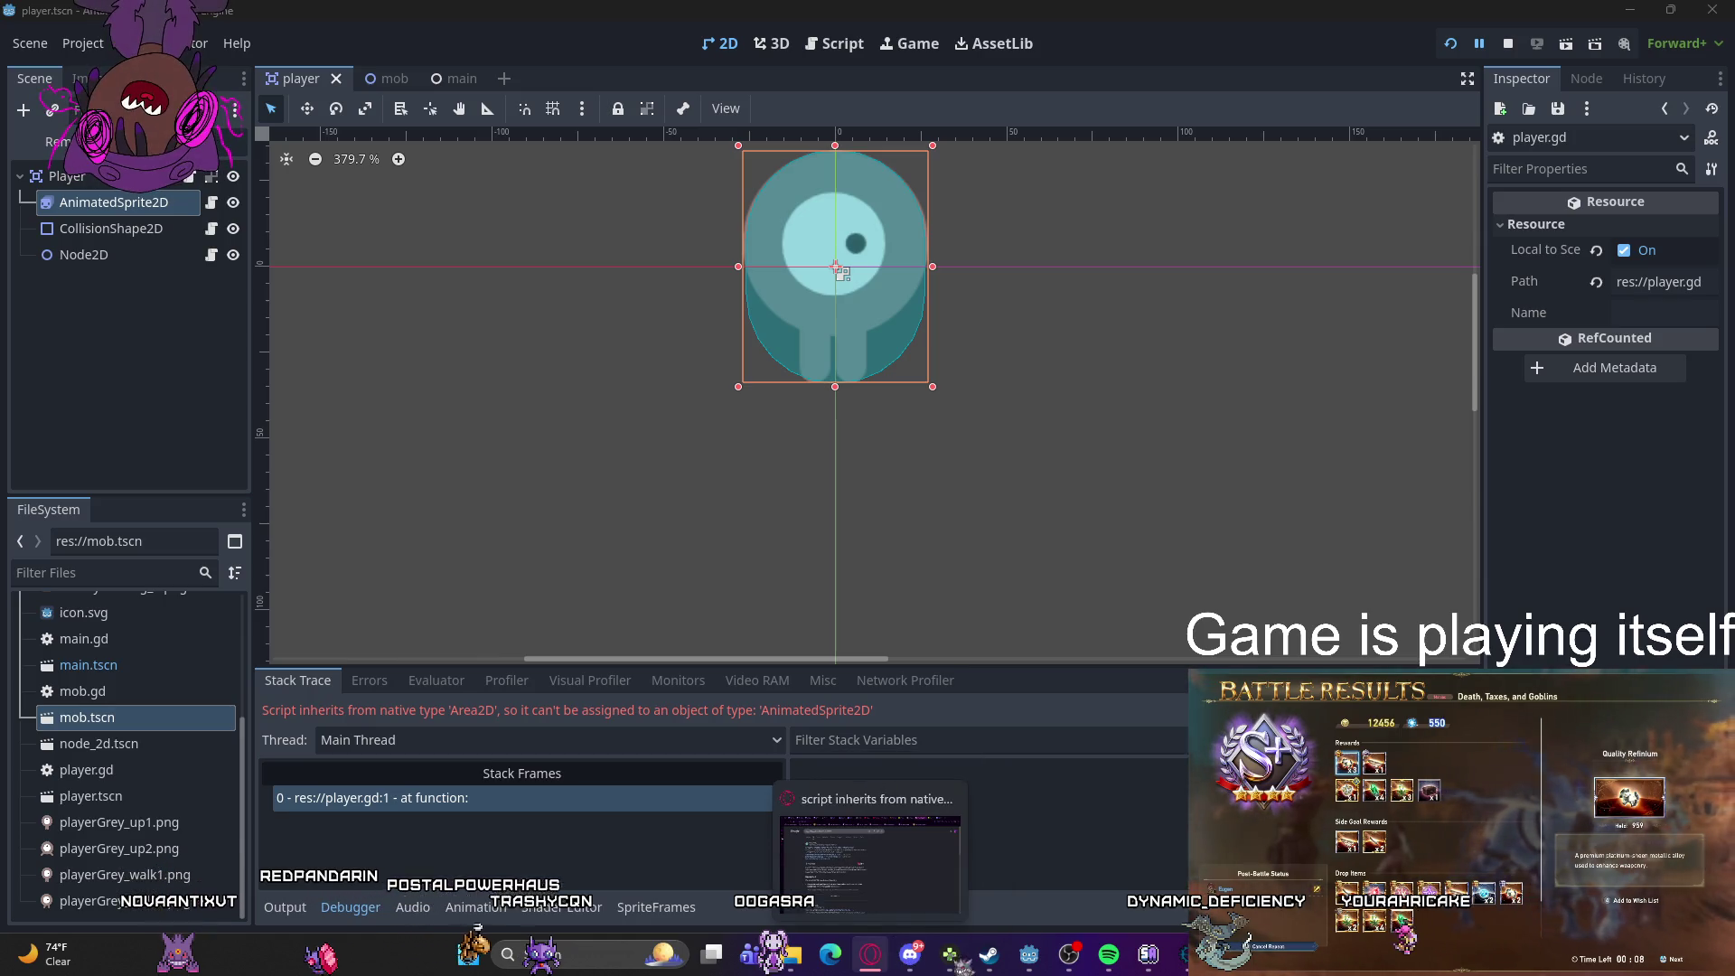
mouse_move(1229, 955)
mouse_move(1030, 955)
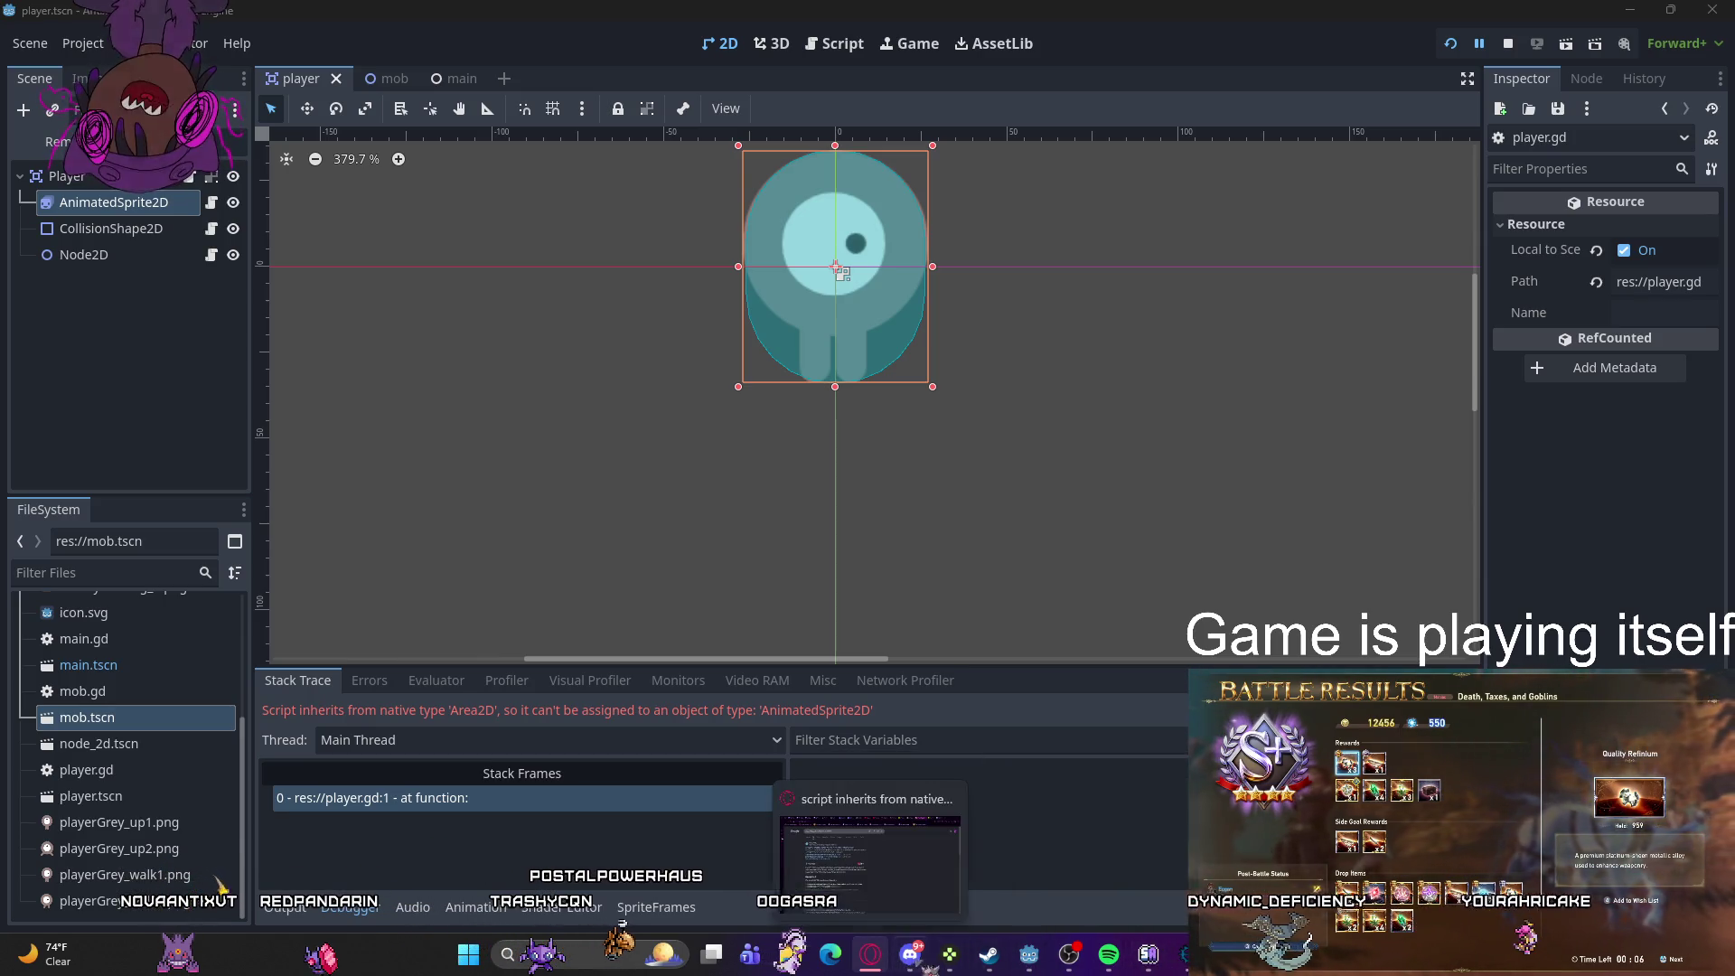
left_click(1048, 850)
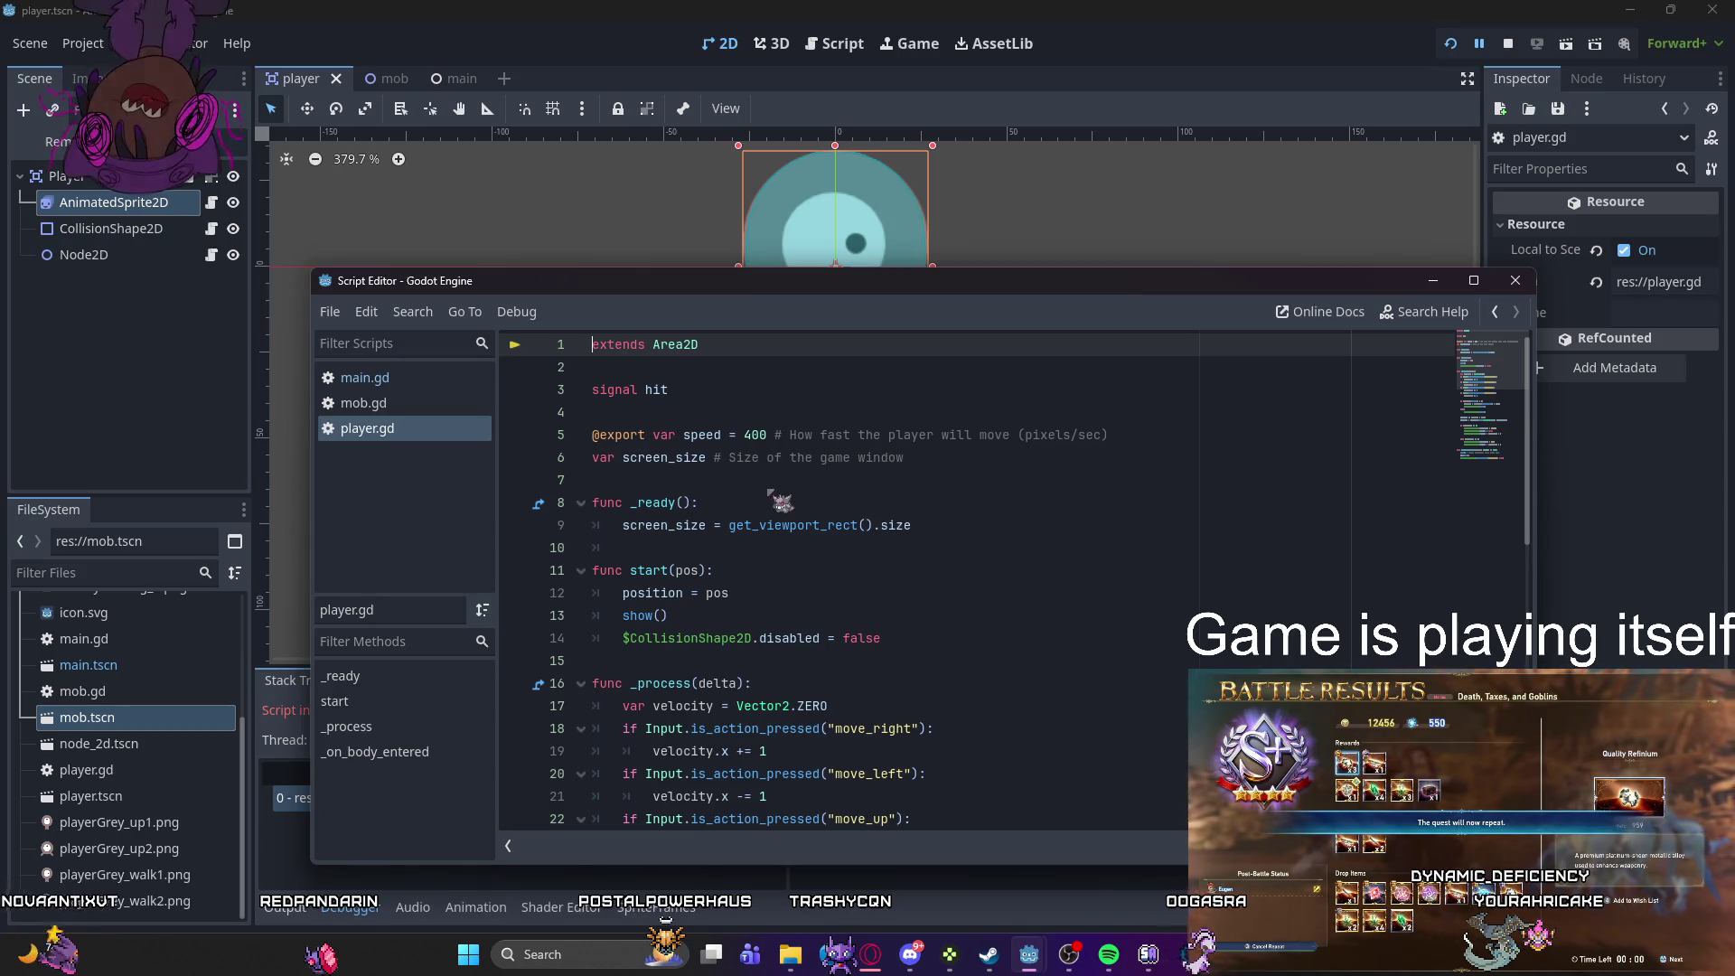
- Reposition the script editor window and glance through the mob.gd and main.gd scripts
mouse_move(916, 291)
left_mouse_down()
mouse_move(1366, 459)
mouse_move(1717, 302)
mouse_move(1012, 272)
left_mouse_up()
scroll(949, 493, "down", 8)
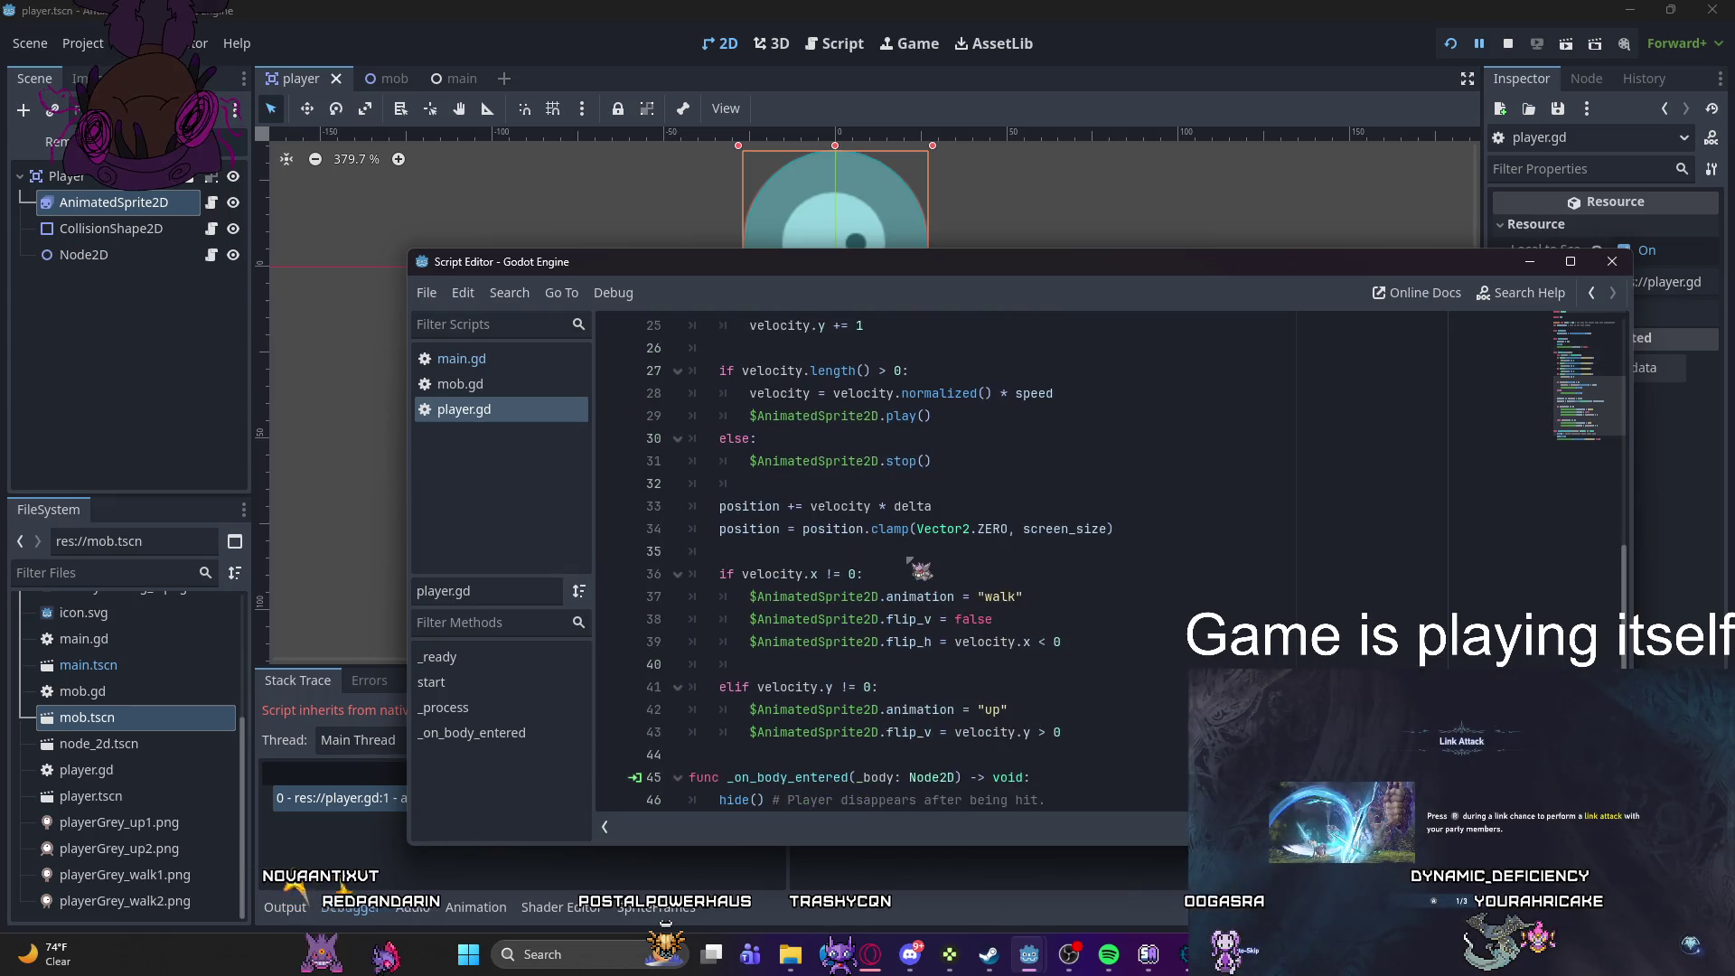
scroll(976, 562, "up", 8)
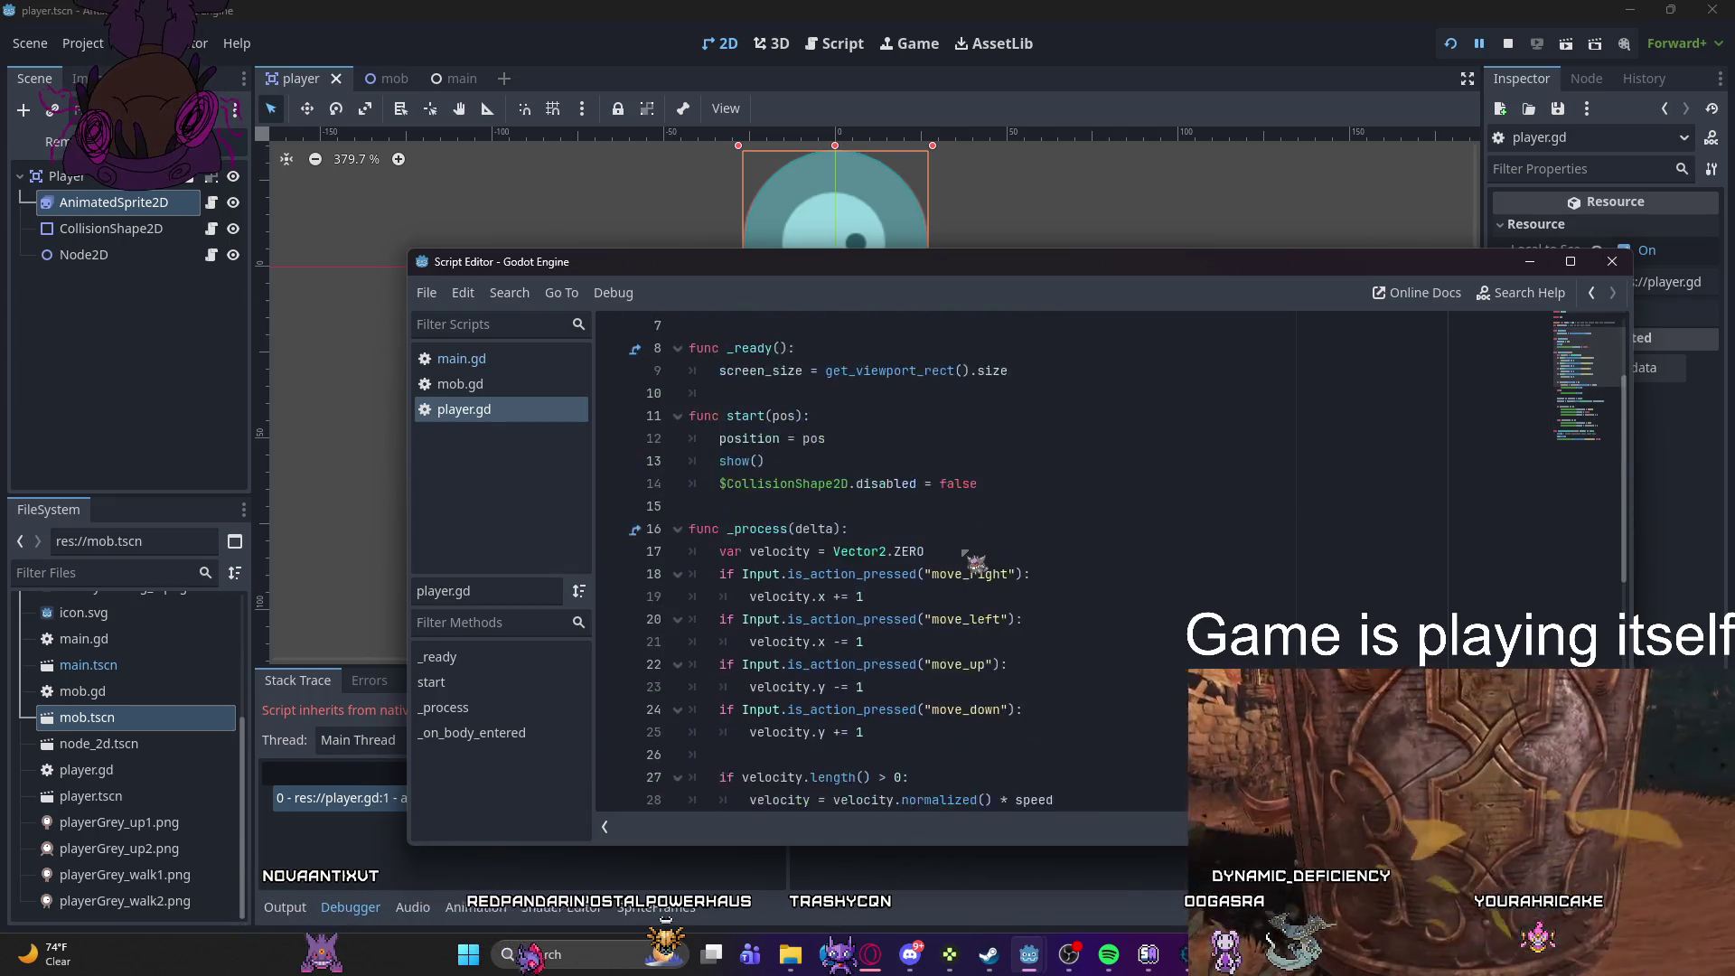
left_click(528, 384)
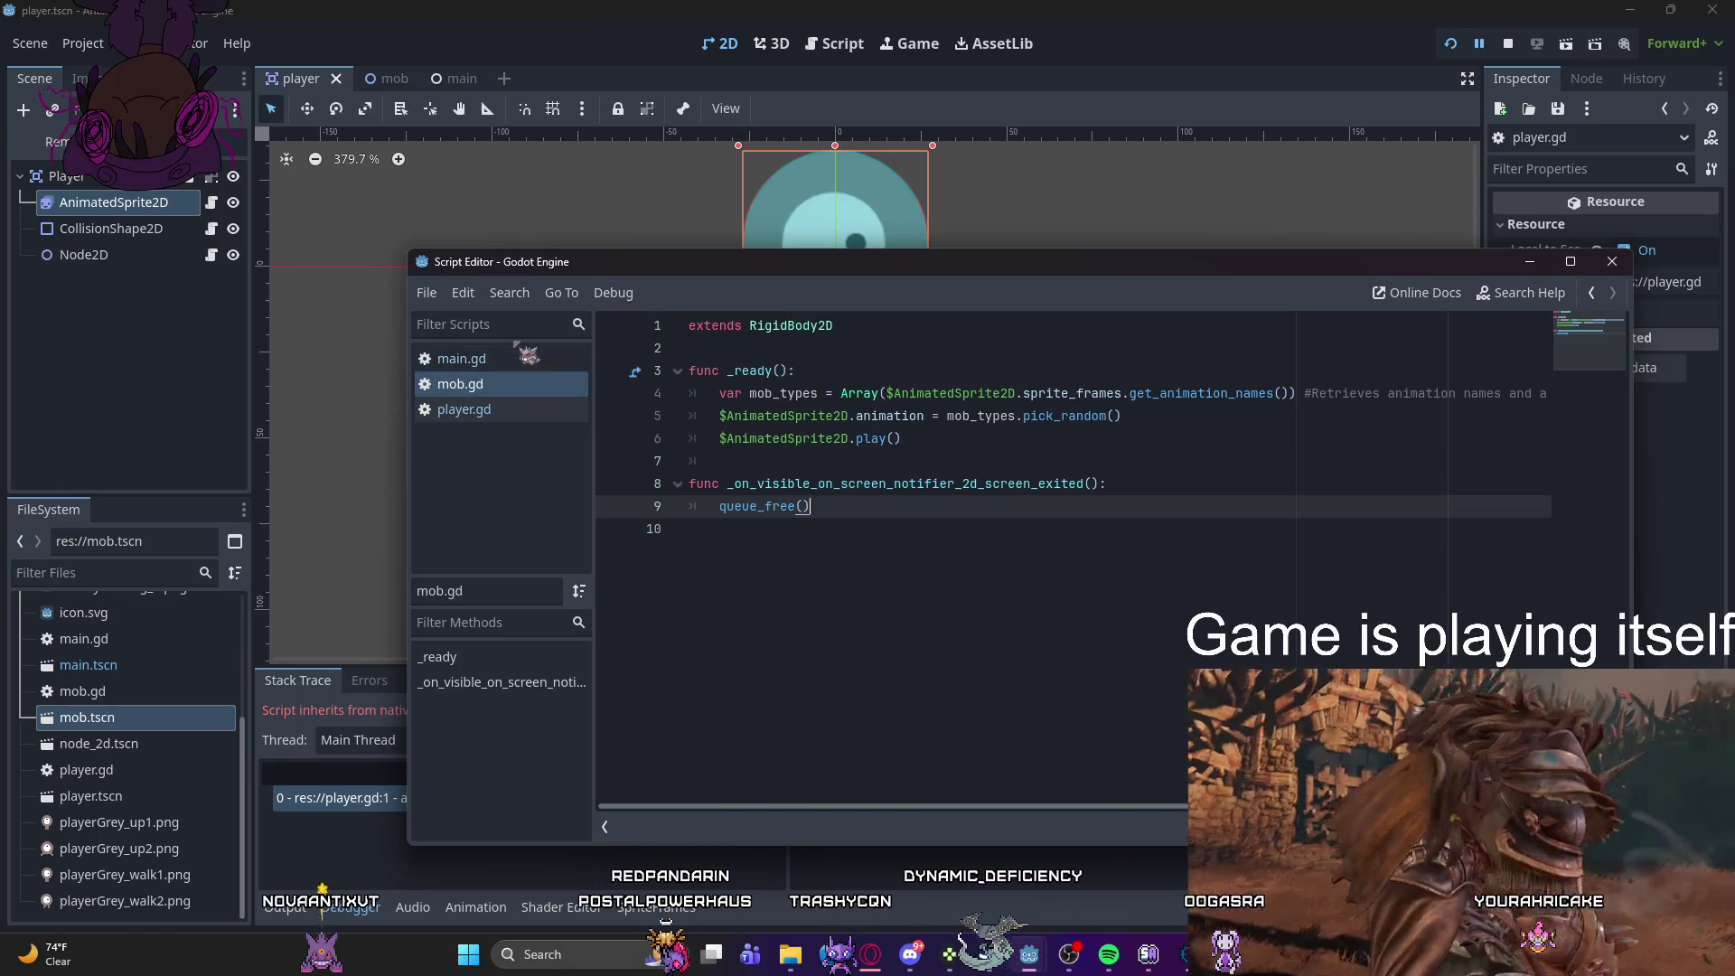
left_click(529, 362)
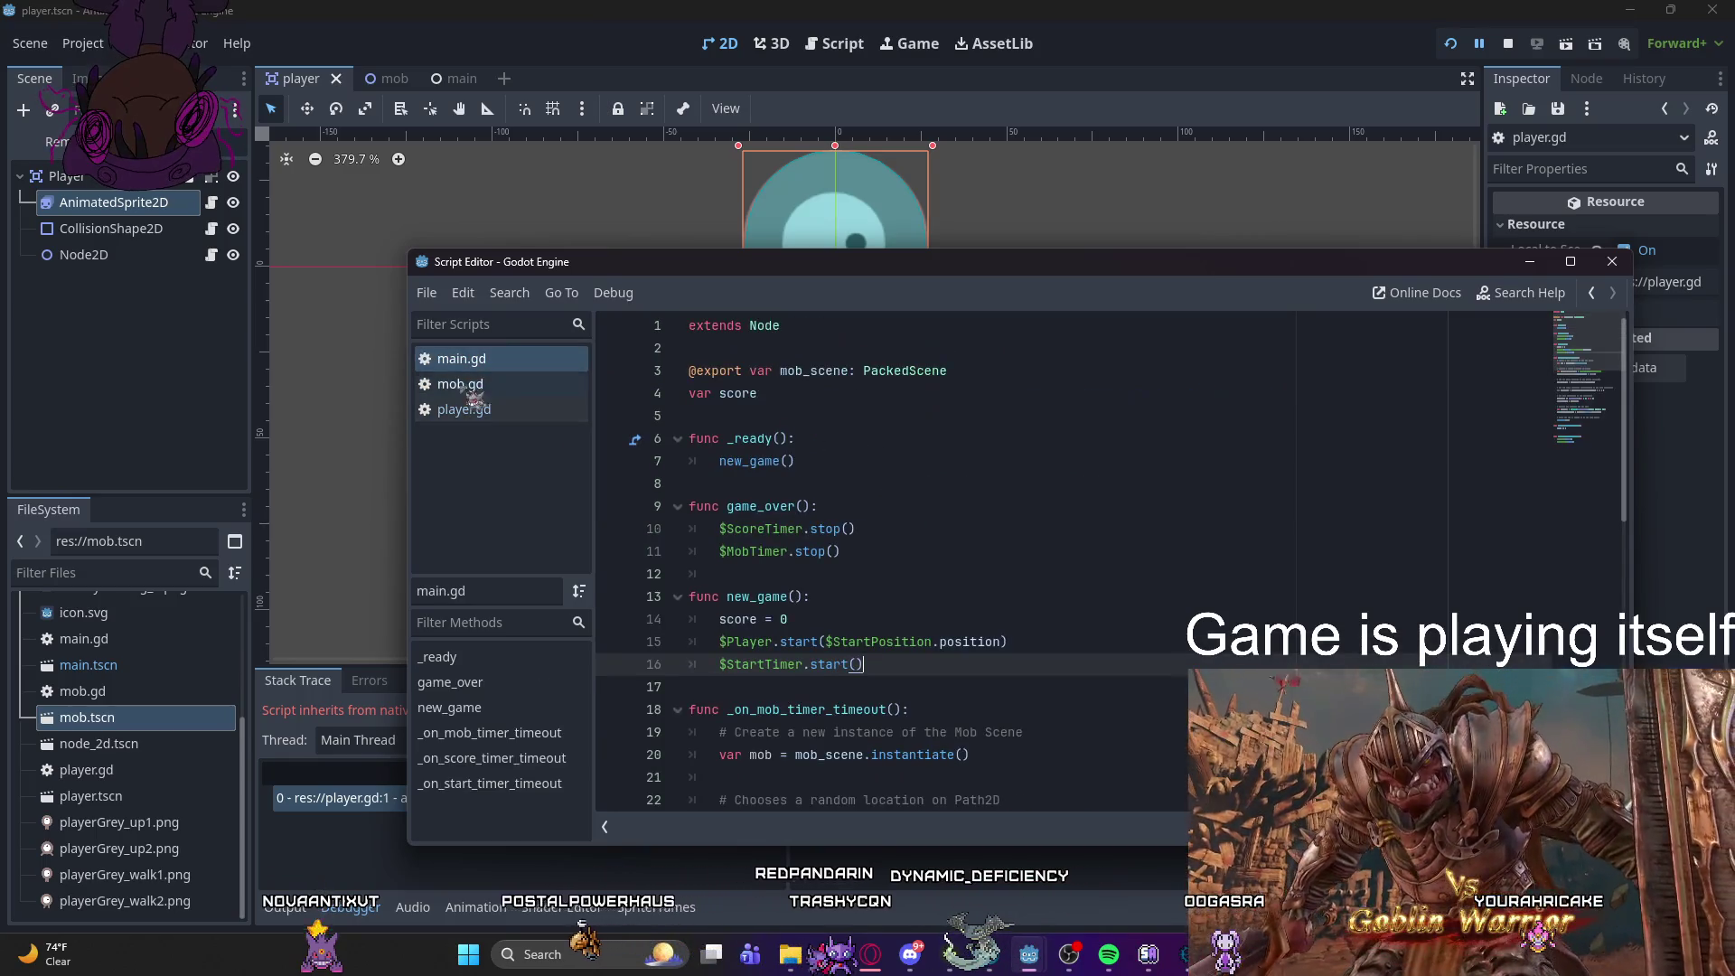
left_click(479, 386)
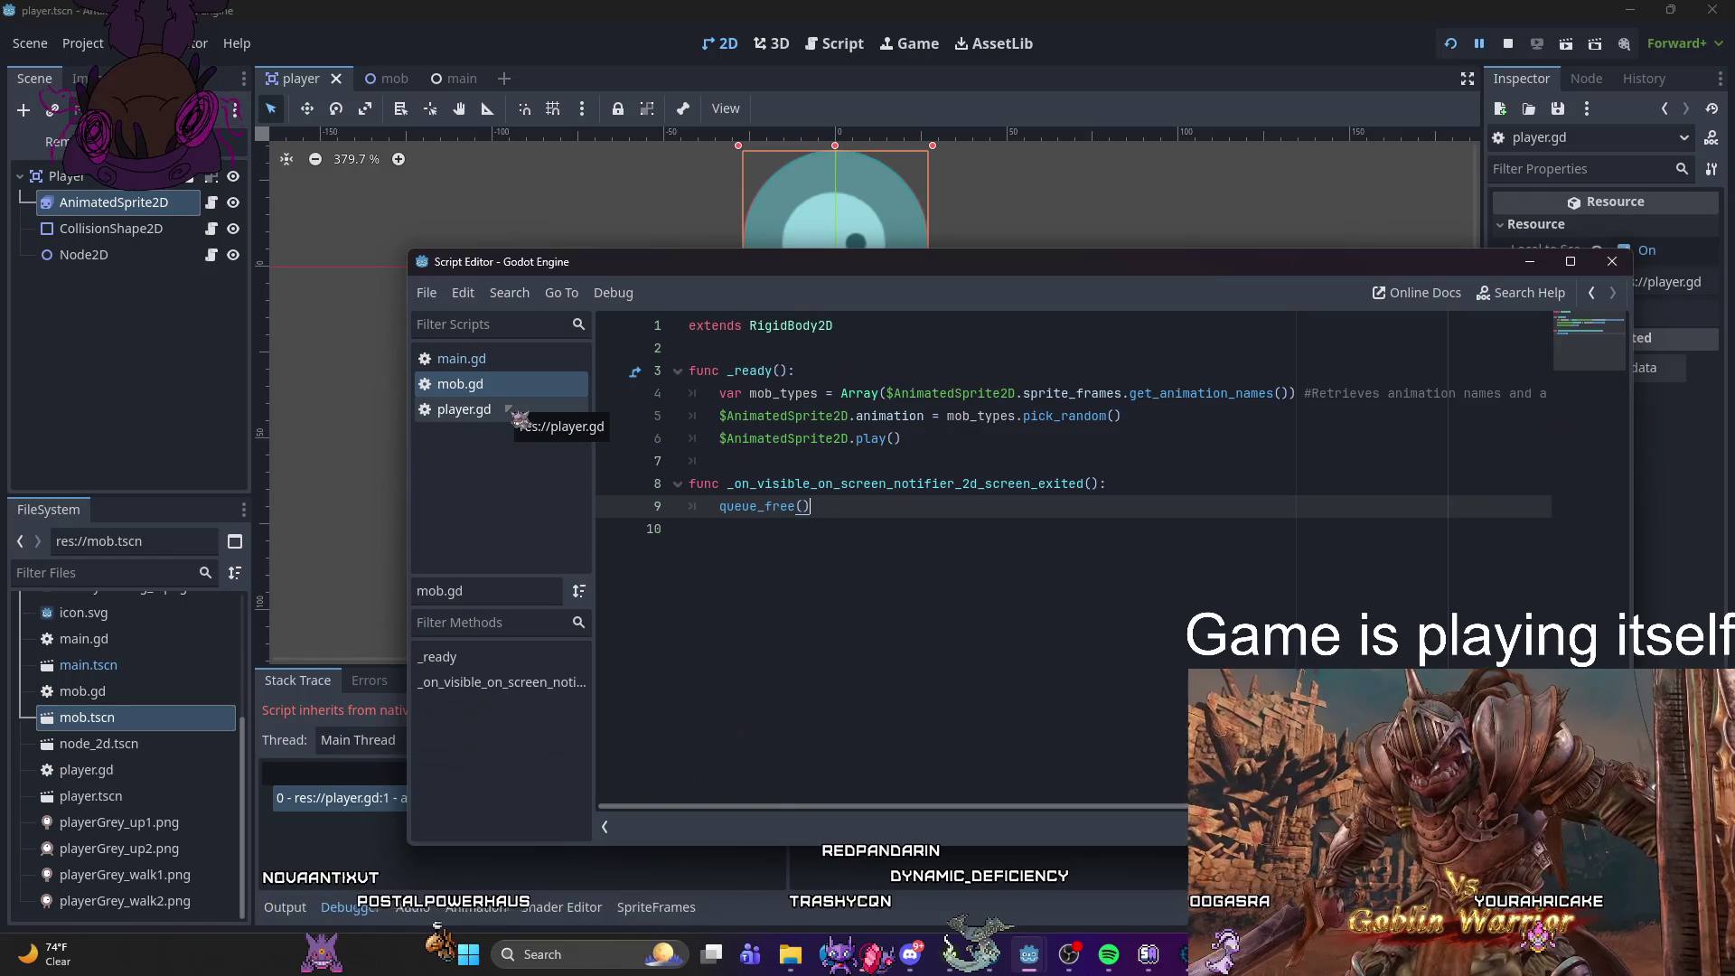
- Read through player.gd's start() code, then close the script window and return to the main scene
left_click(543, 414)
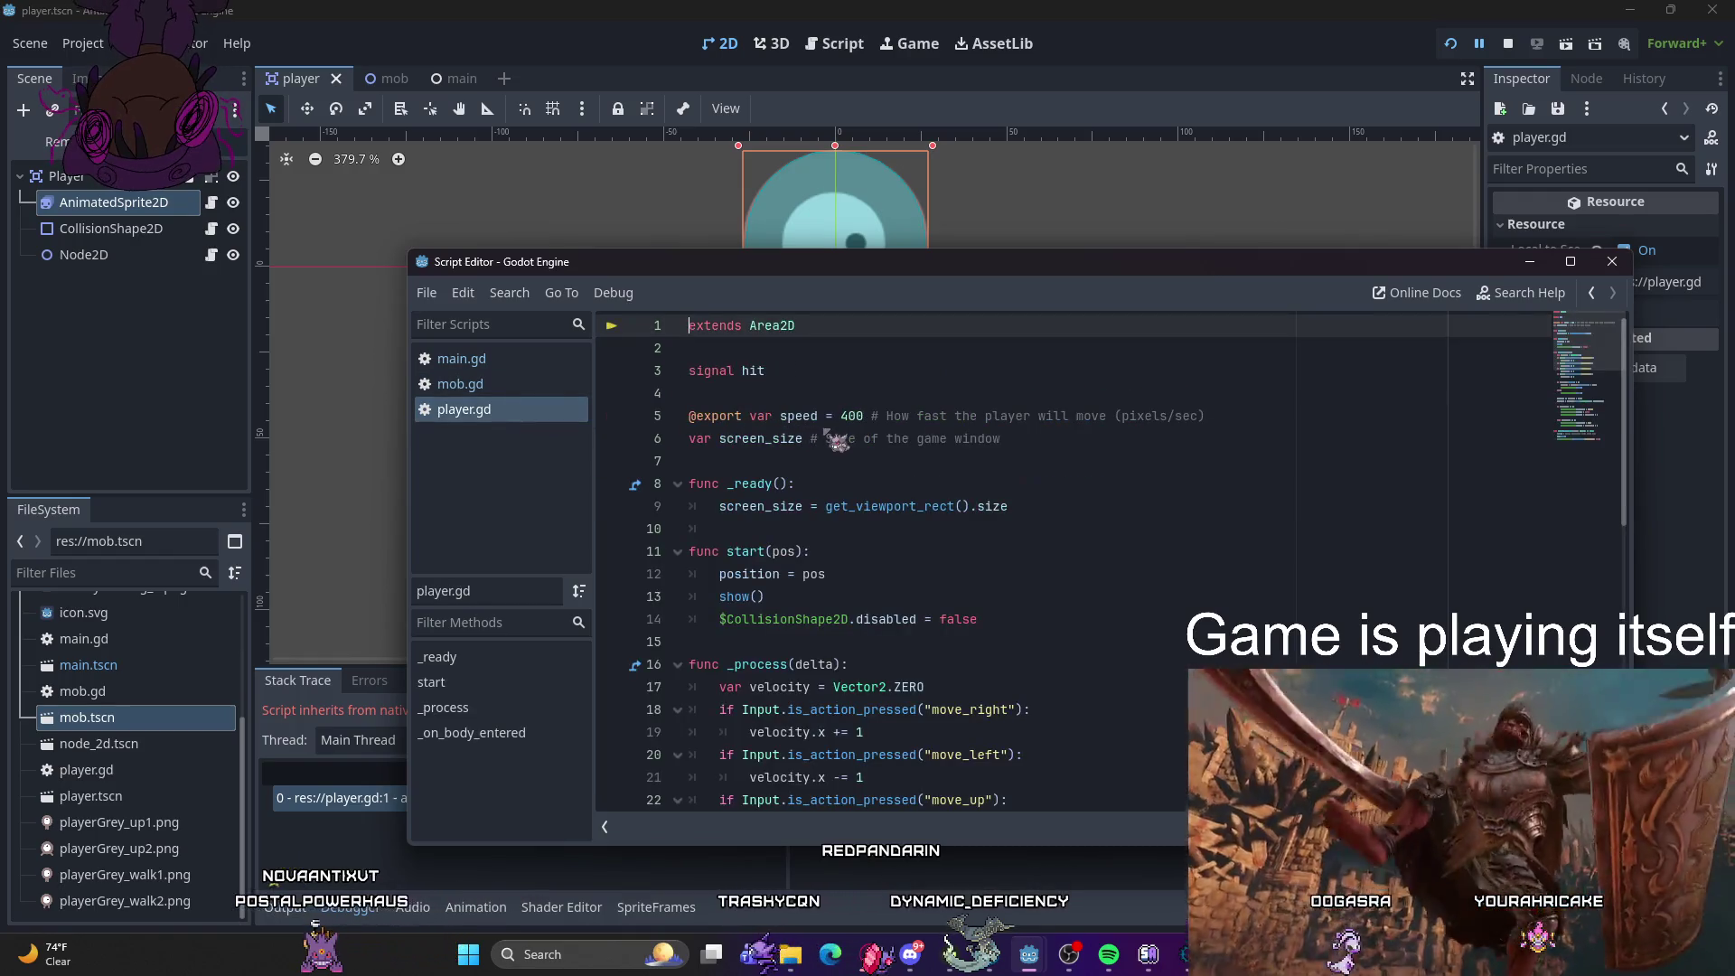
scroll(838, 441, "down", 7)
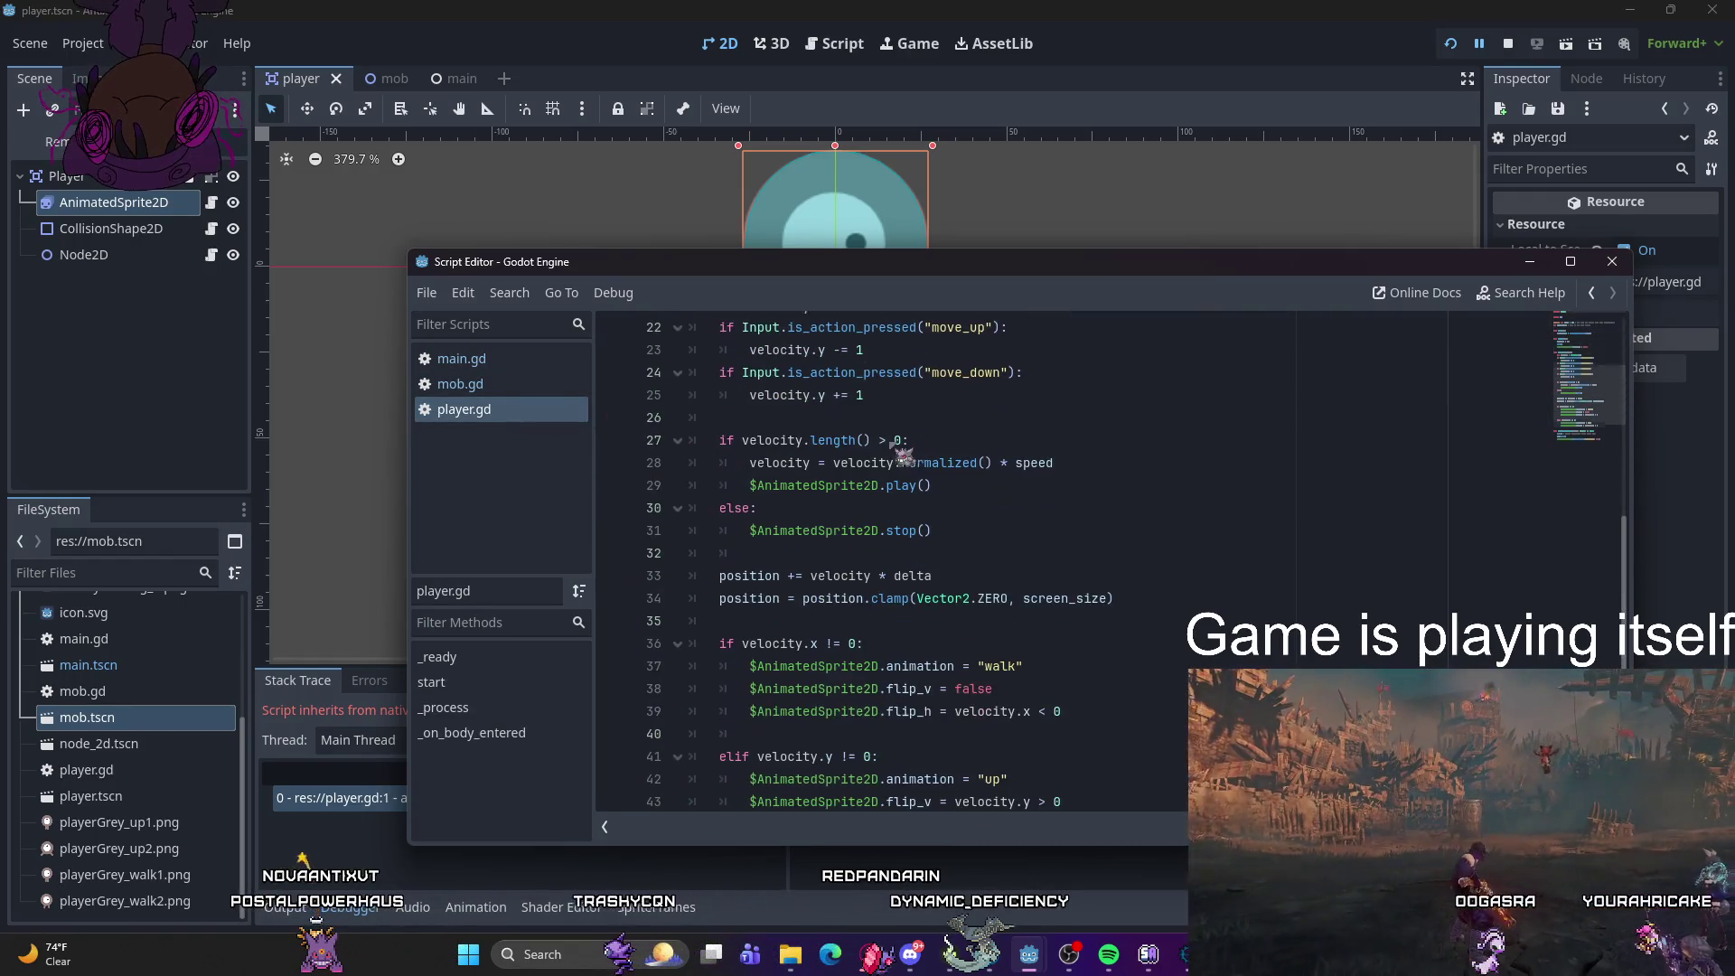
left_click(1530, 261)
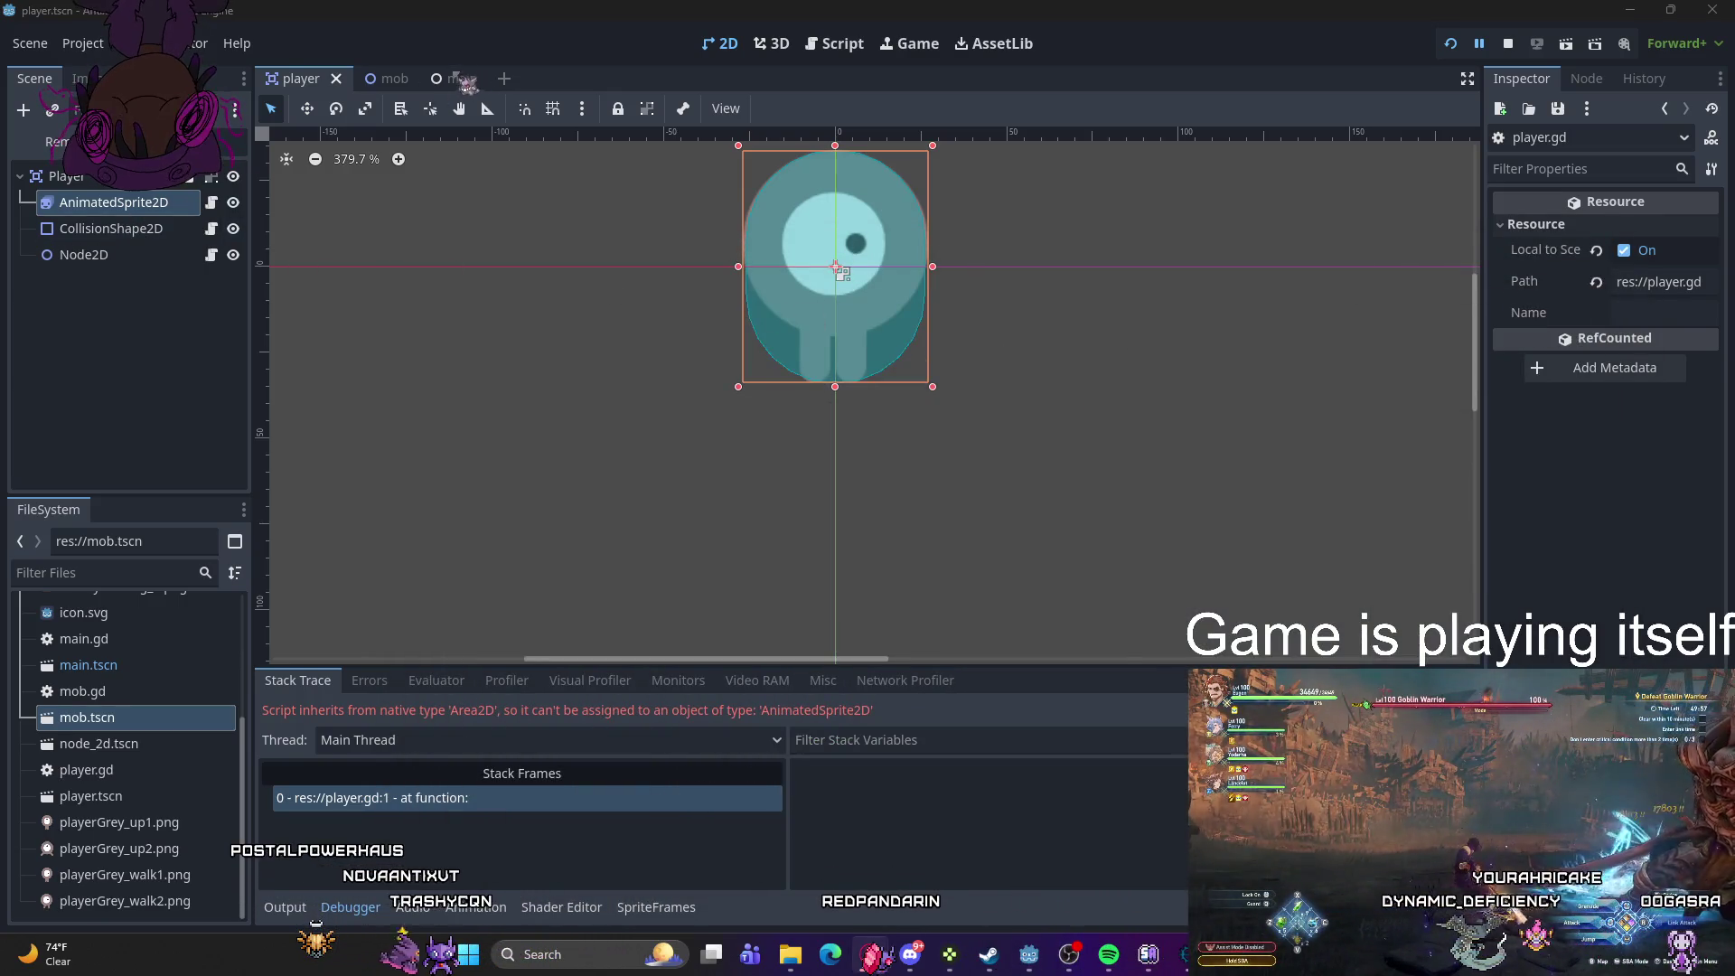
left_click(440, 79)
- Check the Player node's Transform in the main scene, then launch a test run
left_click(120, 208)
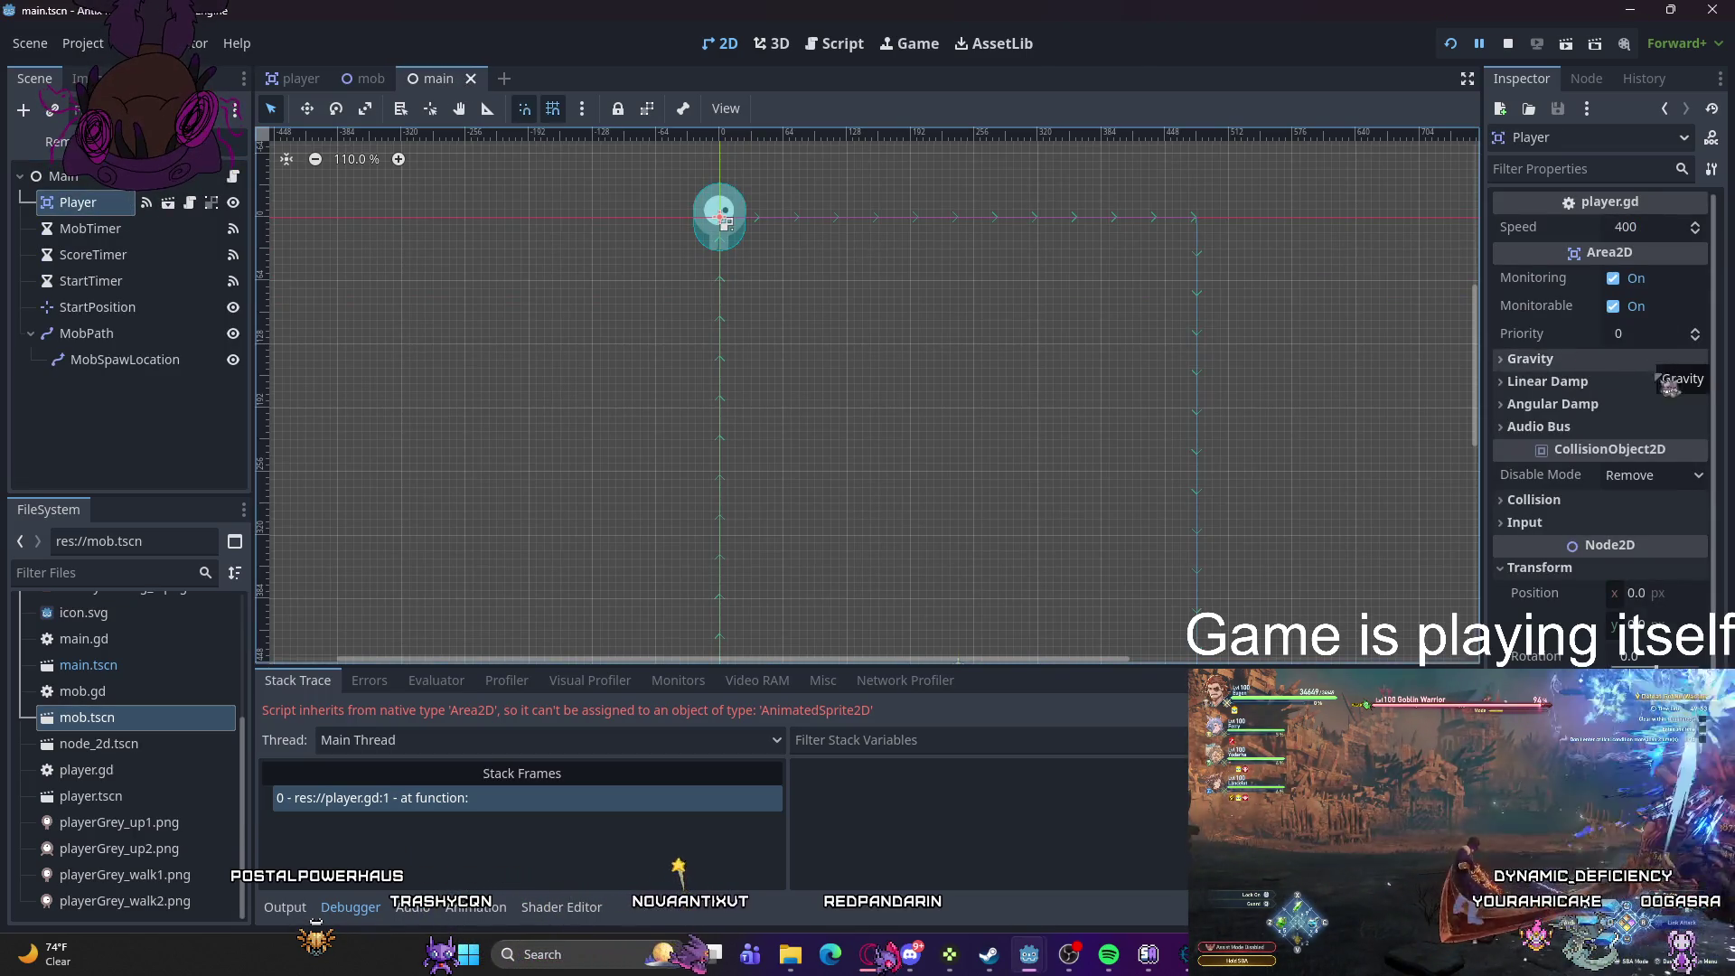
scroll(1670, 387, "down", 3)
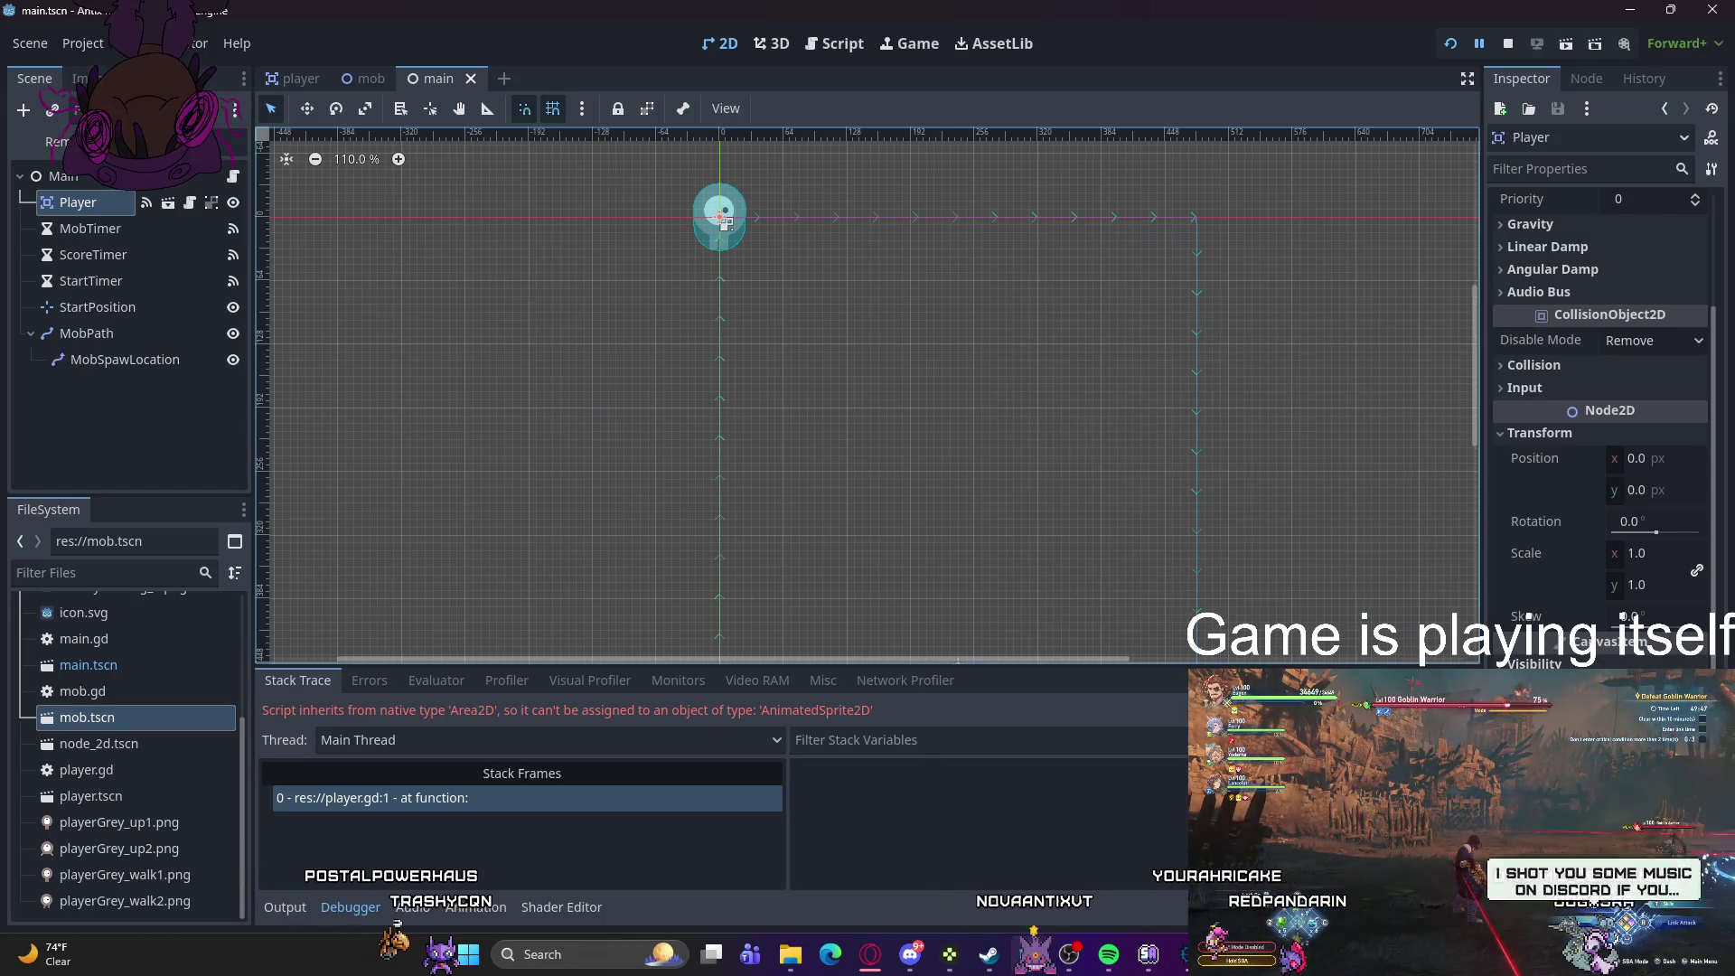
mouse_move(1617, 384)
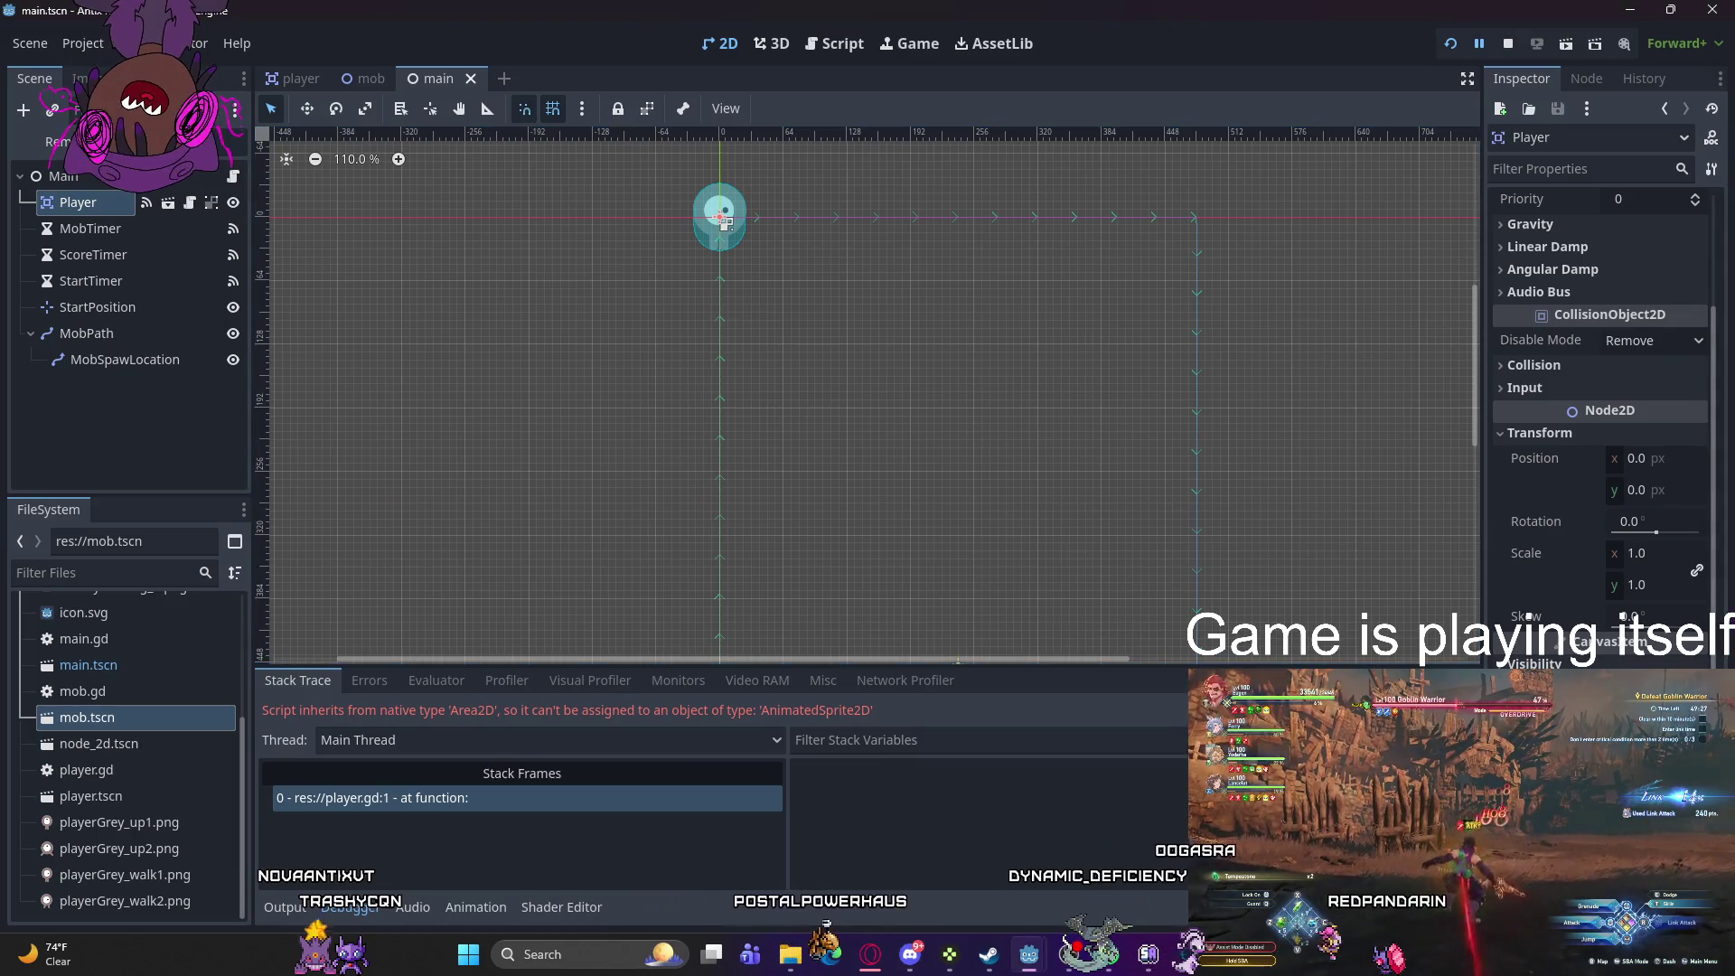
left_click(1450, 43)
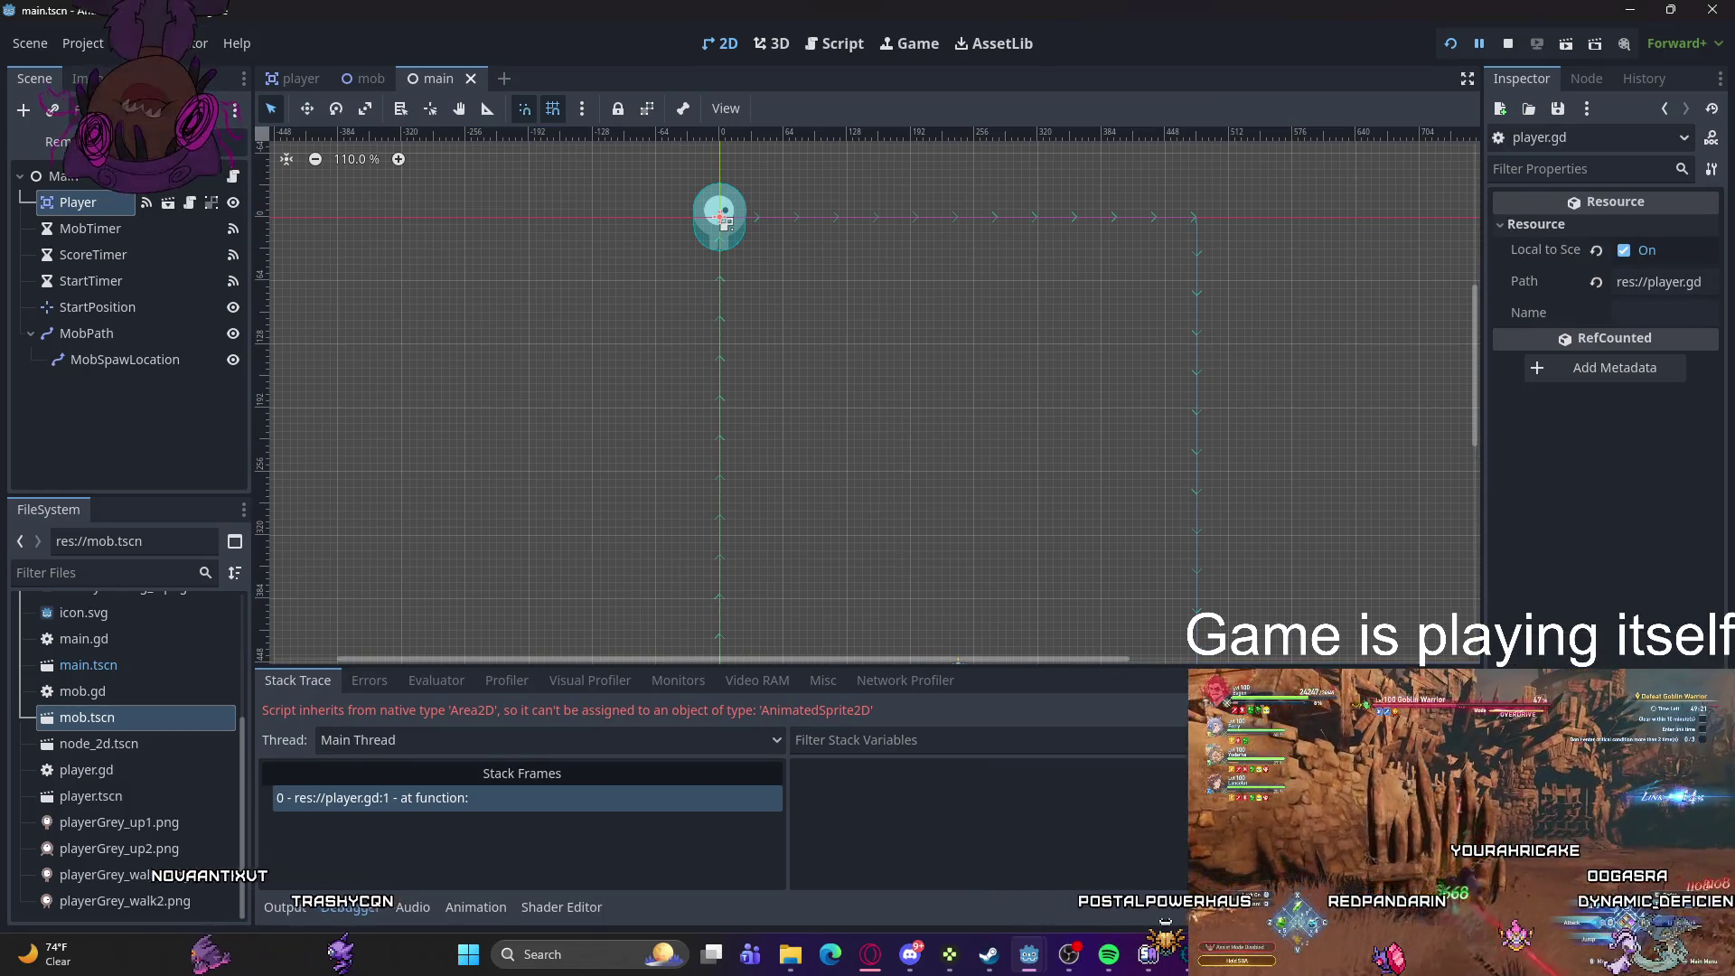
- Run and stop the game, then list the five errors, including invalid linear_velocity assignments
left_click(1457, 45)
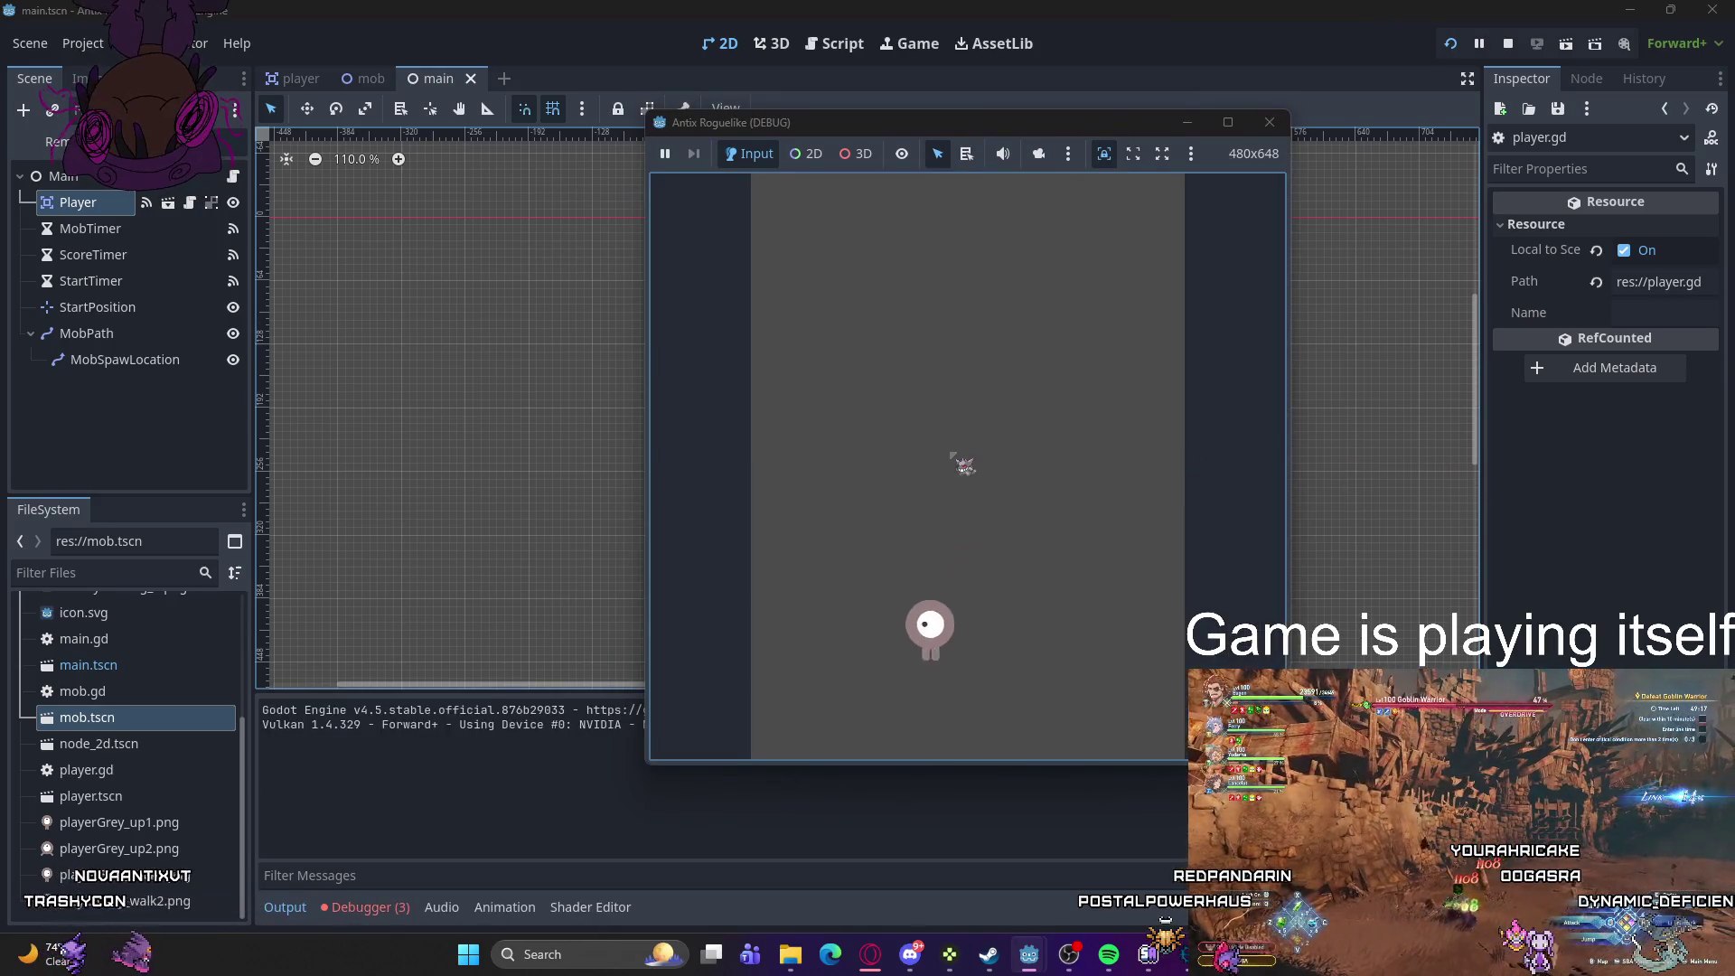
left_click(1270, 122)
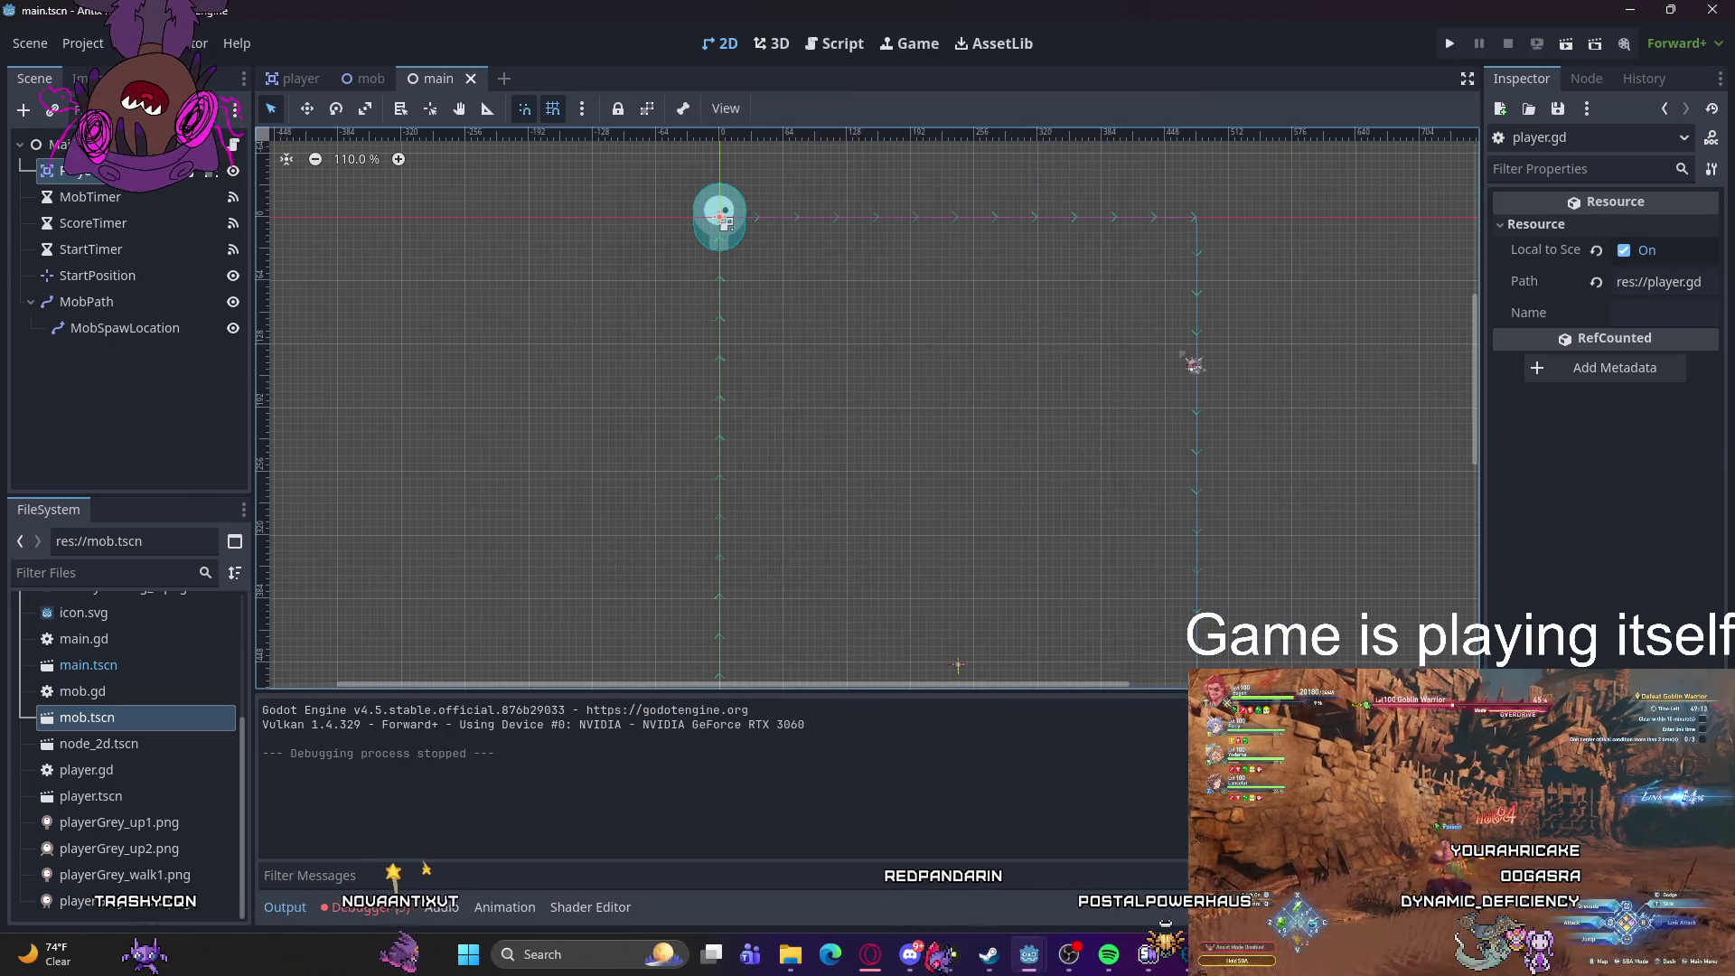
left_click(366, 908)
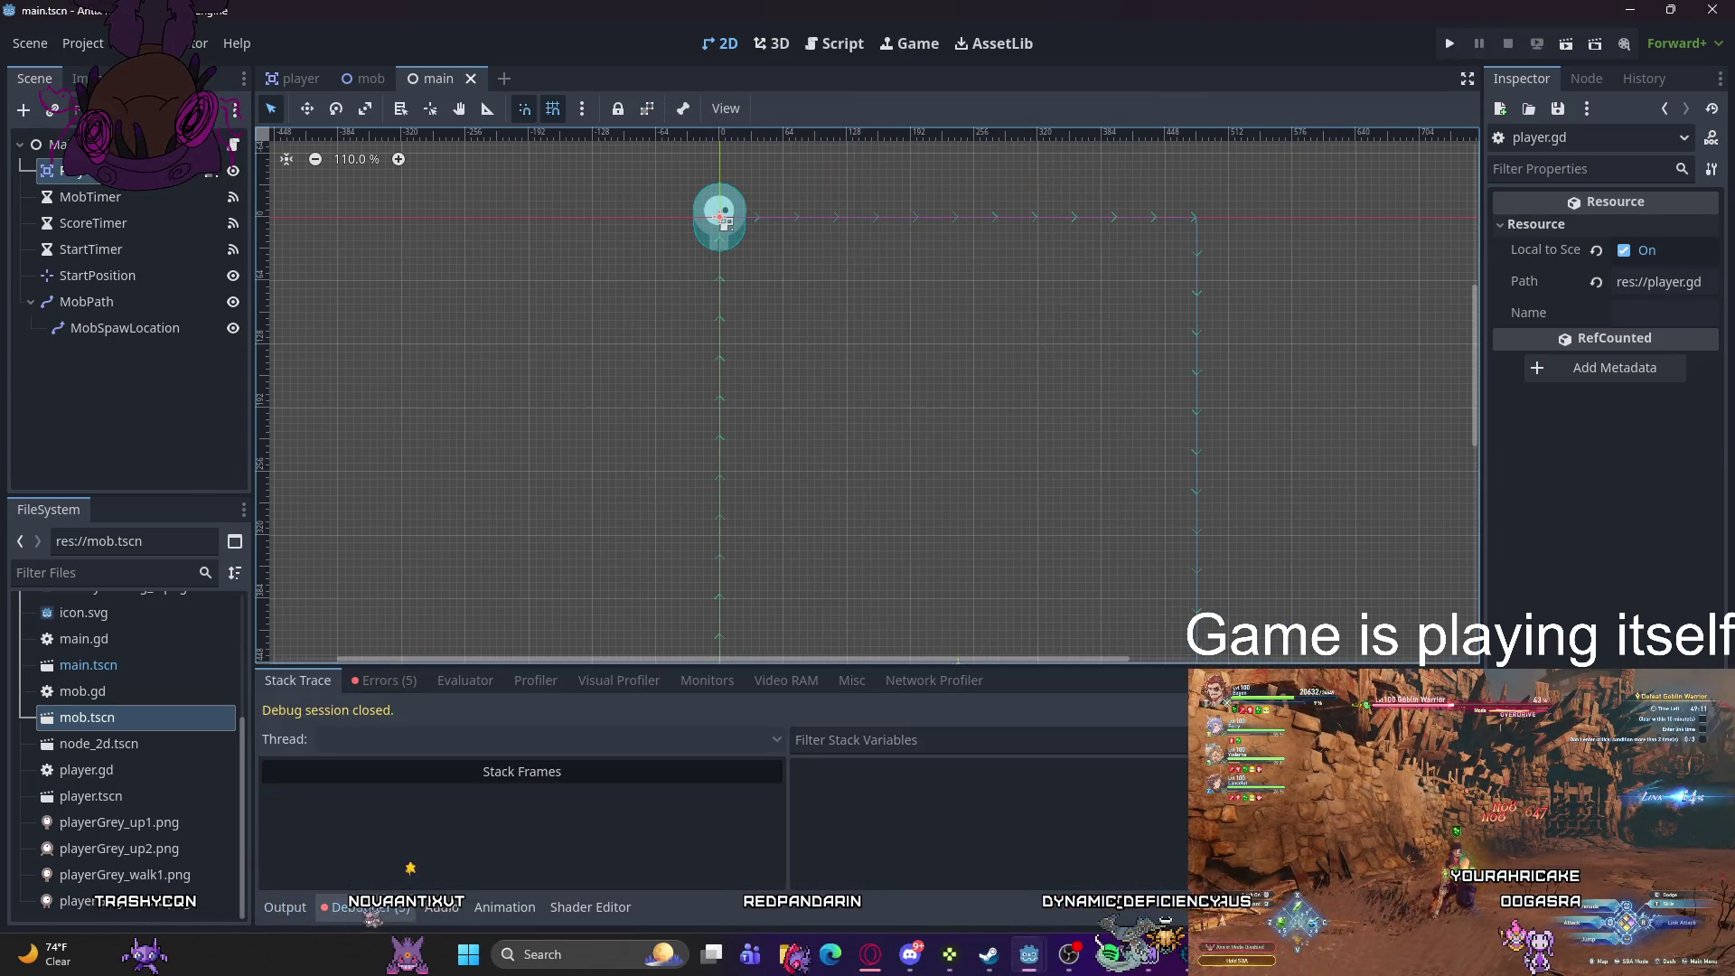
left_click(389, 689)
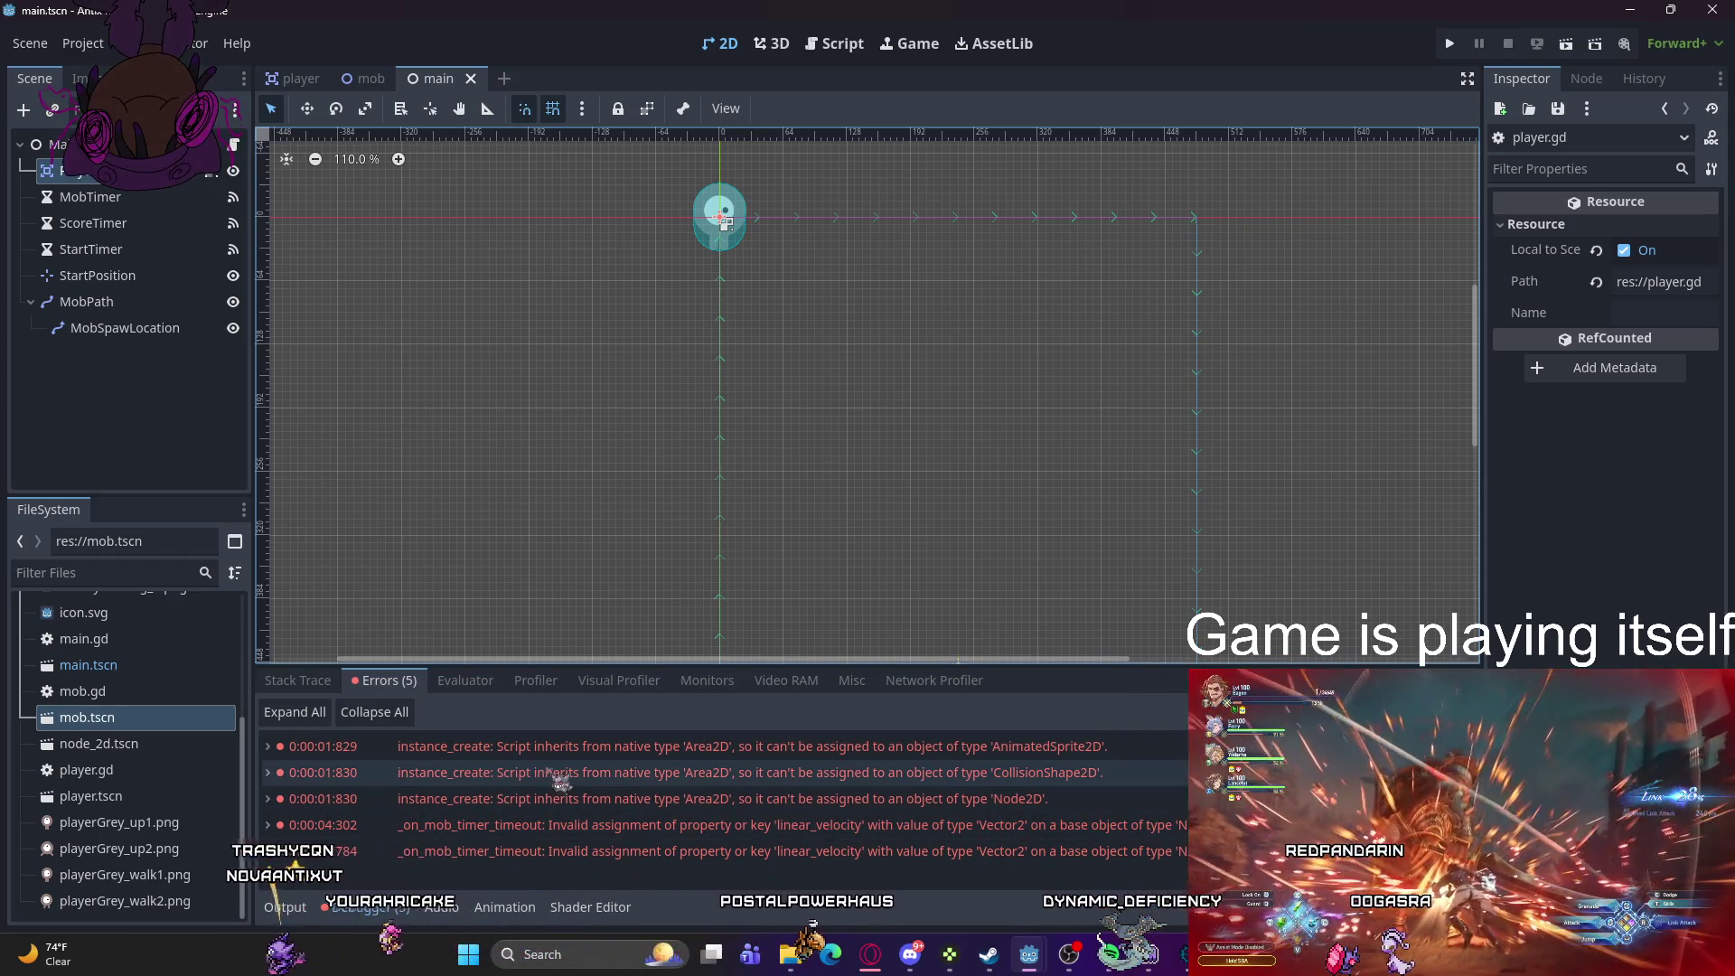
mouse_move(655, 775)
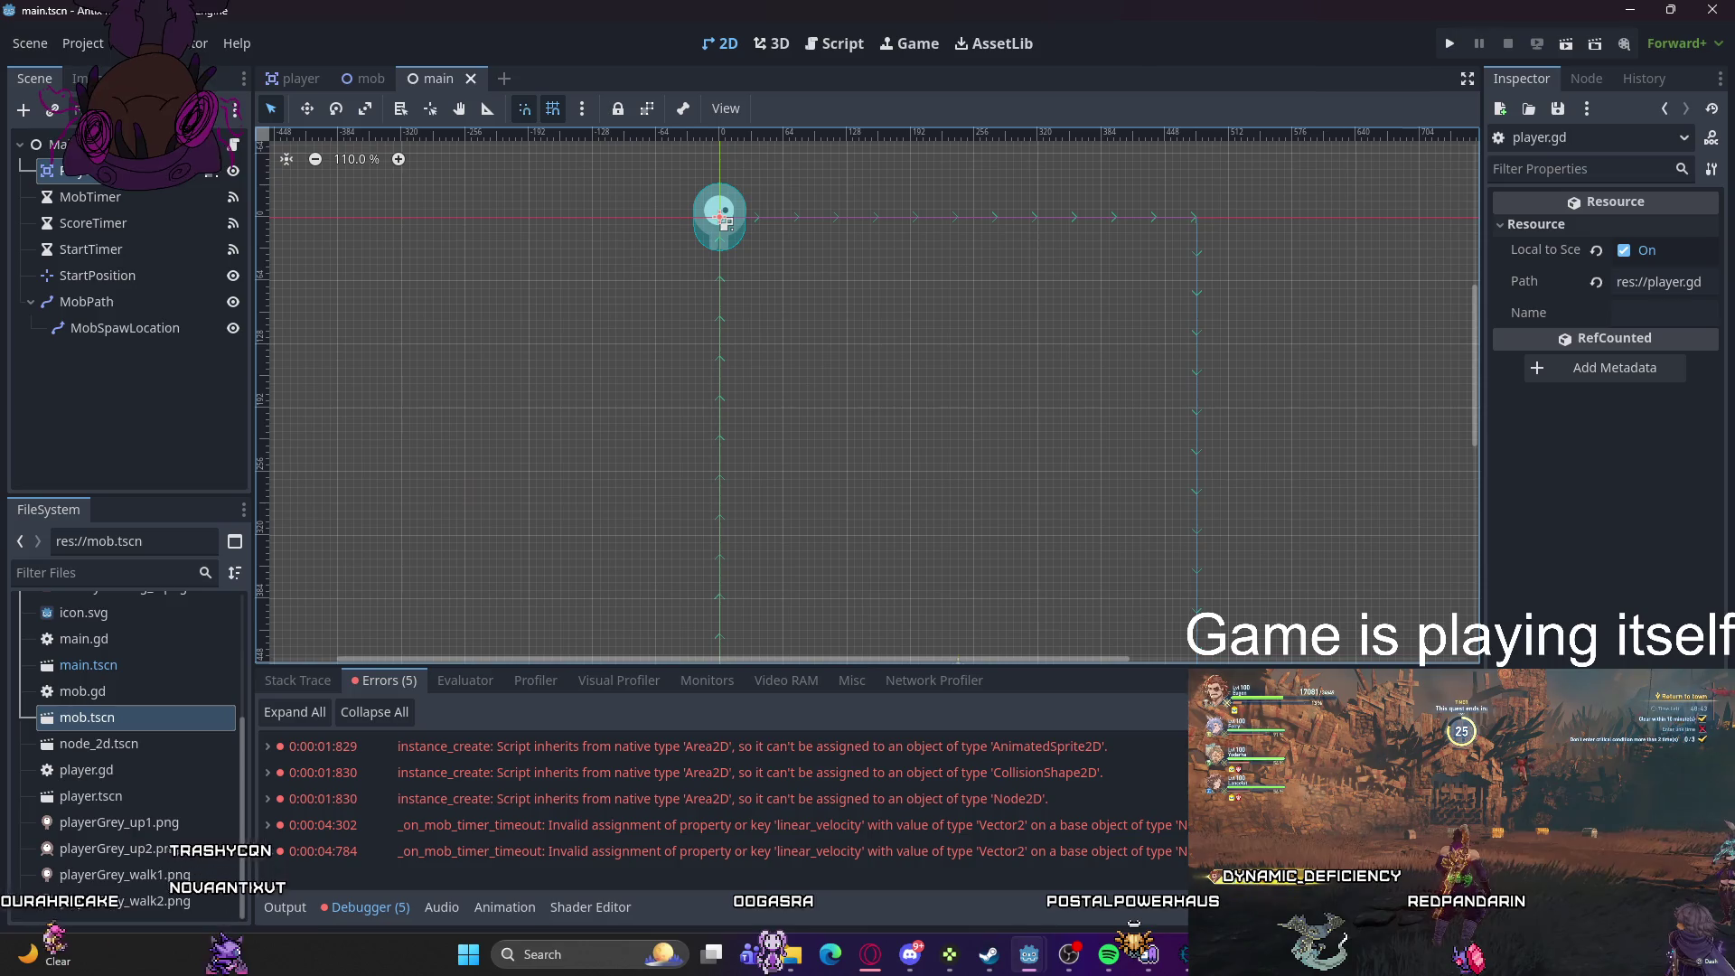
left_click(98, 45)
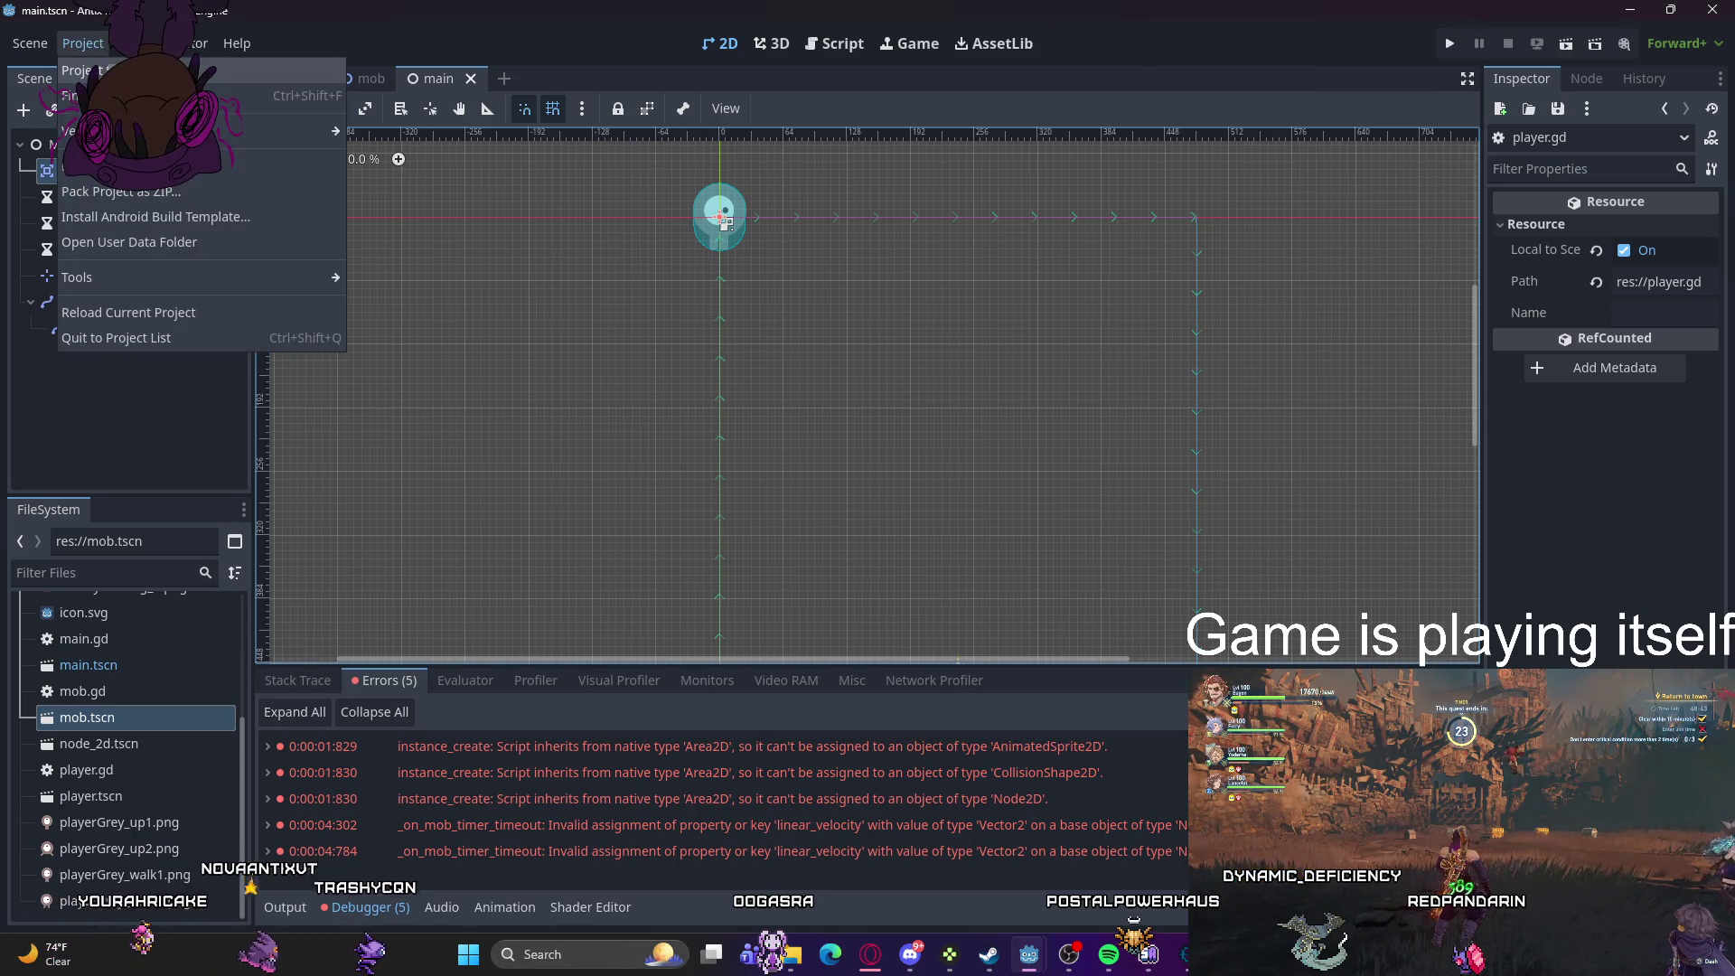
- Clear the res://player.tscn autoload path in Project Settings, then relaunch the game
left_click(100, 71)
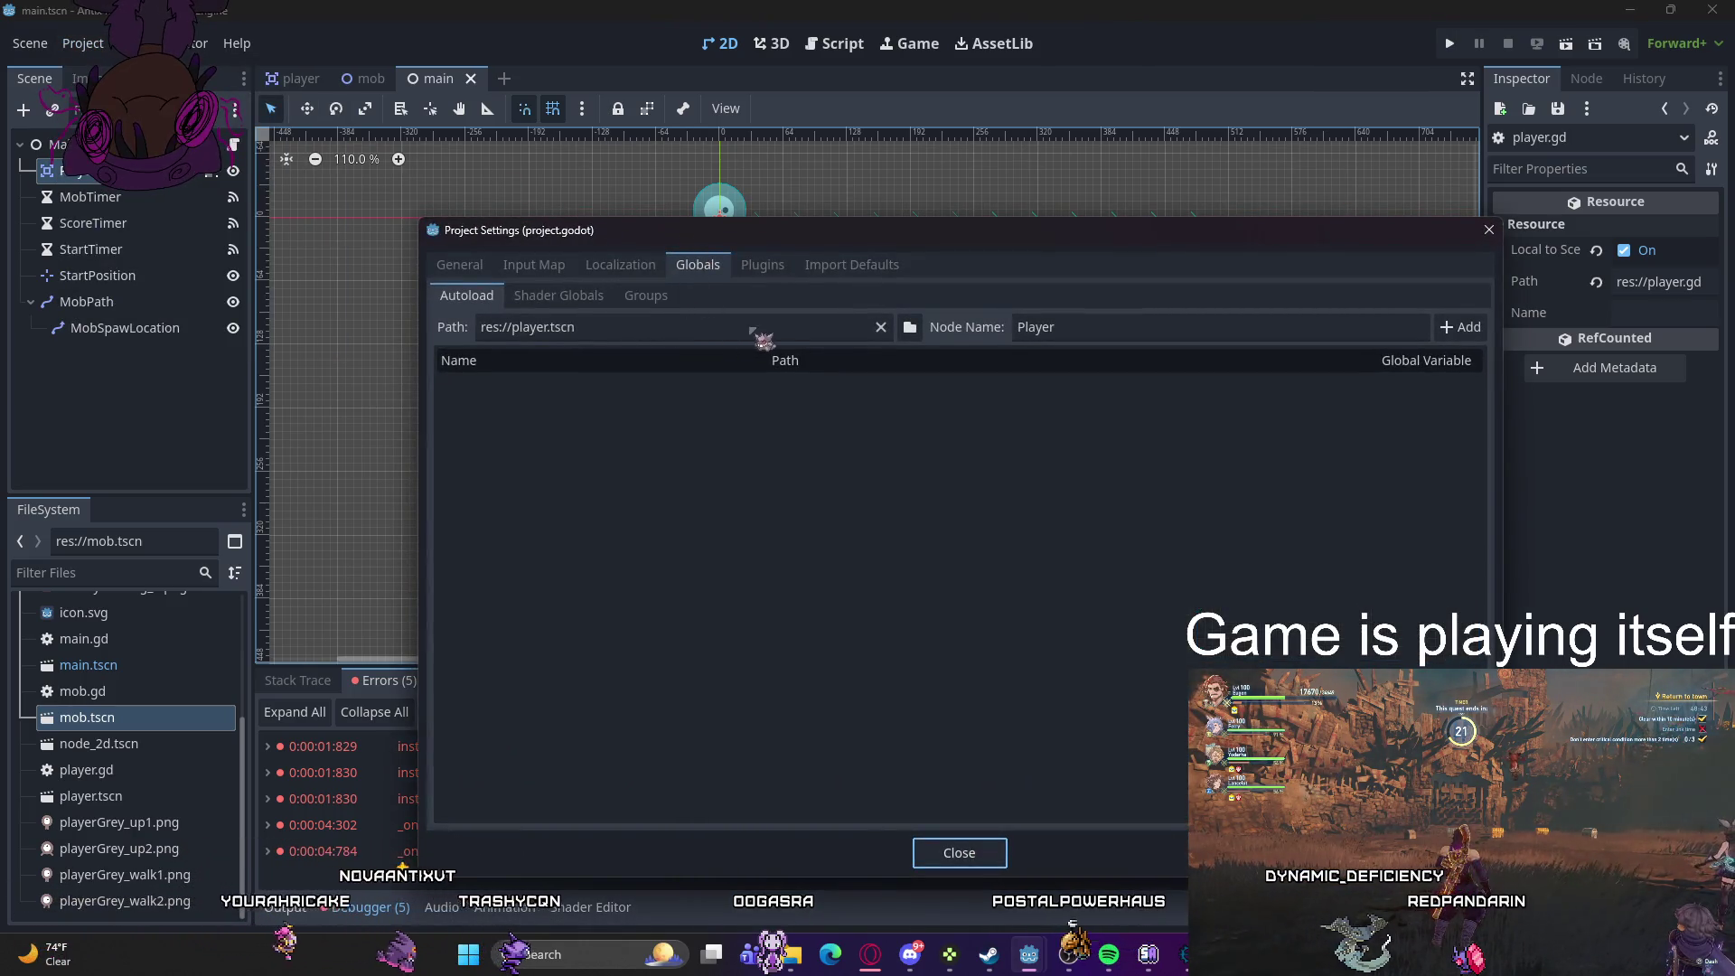
left_click(881, 329)
left_click(882, 328)
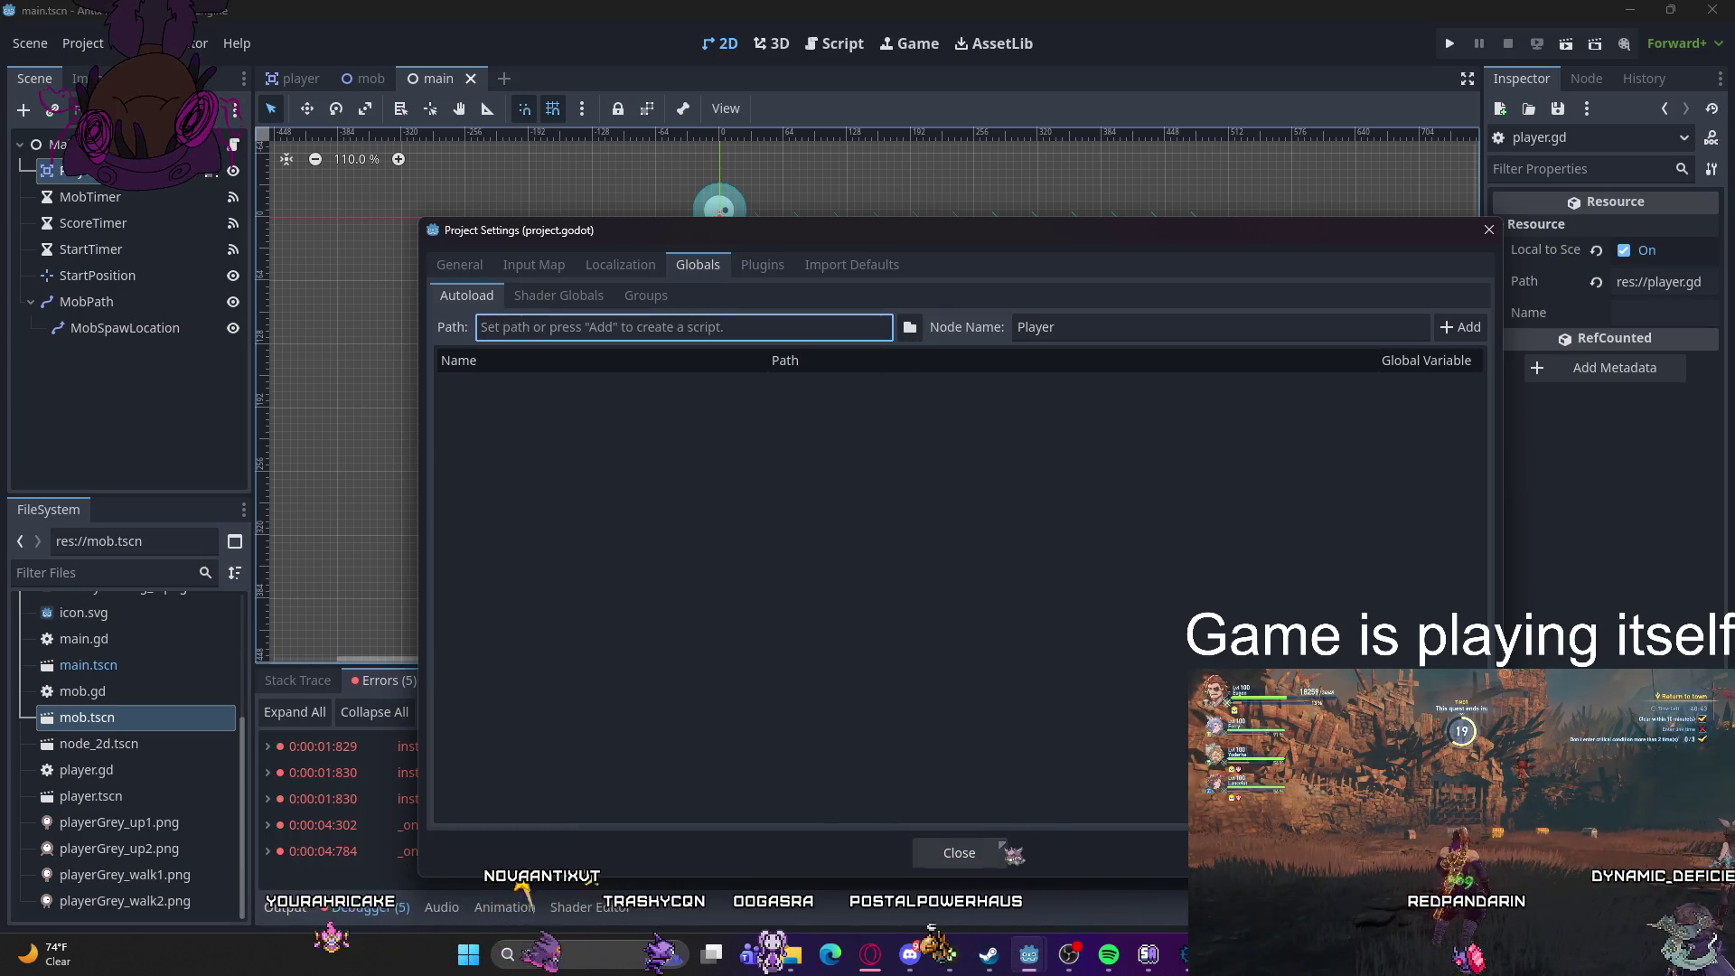
left_click(936, 851)
left_click(1450, 43)
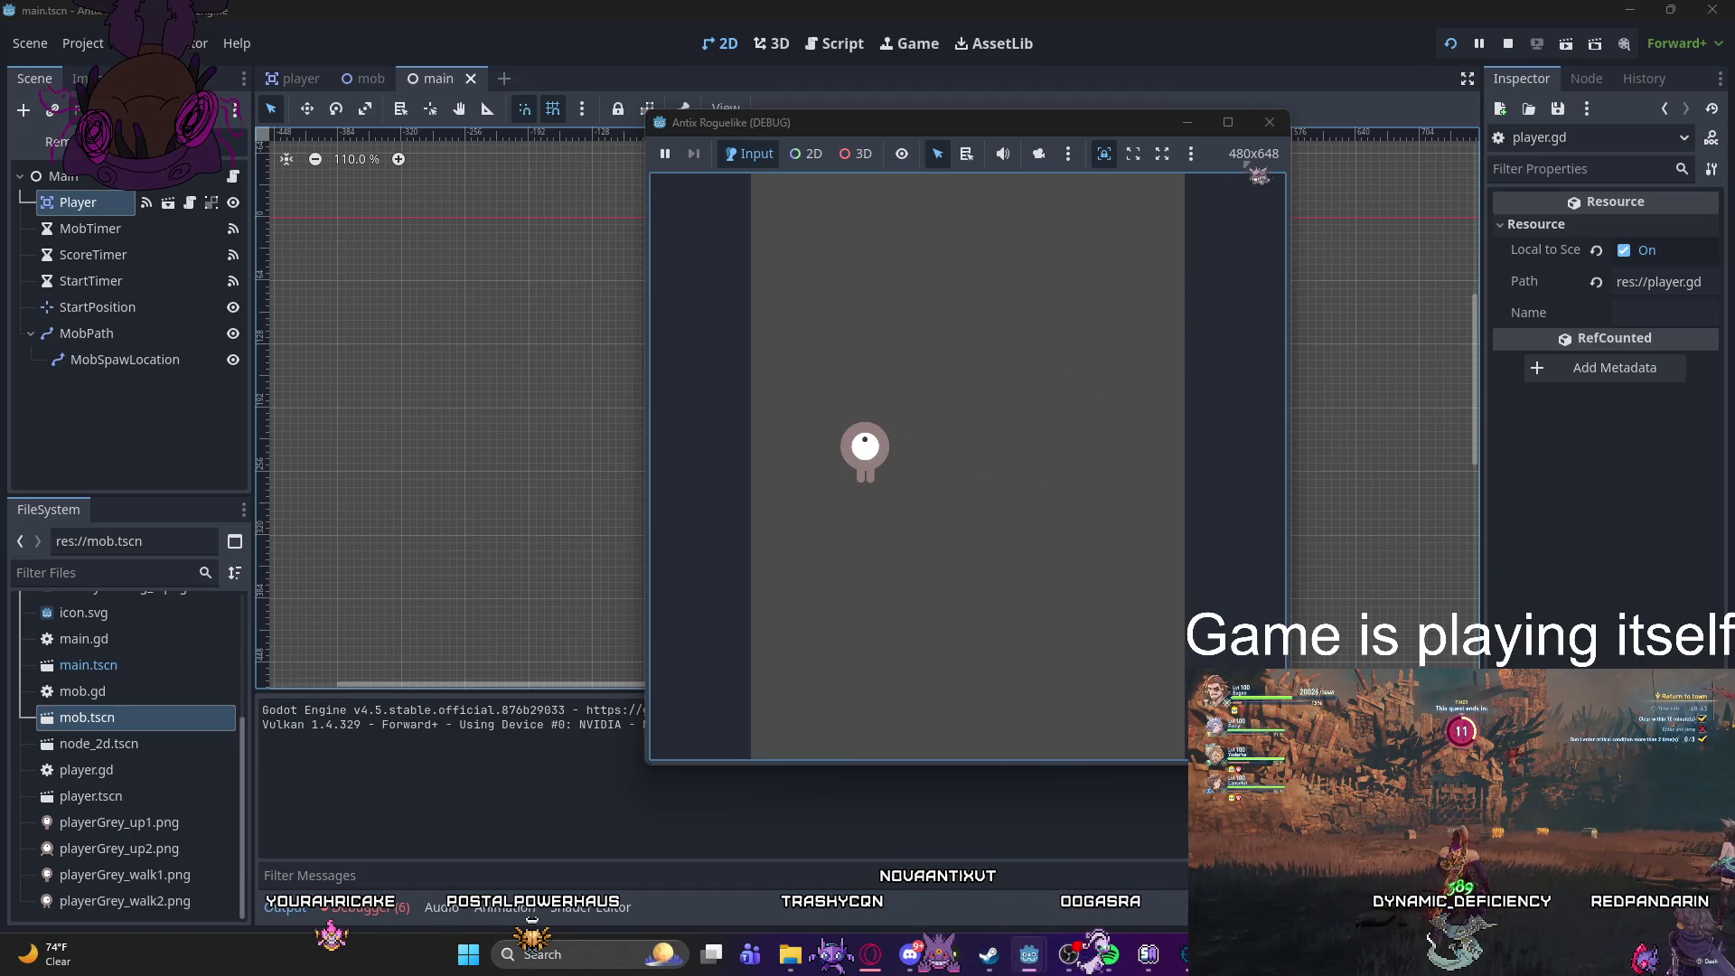
- Stop and rerun the game with F5, then inspect the stack frame of the Area2D-to-AnimatedSprite2D error
left_click(1269, 124)
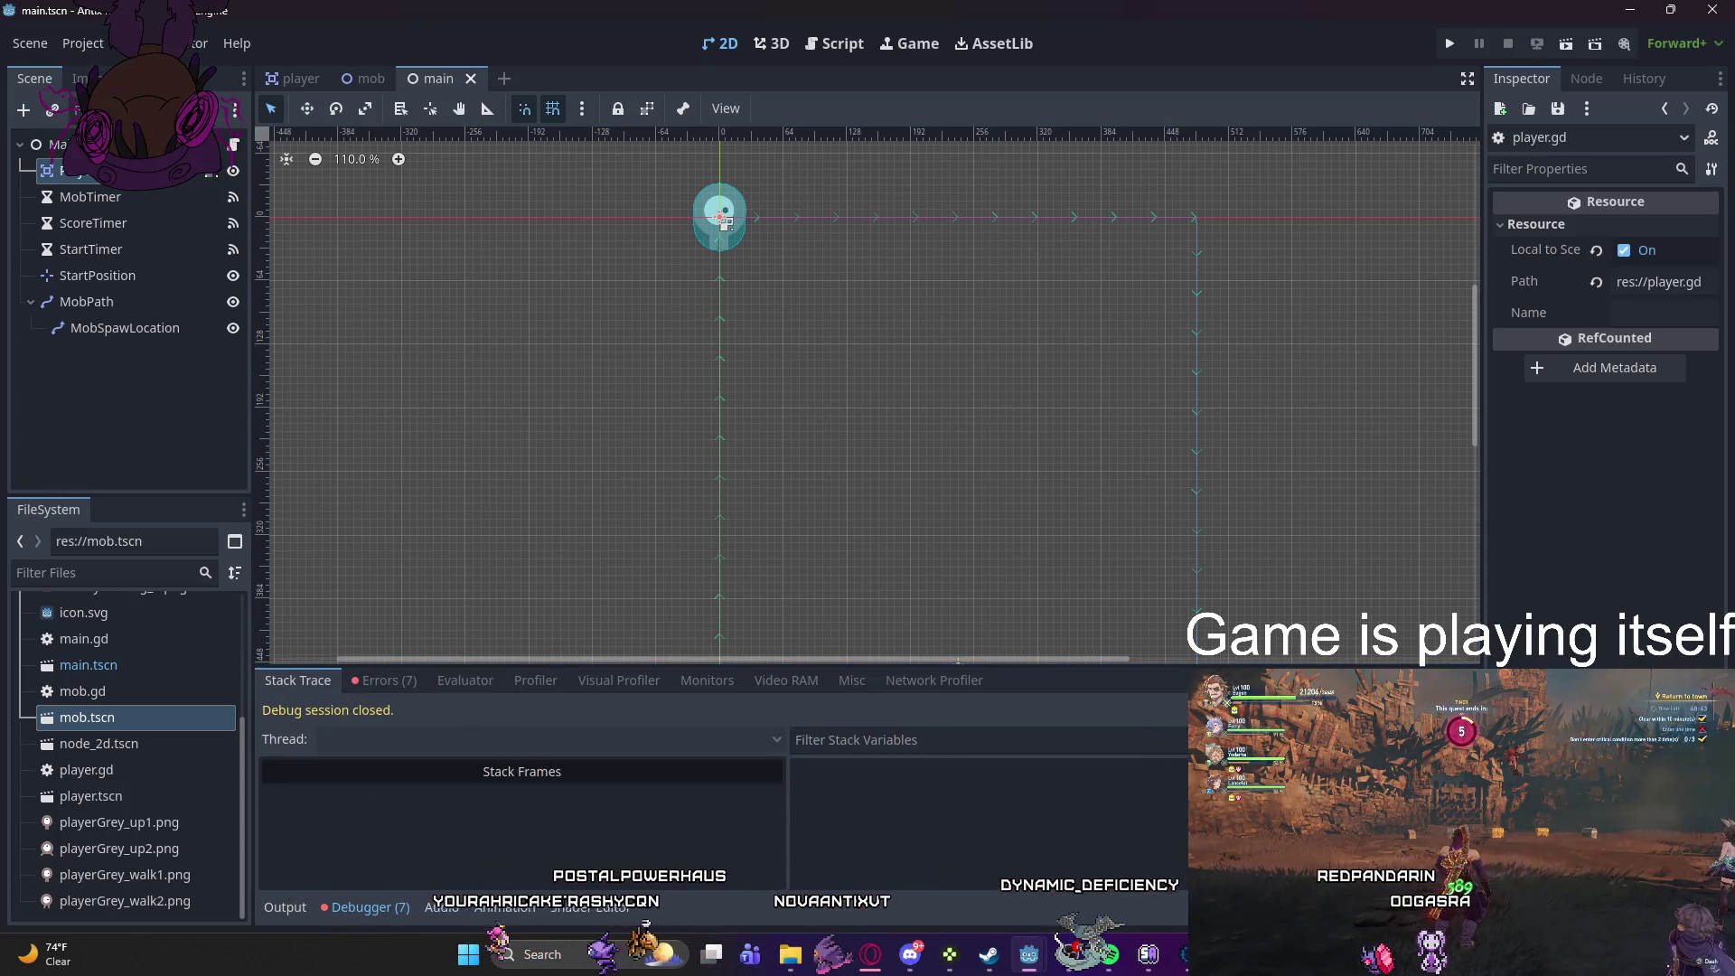
key("F5")
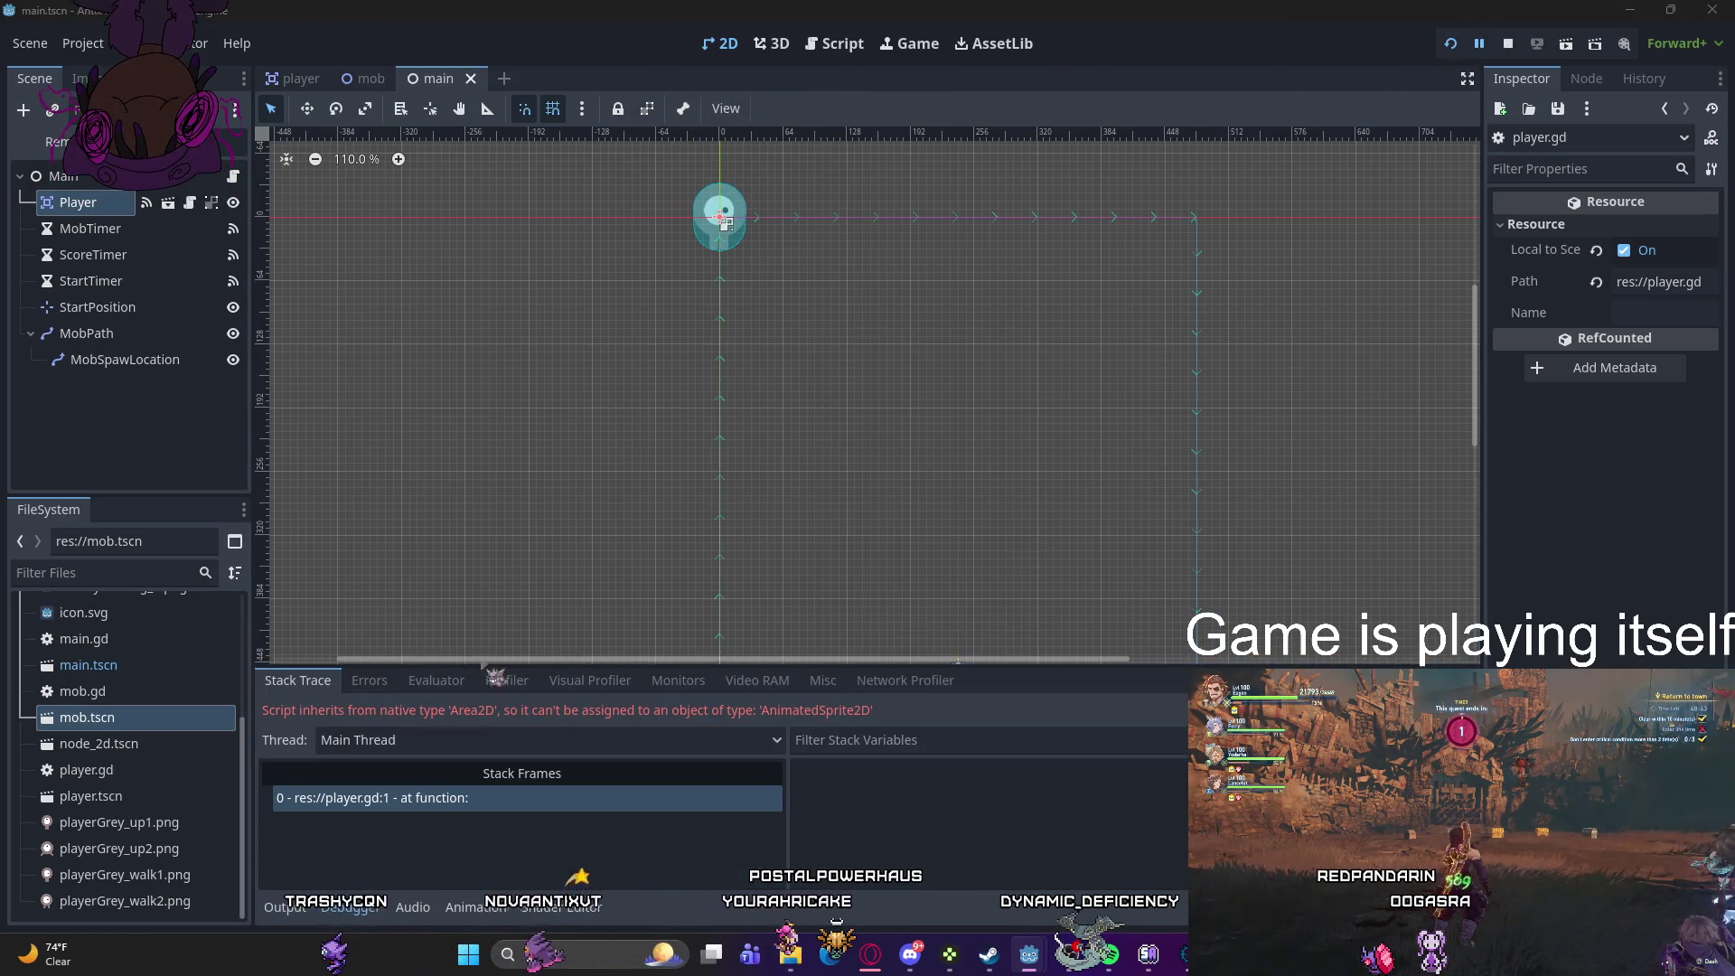
left_click(438, 815)
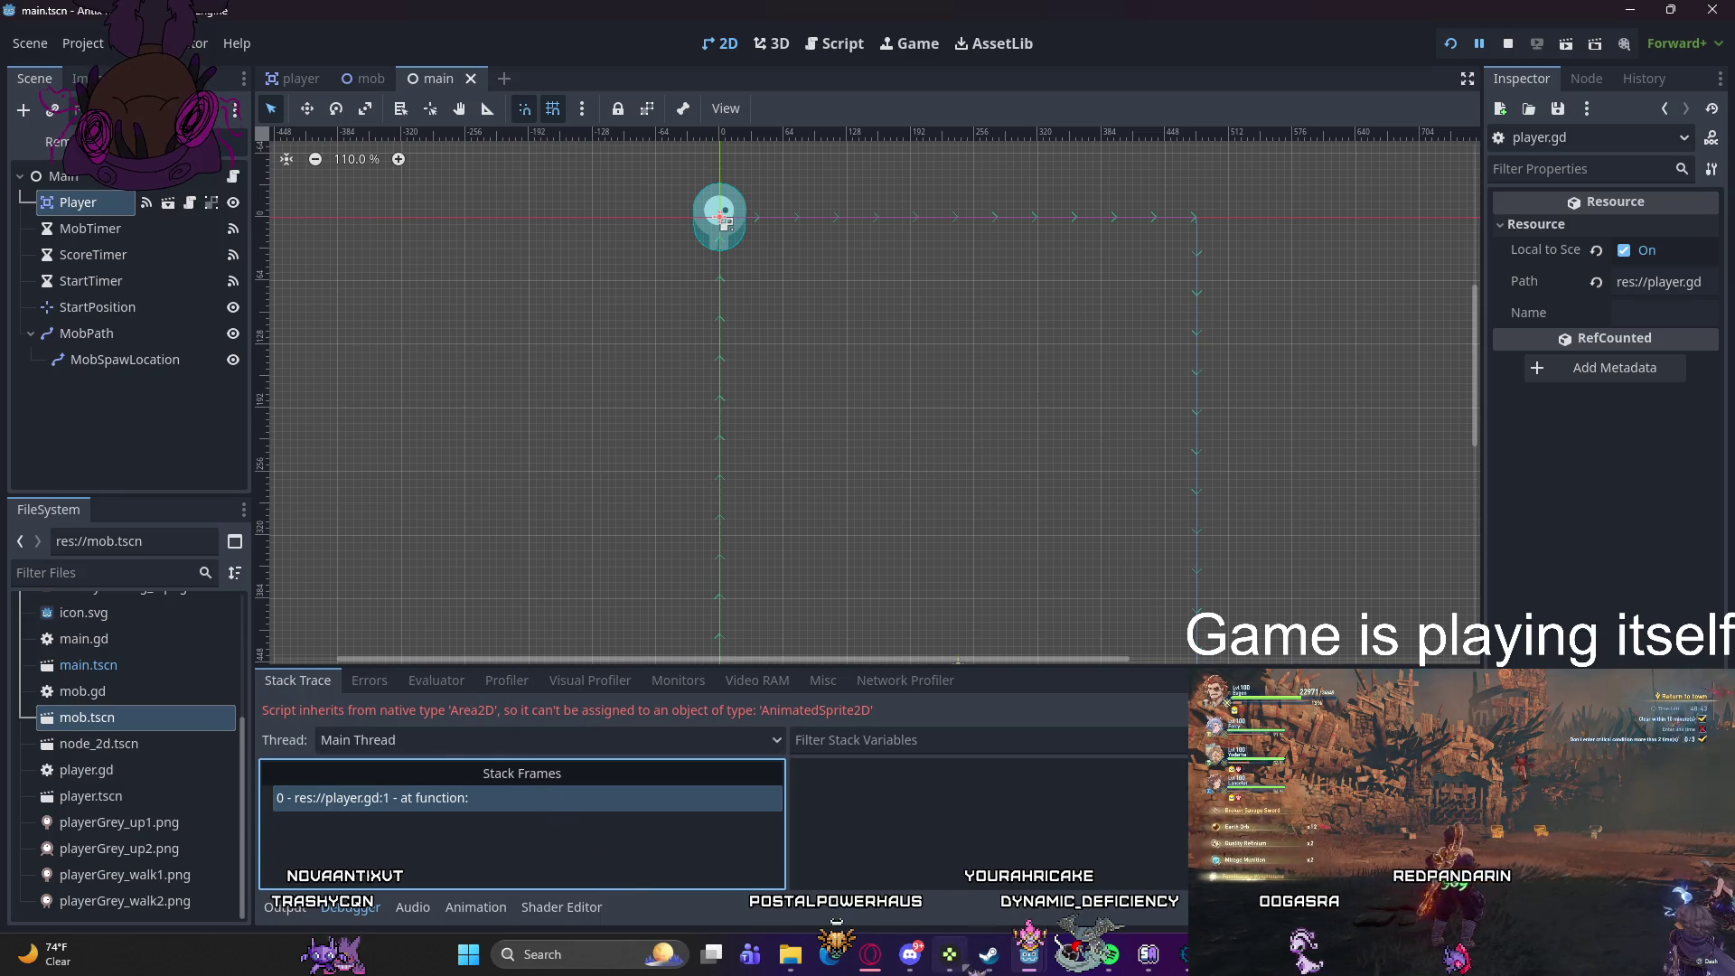
- Change player.gd's first line to extend Node2D instead of Area2D
key("ctrl+F3")
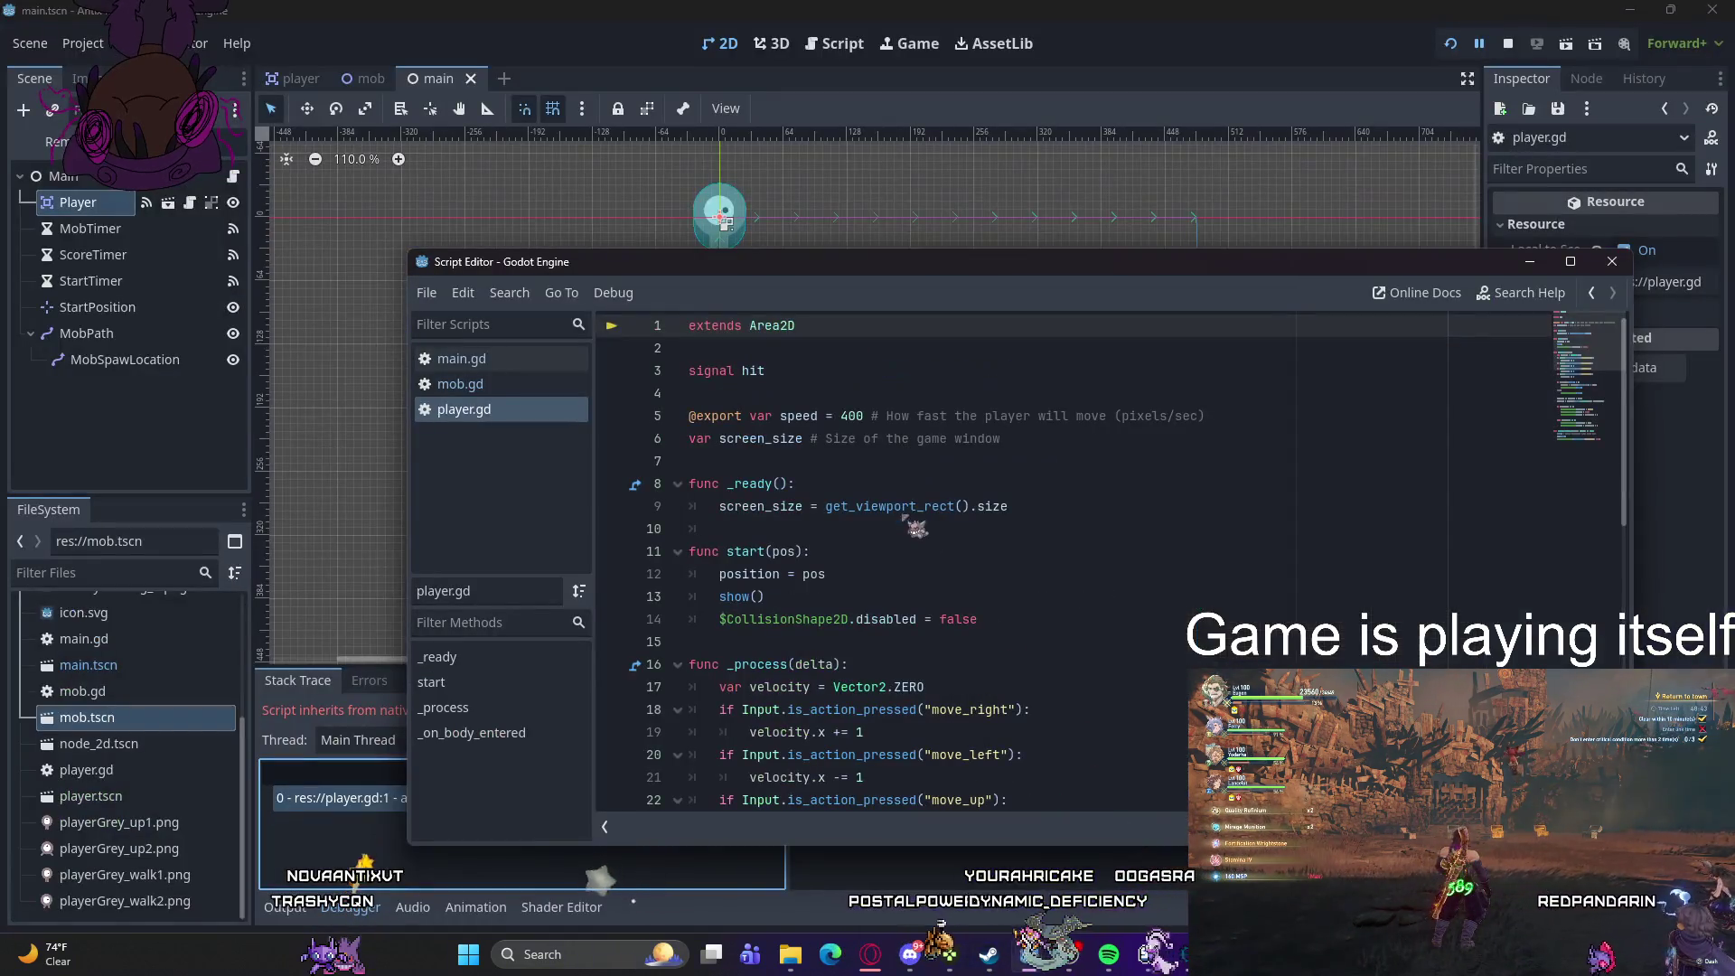
mouse_move(934, 264)
left_mouse_down()
mouse_move(1070, 103)
mouse_move(1063, 70)
left_mouse_up()
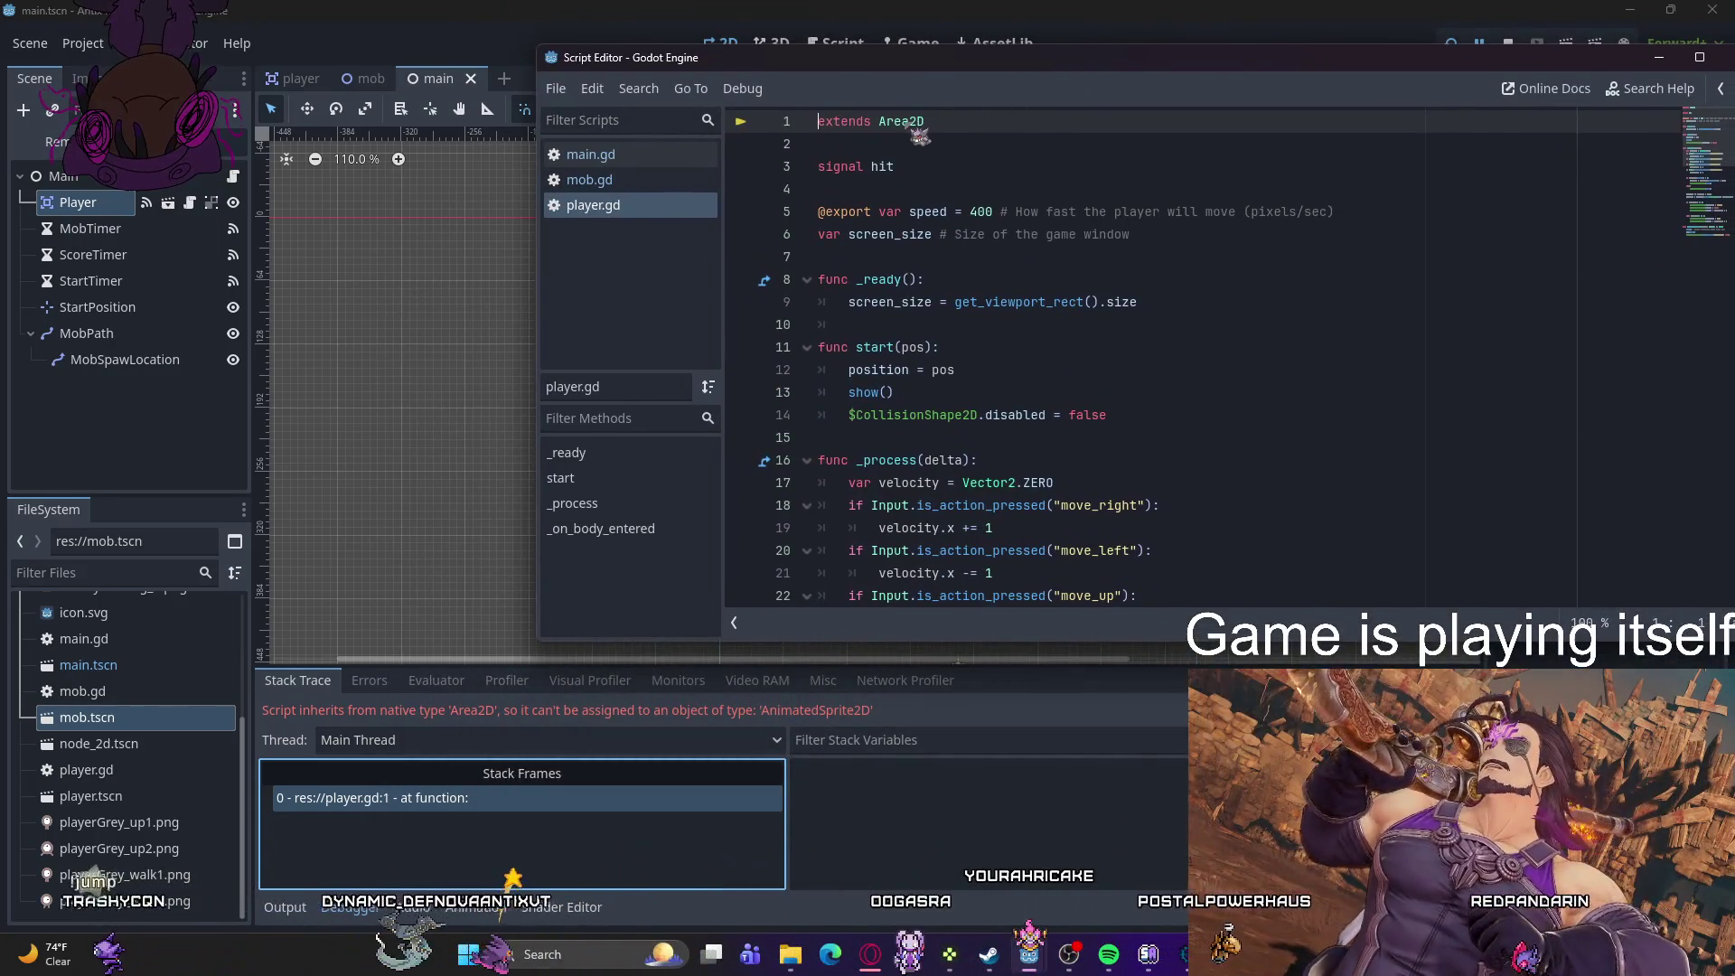
mouse_move(915, 128)
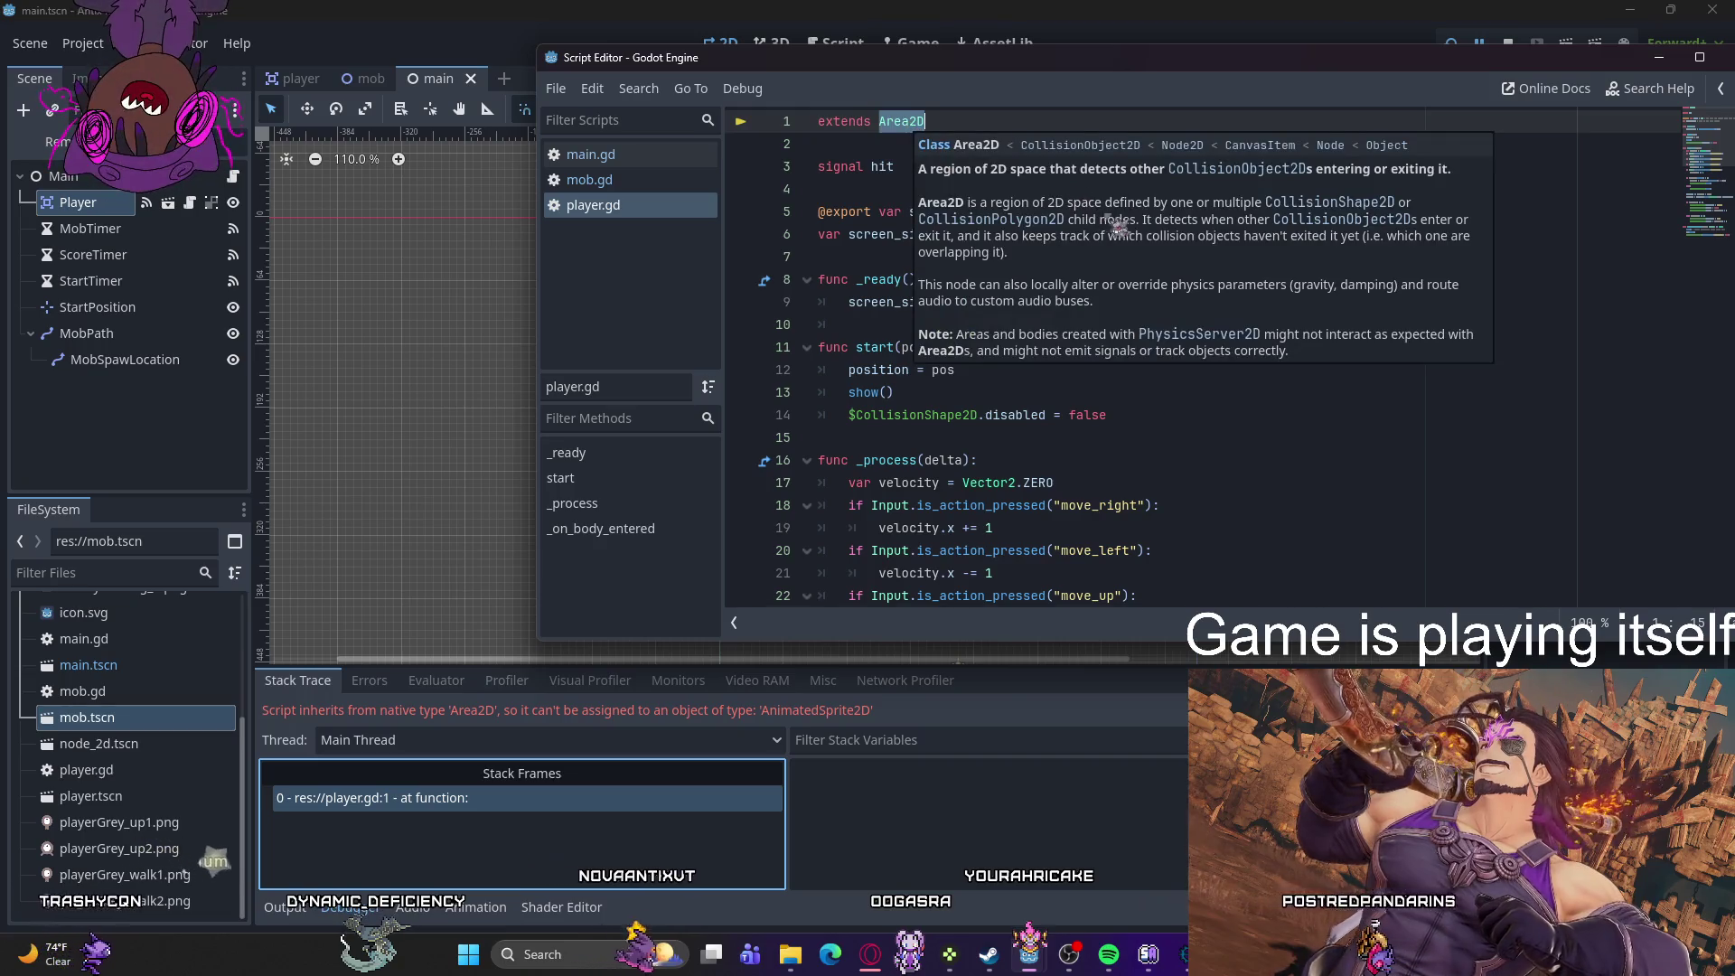
type("Nod")
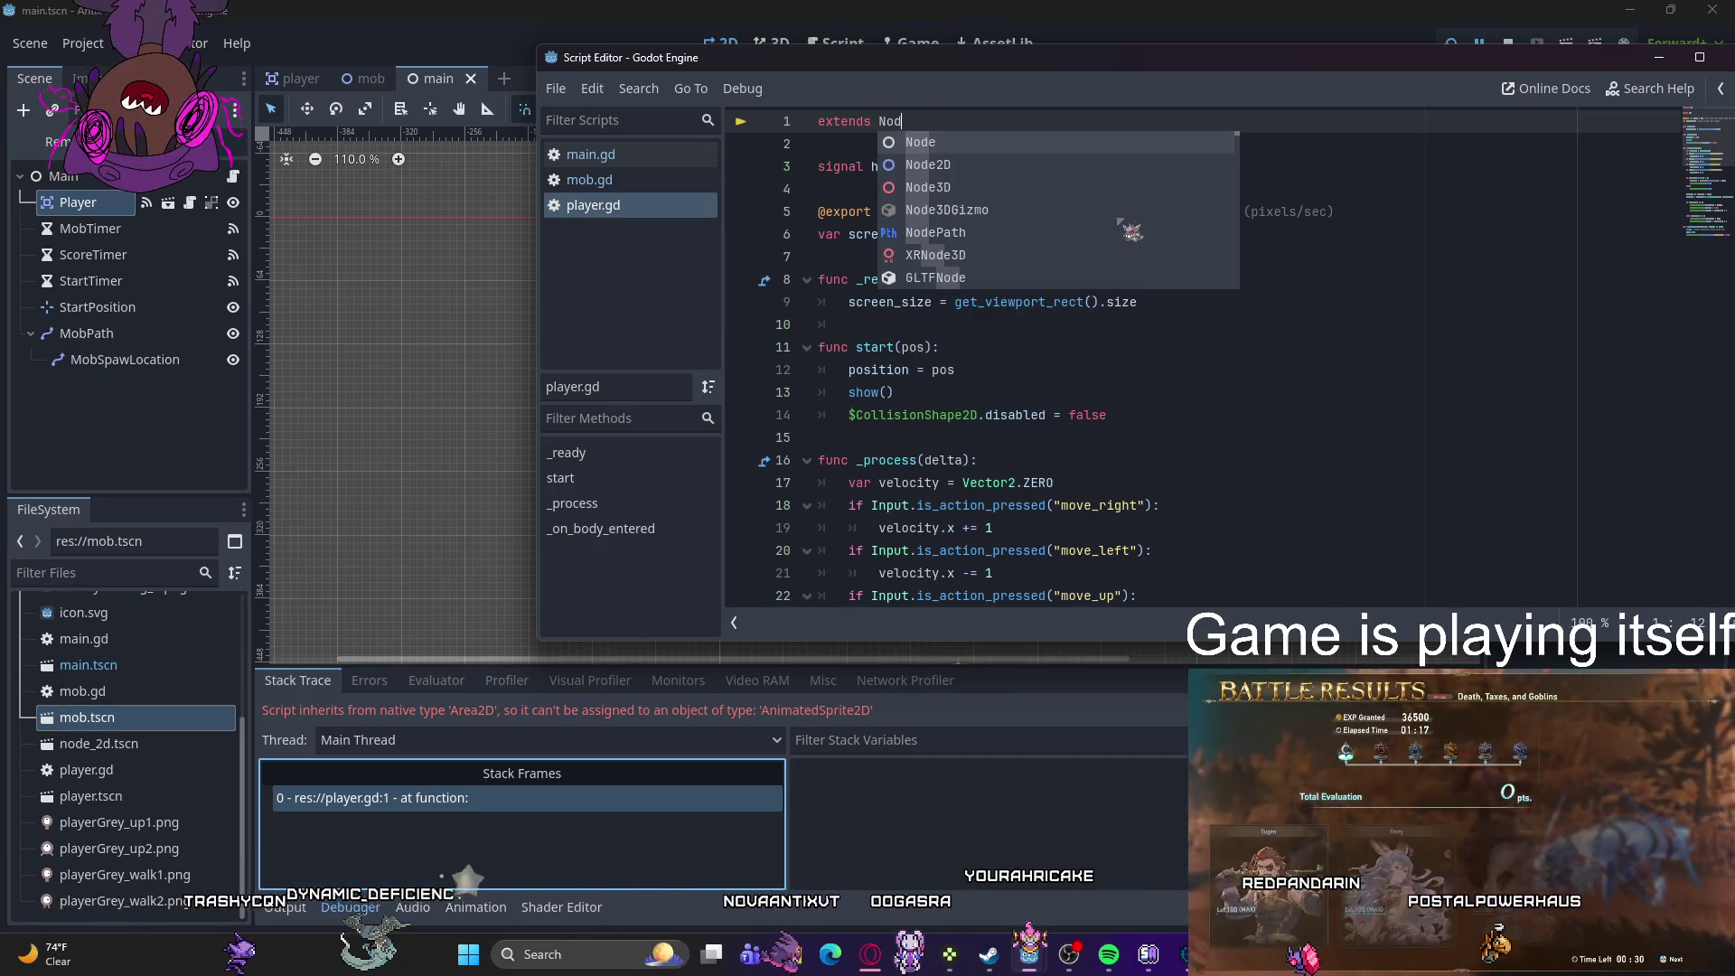
type("e2")
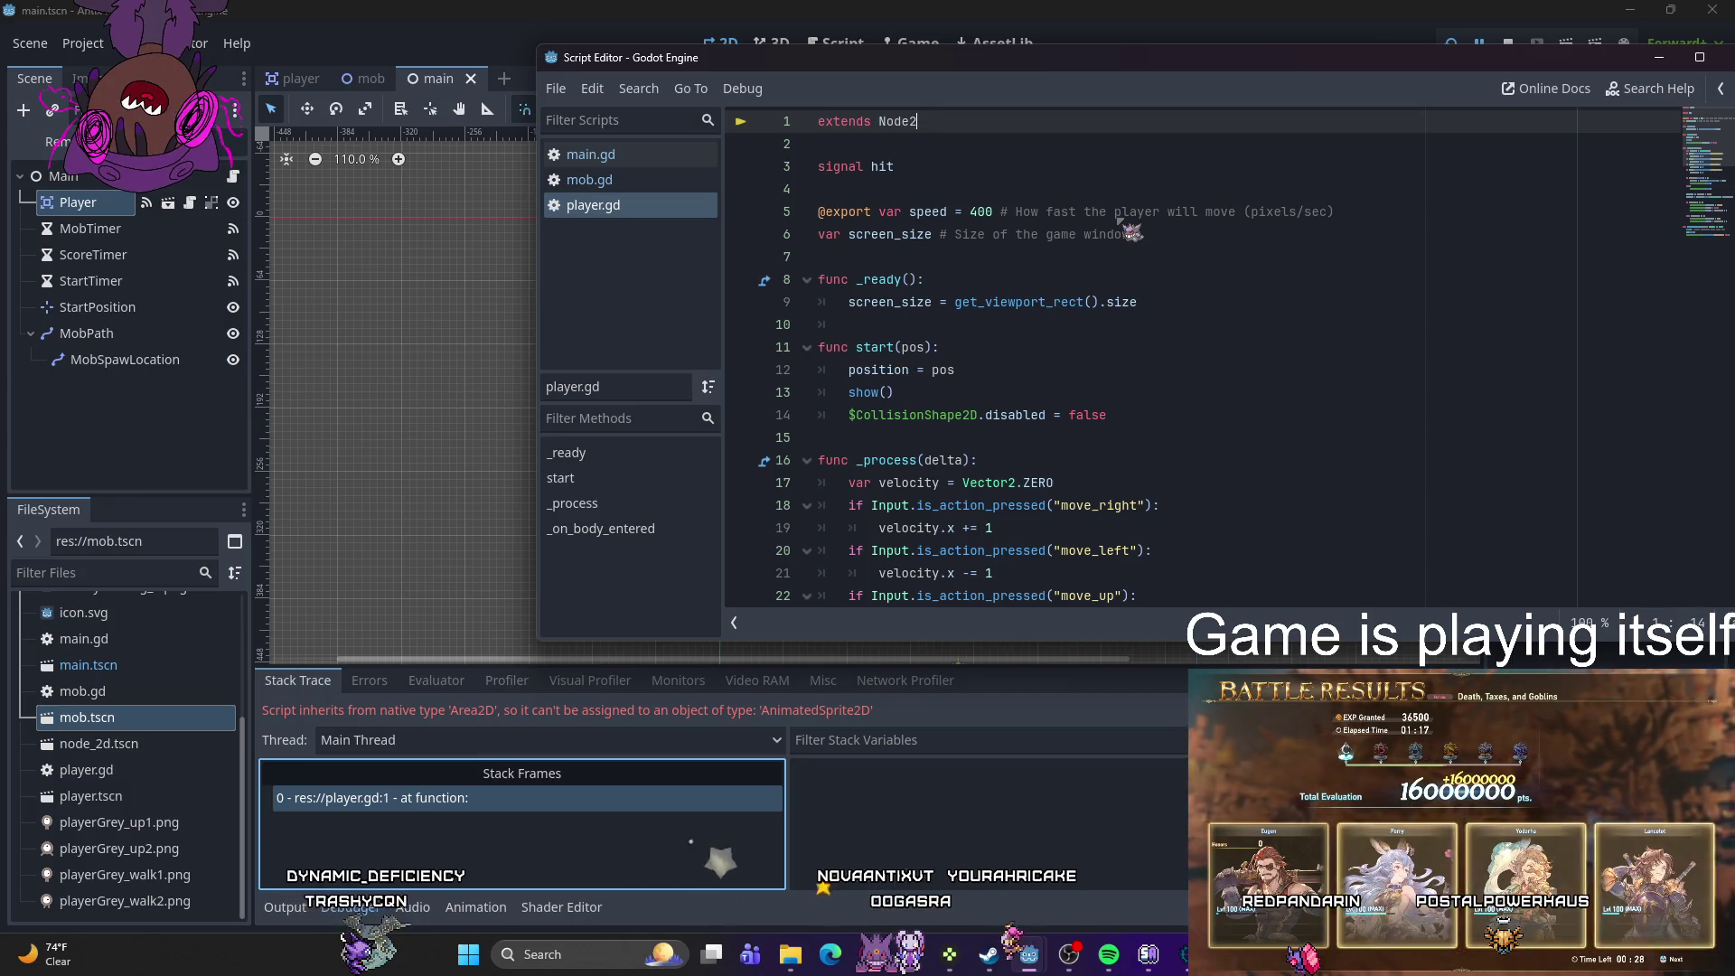
type("SDD")
key("Return")
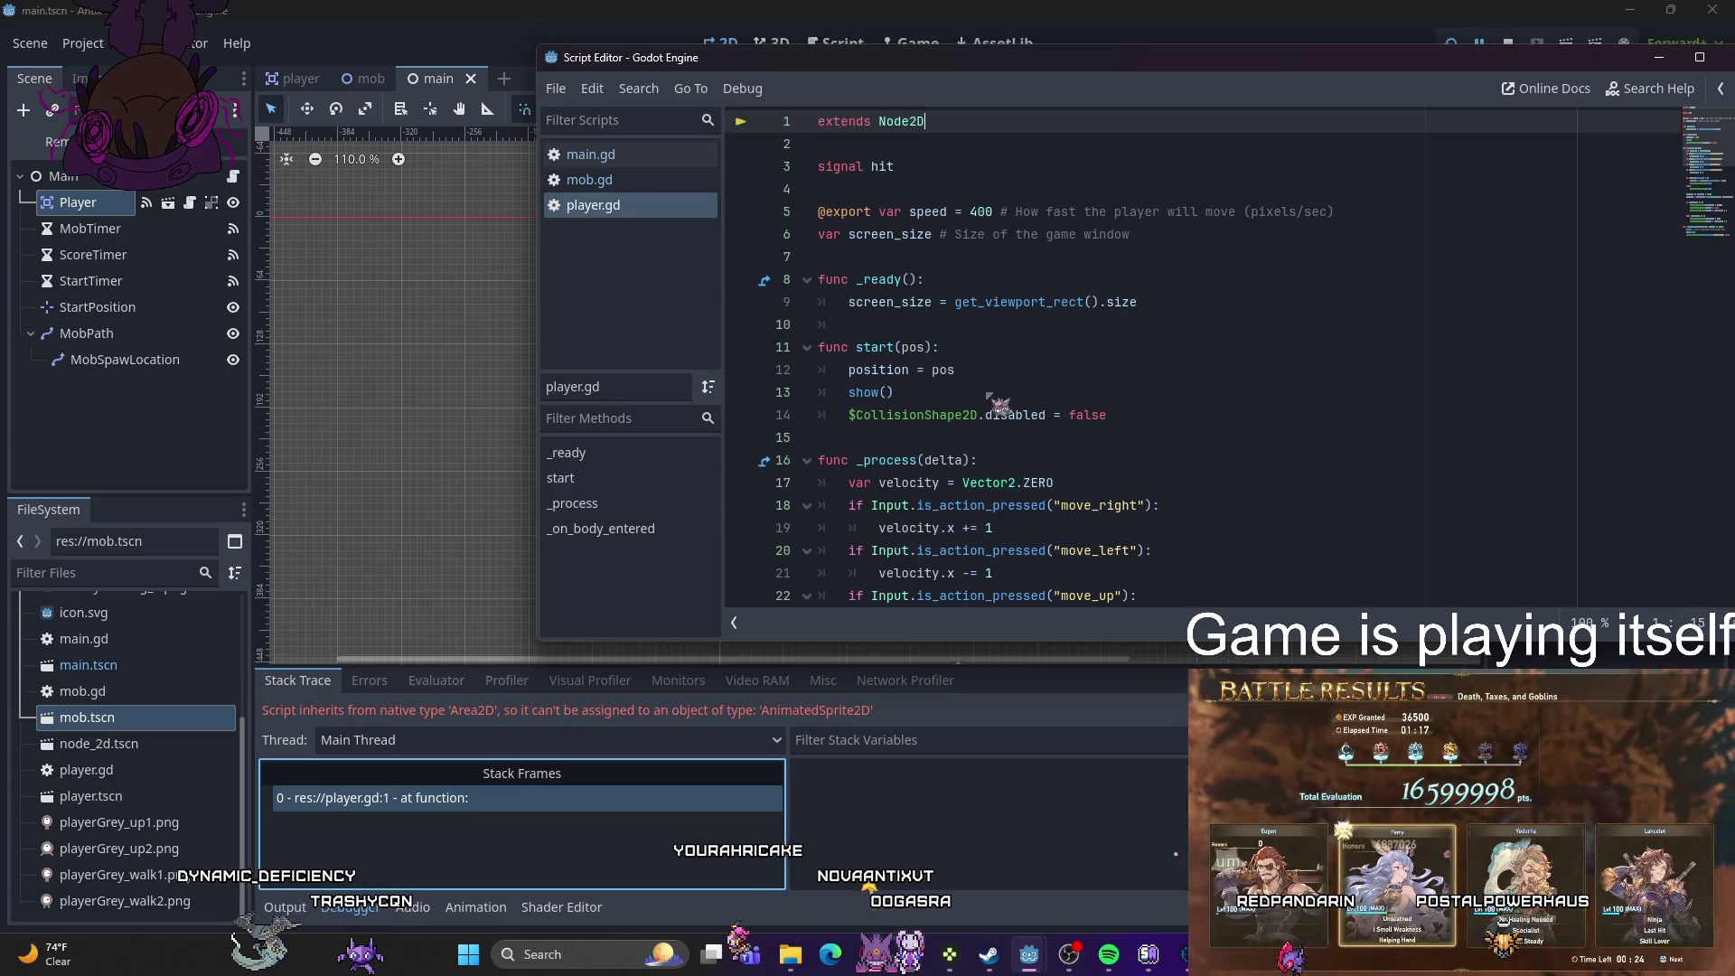
- Rerun the game with F5 and list the AnimatedSprite2D node-not-found errors
left_click(891, 800)
key("F5")
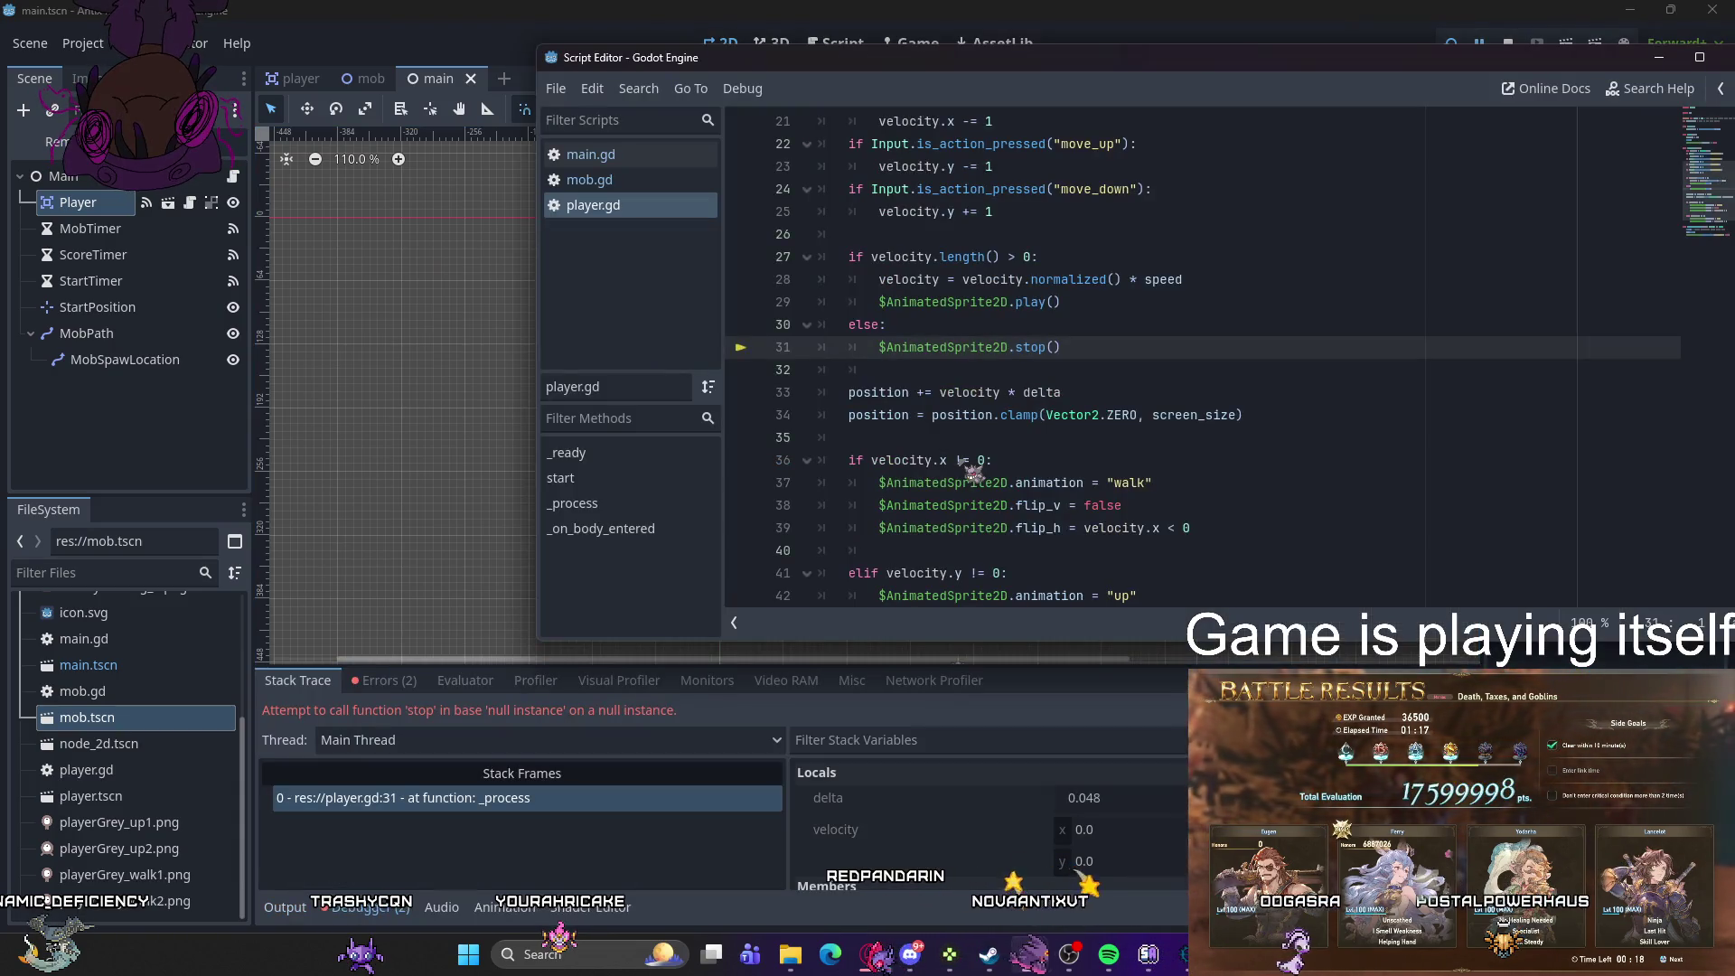
left_click(384, 680)
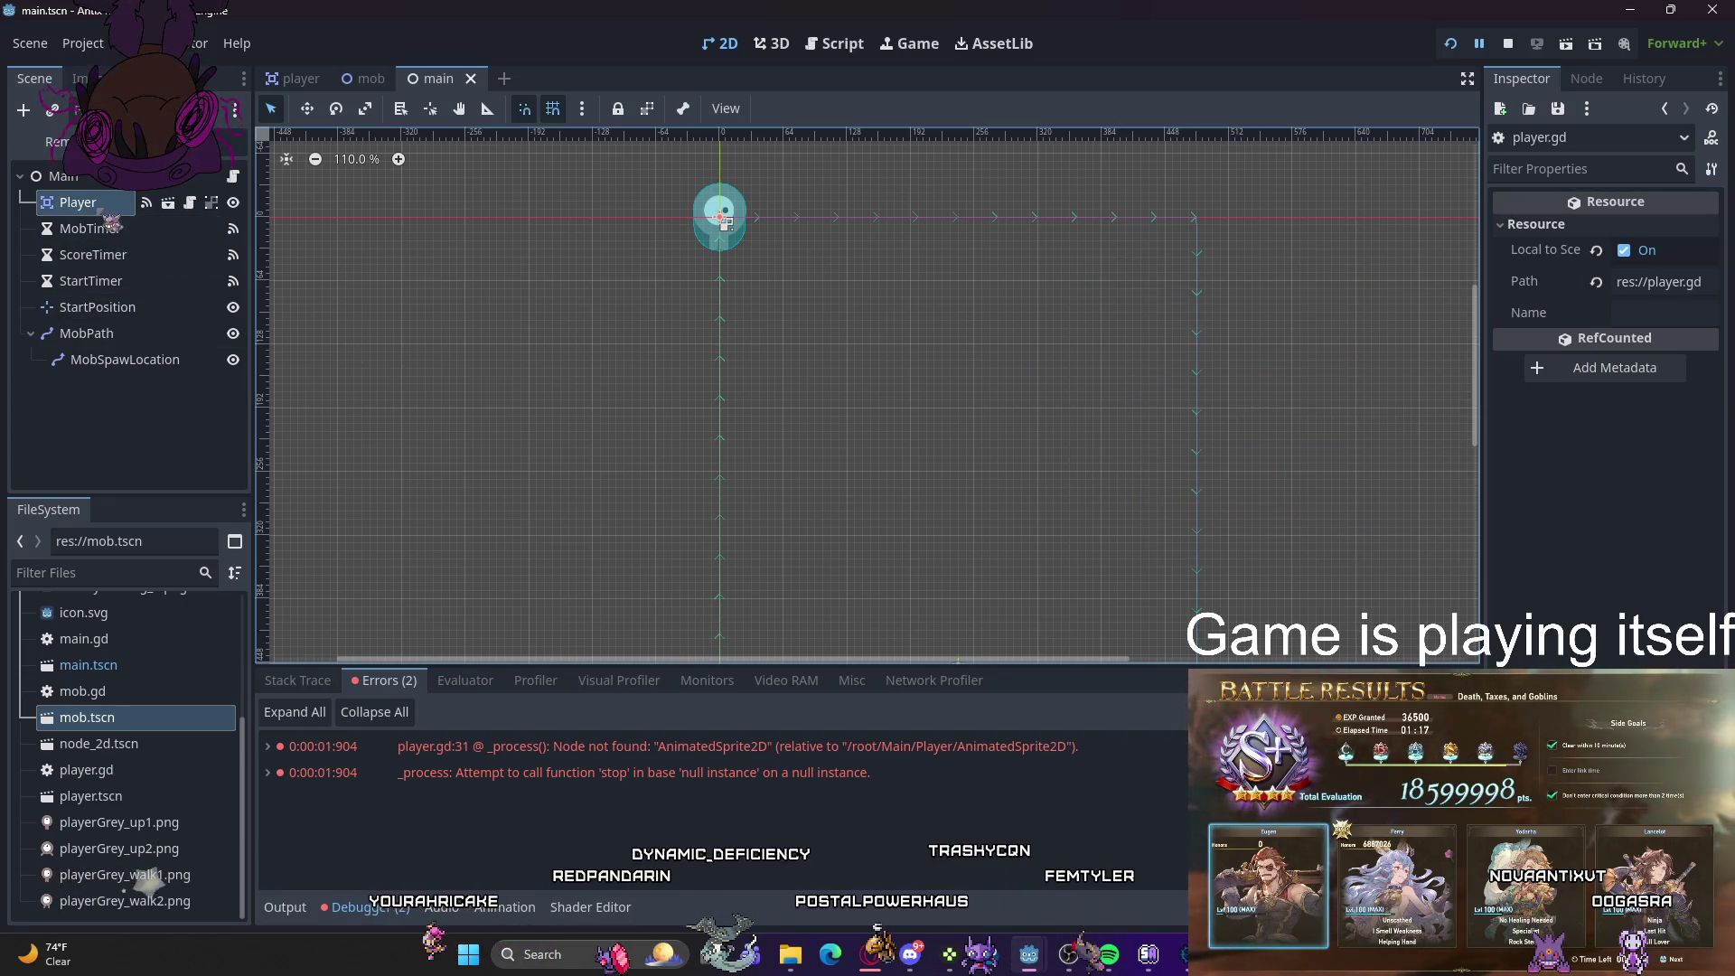
- View the Player node's properties, then open player.tscn to see the walk animation's two frames
left_click(723, 218)
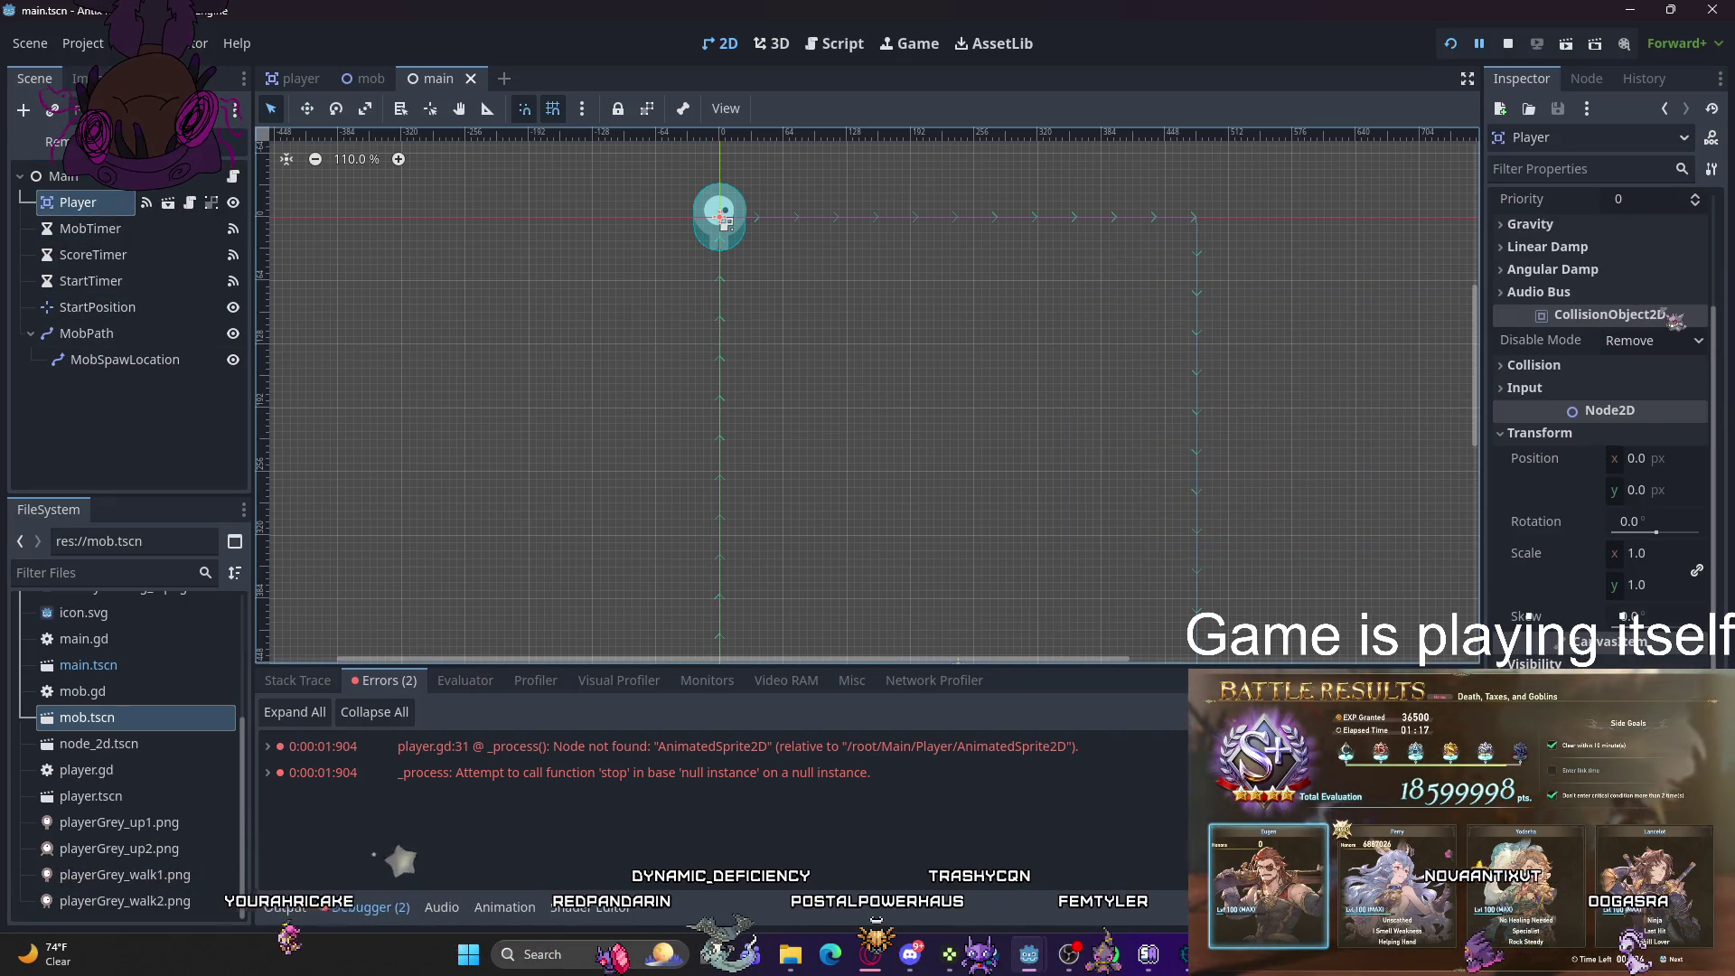
scroll(1636, 543, "up", 3)
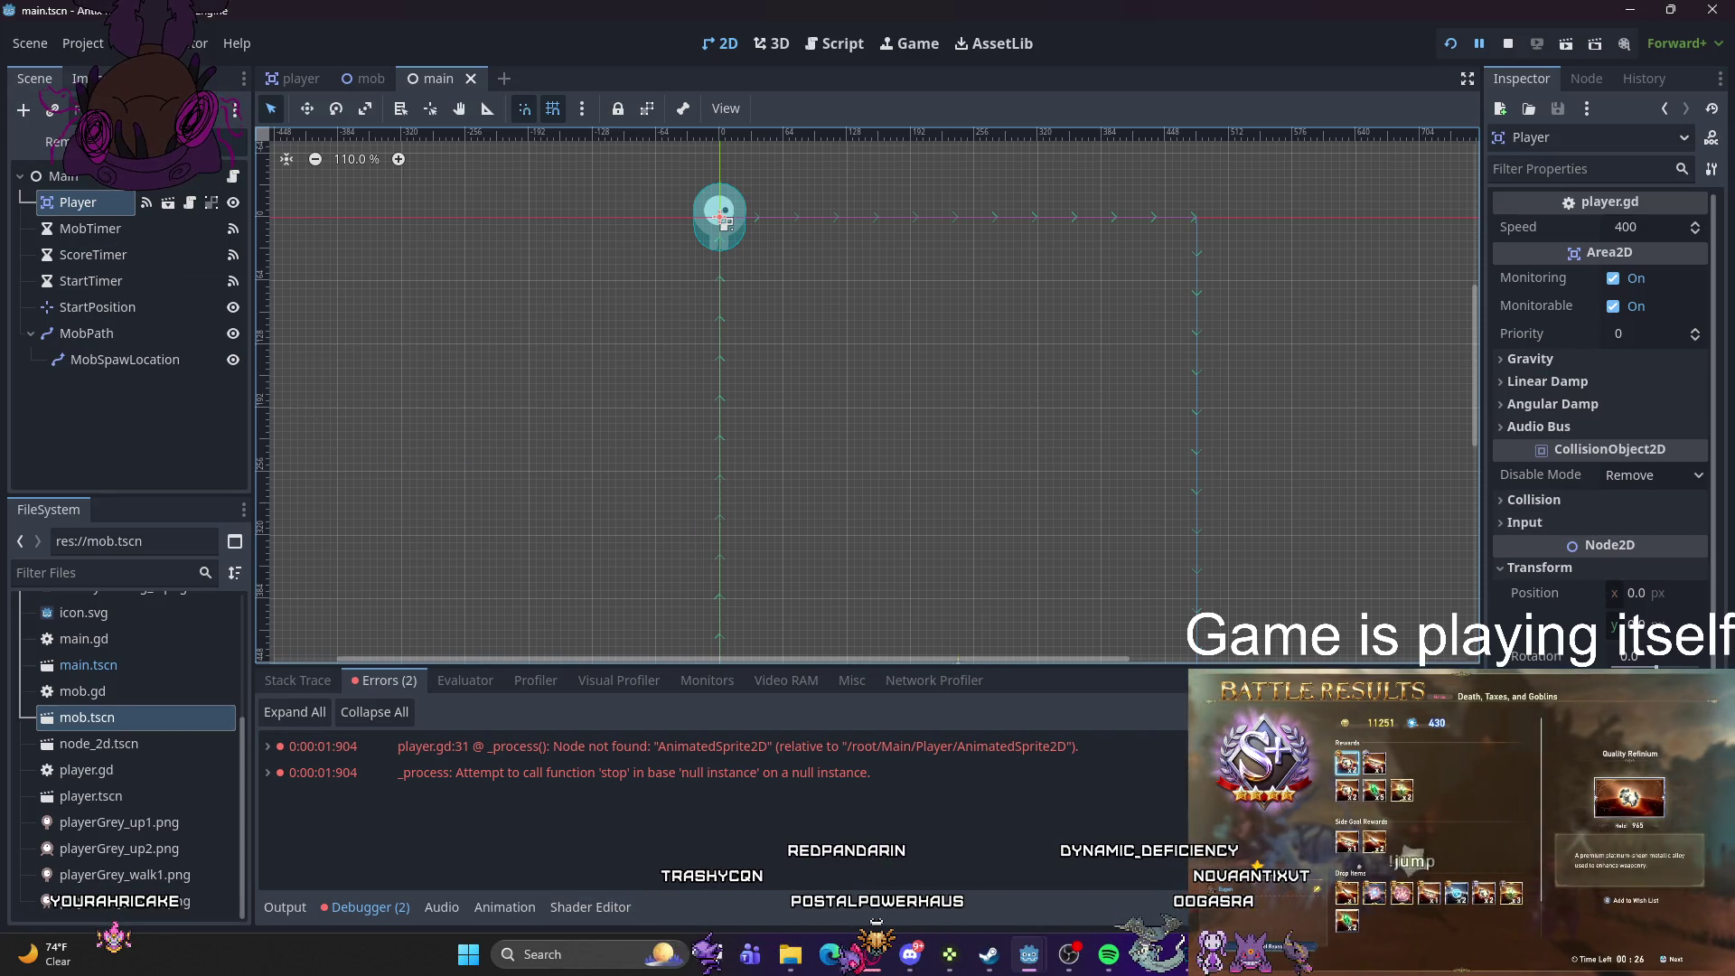
left_click(301, 80)
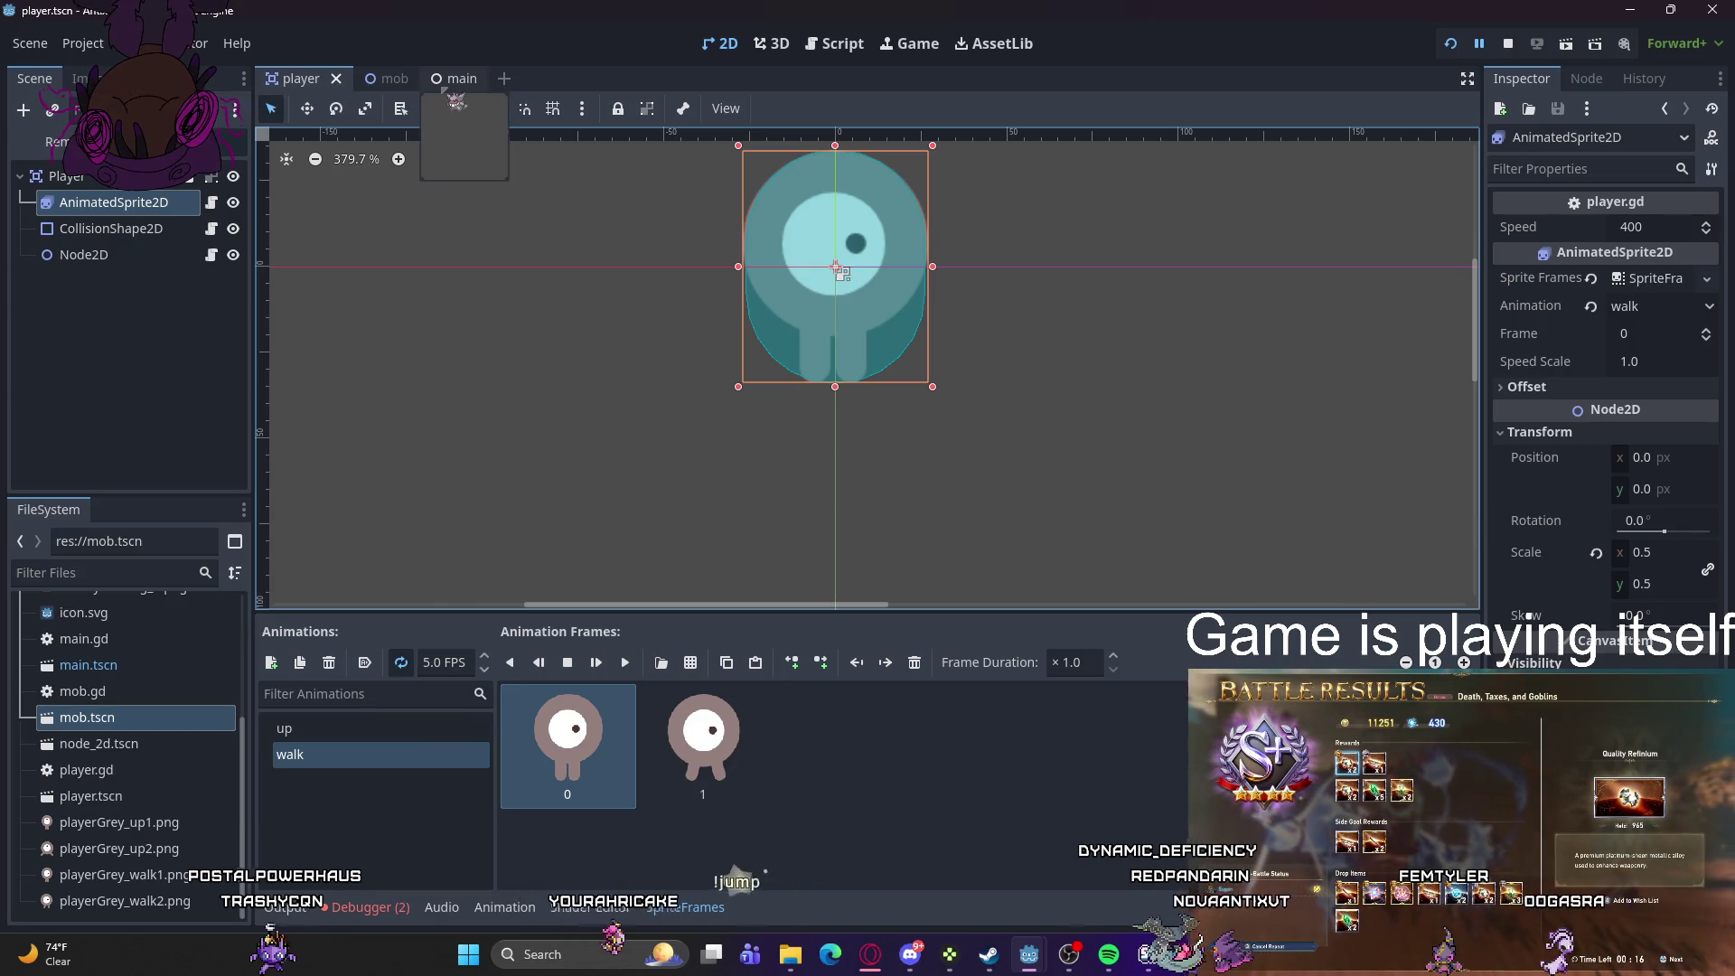
left_click(439, 78)
scroll(1632, 372, "down", 3)
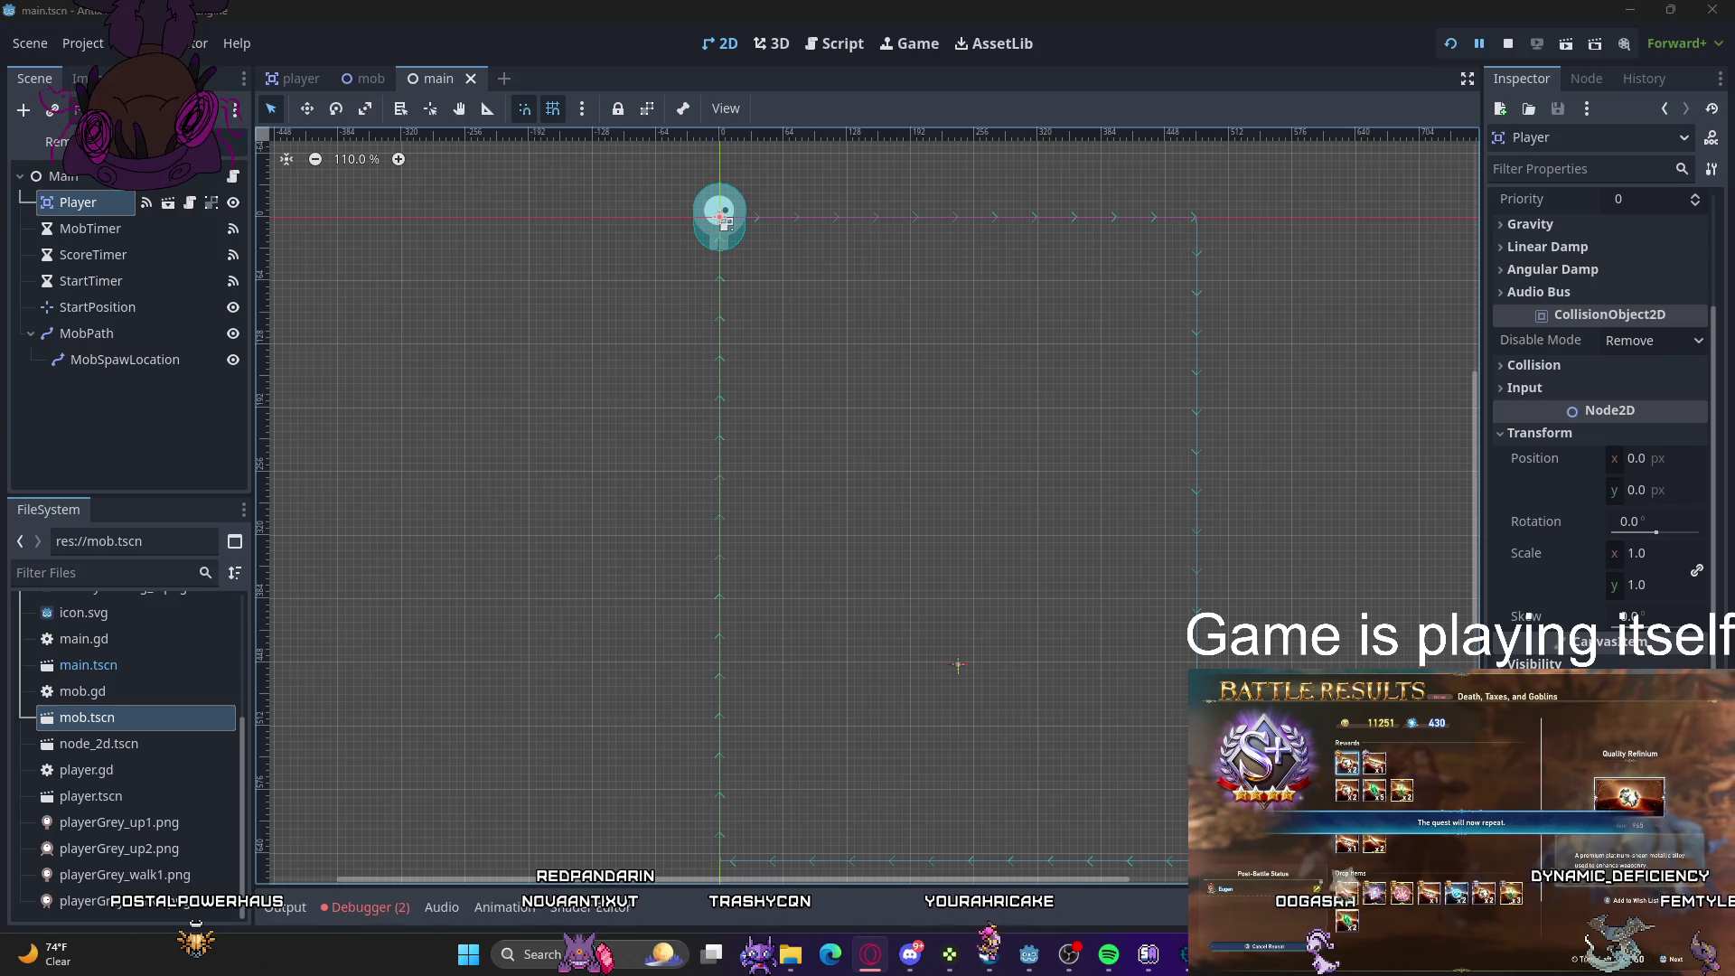
left_click(293, 79)
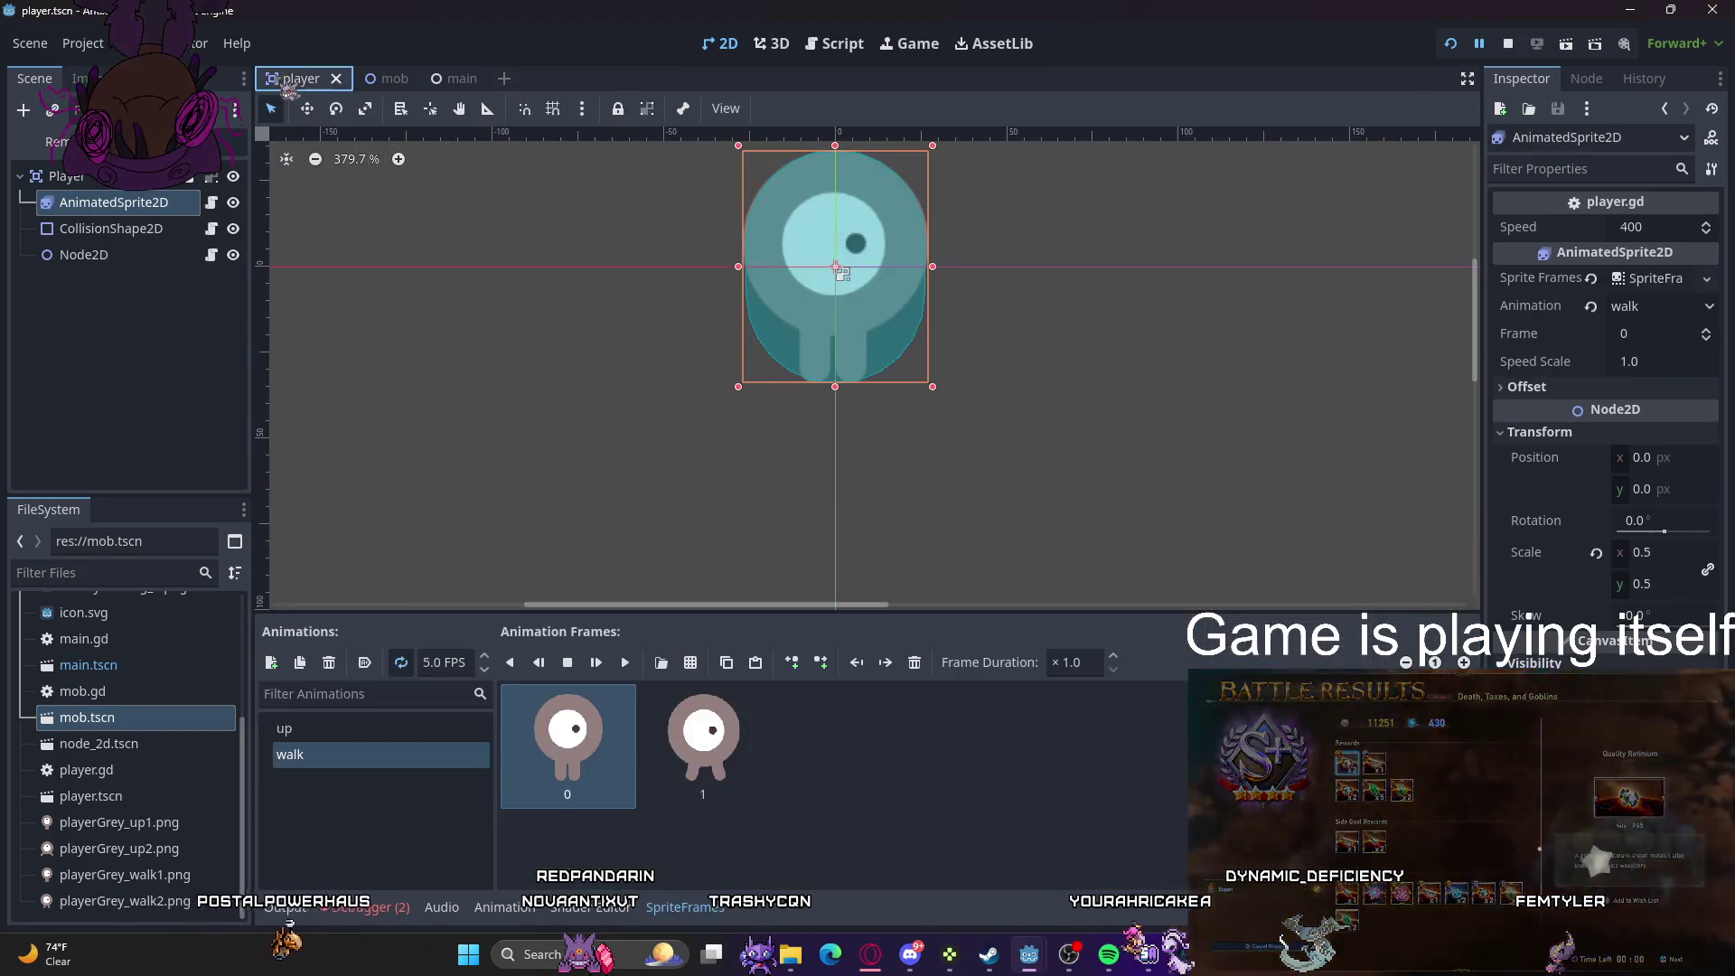
- Delete the leftover Node2D child from player.tscn and return to the main scene
left_click(99, 254)
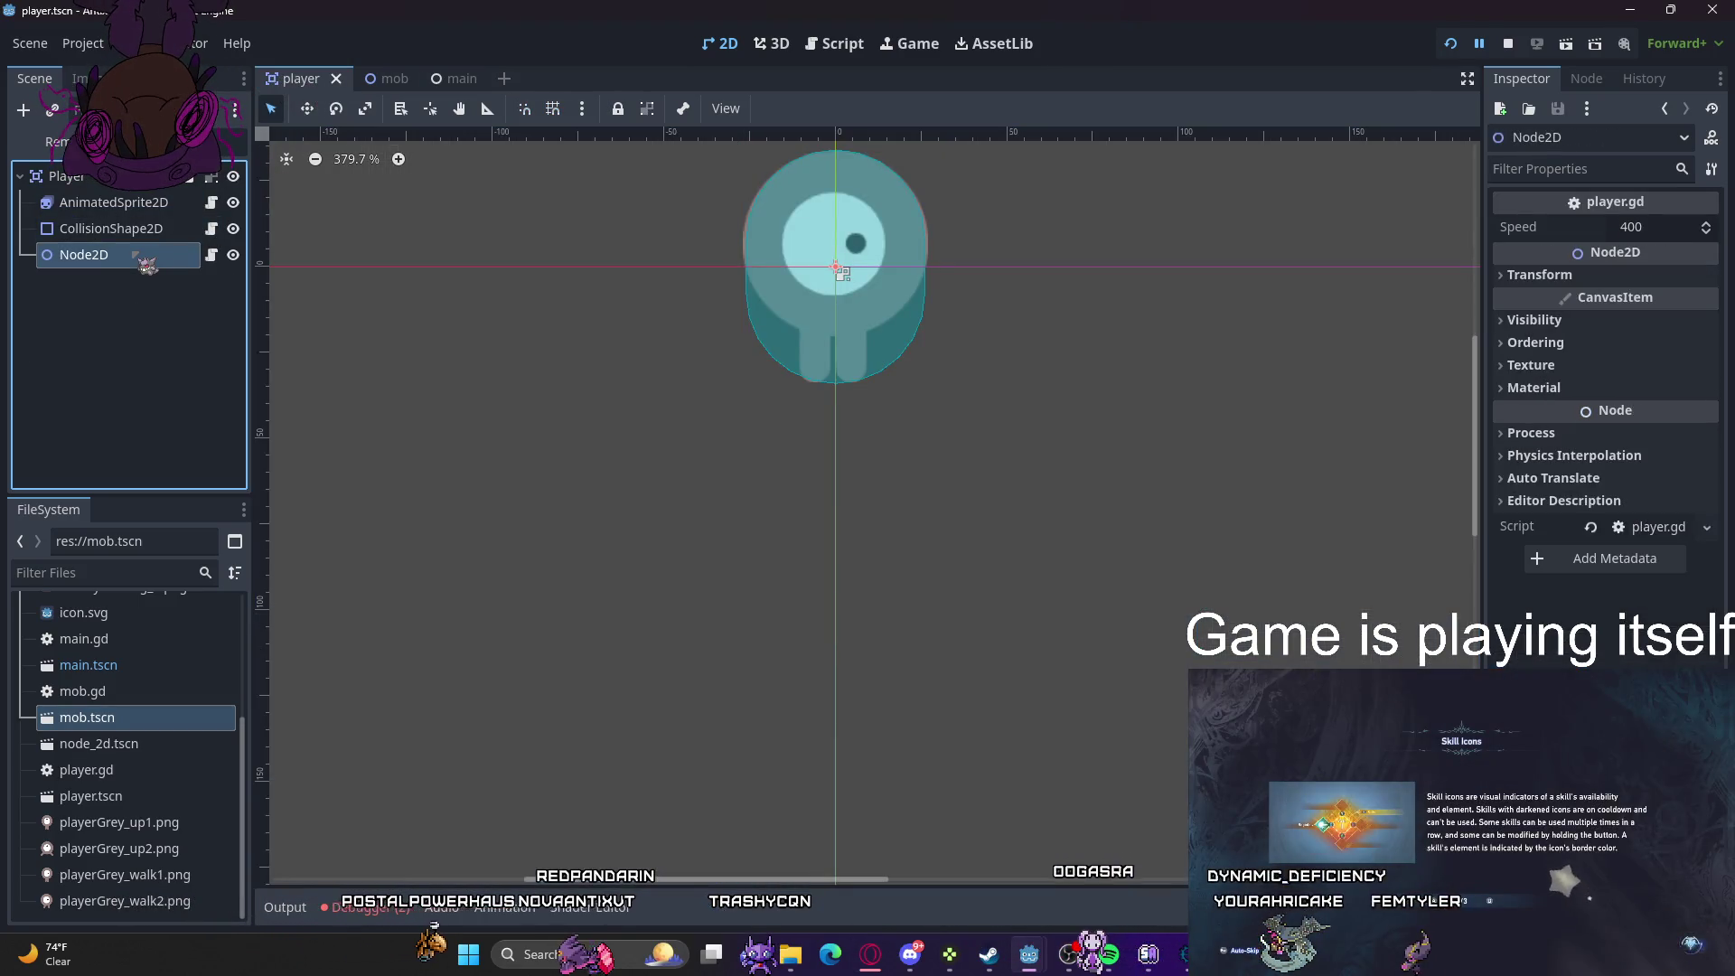
right_click(141, 259)
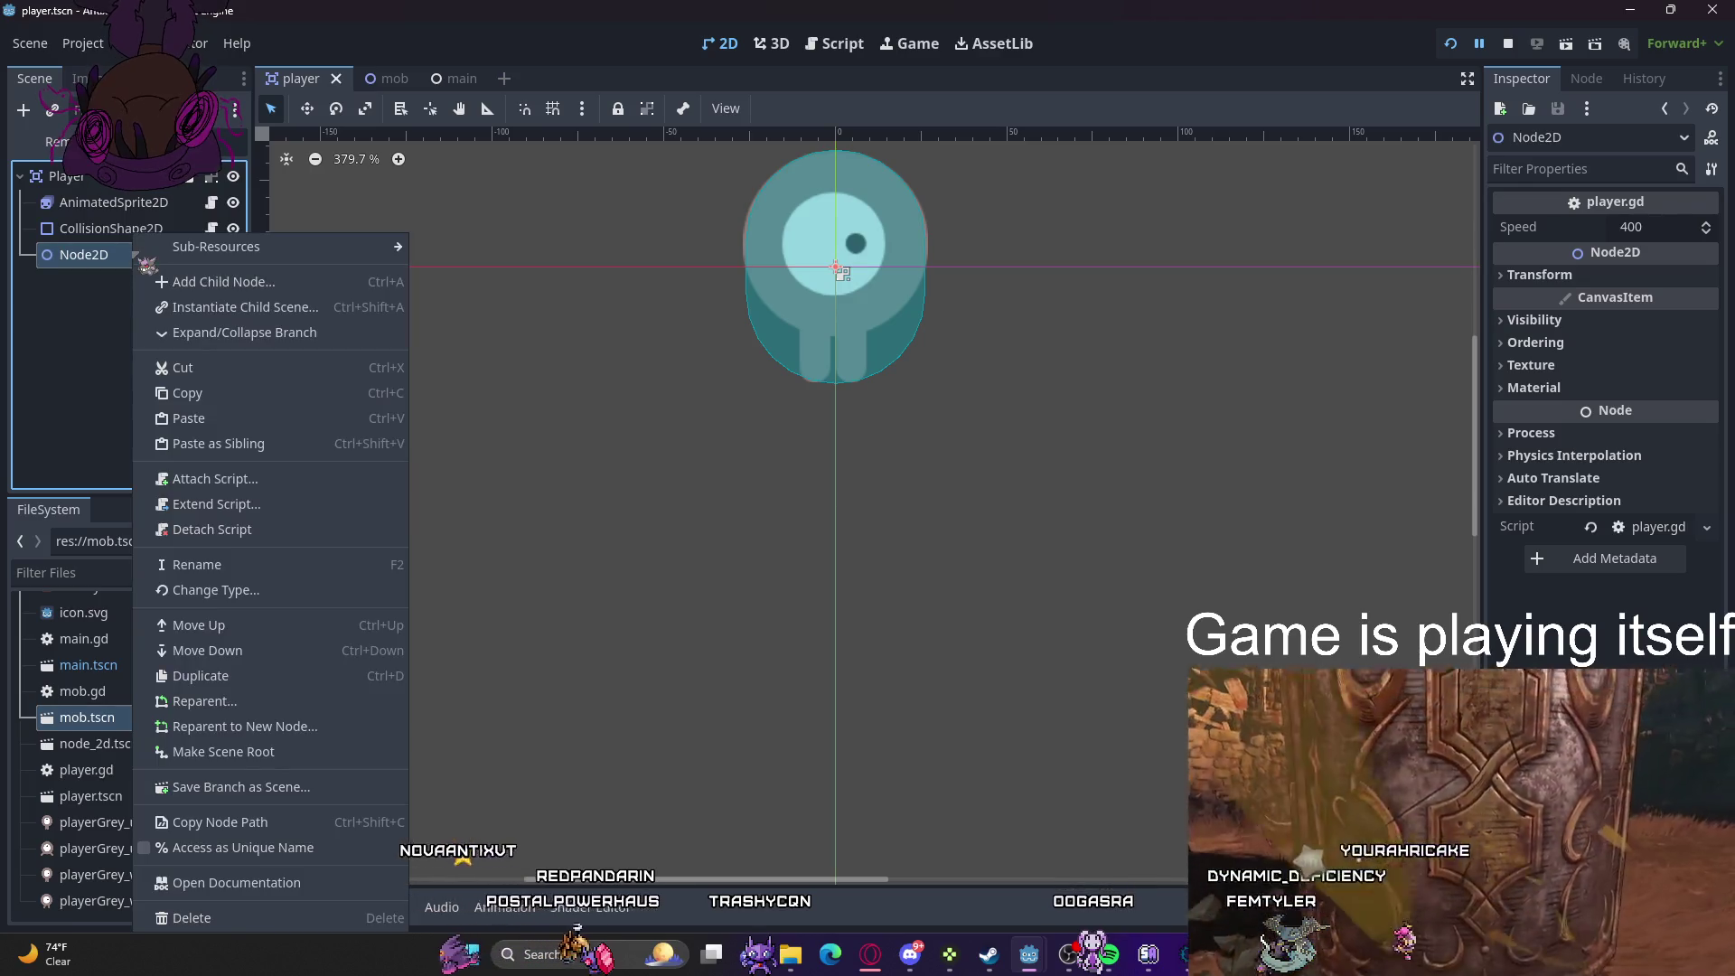
left_click(217, 918)
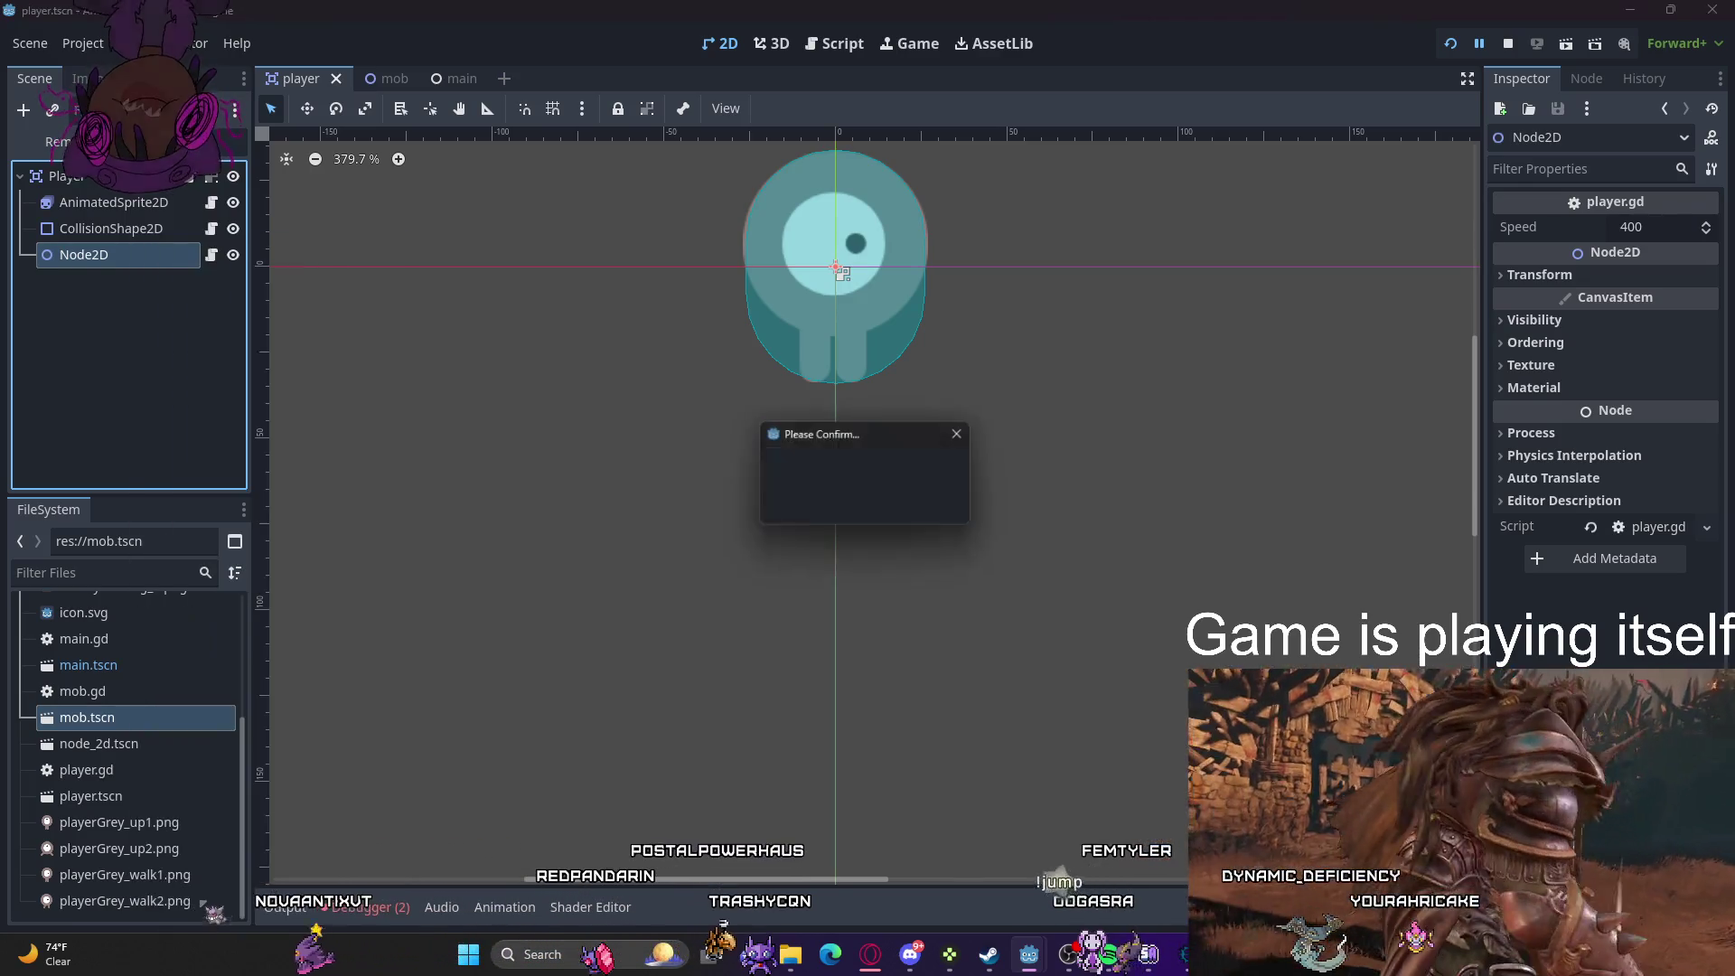
left_click(827, 506)
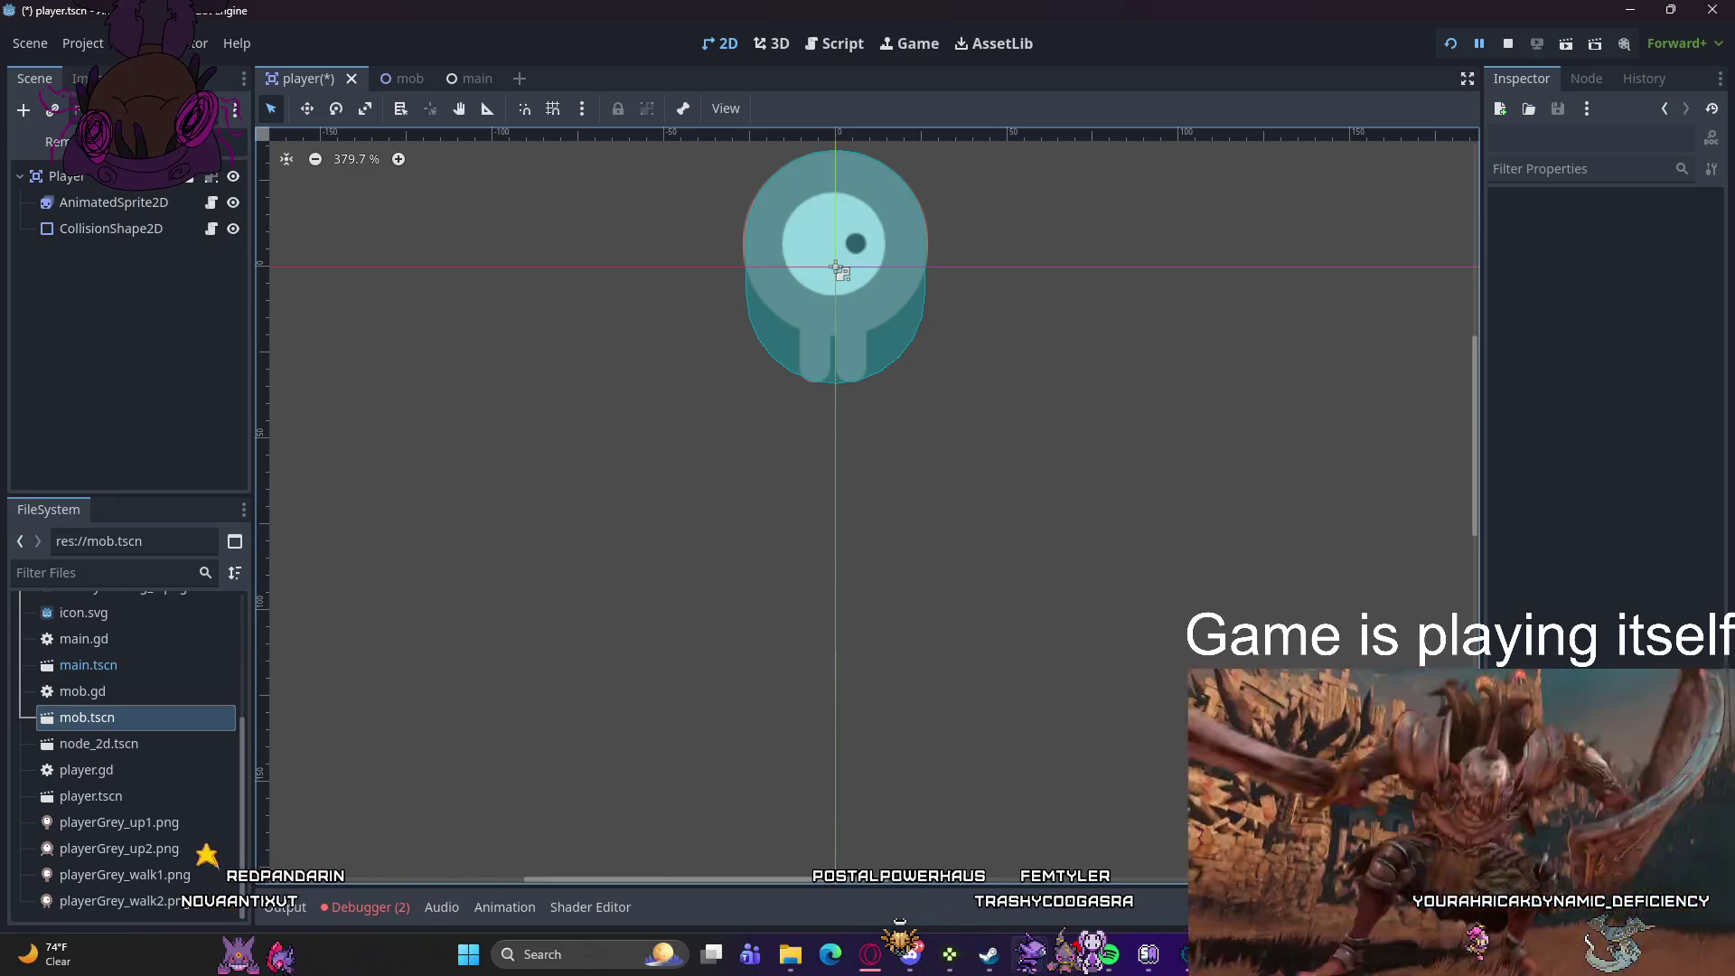
left_click(132, 347)
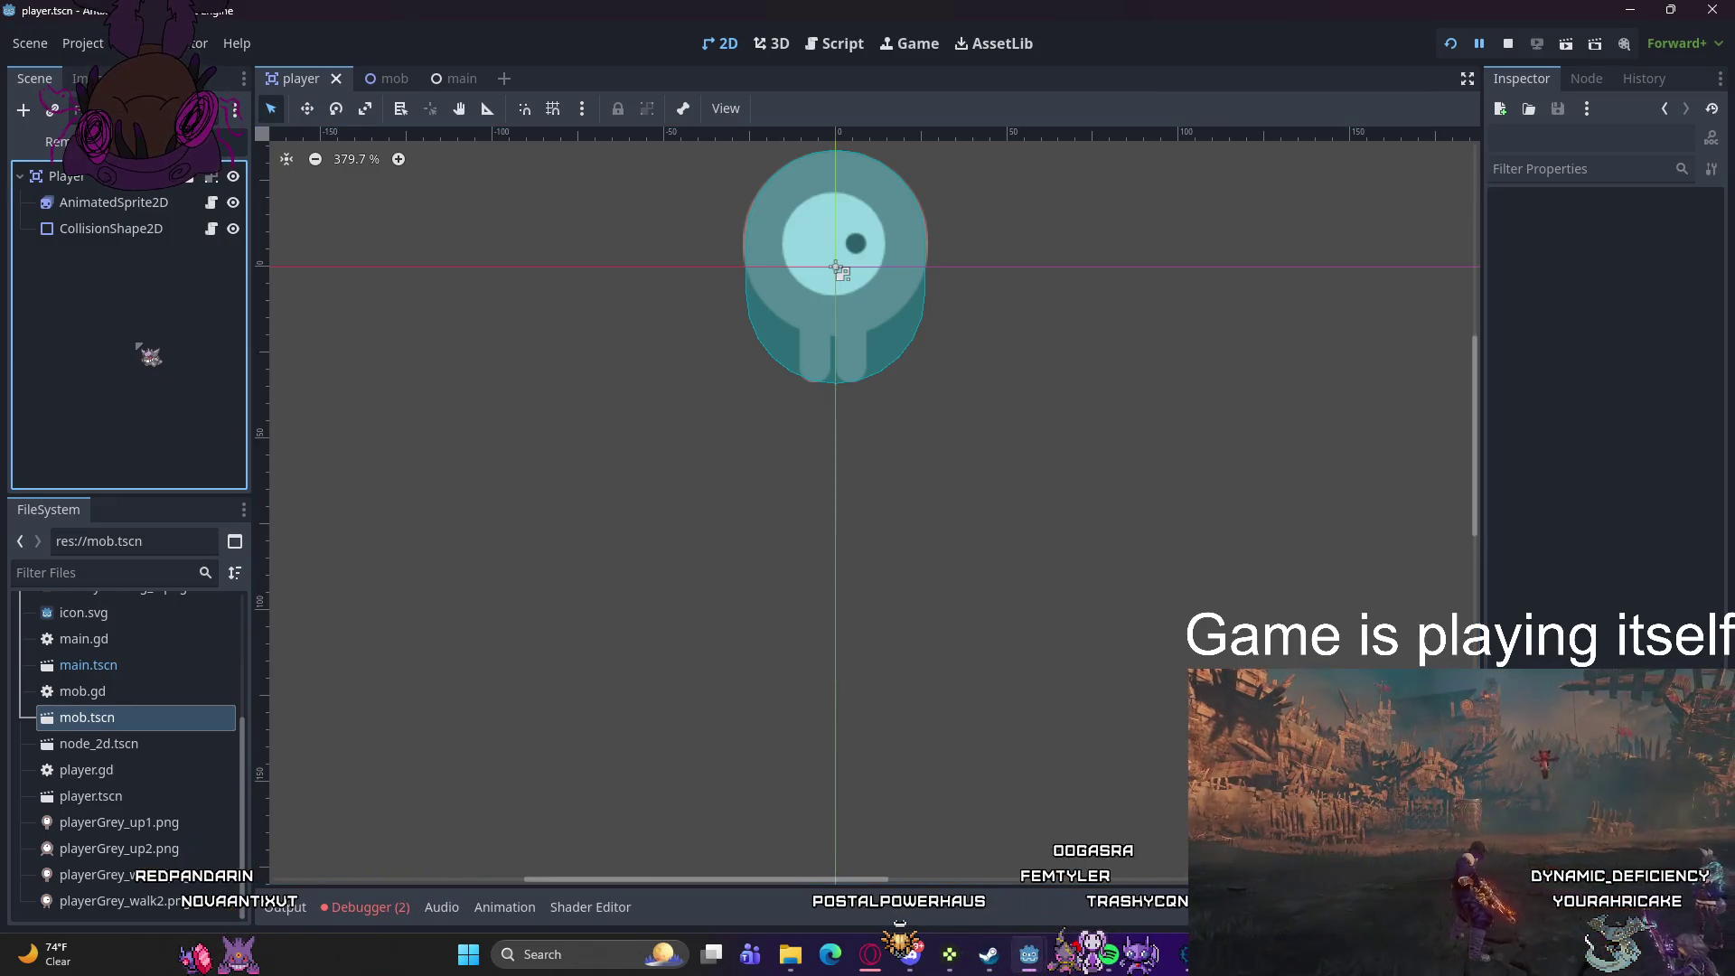
left_click(384, 201)
left_click(456, 80)
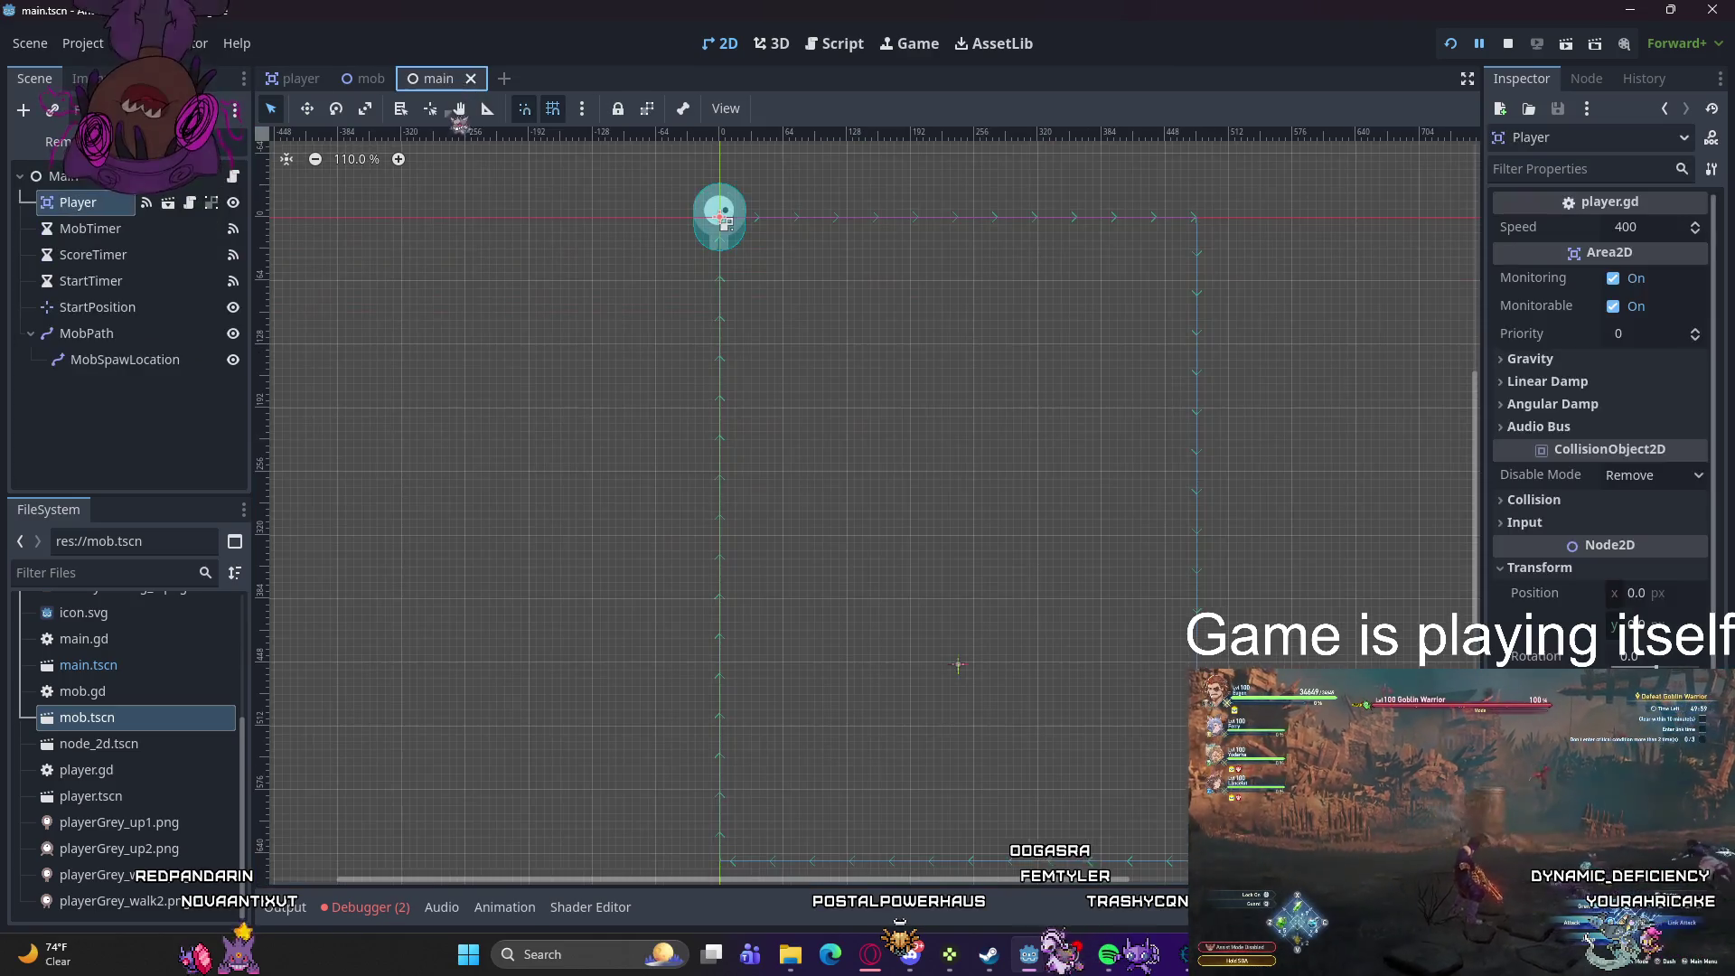
scroll(1591, 449, "down", 5)
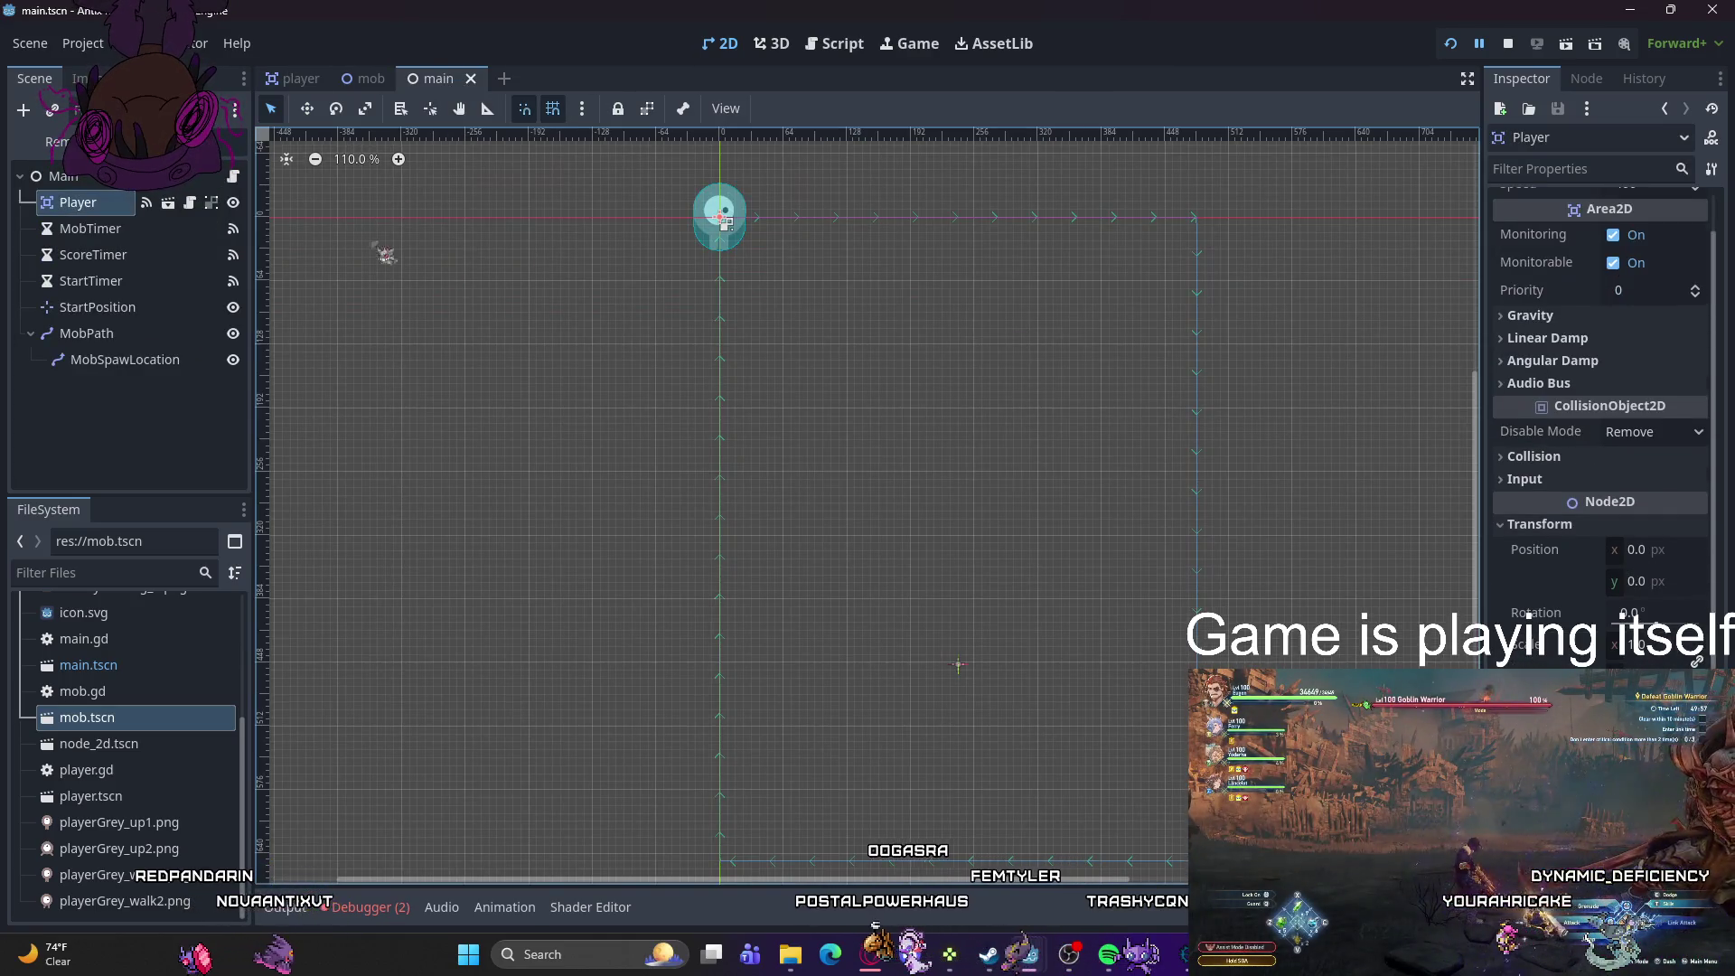
left_click(156, 406)
right_click(155, 405)
left_click(248, 441)
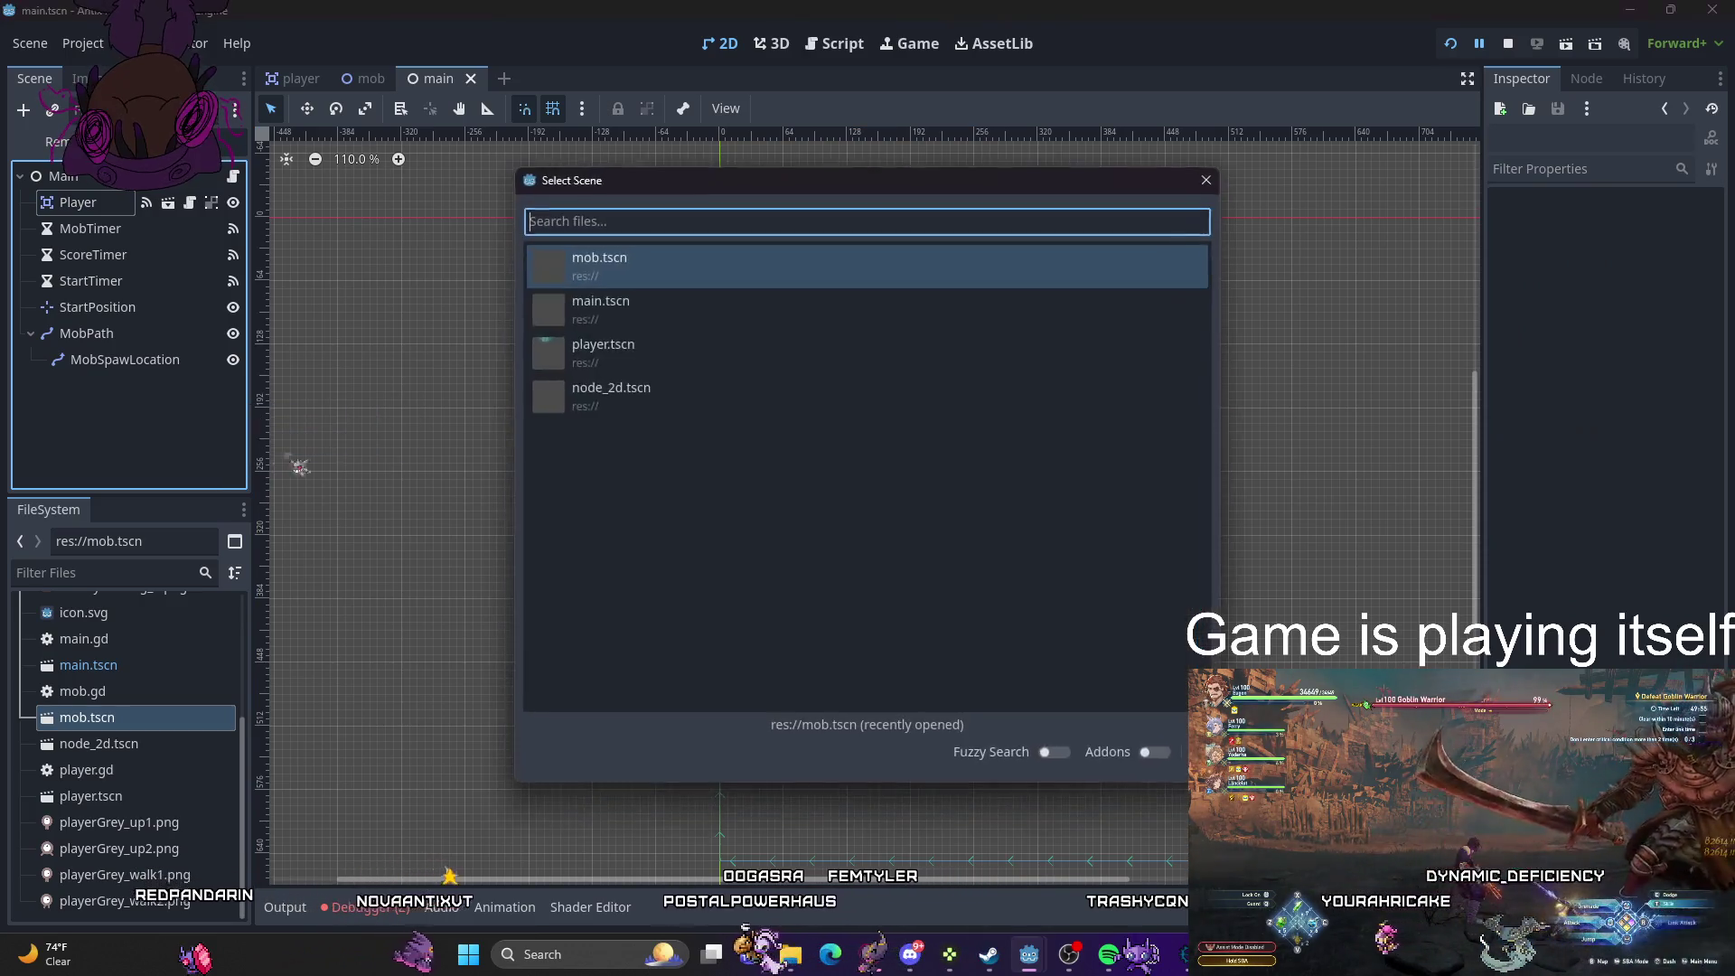
double_click(579, 361)
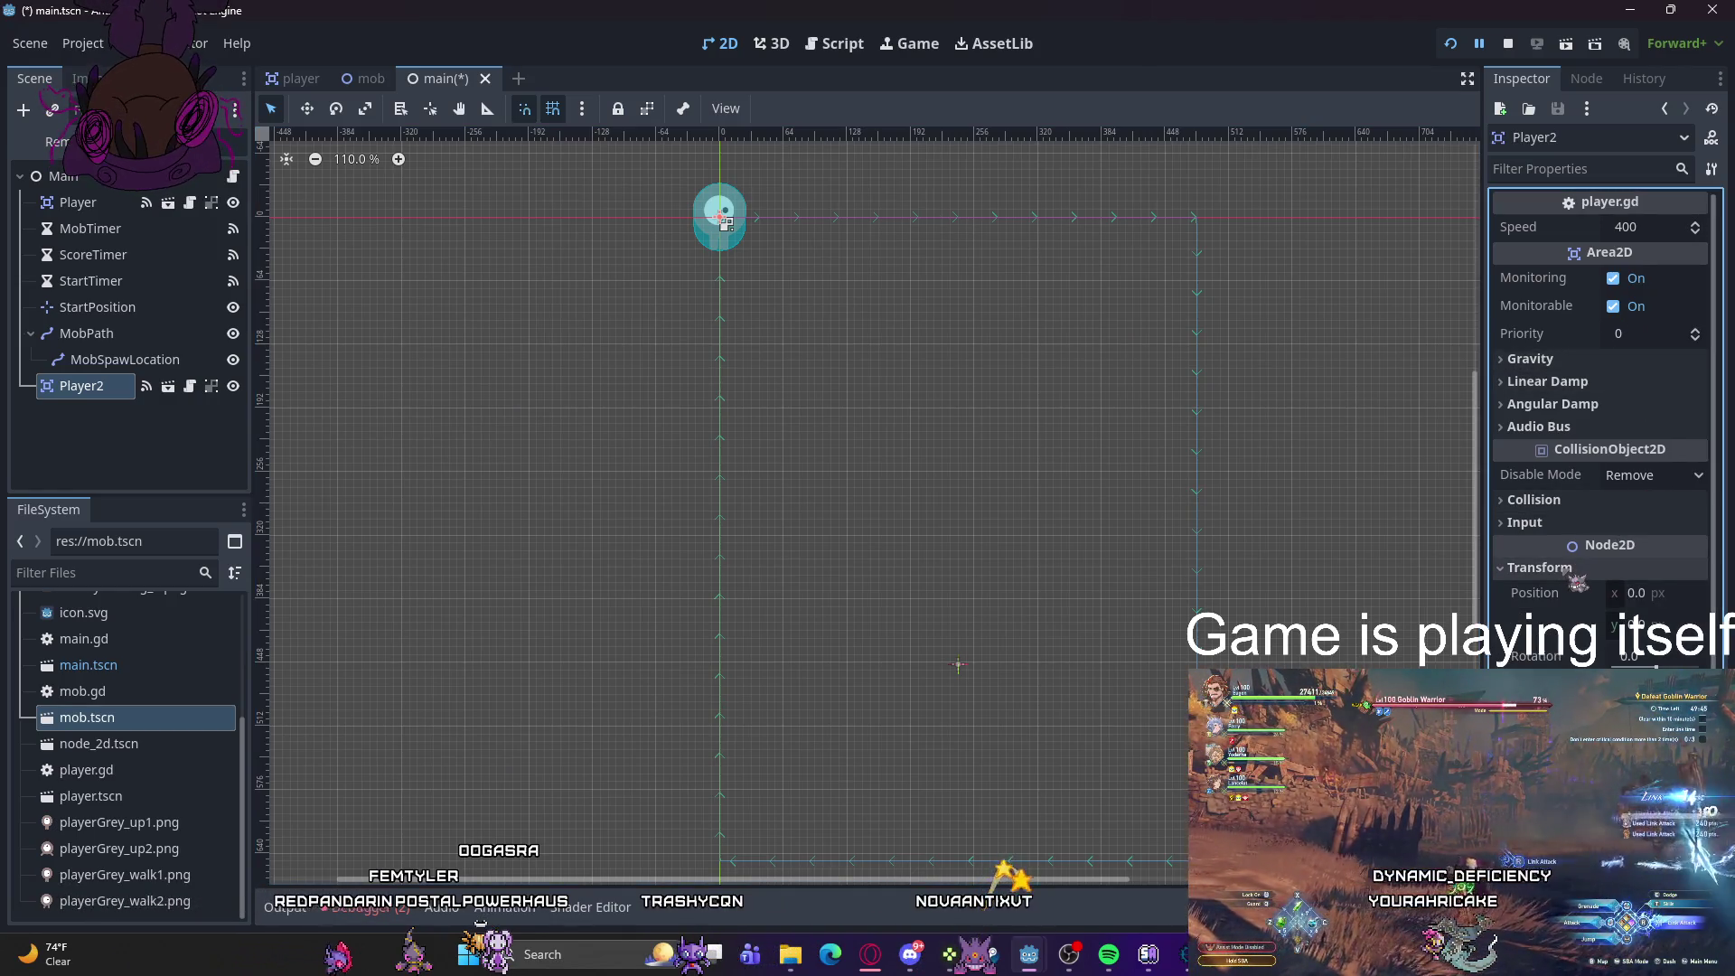
right_click(75, 394)
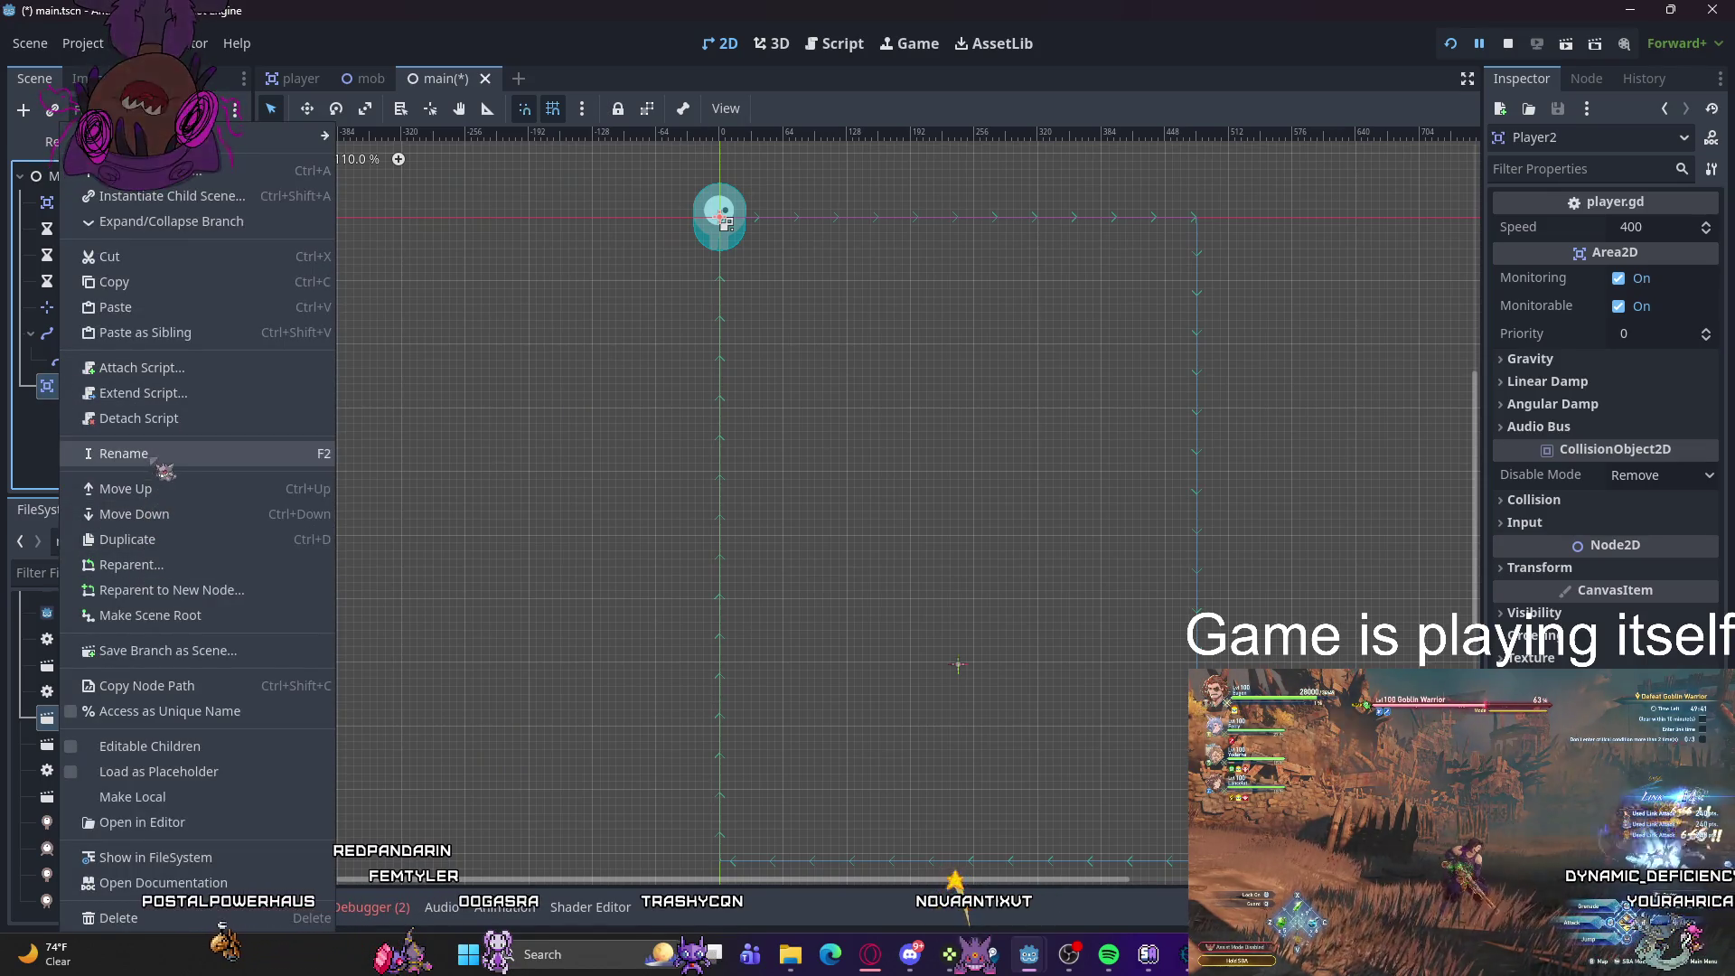
left_click(119, 918)
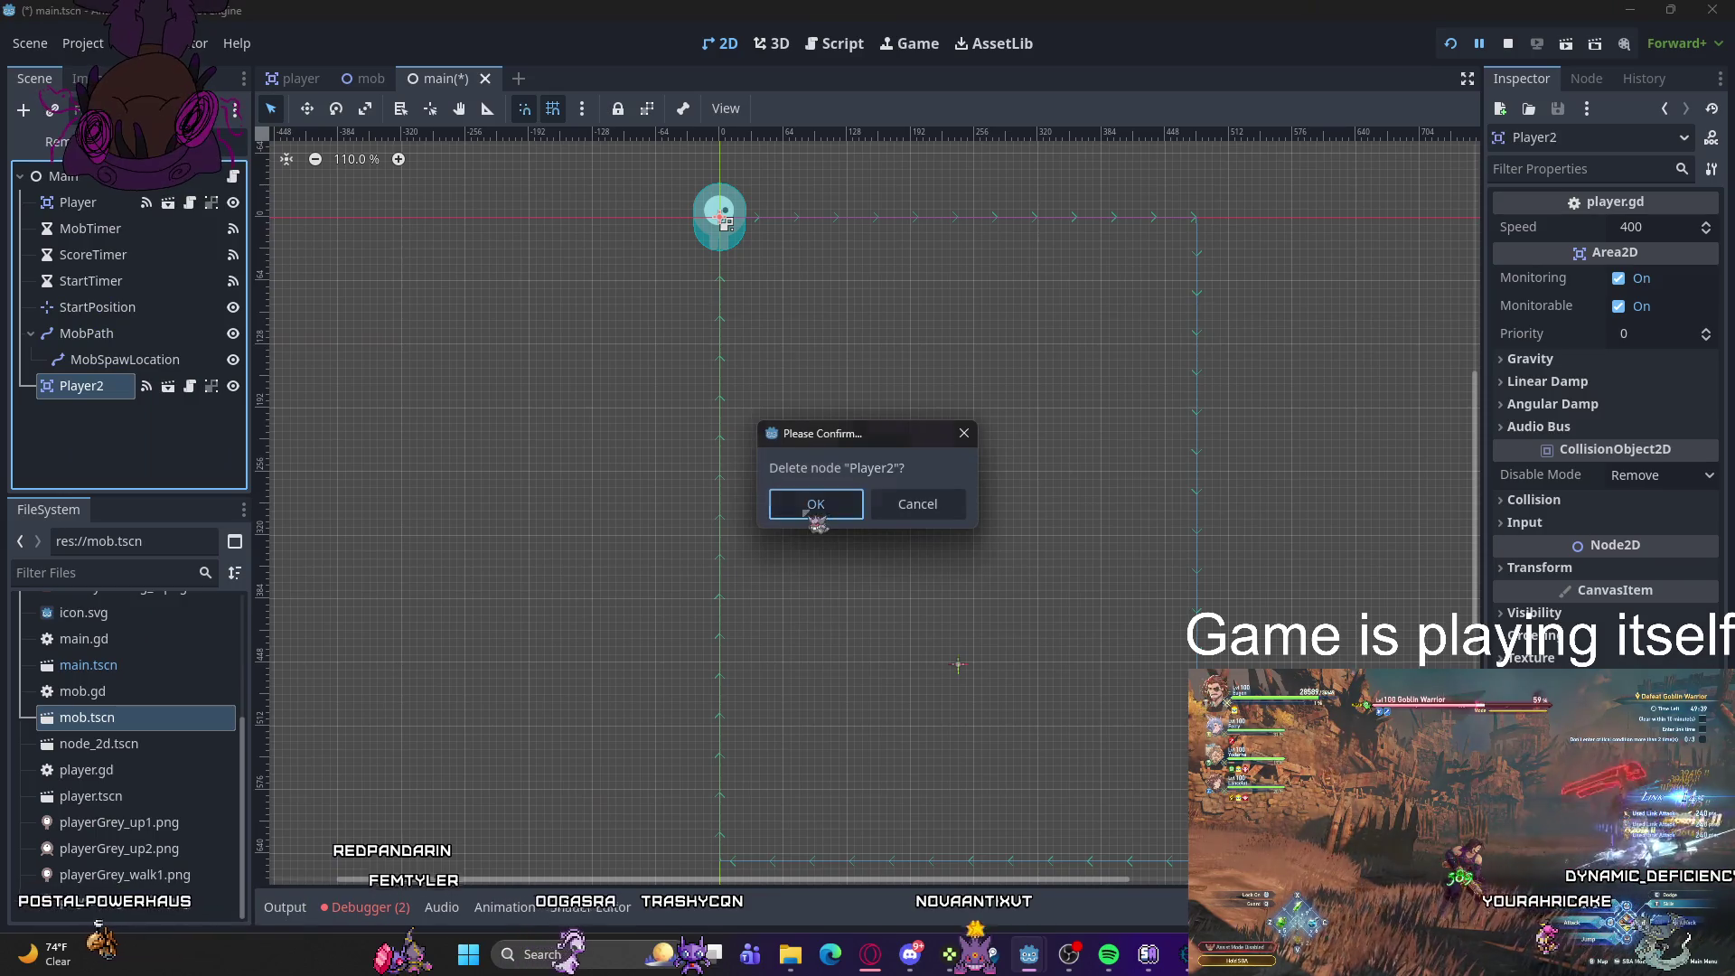
left_click(810, 506)
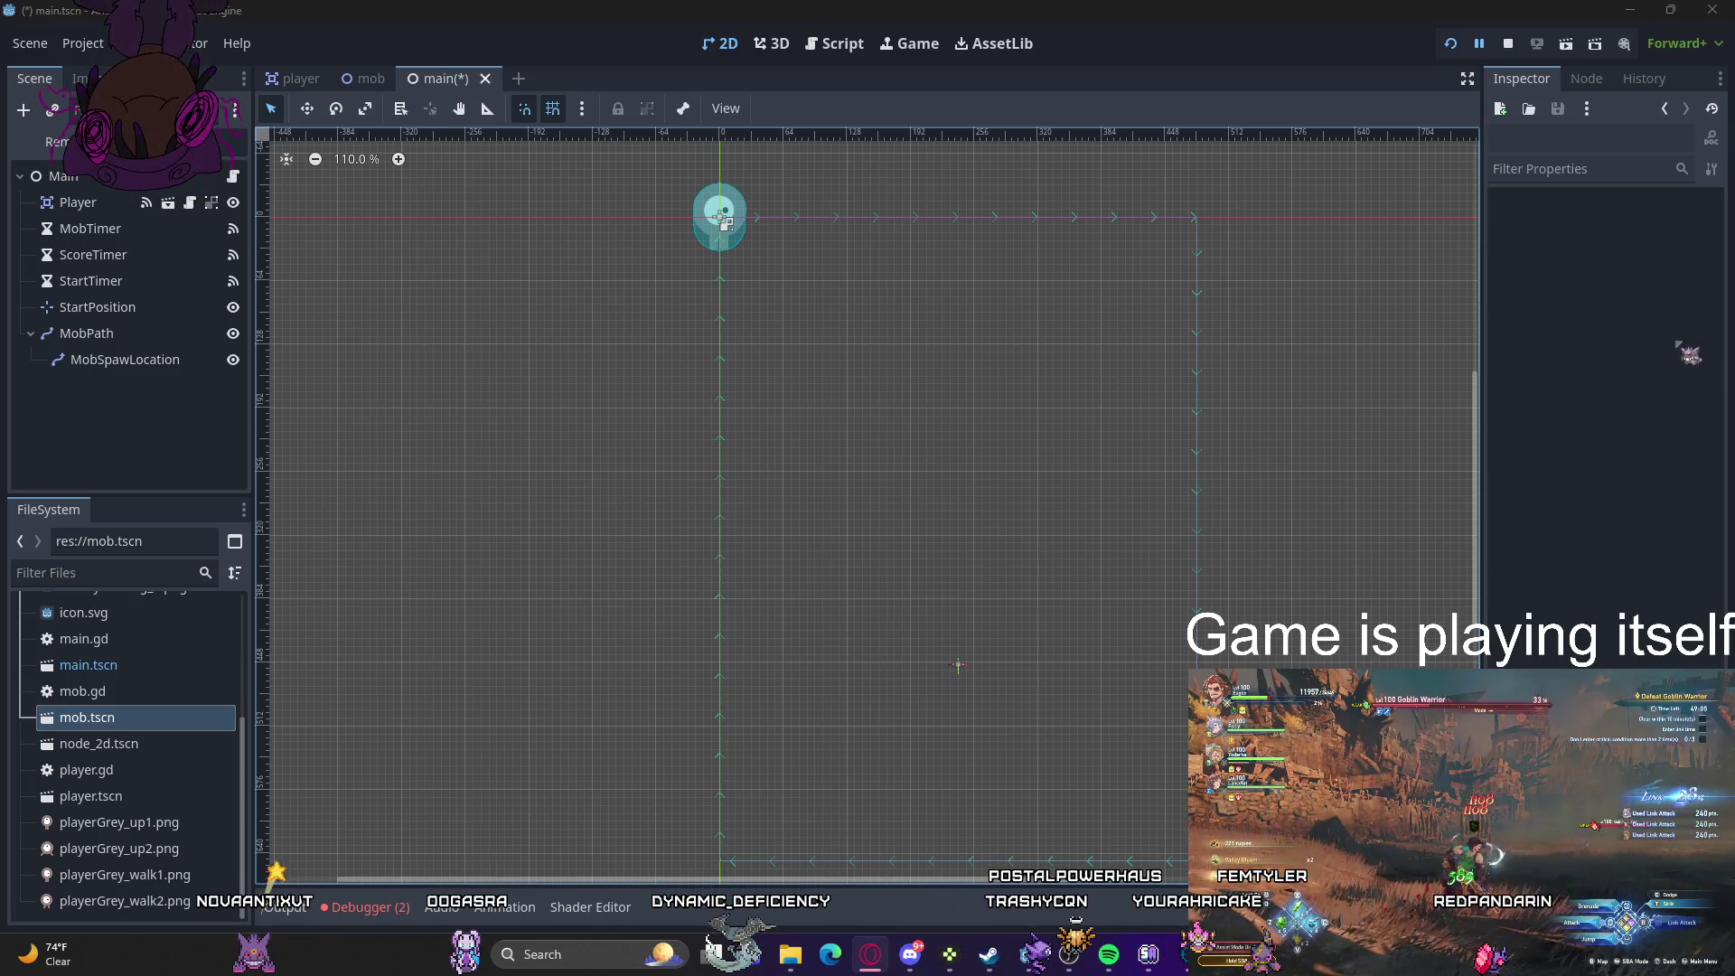
- Save main.tscn with Ctrl+S
key("alt+Tab")
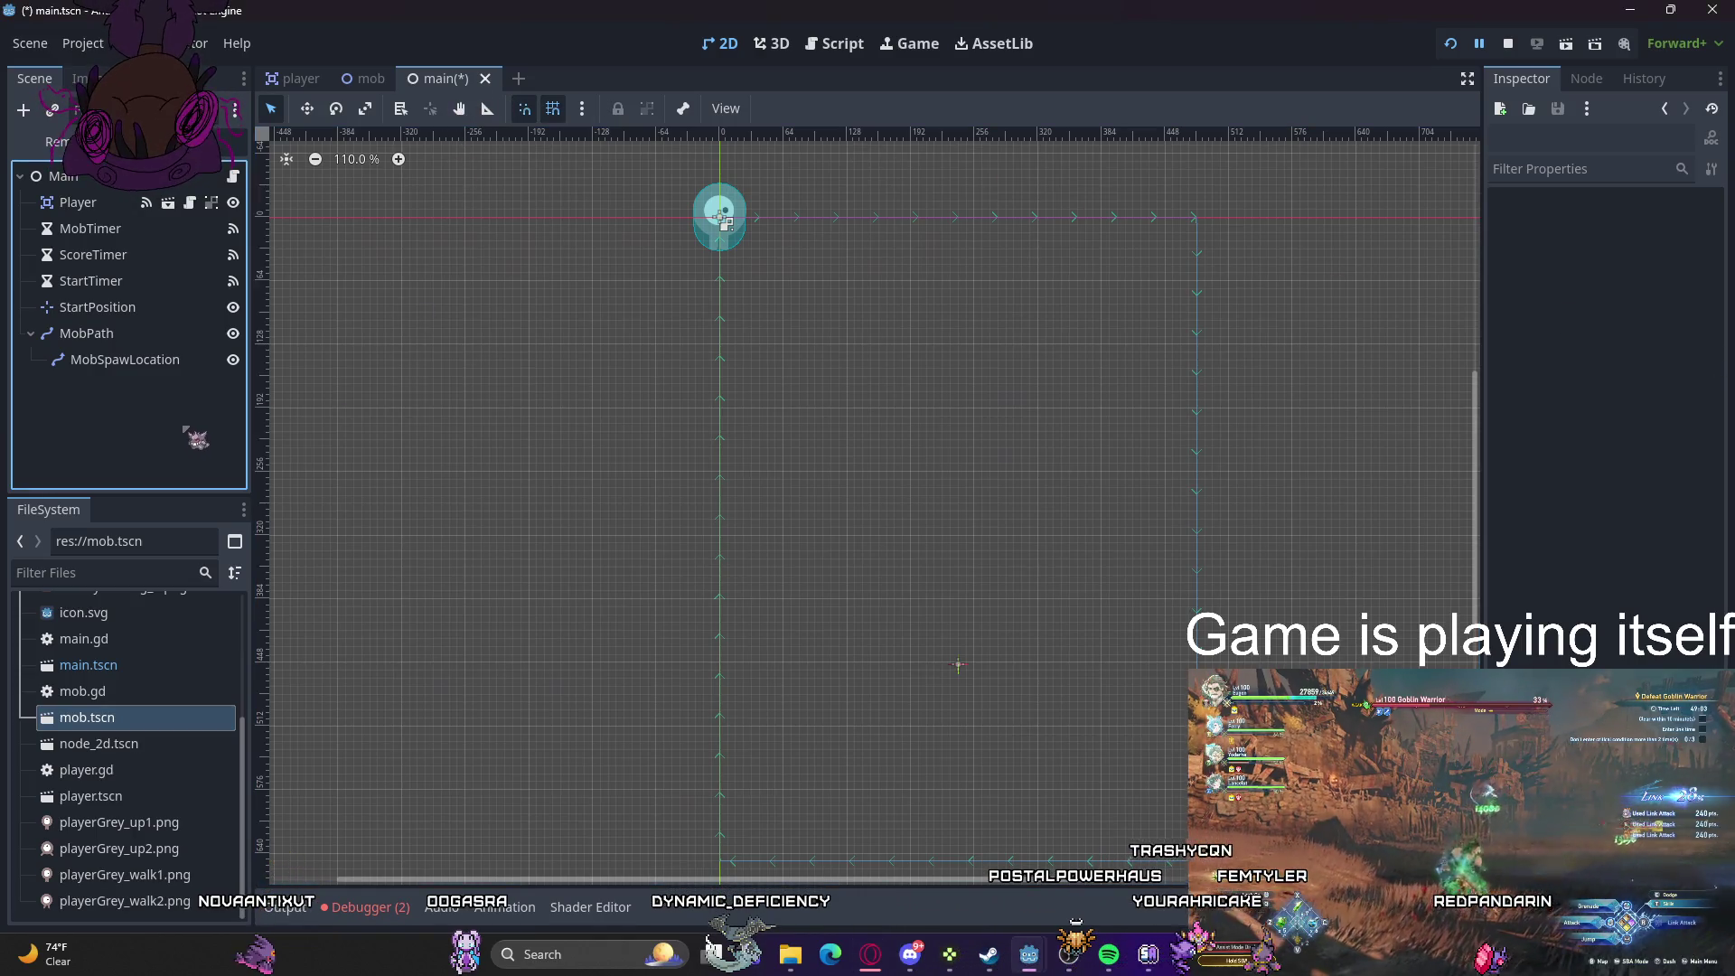
key("ctrl+s")
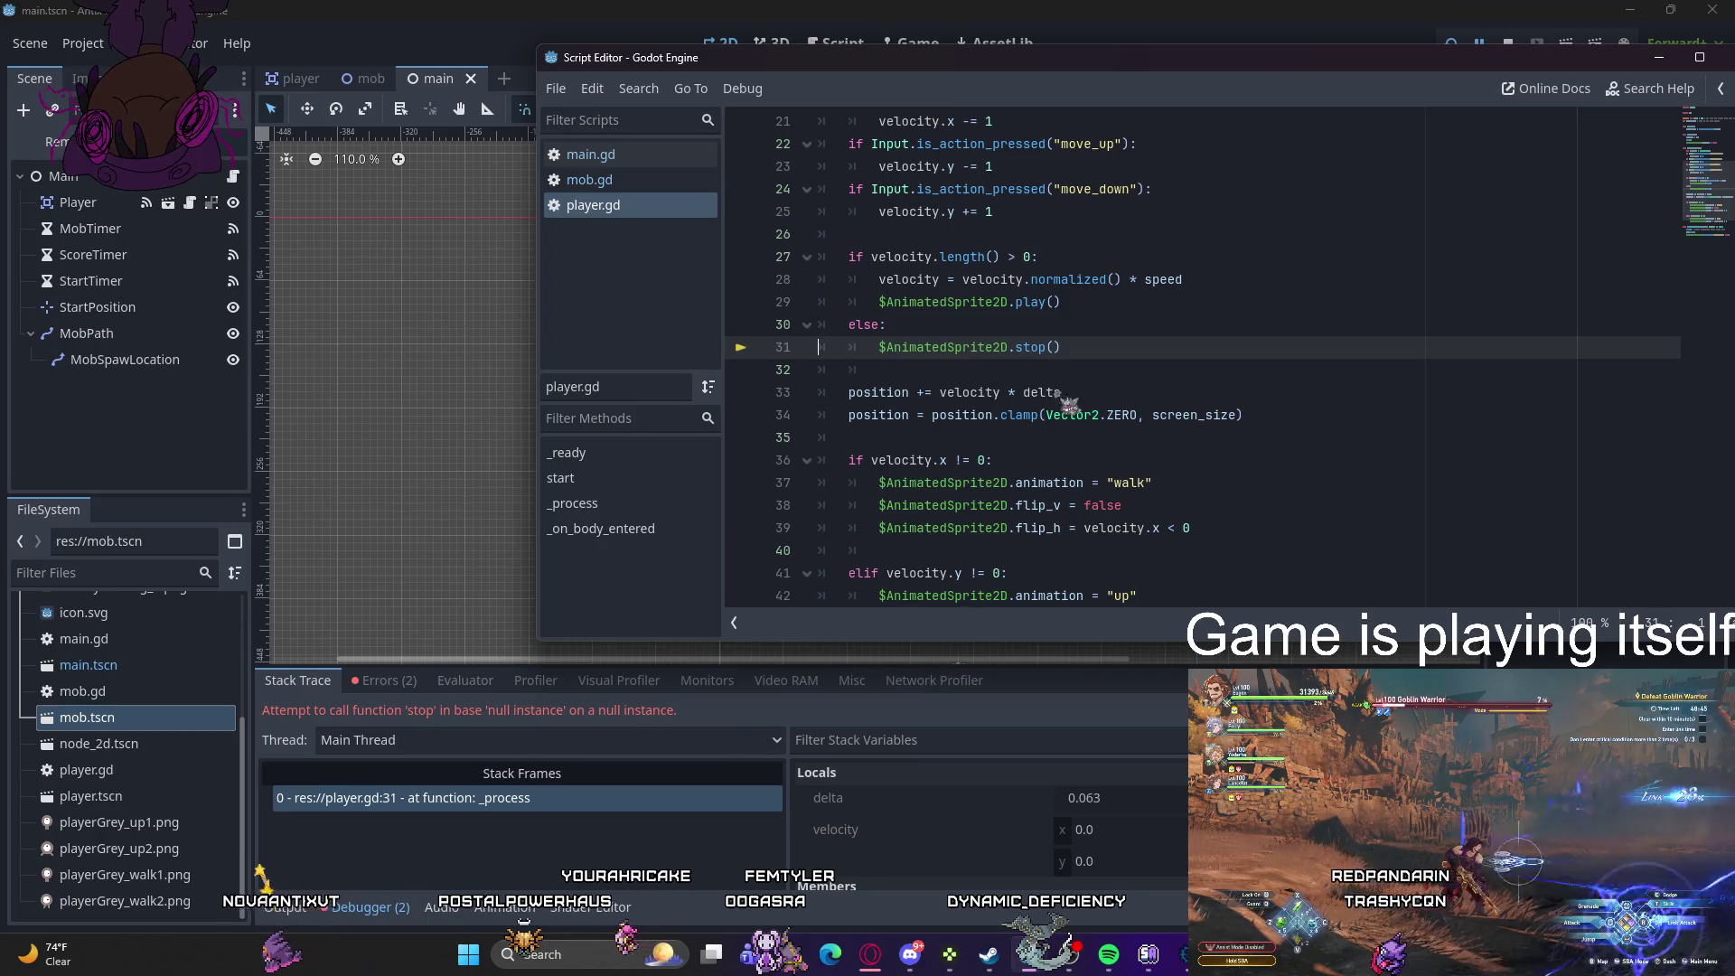
- Show the Errors list with the two player.gd line-31 errors, then bring player.gd's code to the front
left_click(411, 687)
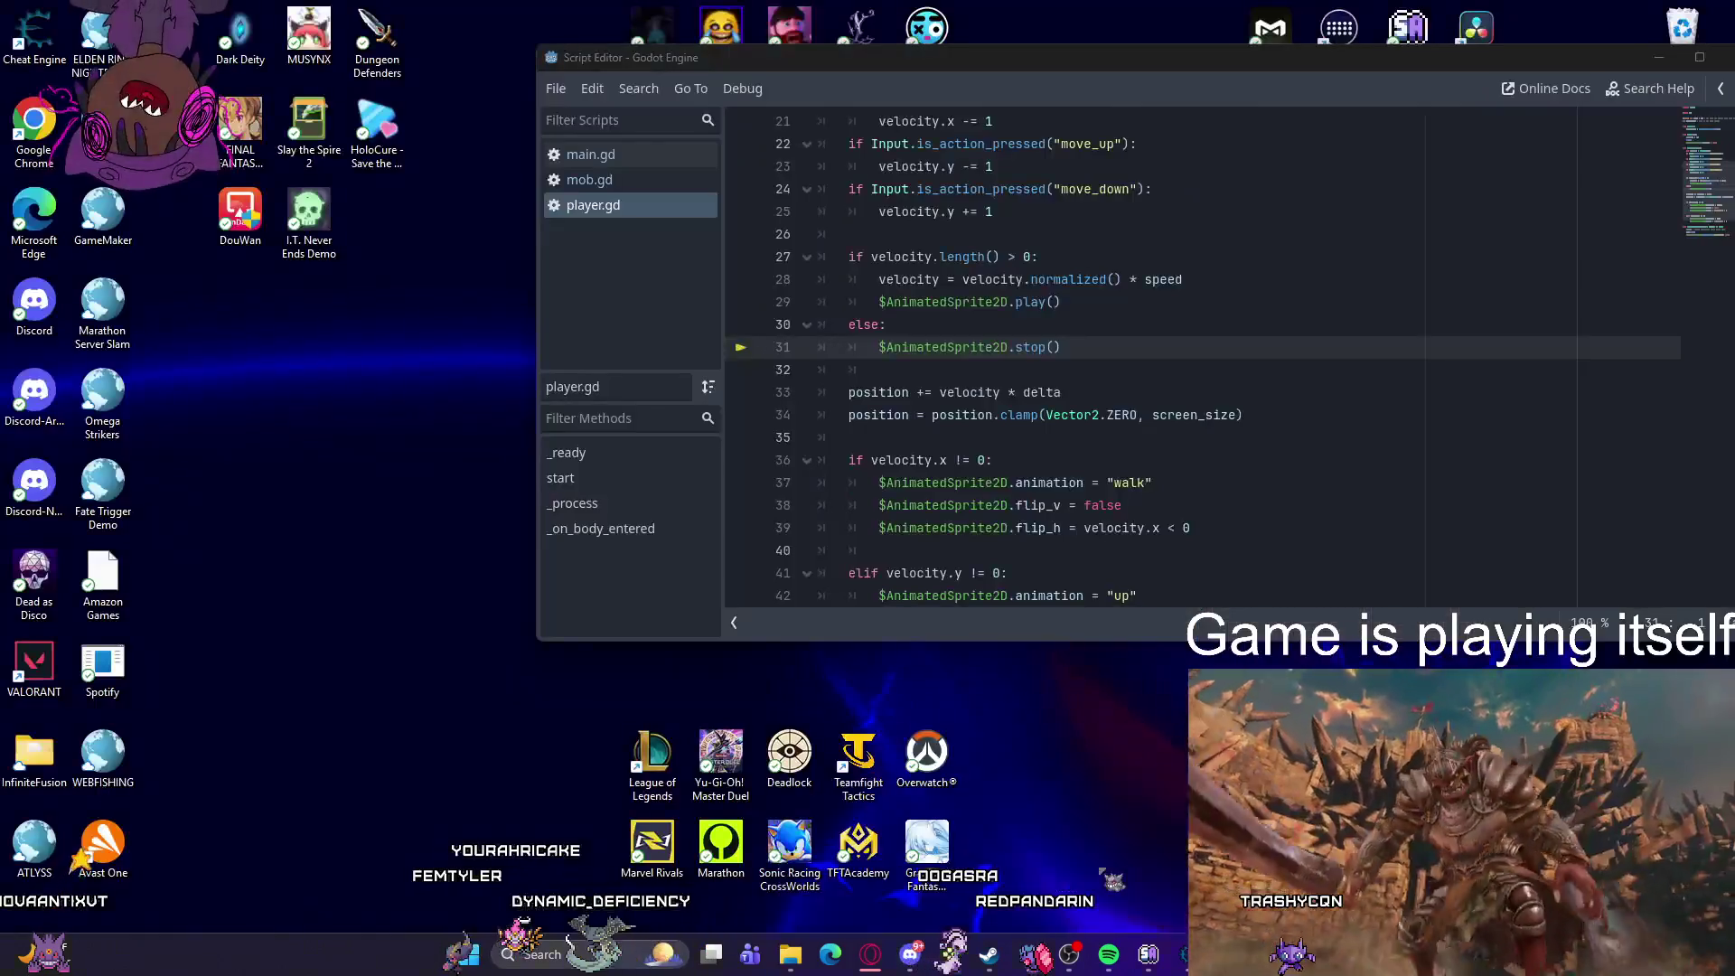
left_click(1048, 863)
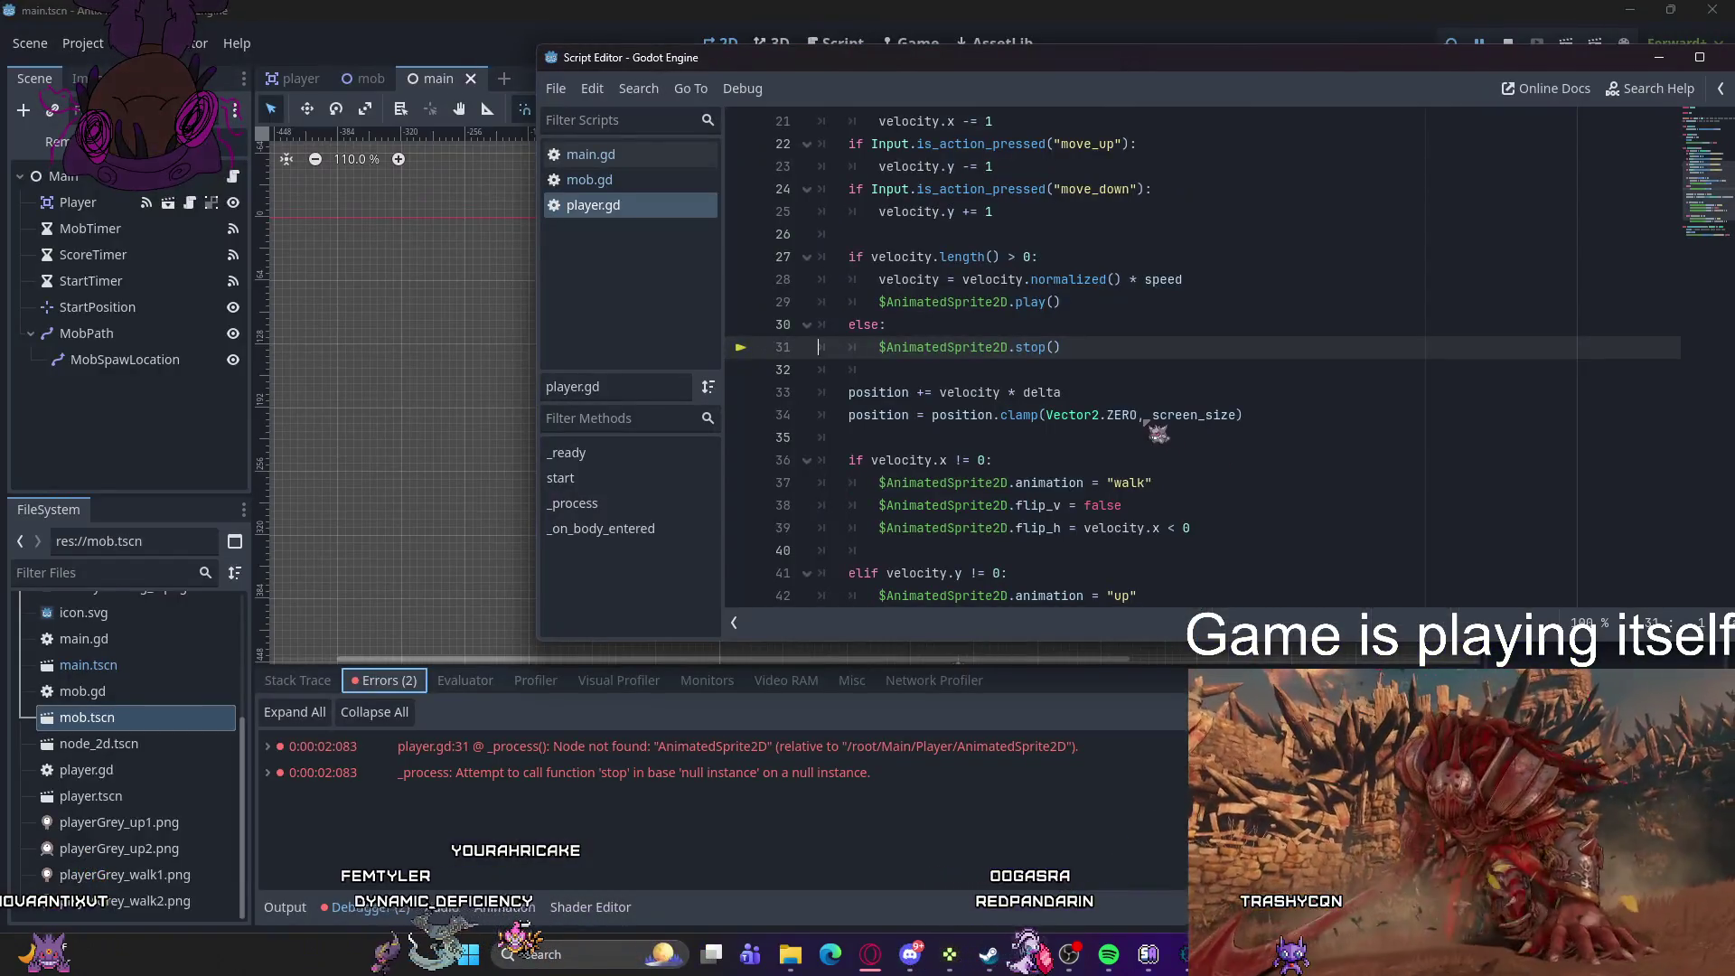
mouse_move(1133, 422)
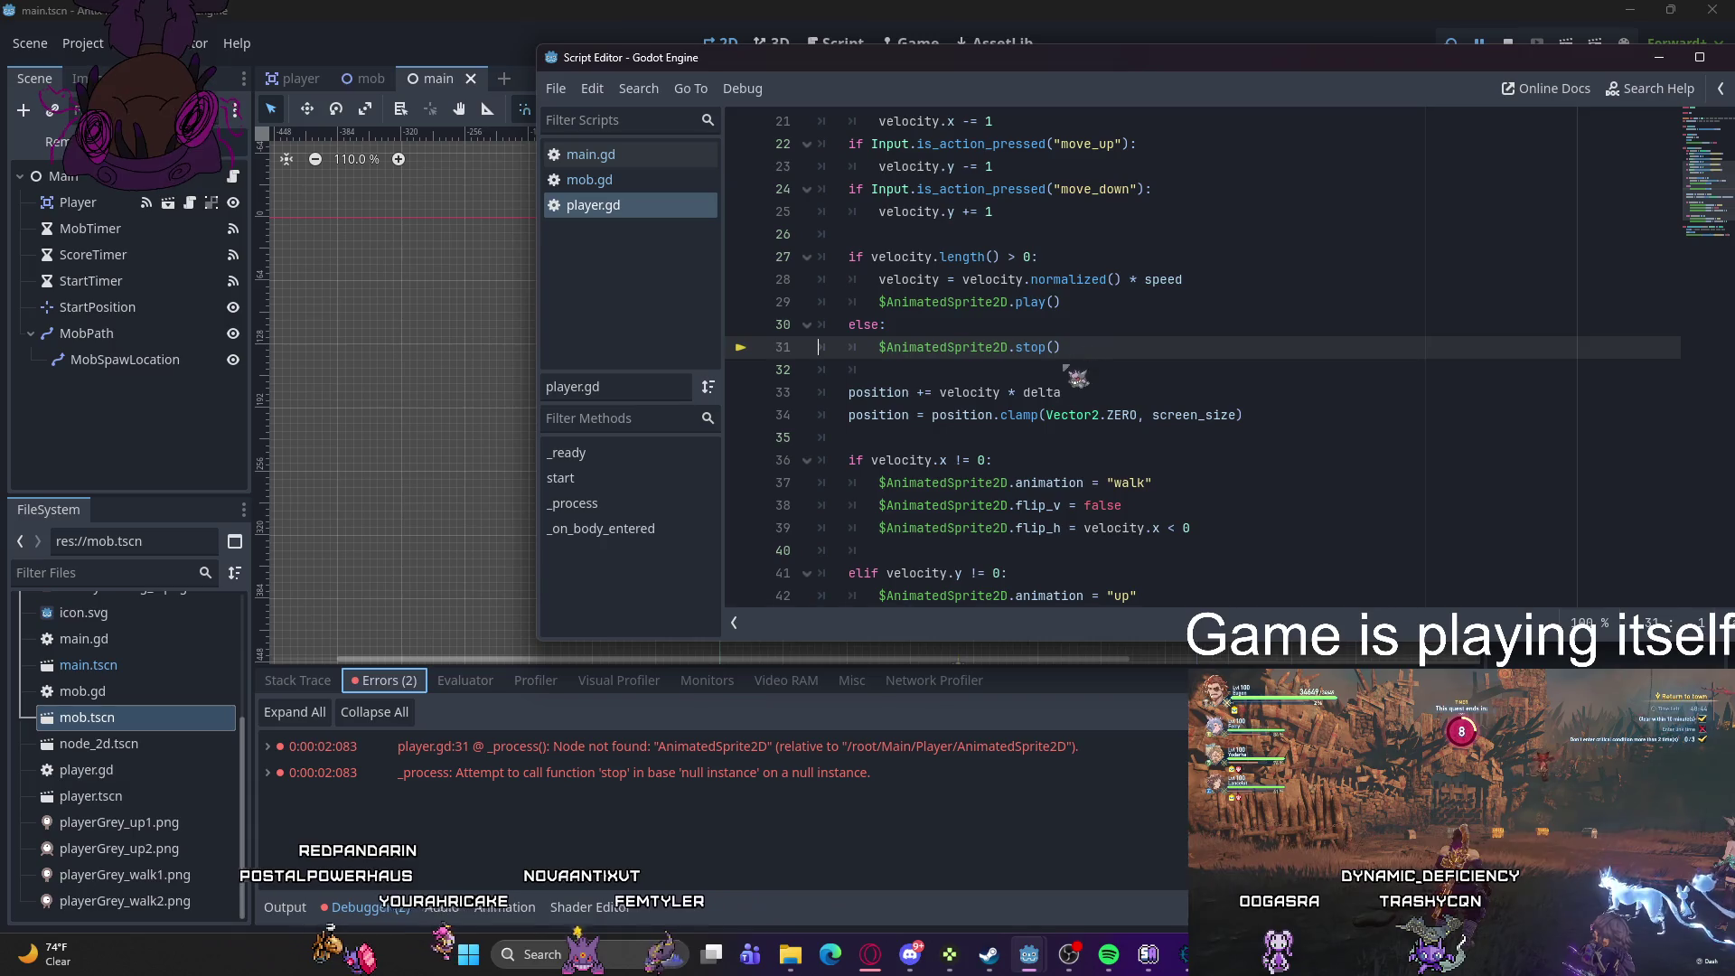
mouse_move(1007, 414)
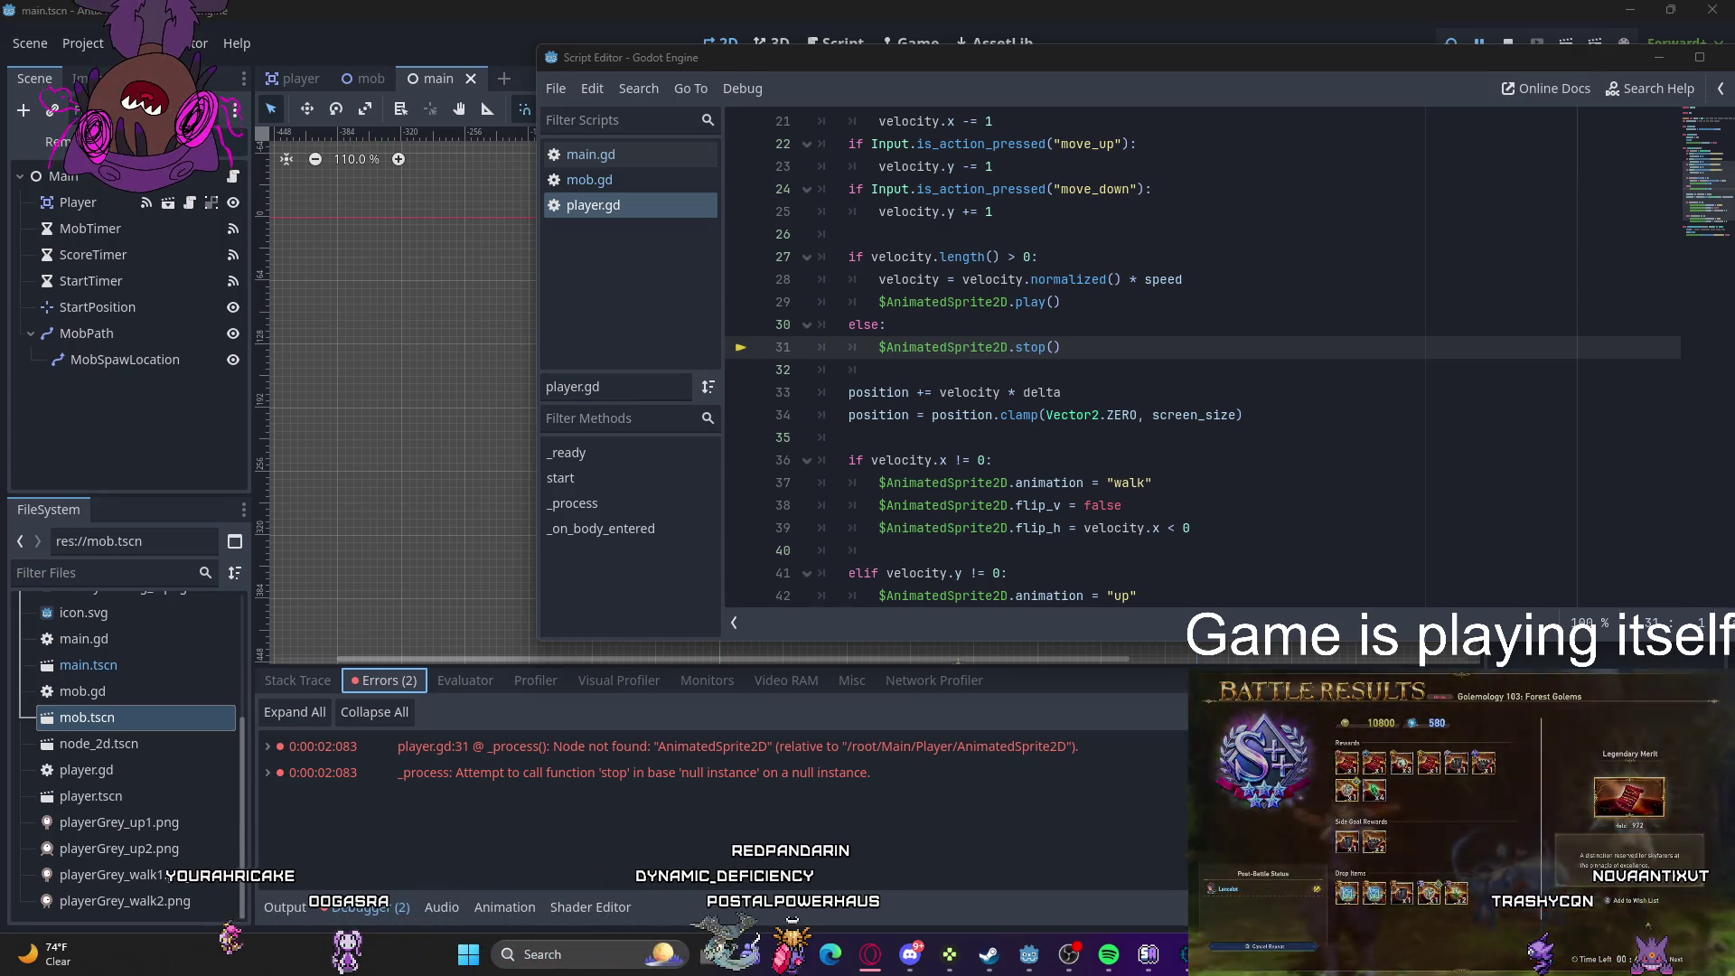
key("super")
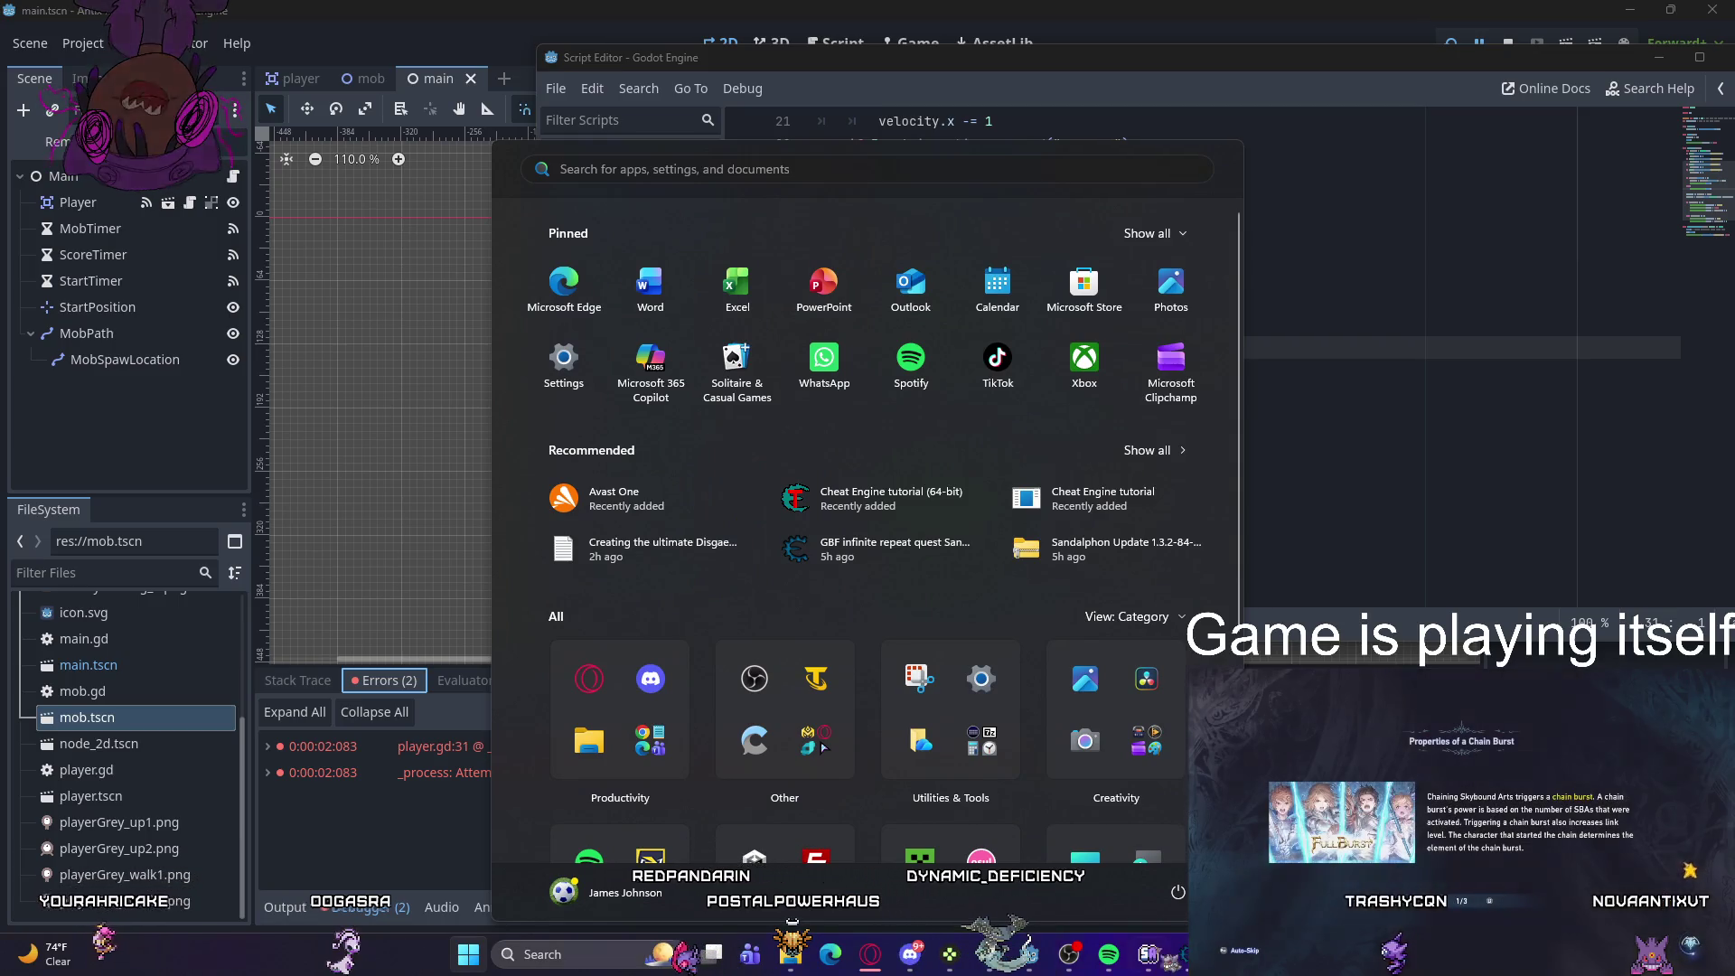
key("super")
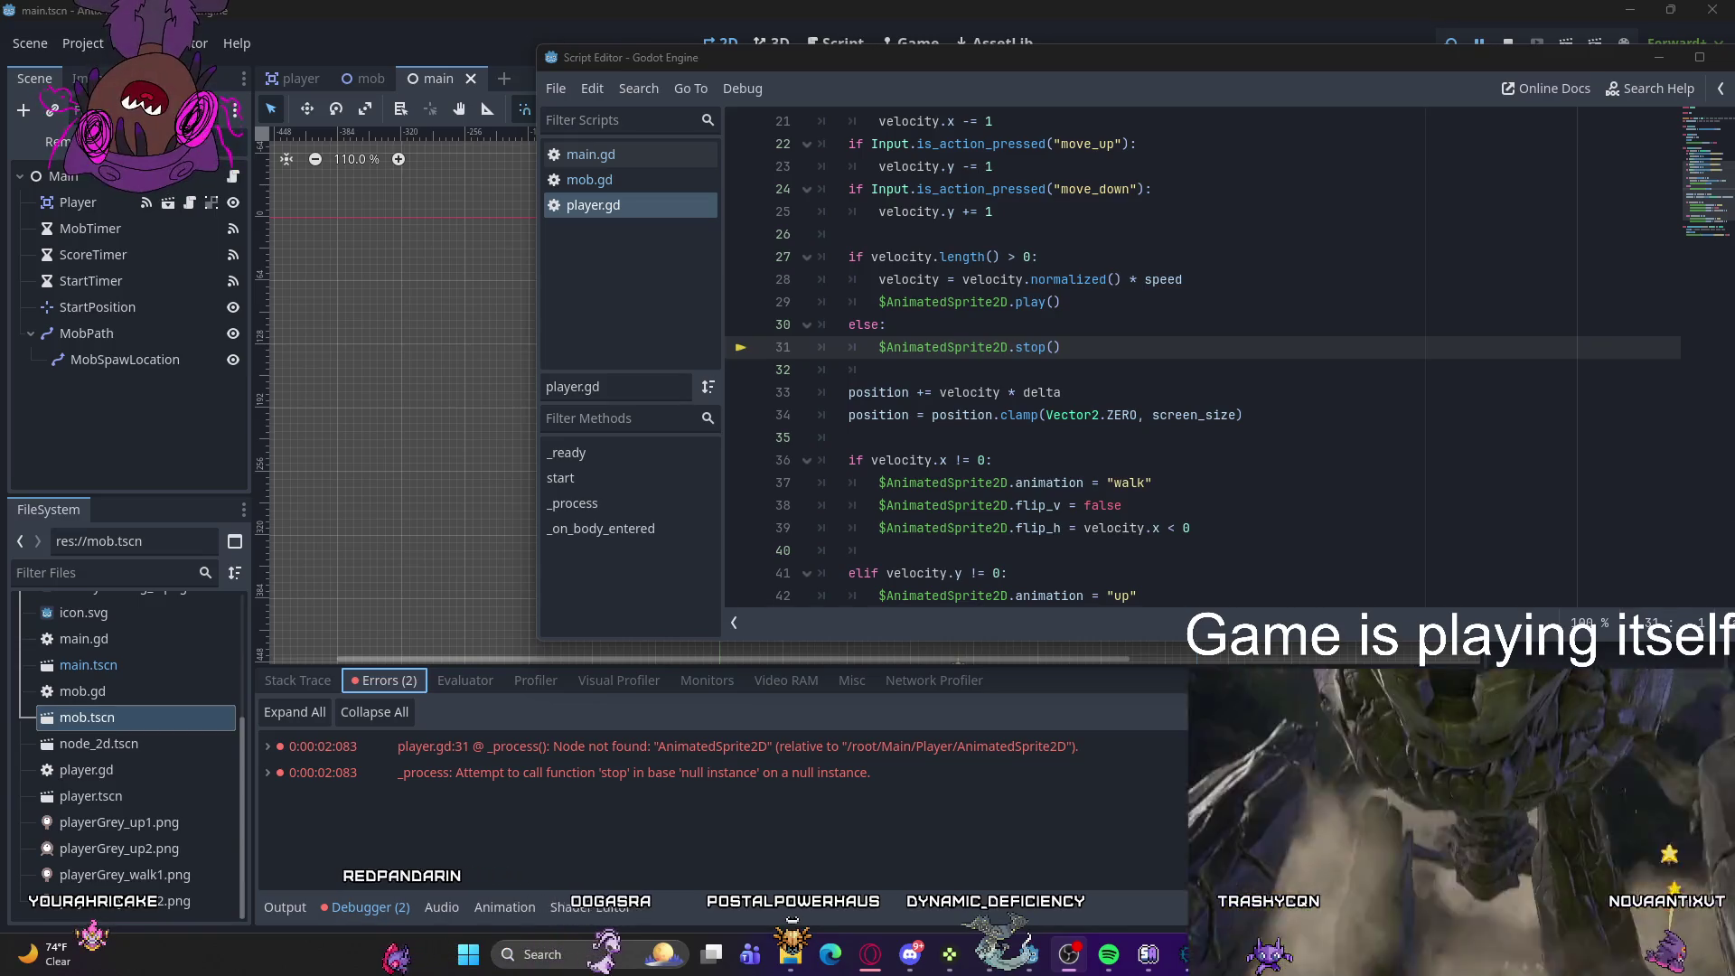
left_click(1125, 506)
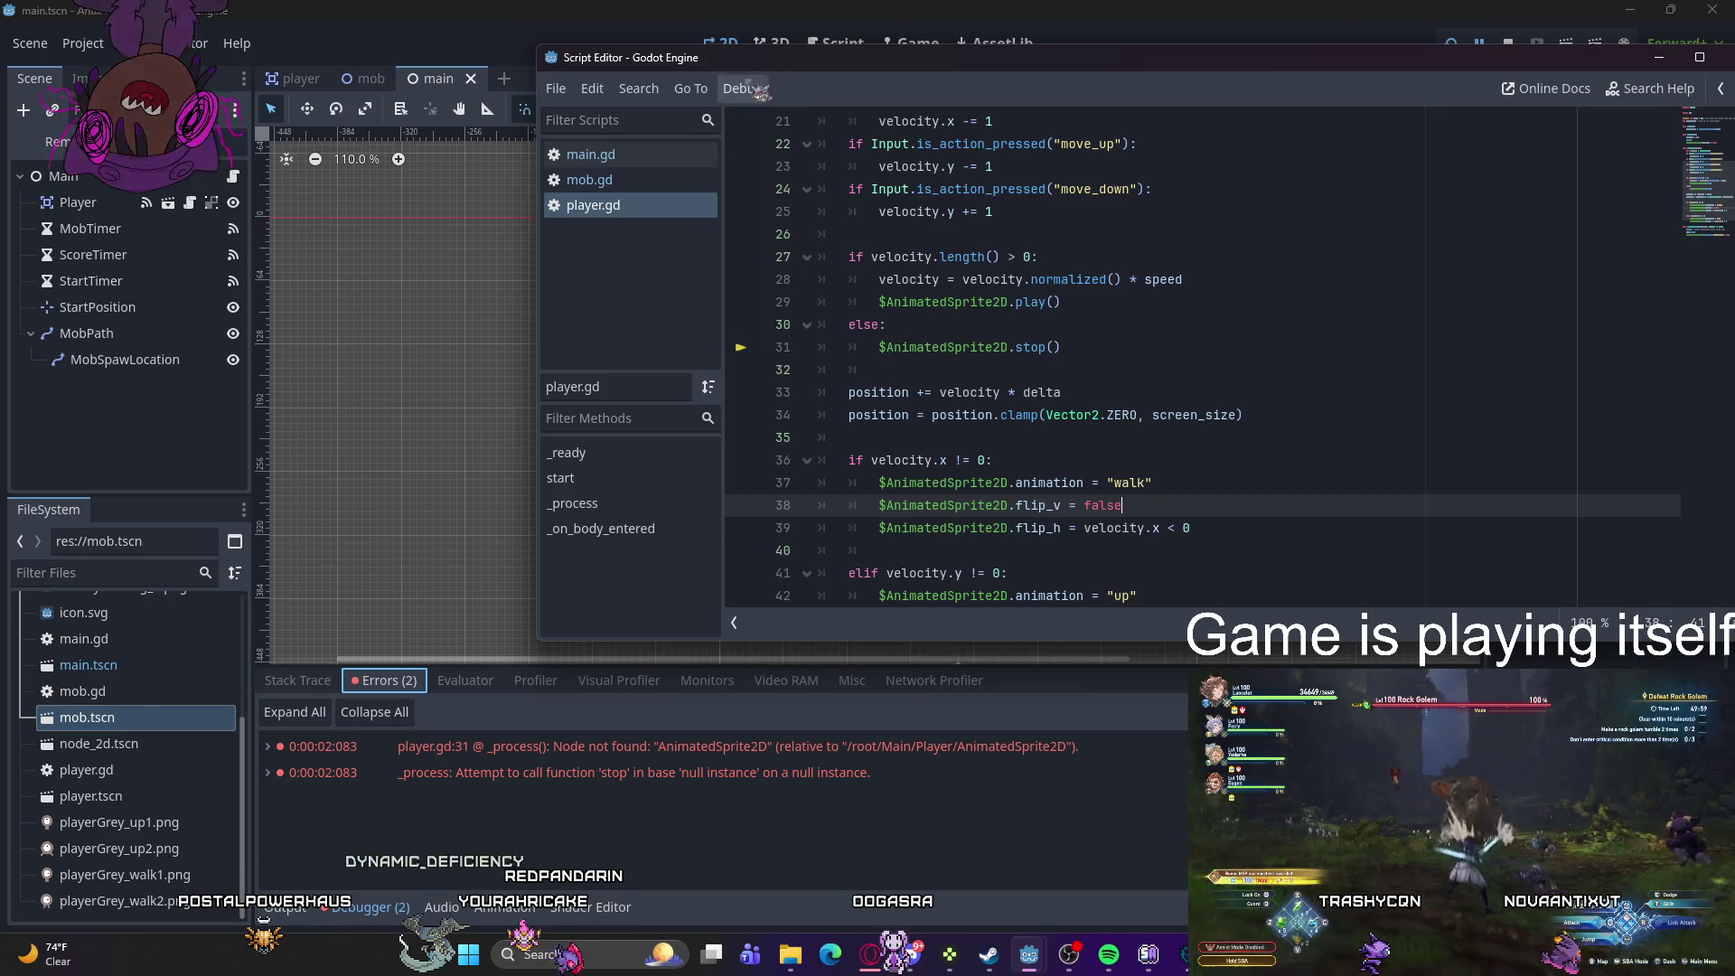
- Open player.tscn, check its CollisionShape2D and AnimatedSprite2D nodes, close the floating script editor and show the debugger errors
left_click(721, 42)
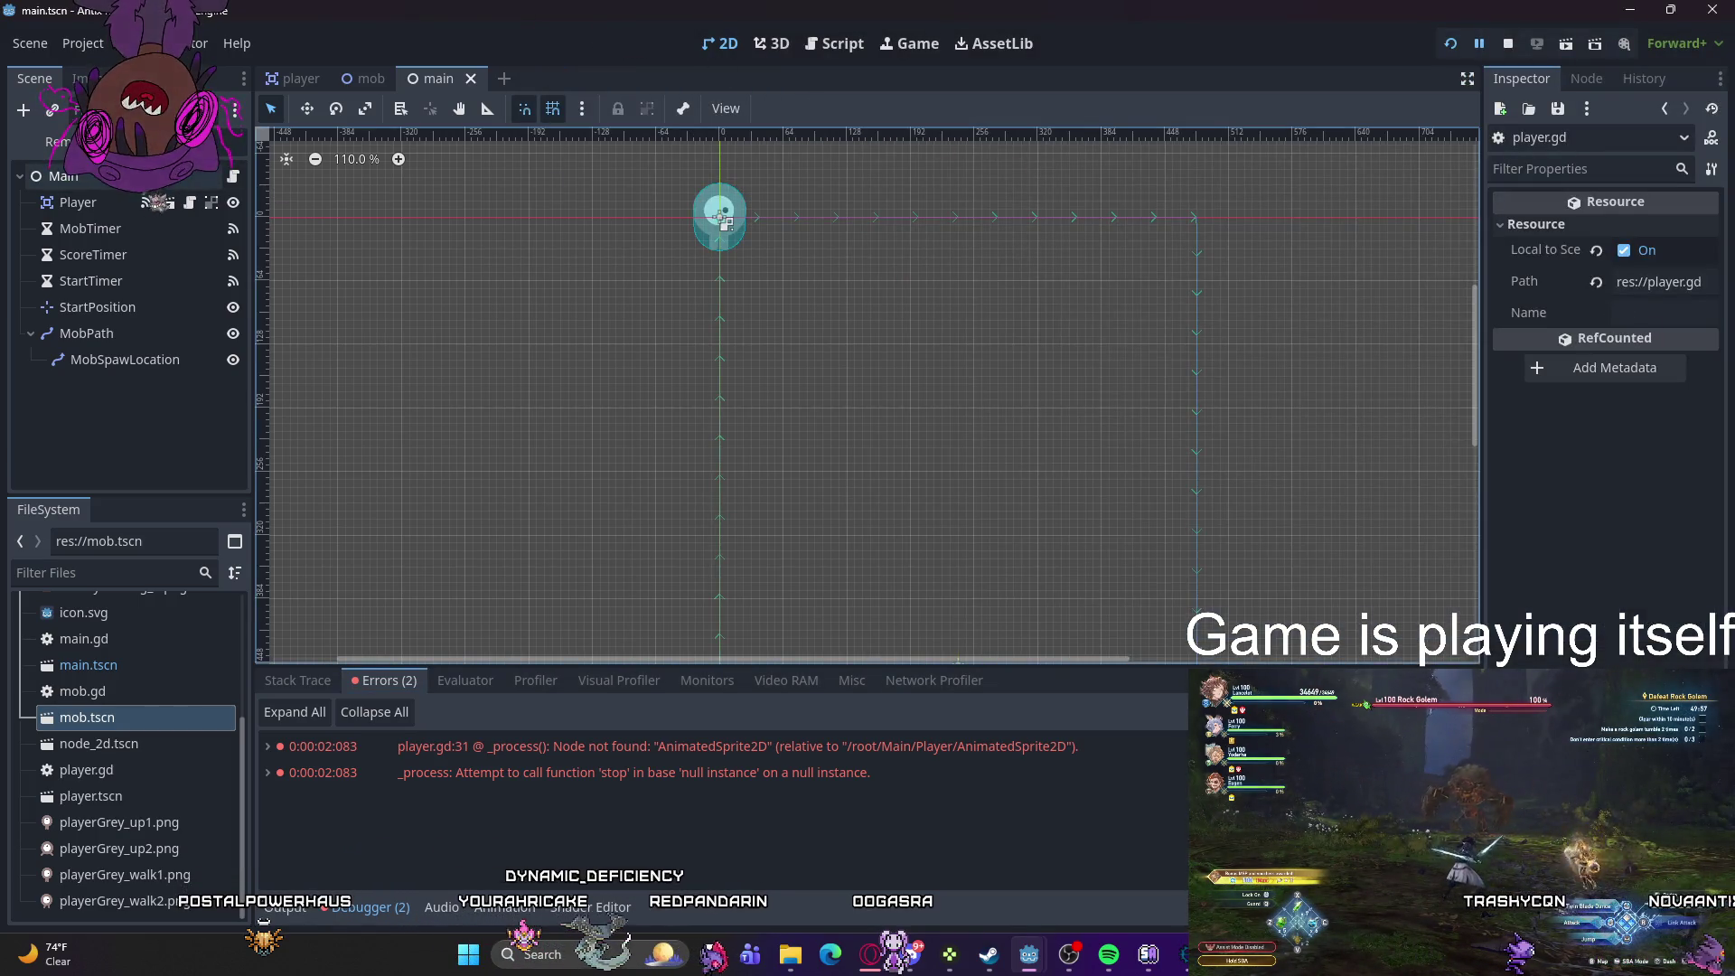
double_click(723, 220)
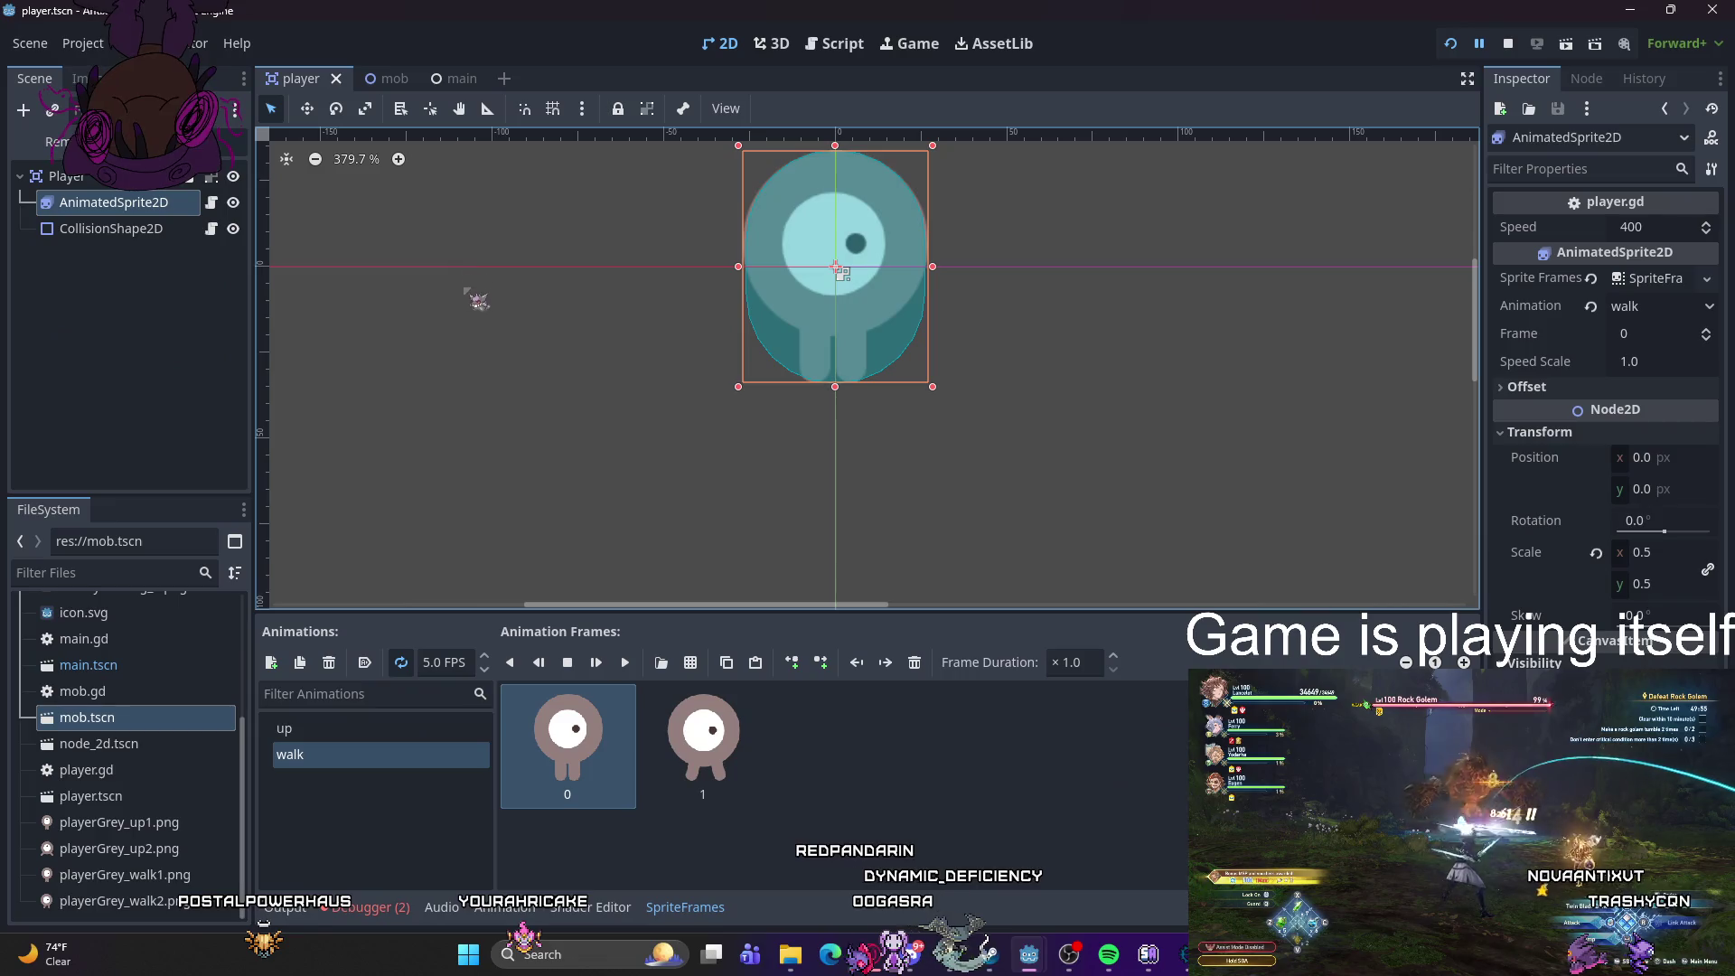
left_click(135, 228)
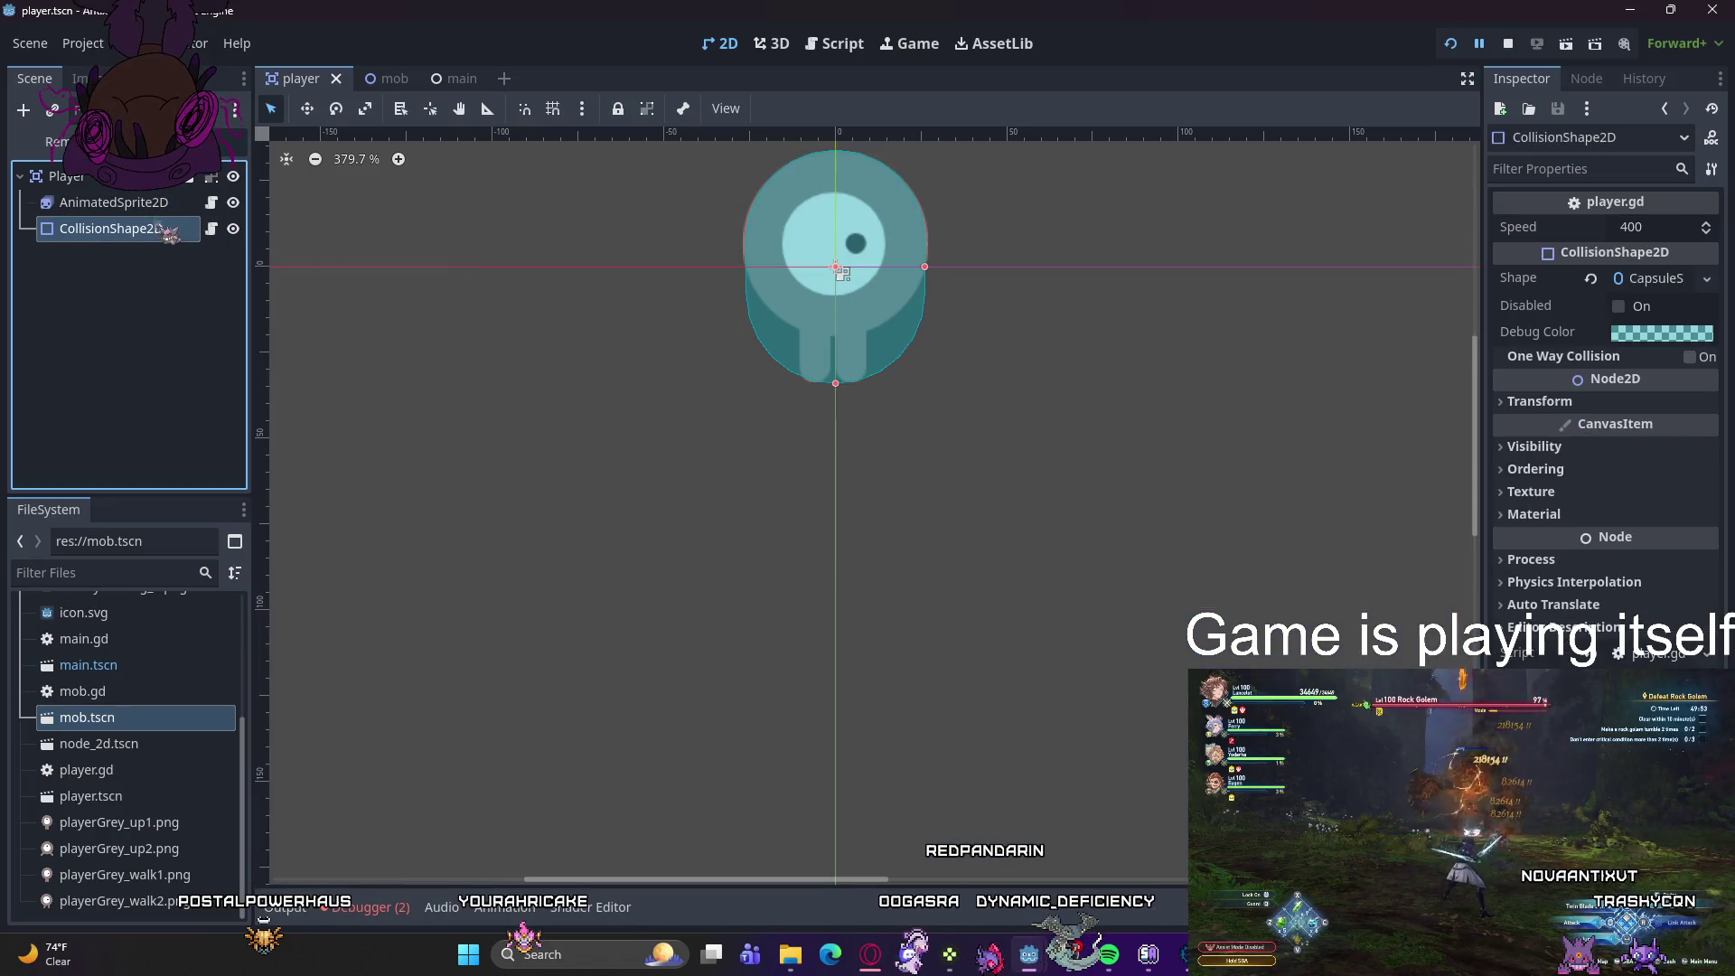
left_click(113, 202)
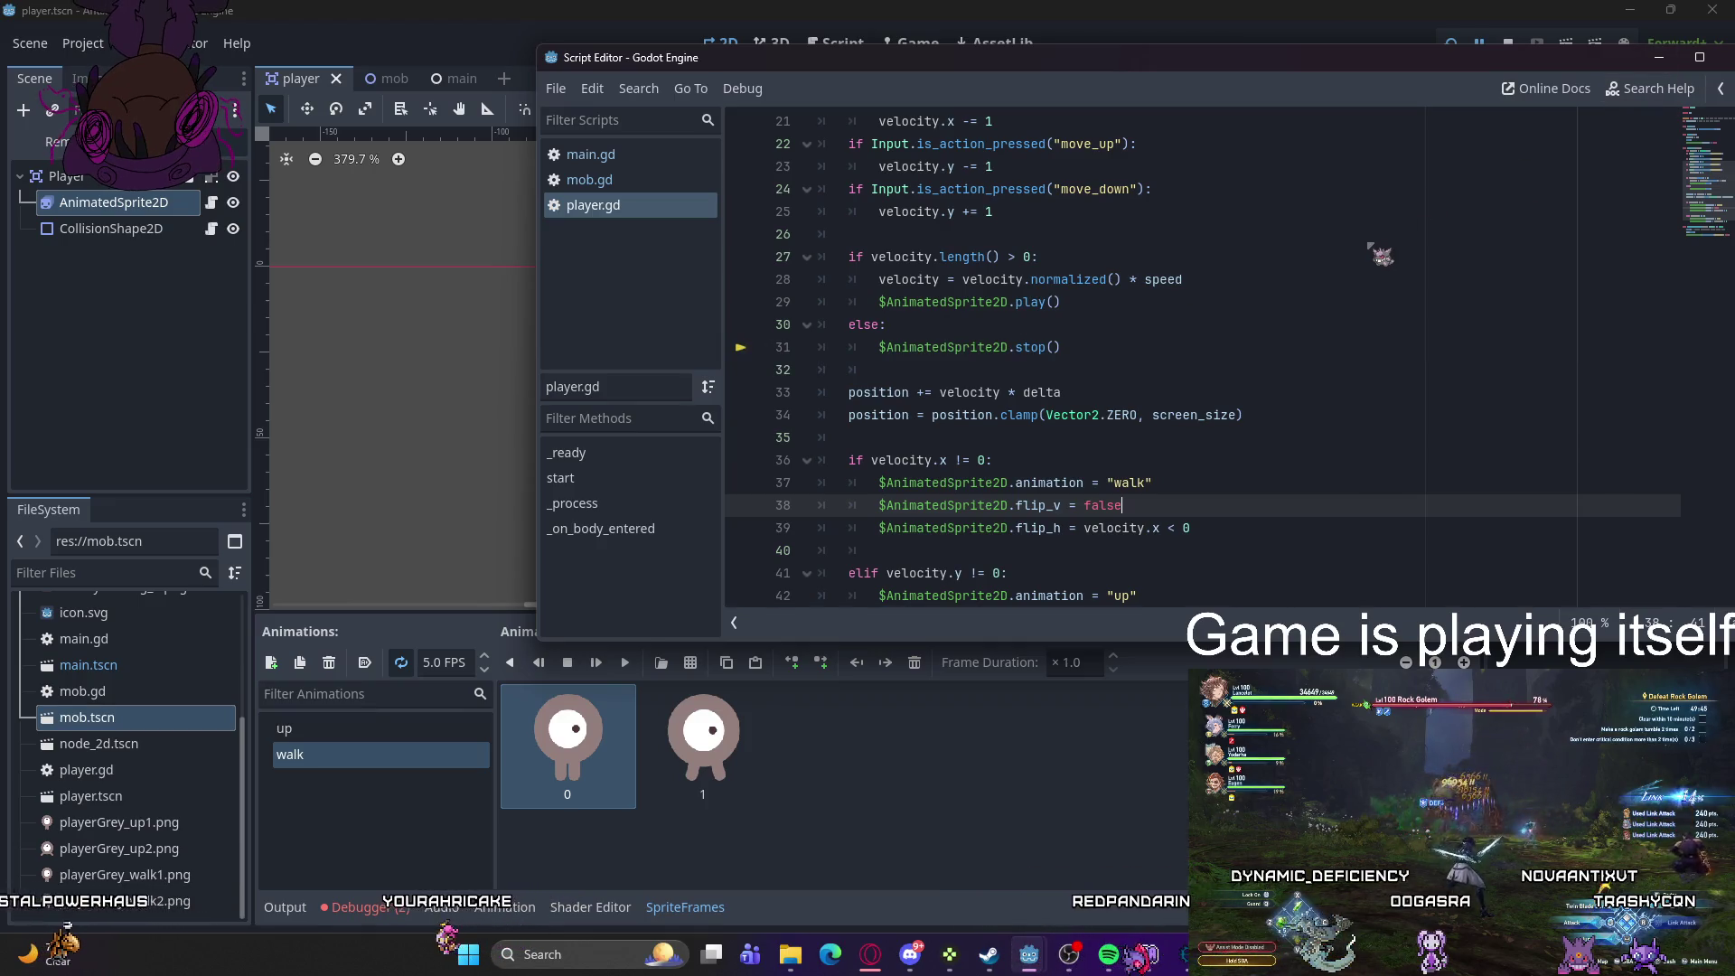
left_click(1659, 57)
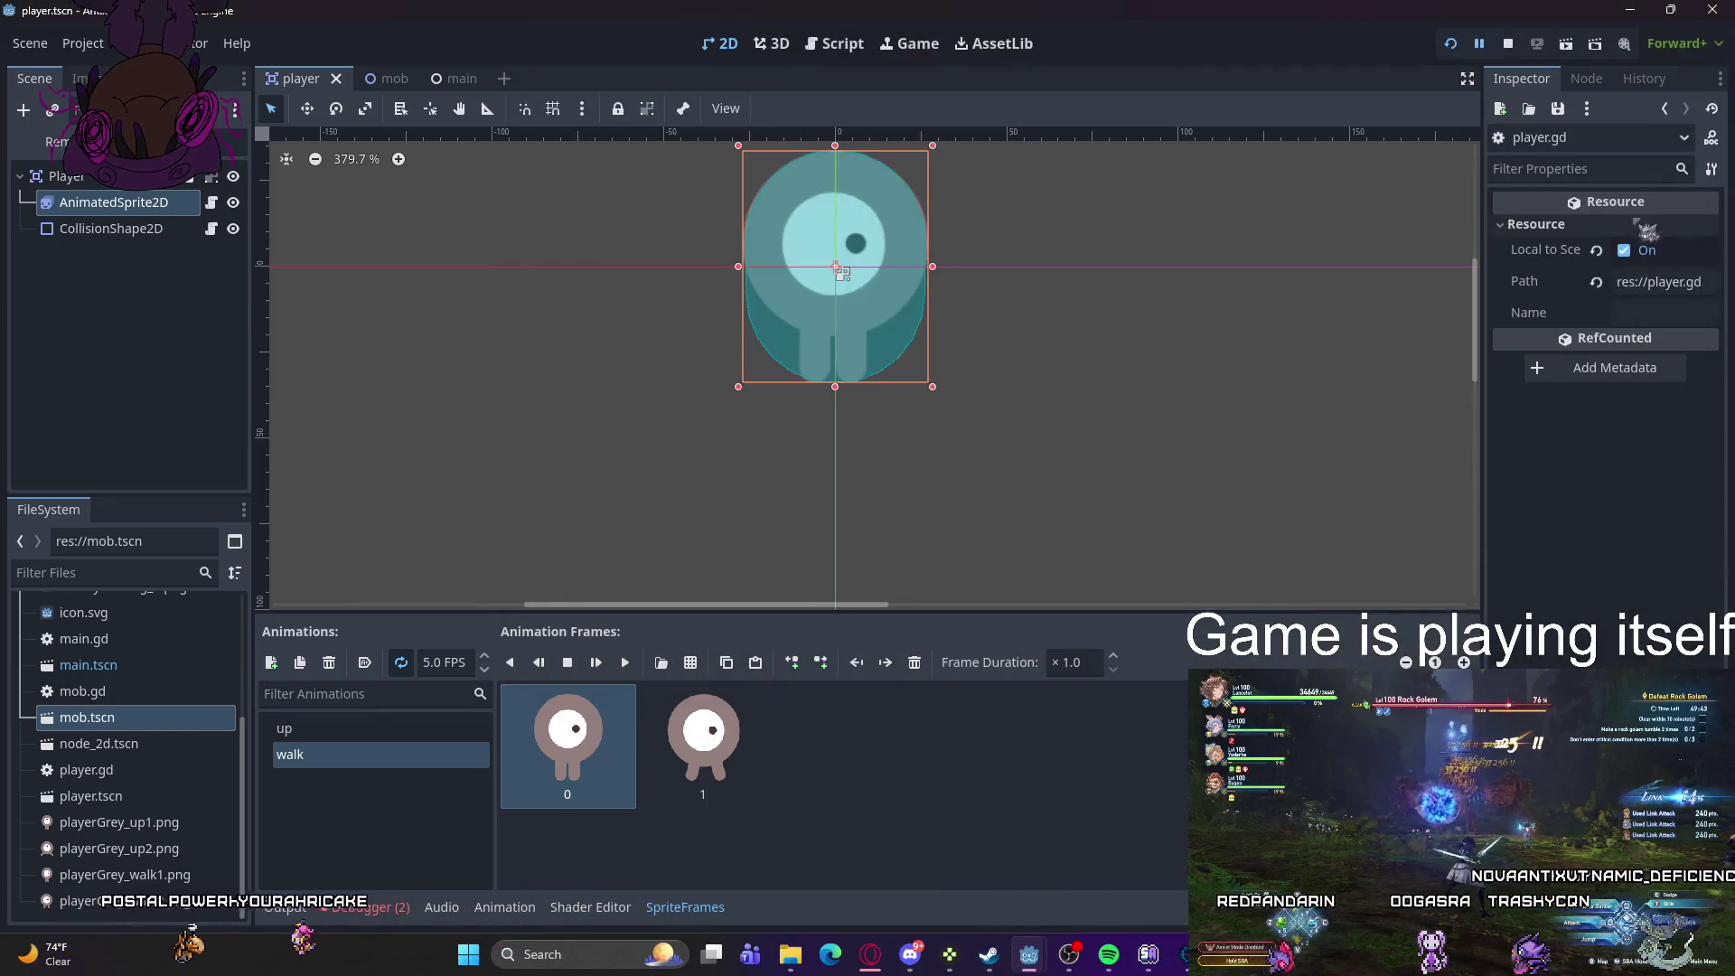
left_click(363, 909)
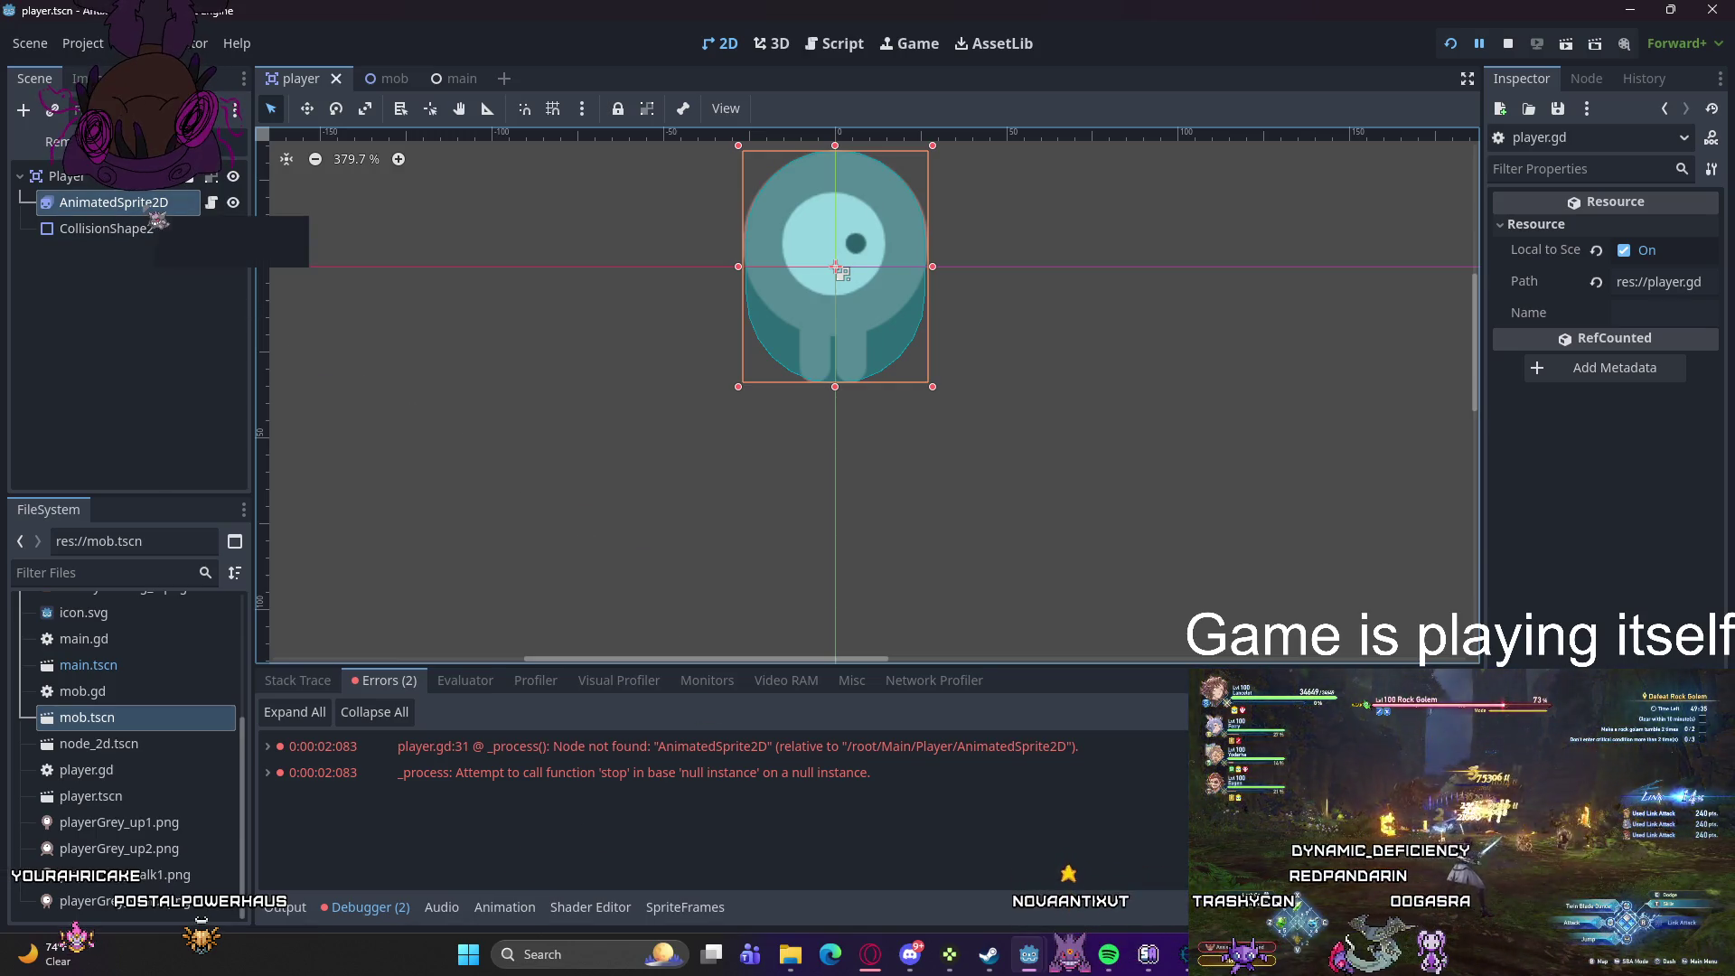
left_click(813, 307)
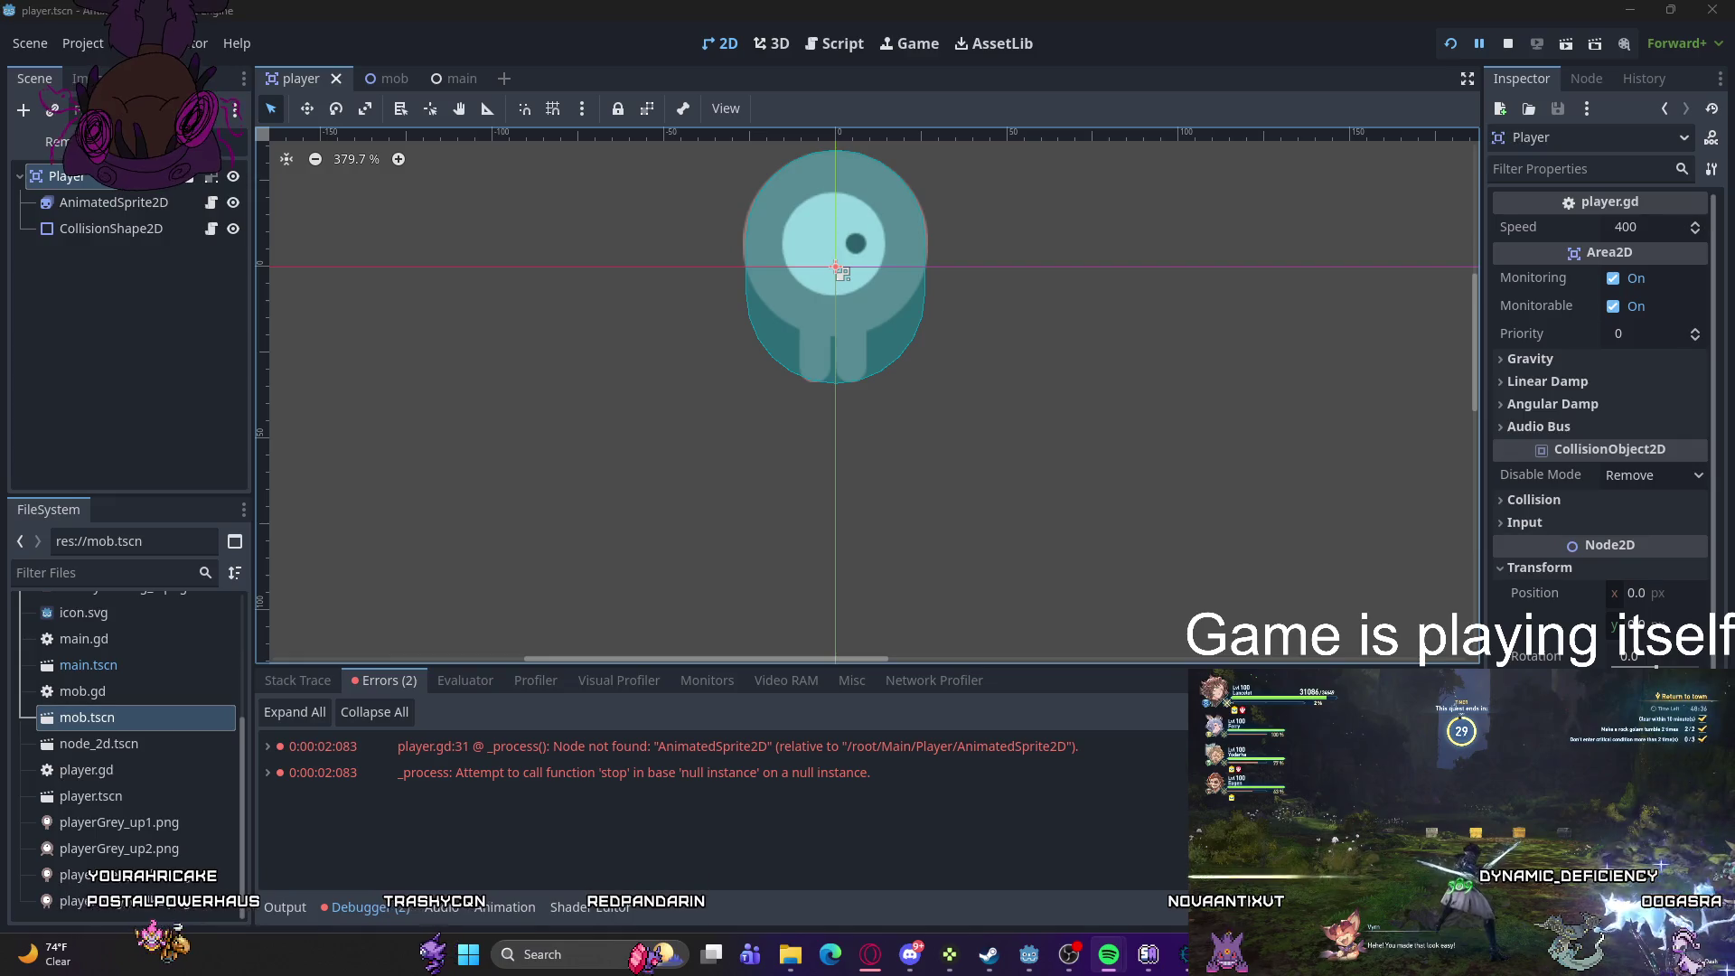
- Open player.gd from the Player node's script icon
left_click(836, 44)
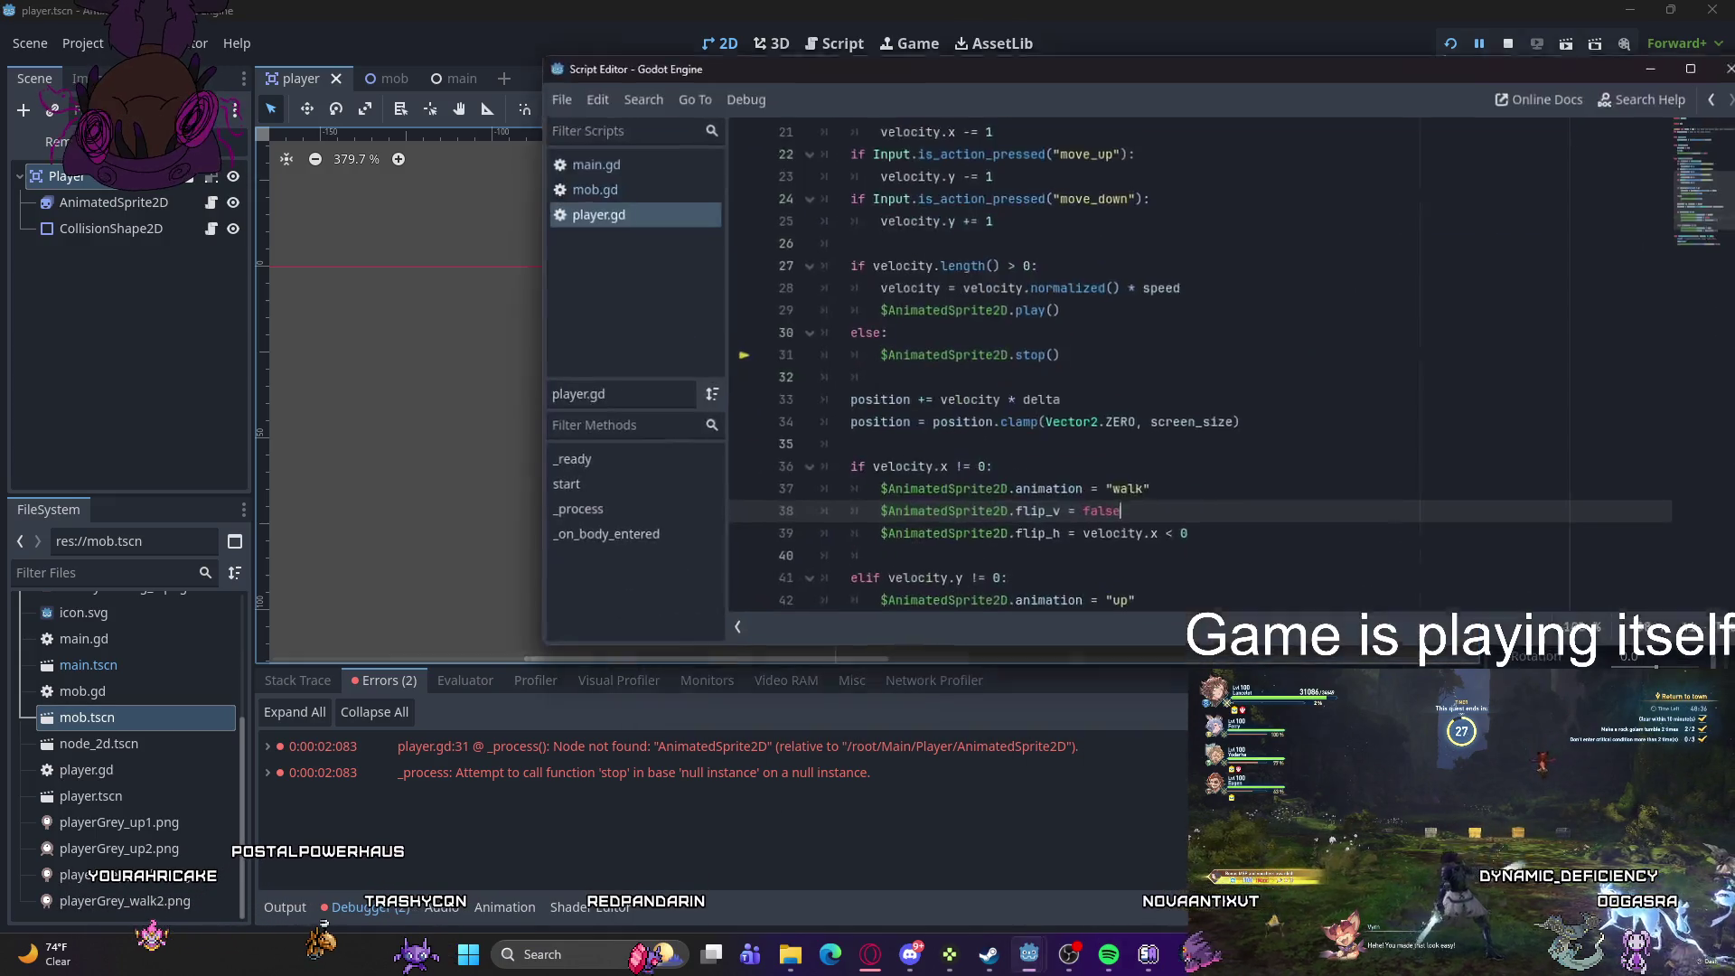
- Select the start() function on lines 11–14 of player.gd and remove it
scroll(760, 278, "up", 4)
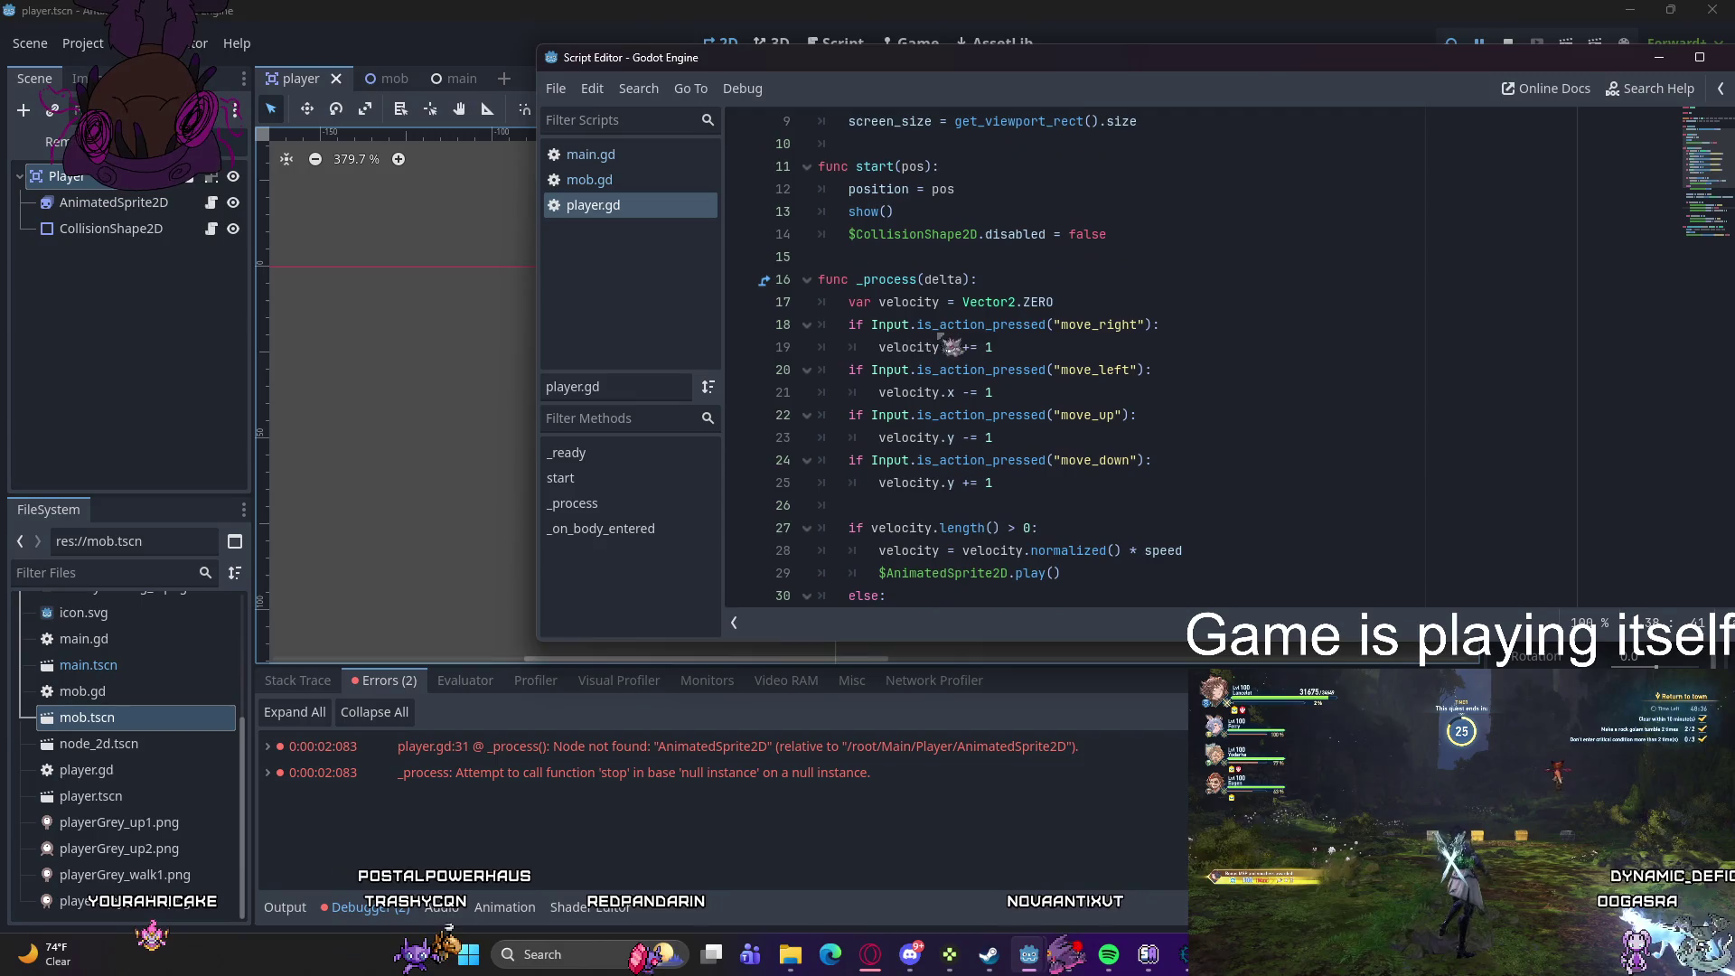
scroll(1121, 325, "up", 3)
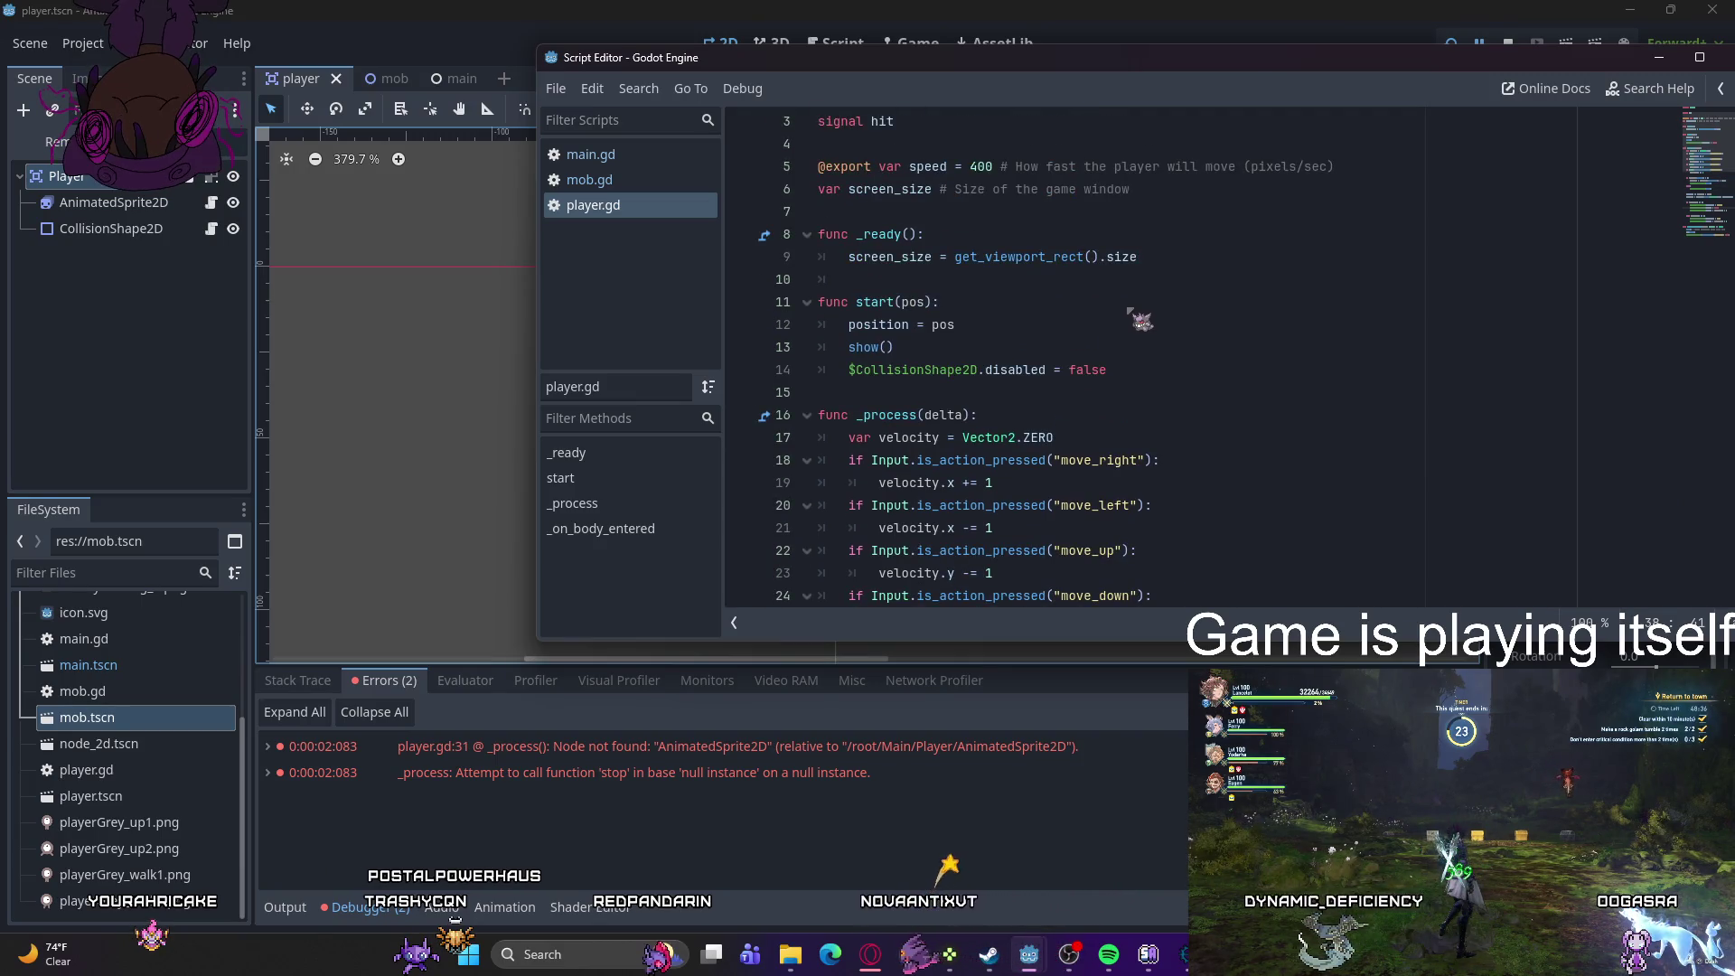
scroll(1129, 312, "down", 7)
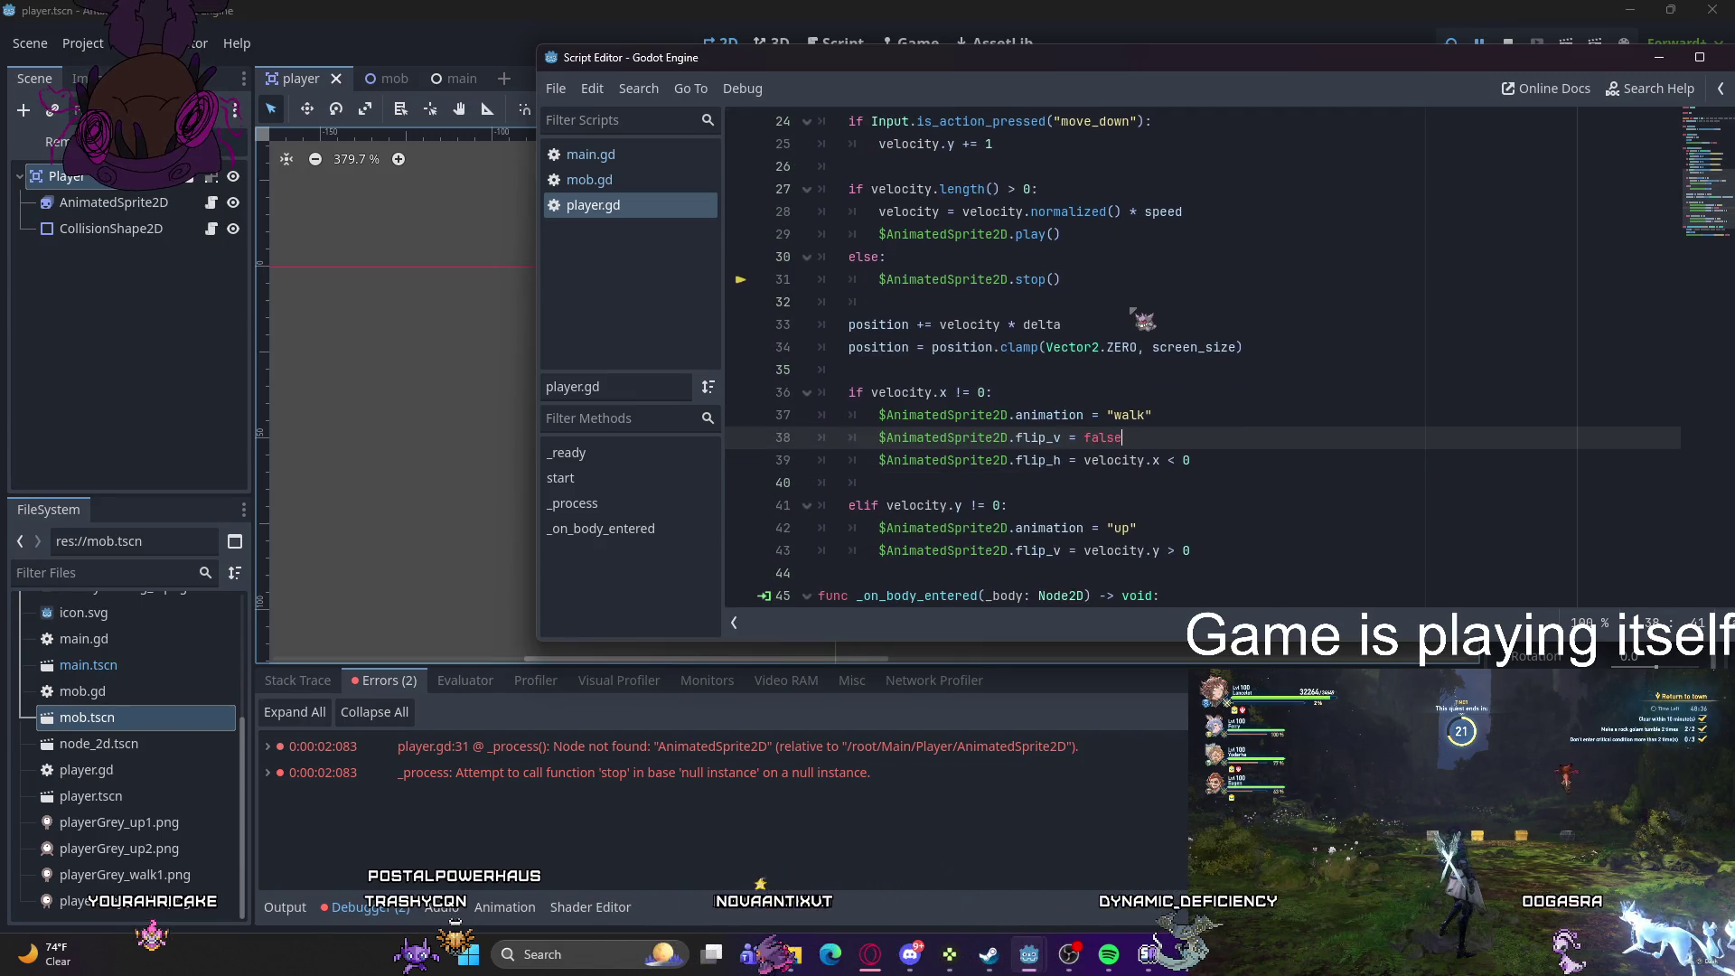
scroll(1131, 310, "down", 2)
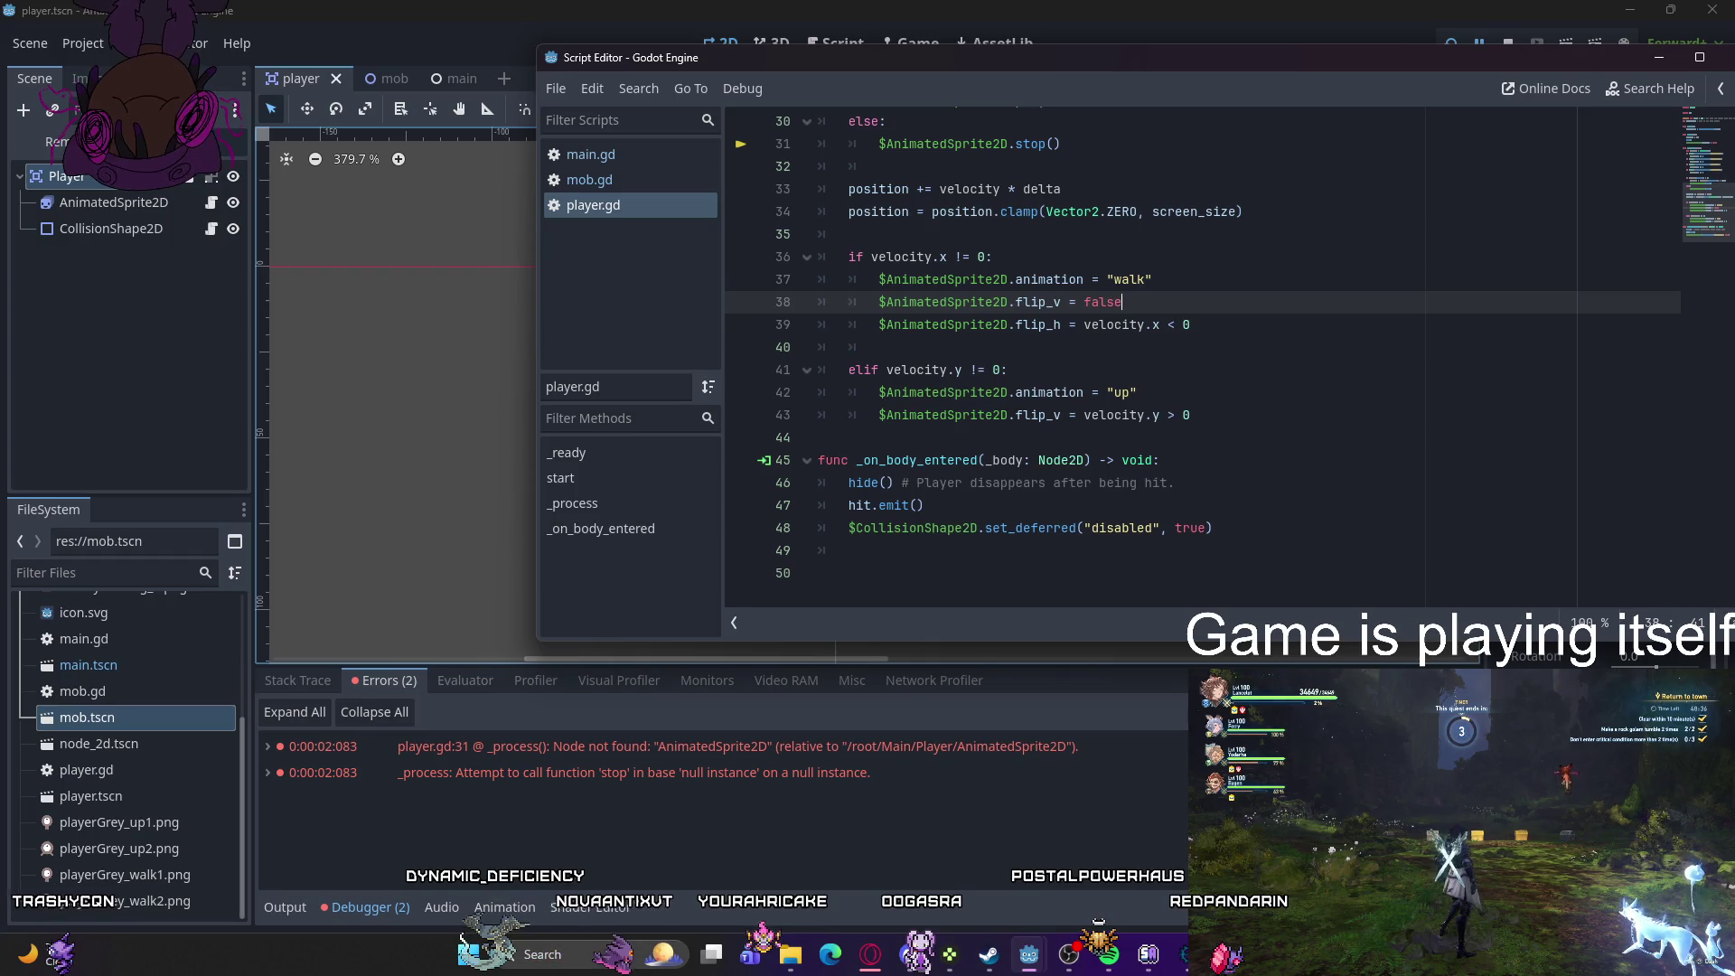
scroll(1001, 340, "up", 9)
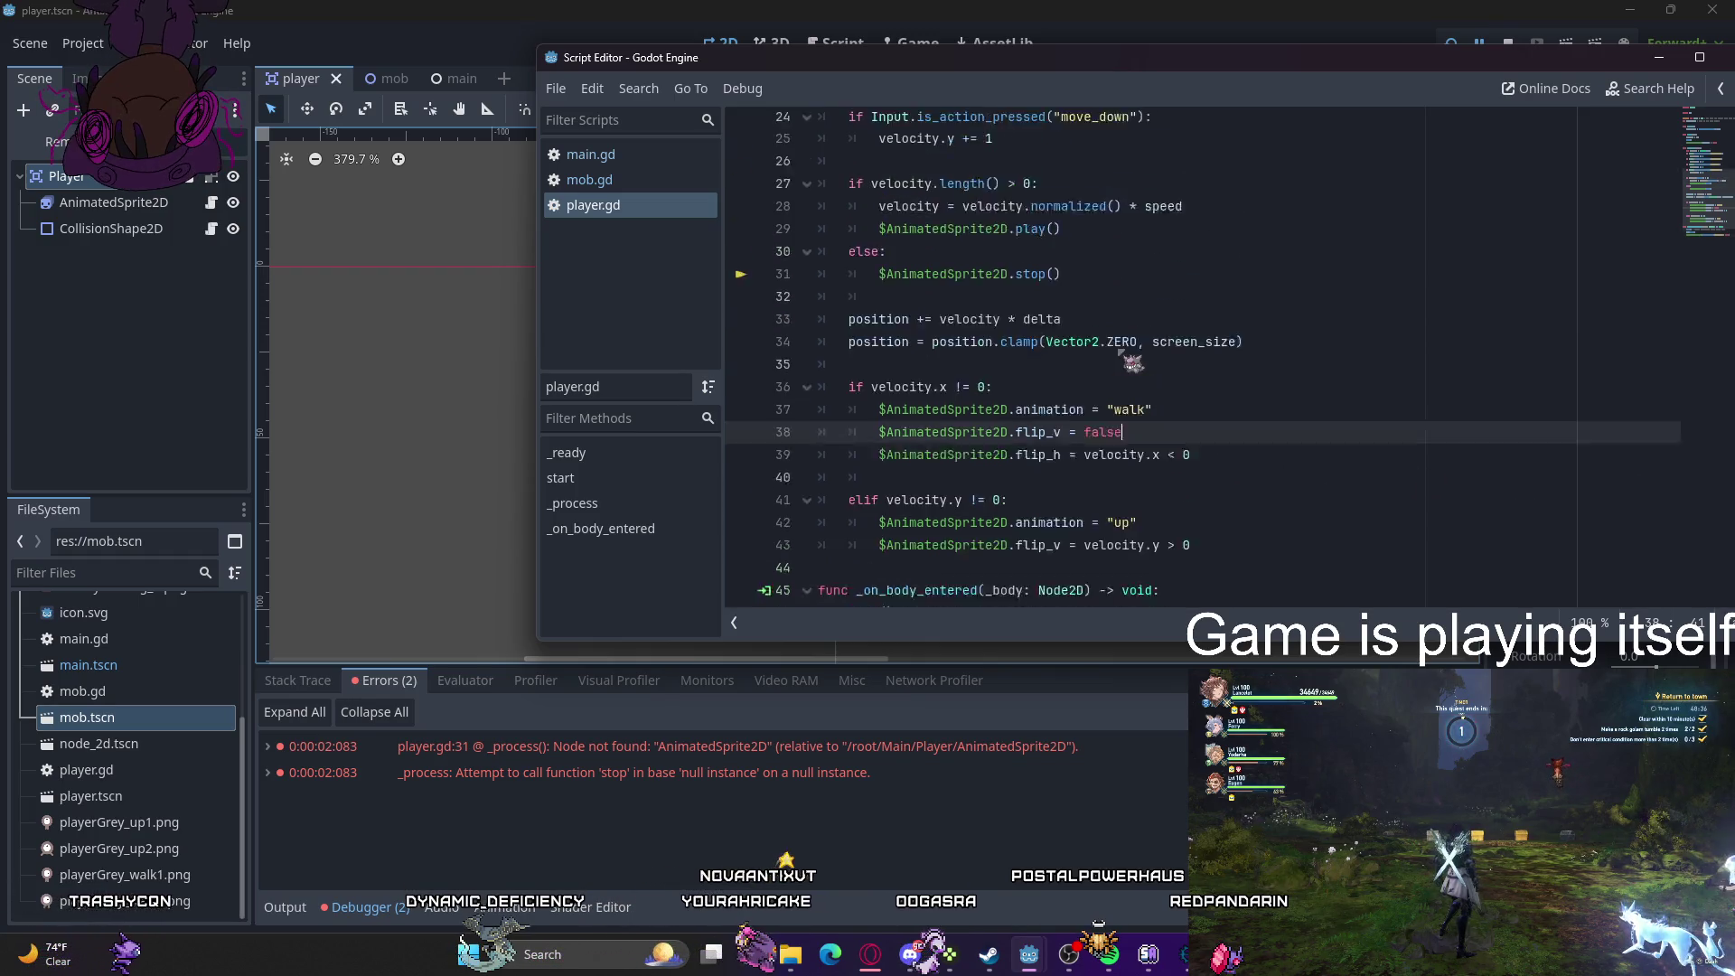
mouse_move(1108, 370)
left_mouse_down()
mouse_move(1012, 370)
mouse_move(819, 304)
left_mouse_up()
key("ctrl+c")
key("BackSpace")
key("BackSpace")
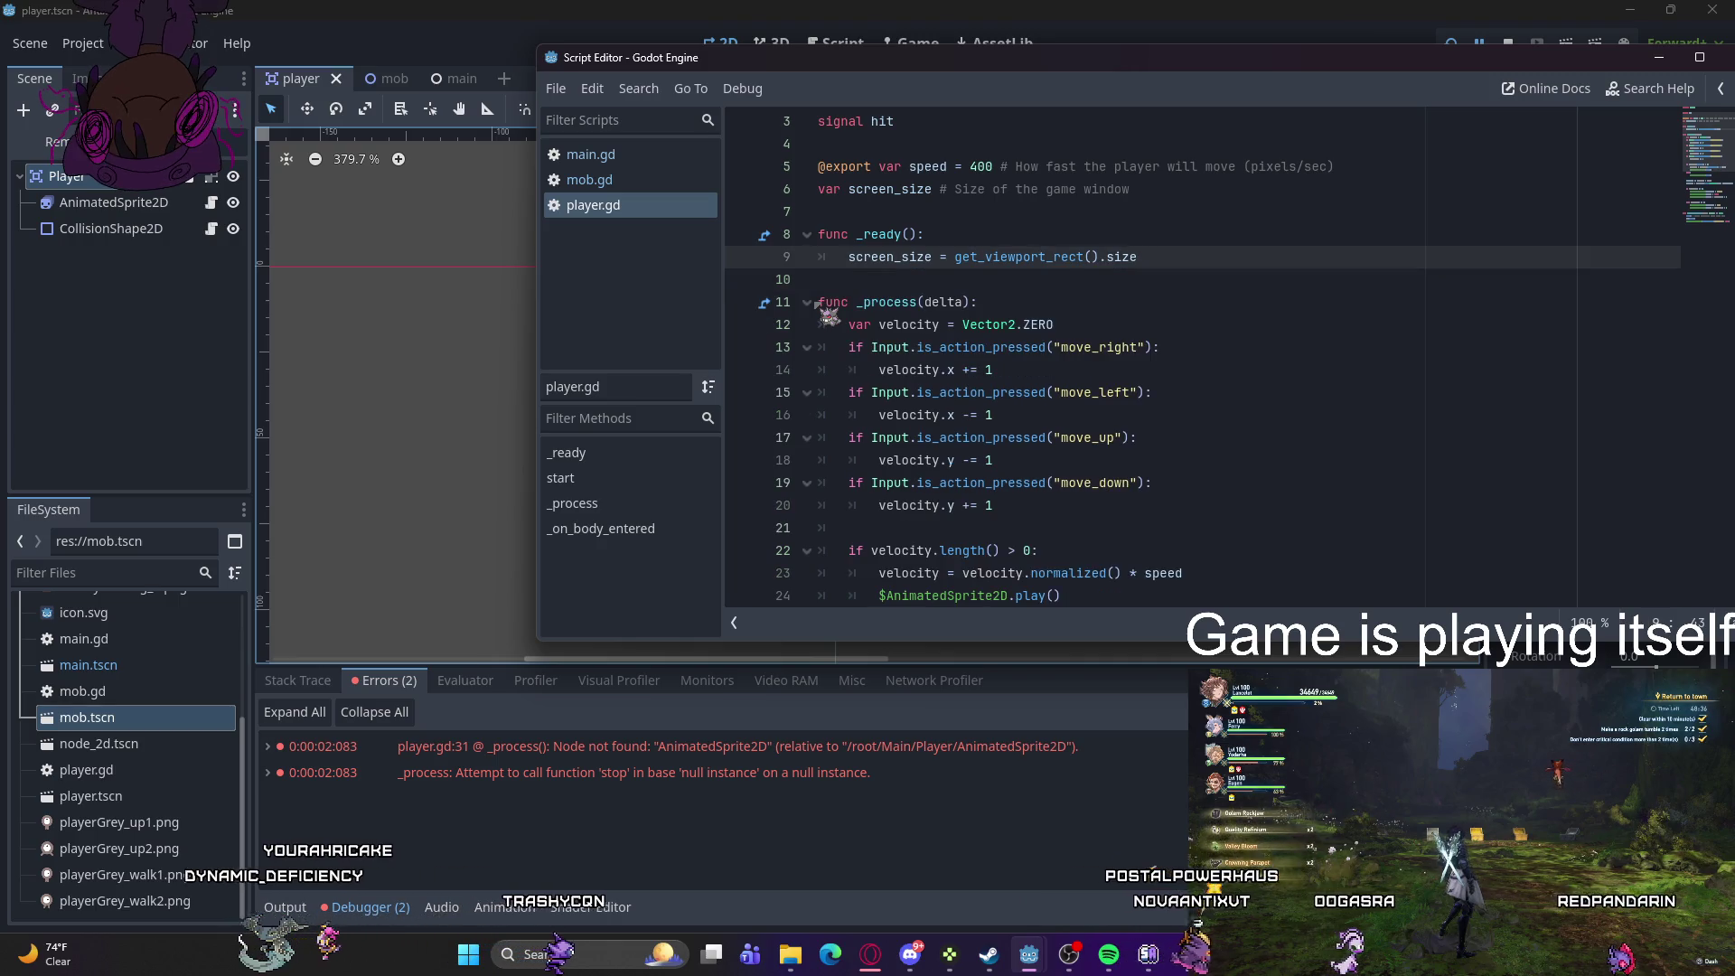
- Paste start() at the end of the script after _on_body_entered, then return to the scene editor and its errors
scroll(883, 348, "down", 7)
left_click(976, 548)
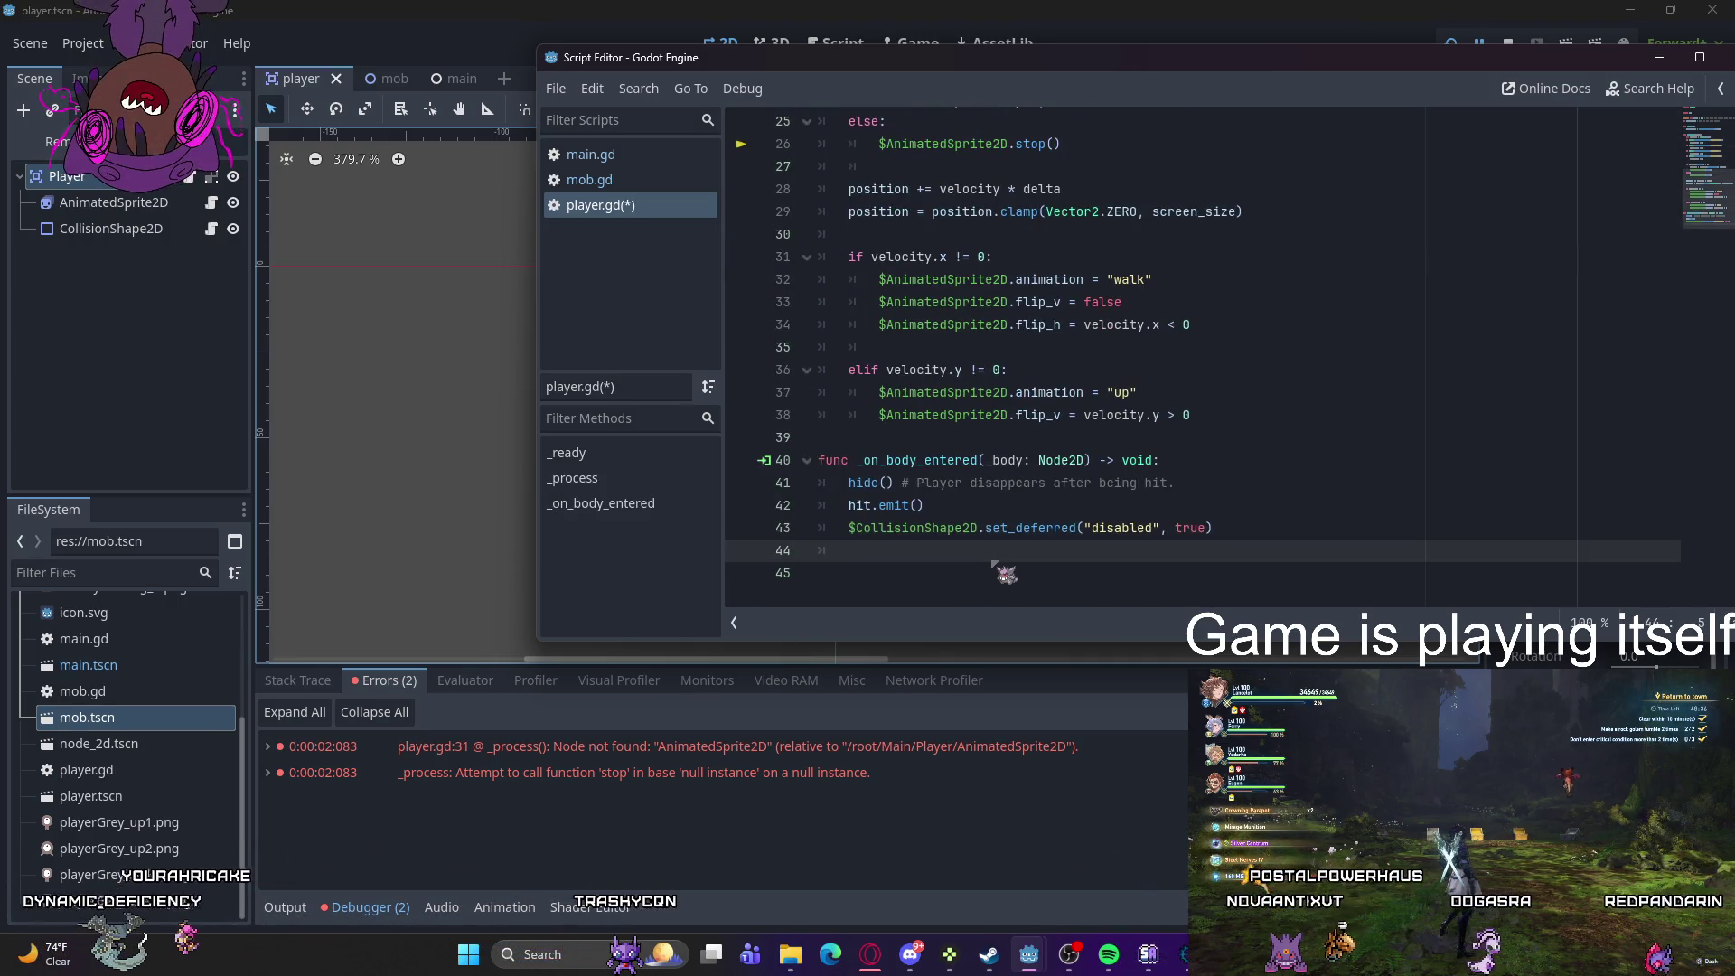
key("Return")
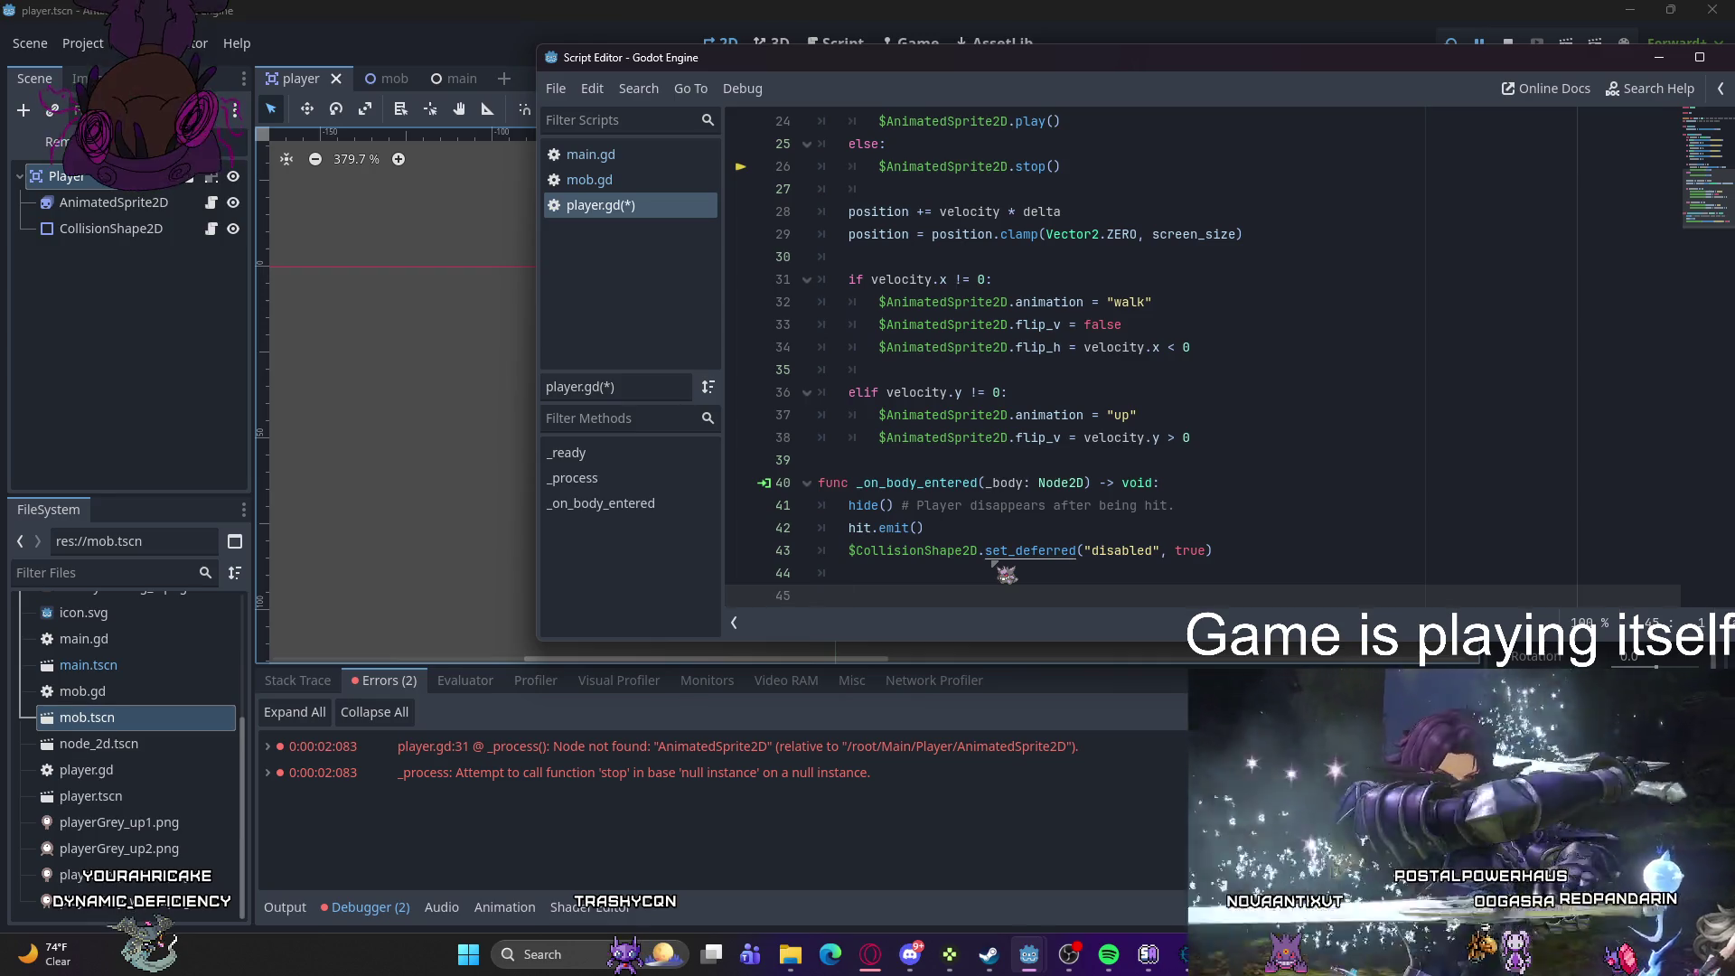
key("ctrl+v")
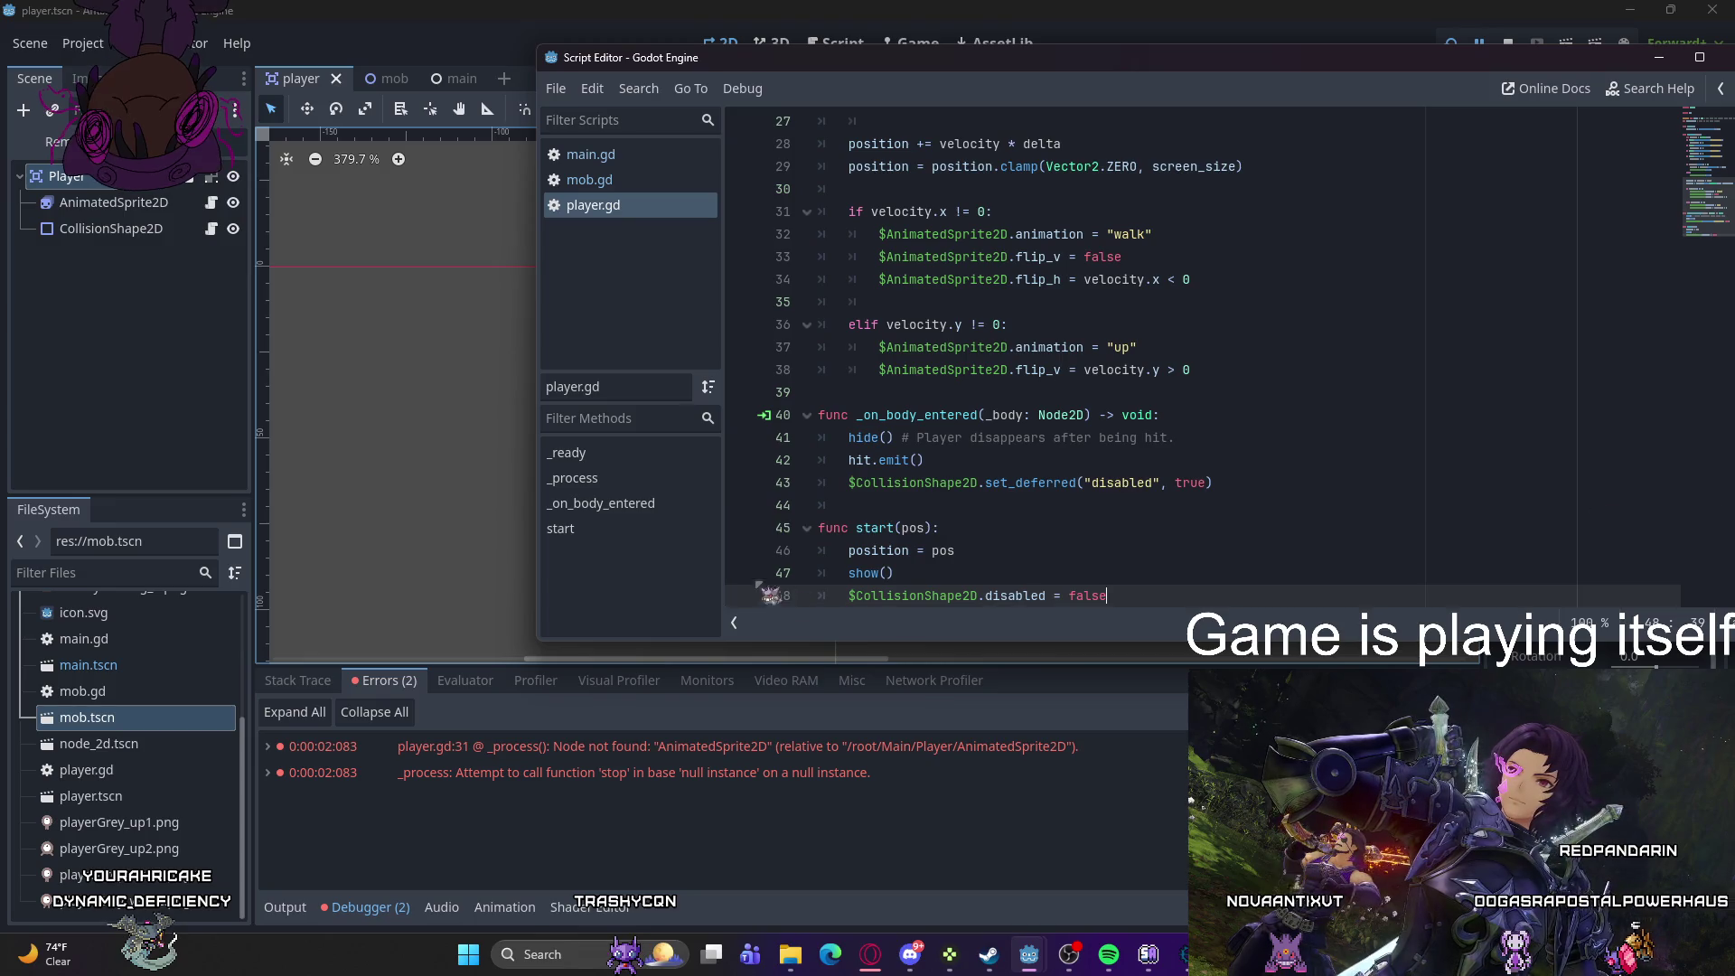
scroll(994, 362, "up", 9)
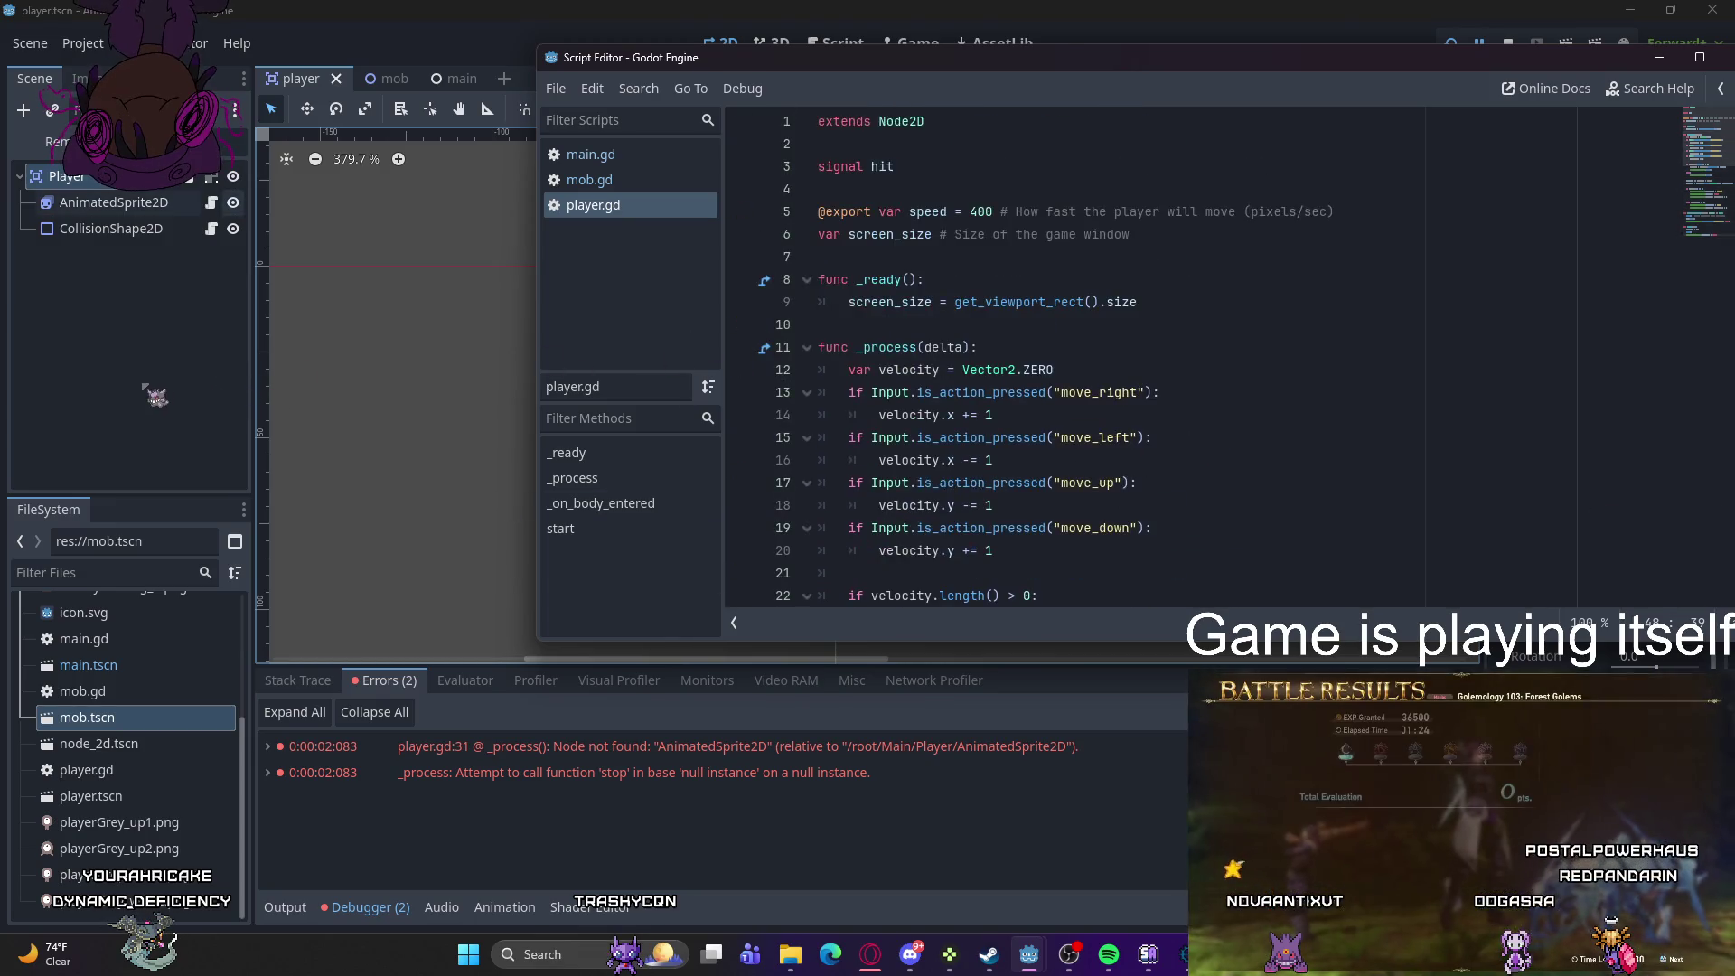
left_click(781, 195)
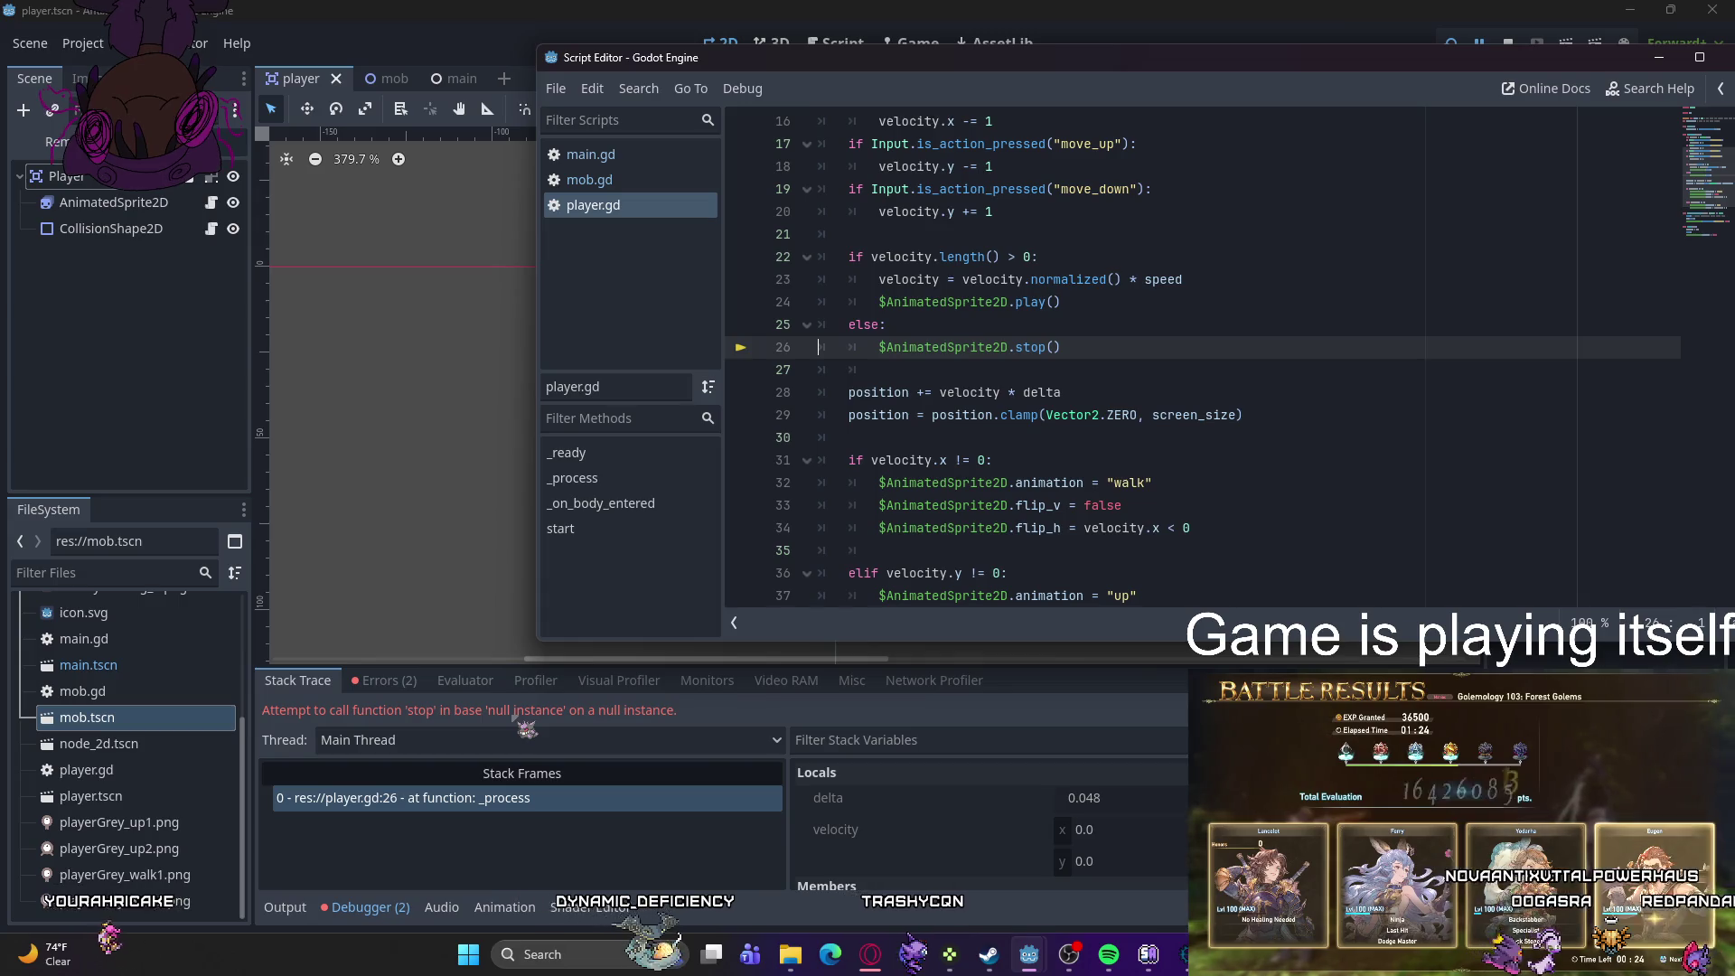
left_click(384, 680)
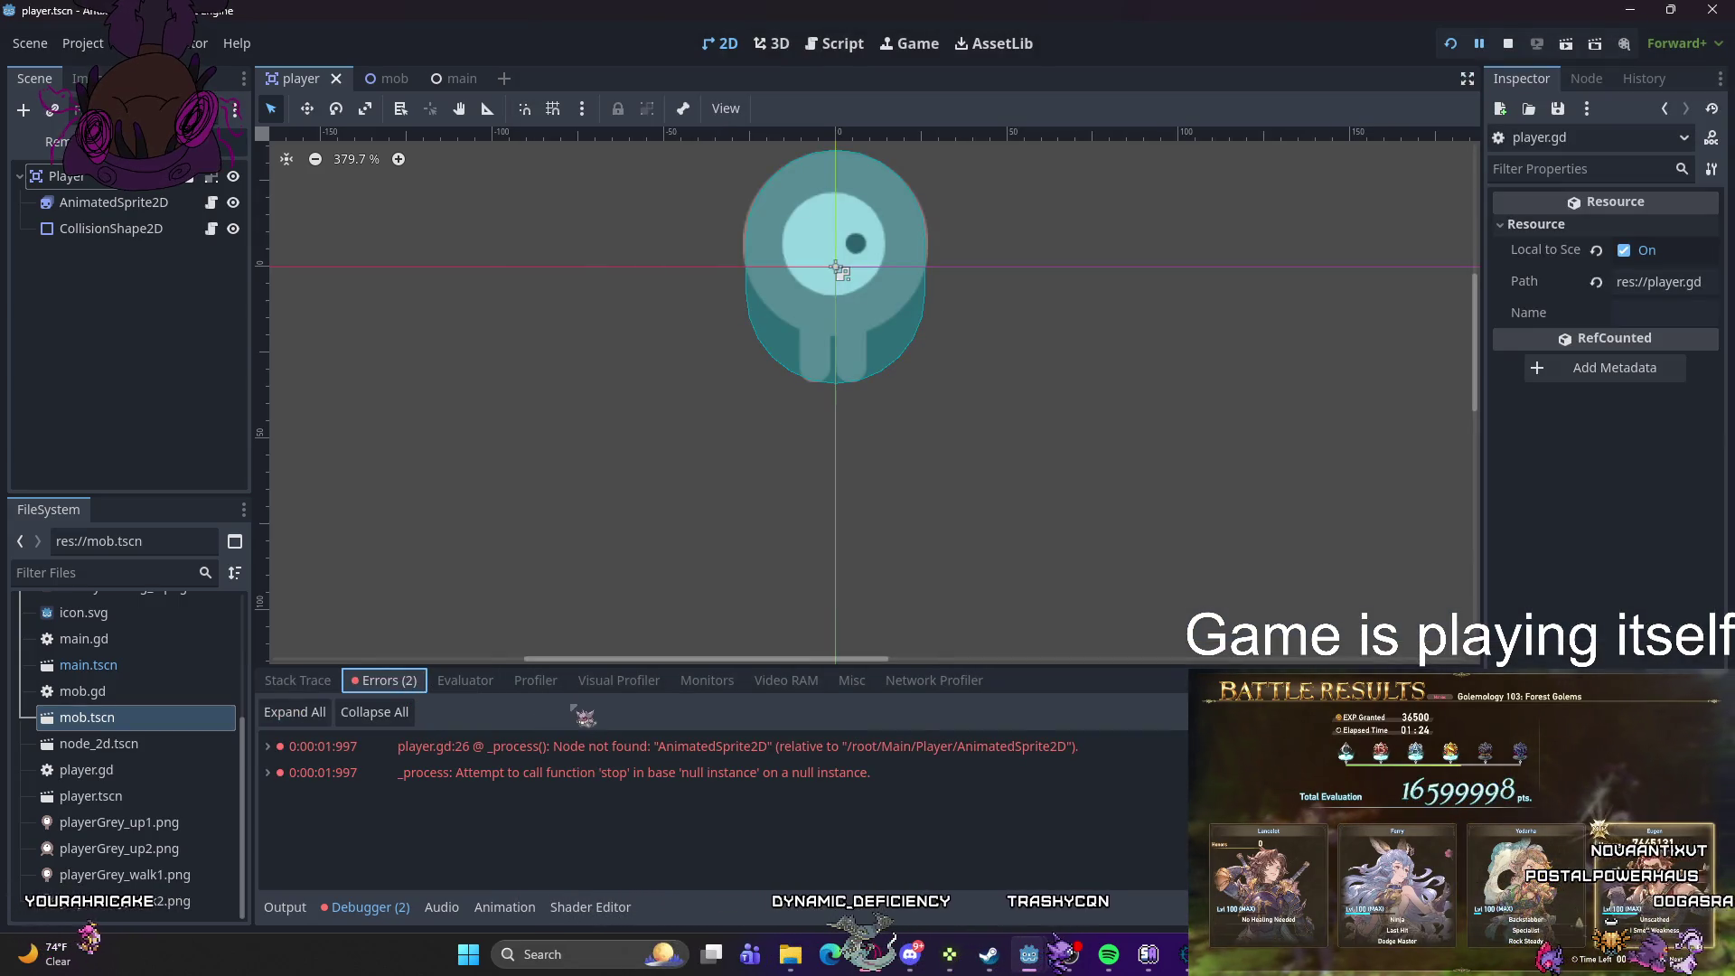
- Jump from the AnimatedSprite2D node-not-found error to line 26 of player.gd
double_click(773, 749)
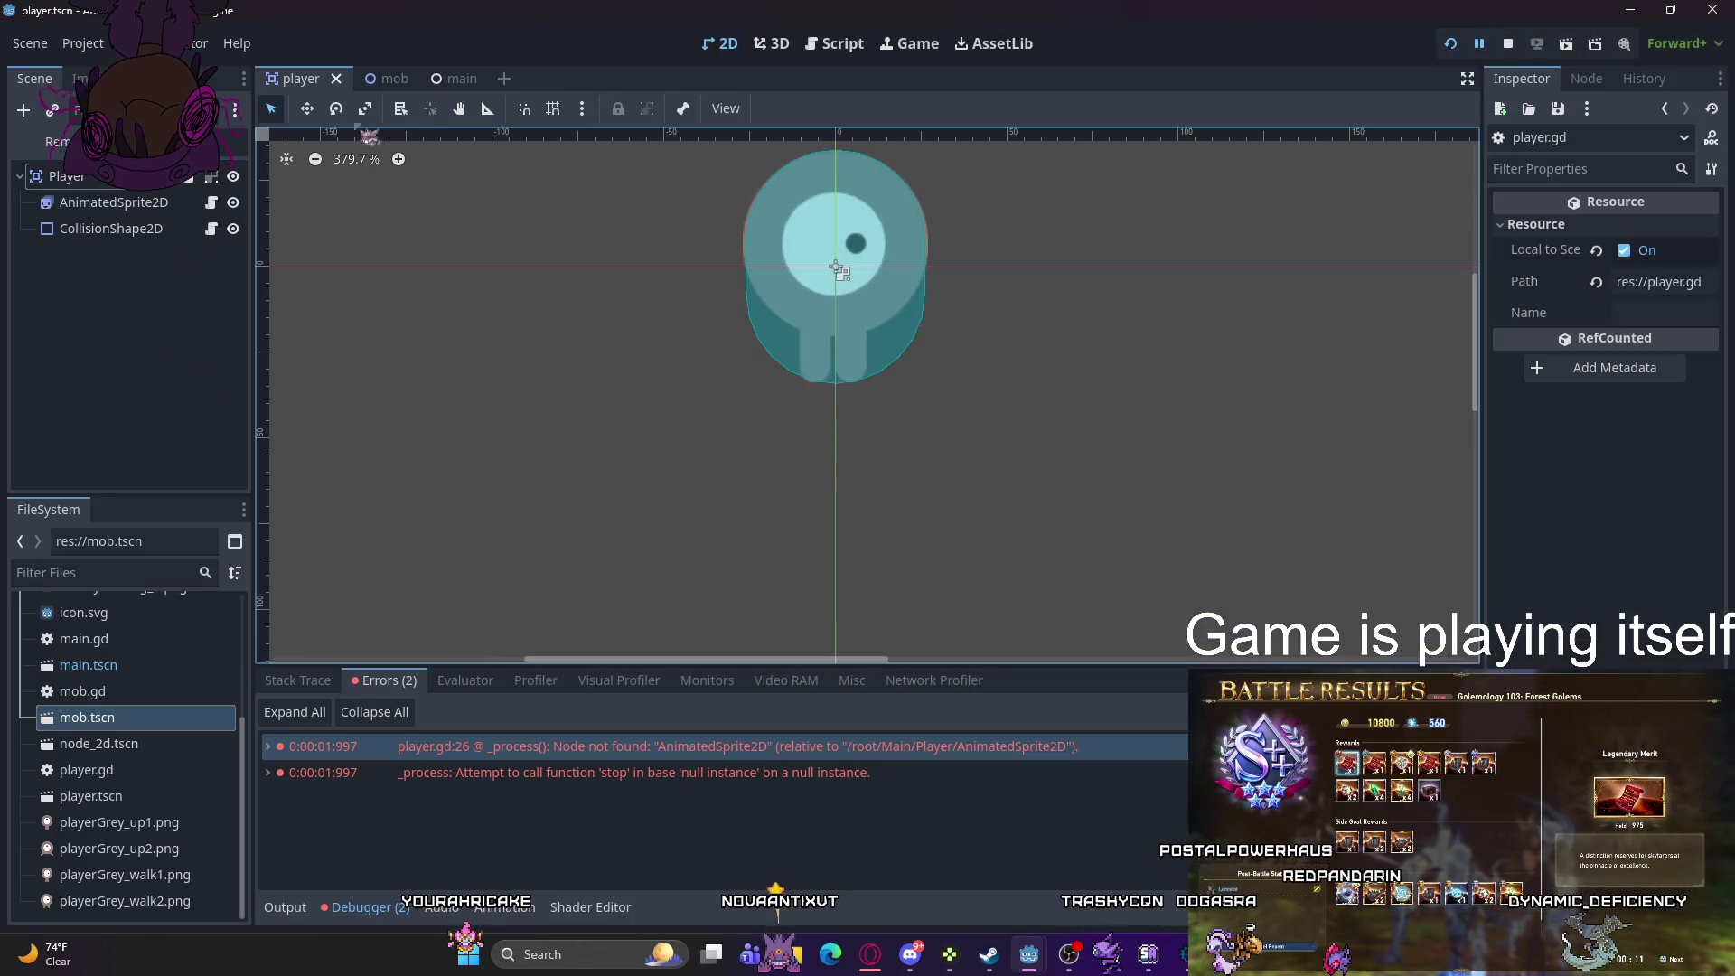
- Close the script, review the Player instance's Inspector properties in main, then reopen player.tscn
left_click(438, 79)
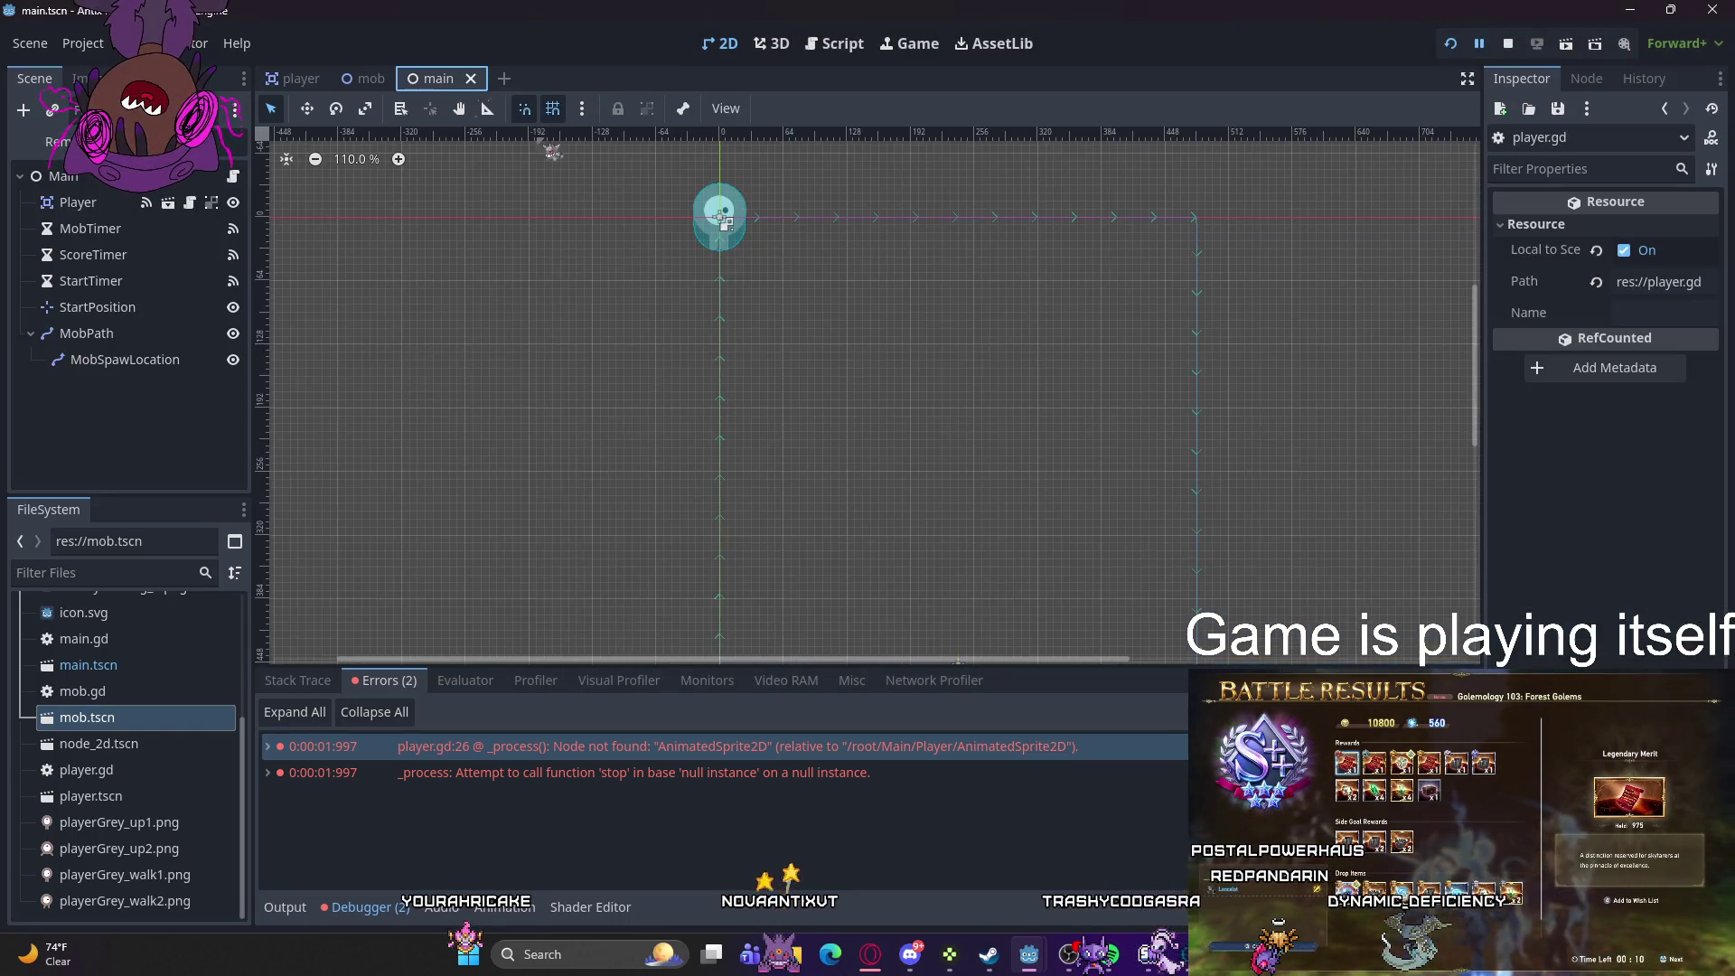
left_click(723, 220)
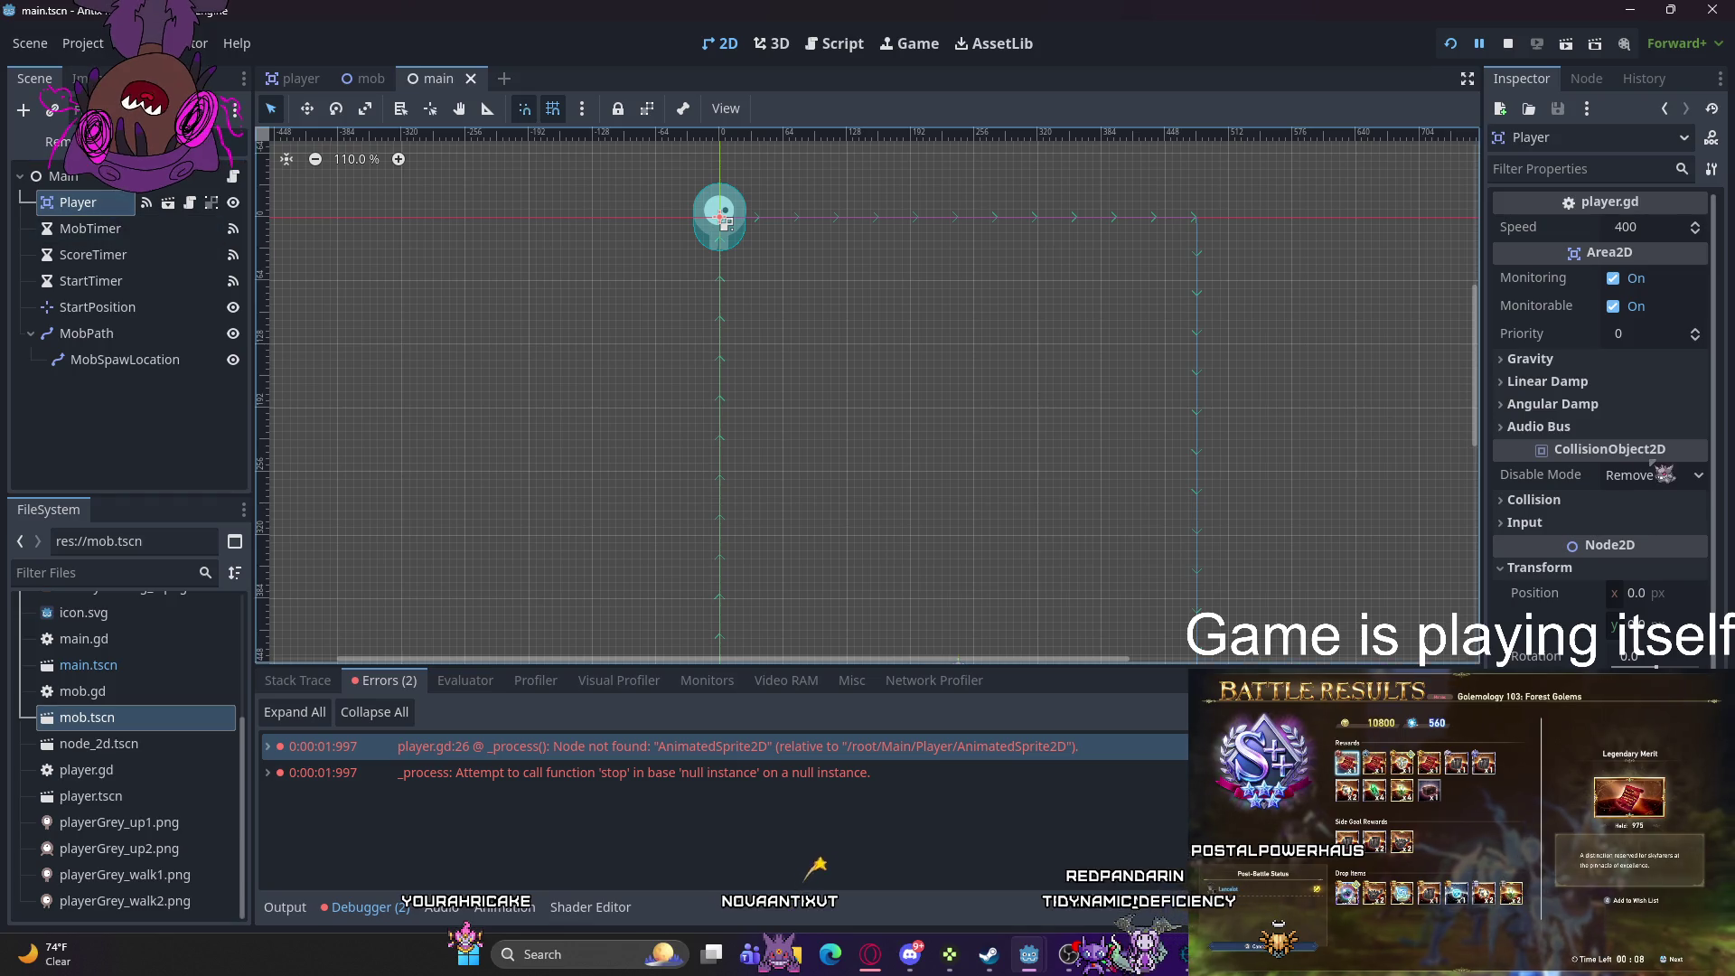
scroll(1587, 381, "down", 3)
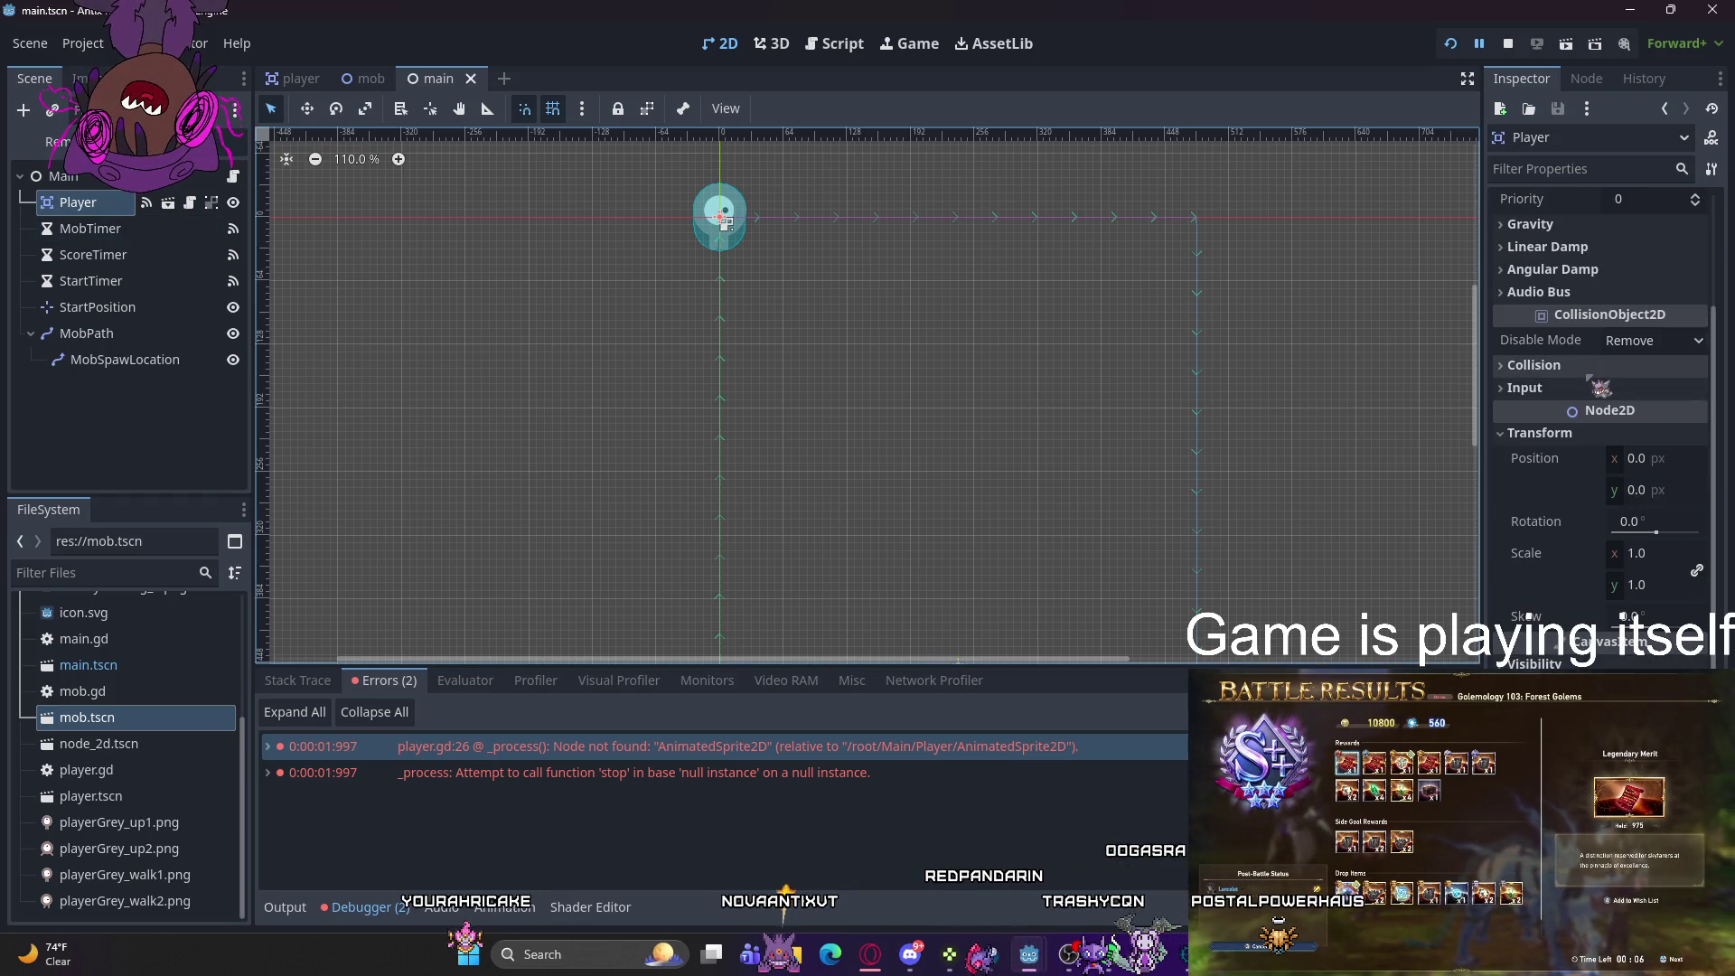
scroll(1587, 381, "up", 3)
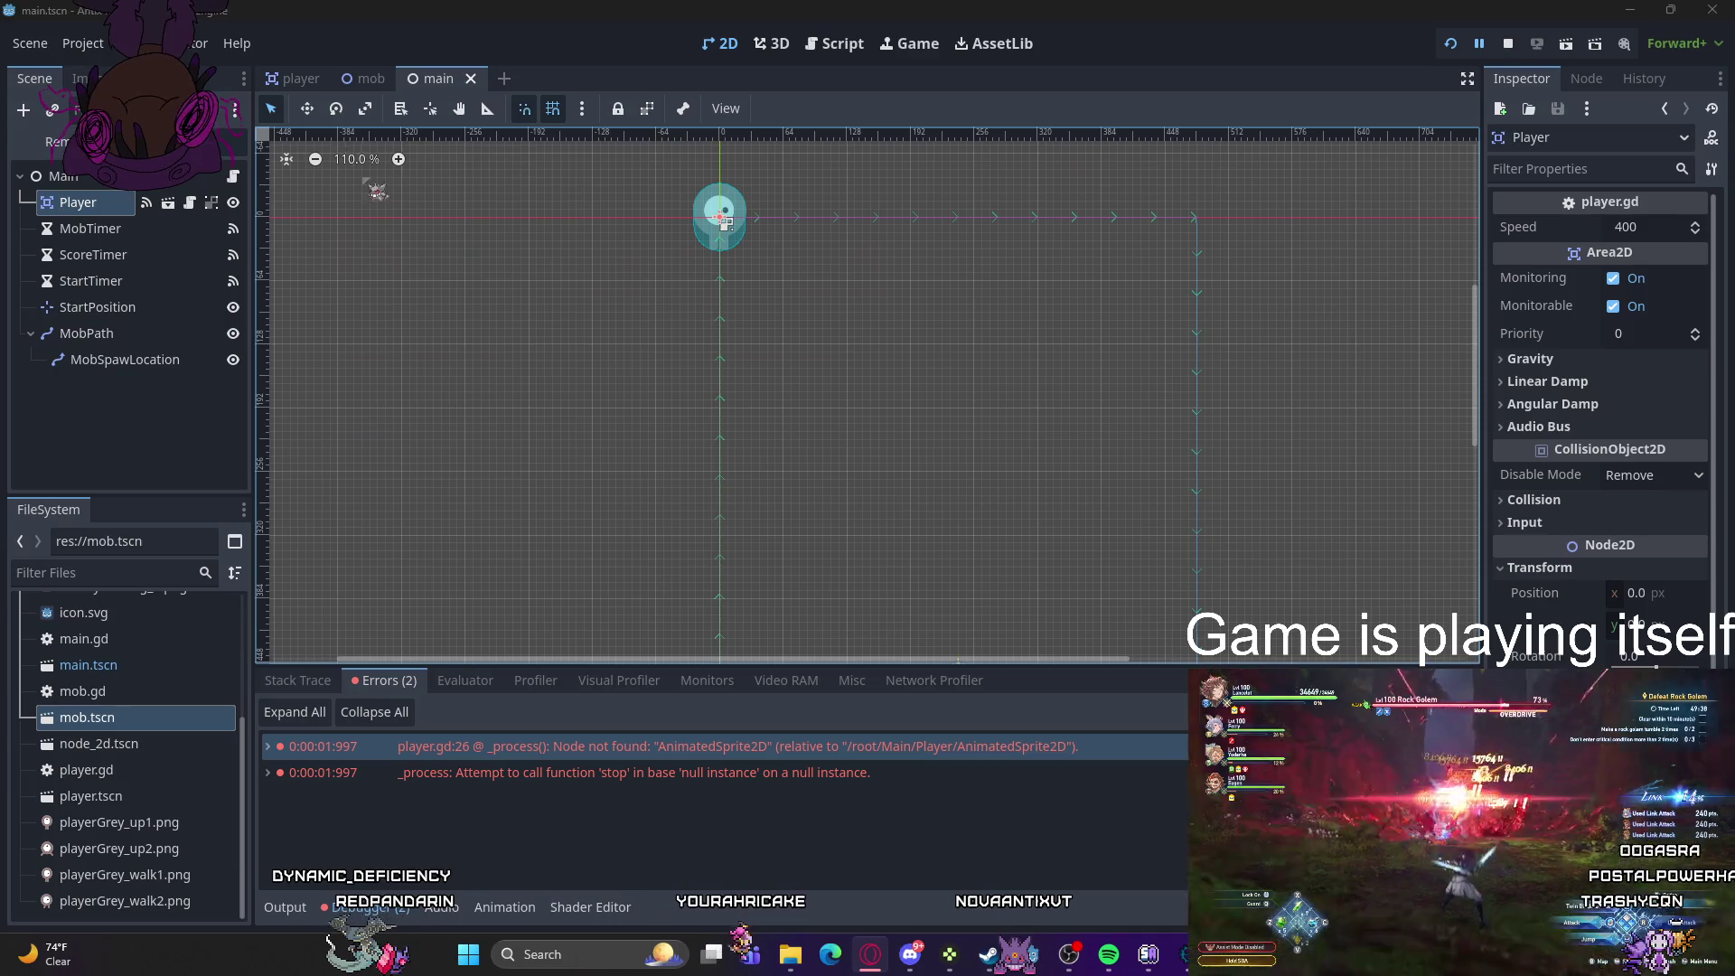
double_click(724, 221)
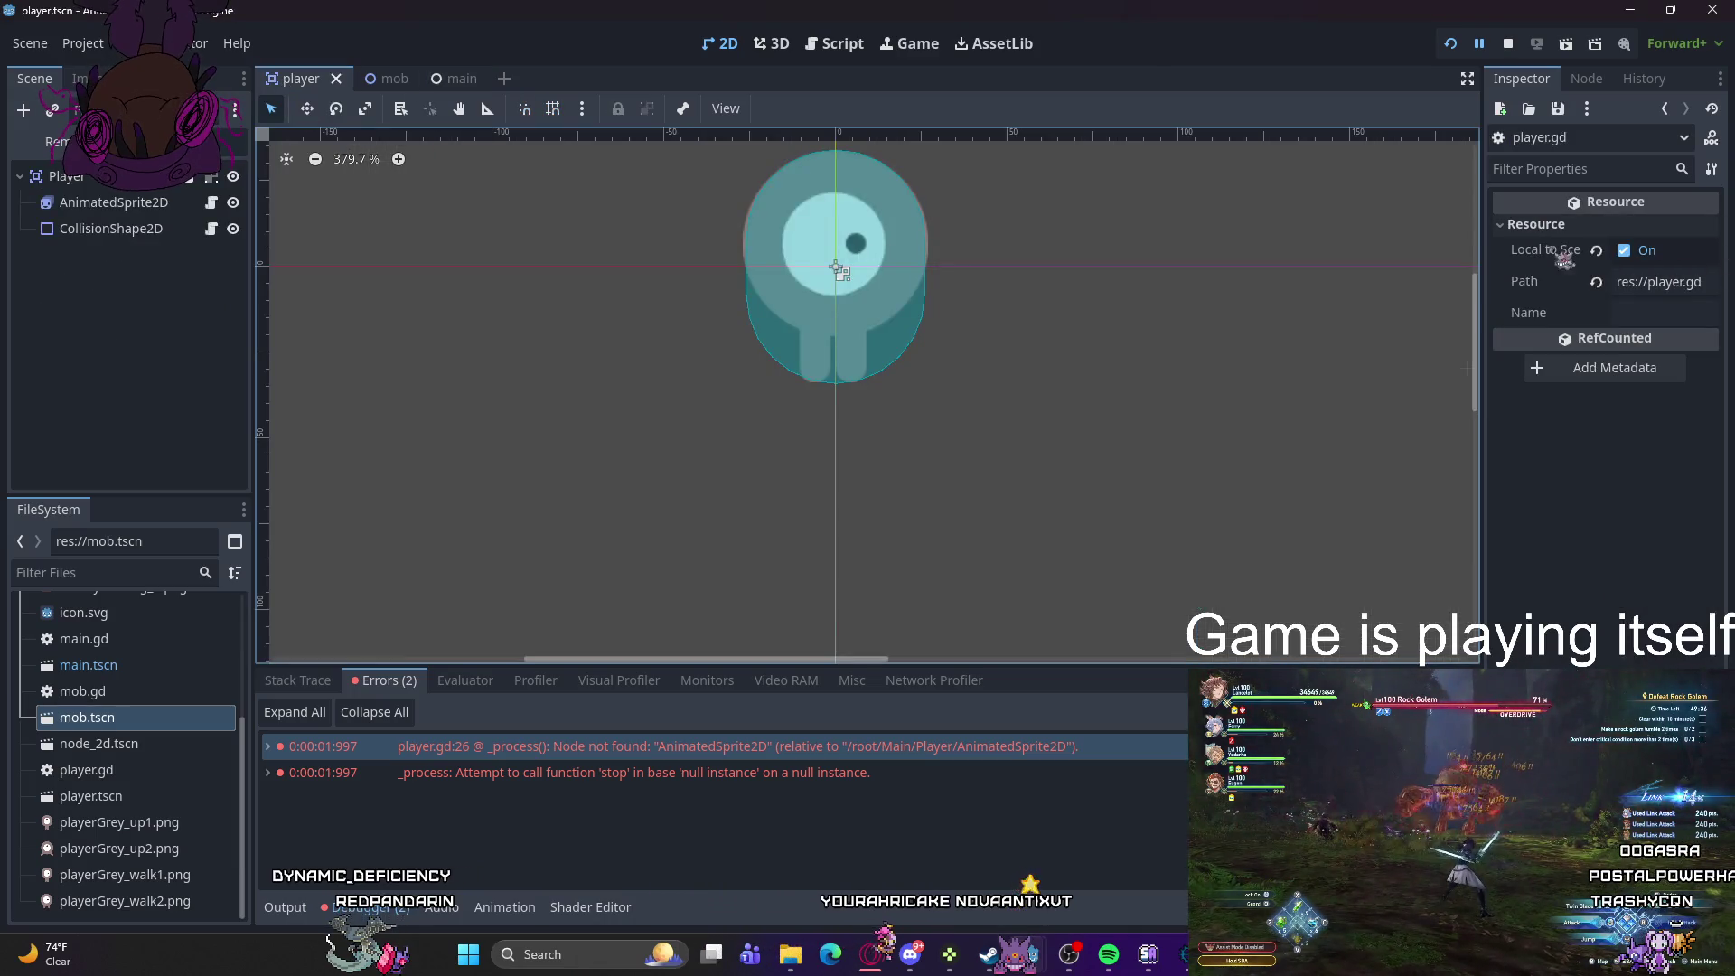
- Inspect AnimatedSprite2D's properties, expanding and collapsing its sprite frames and Offset sections
left_click(837, 268)
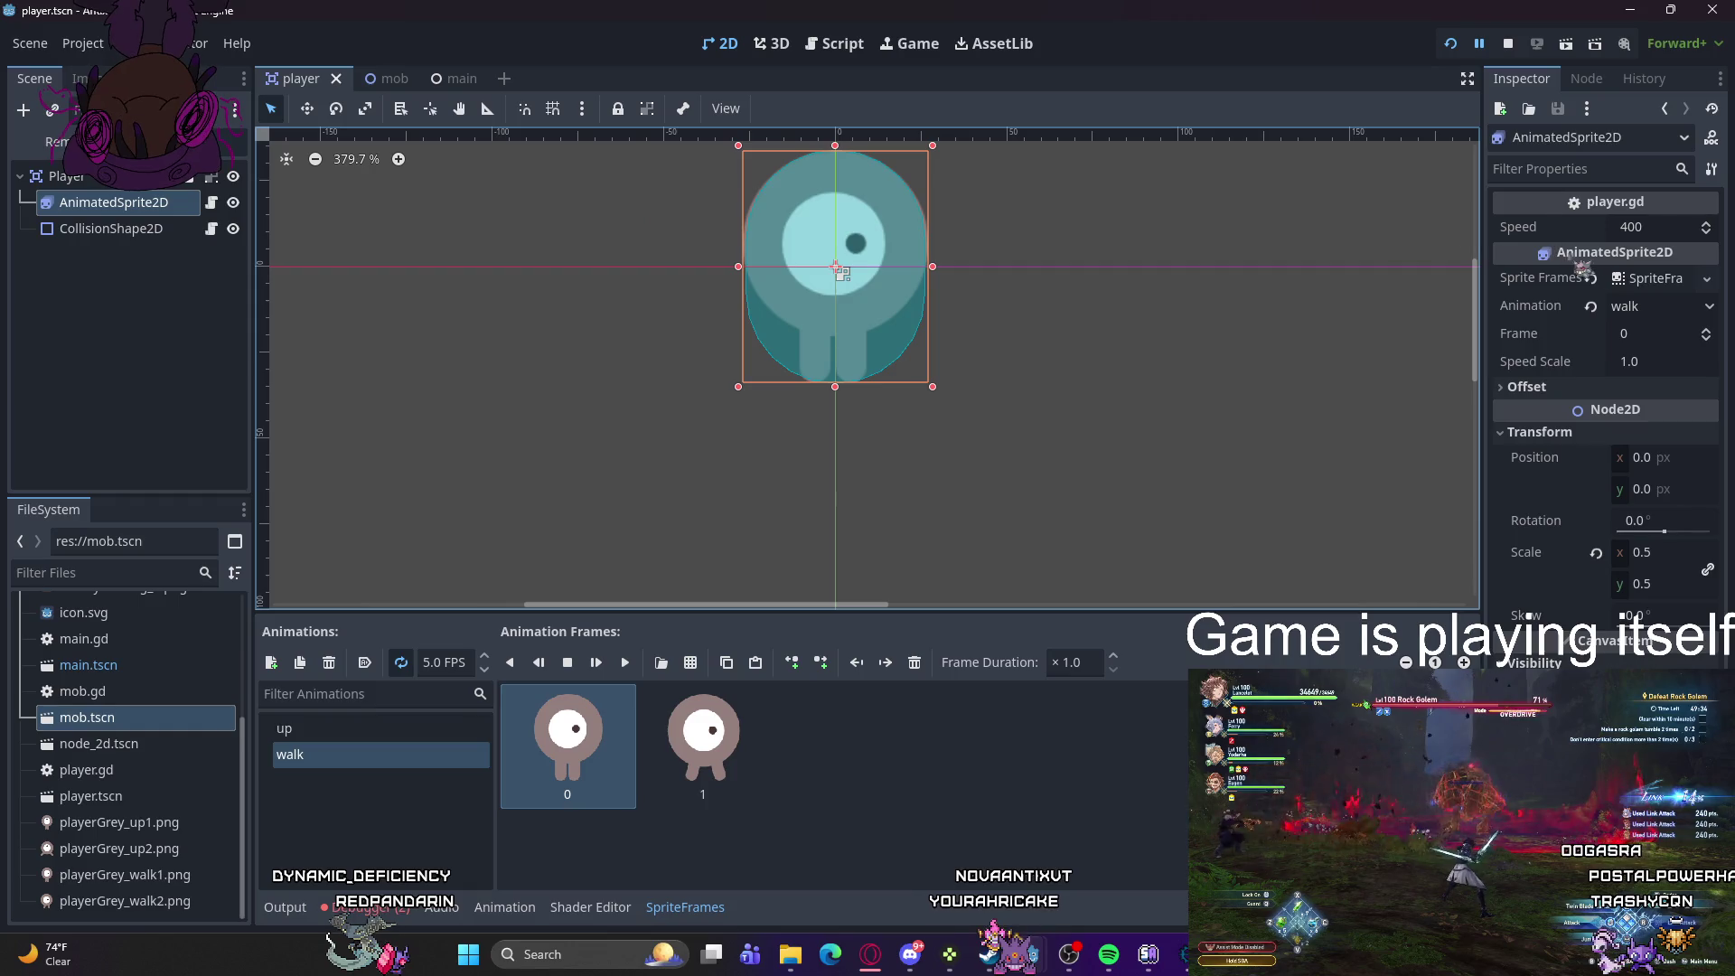
left_click(1624, 278)
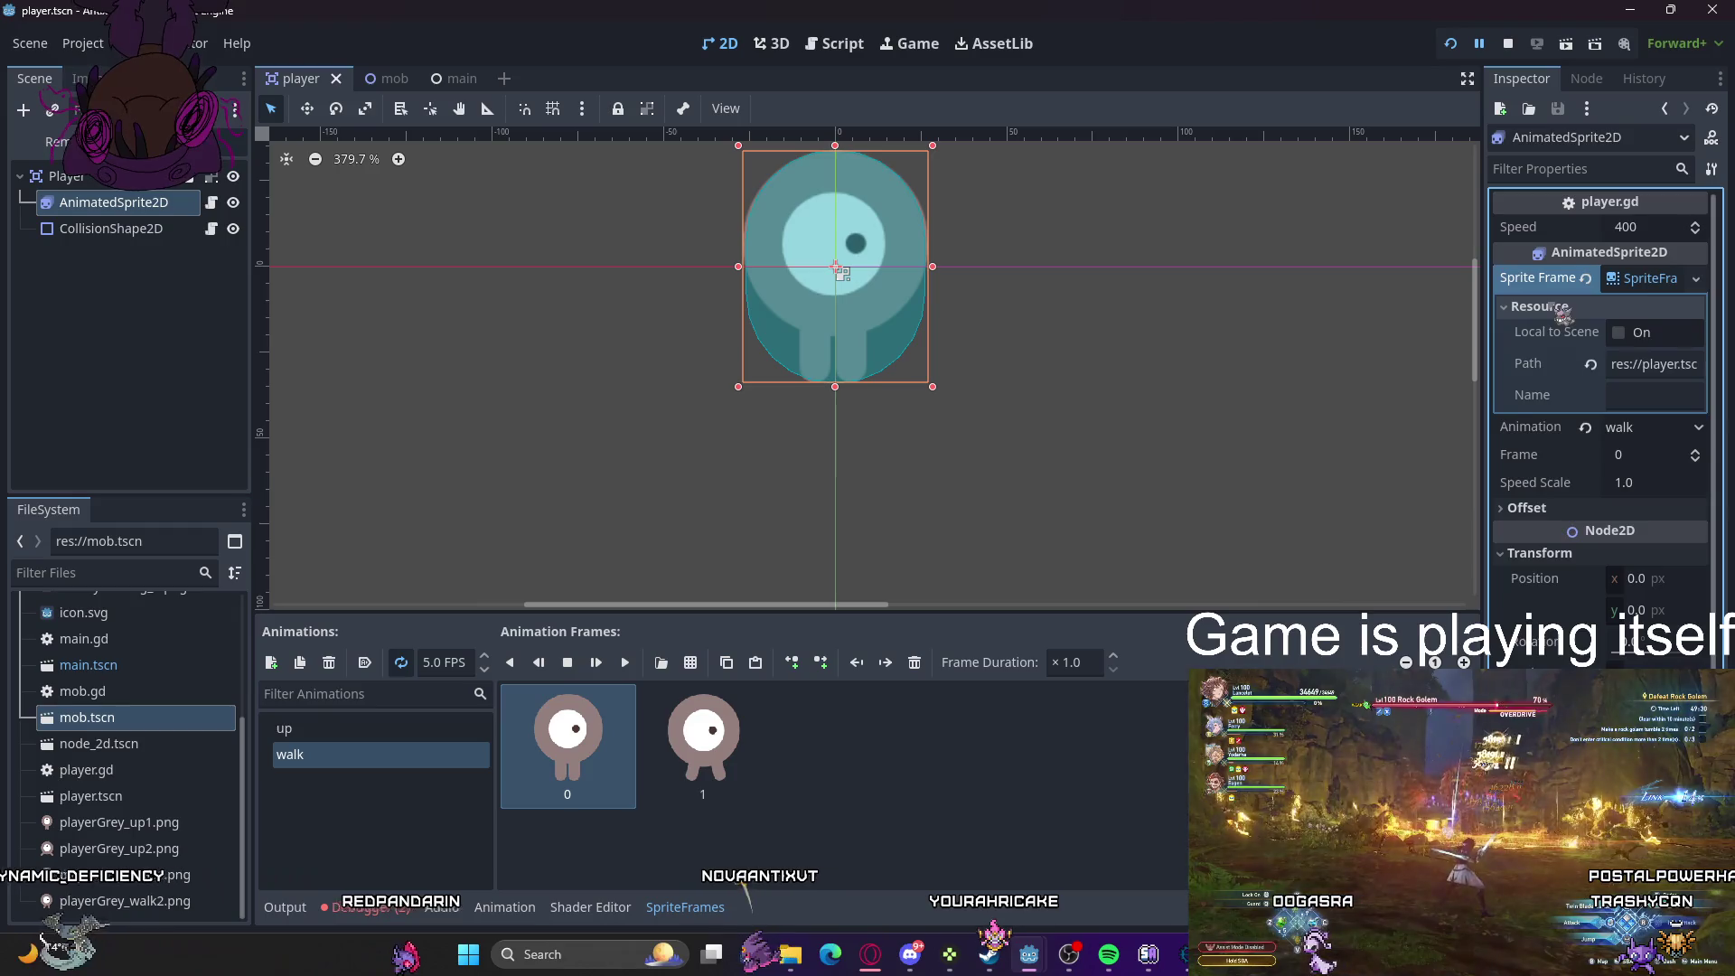
left_click(1561, 308)
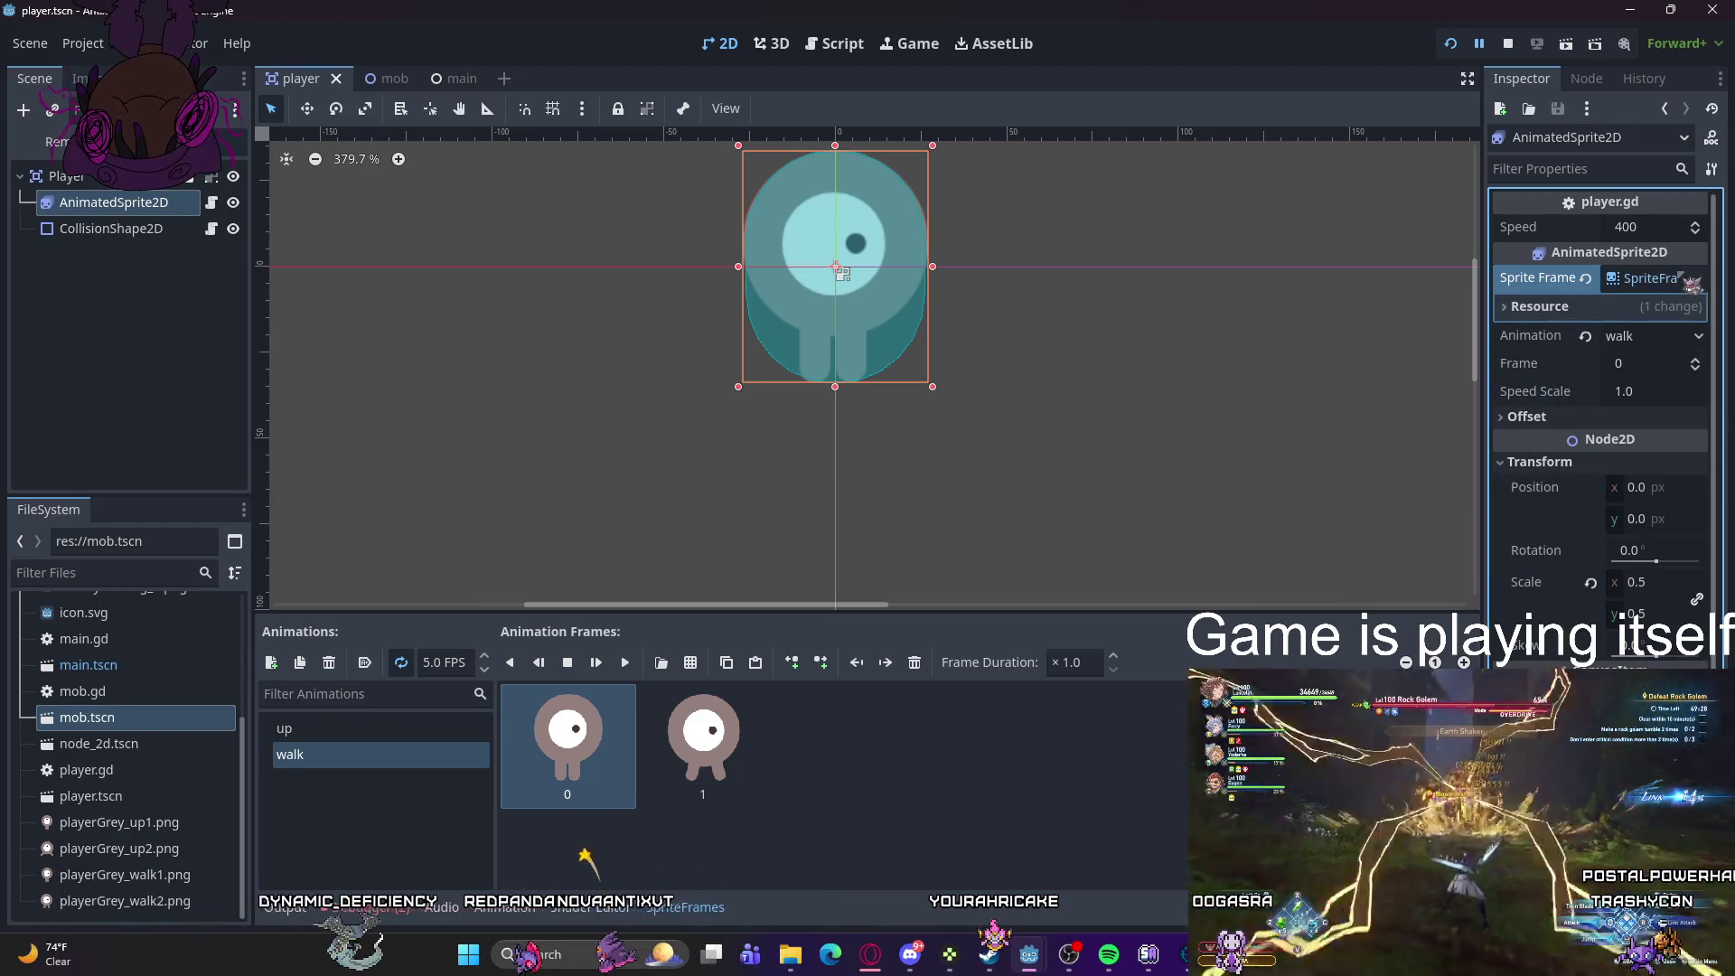
scroll(1659, 412, "down", 1)
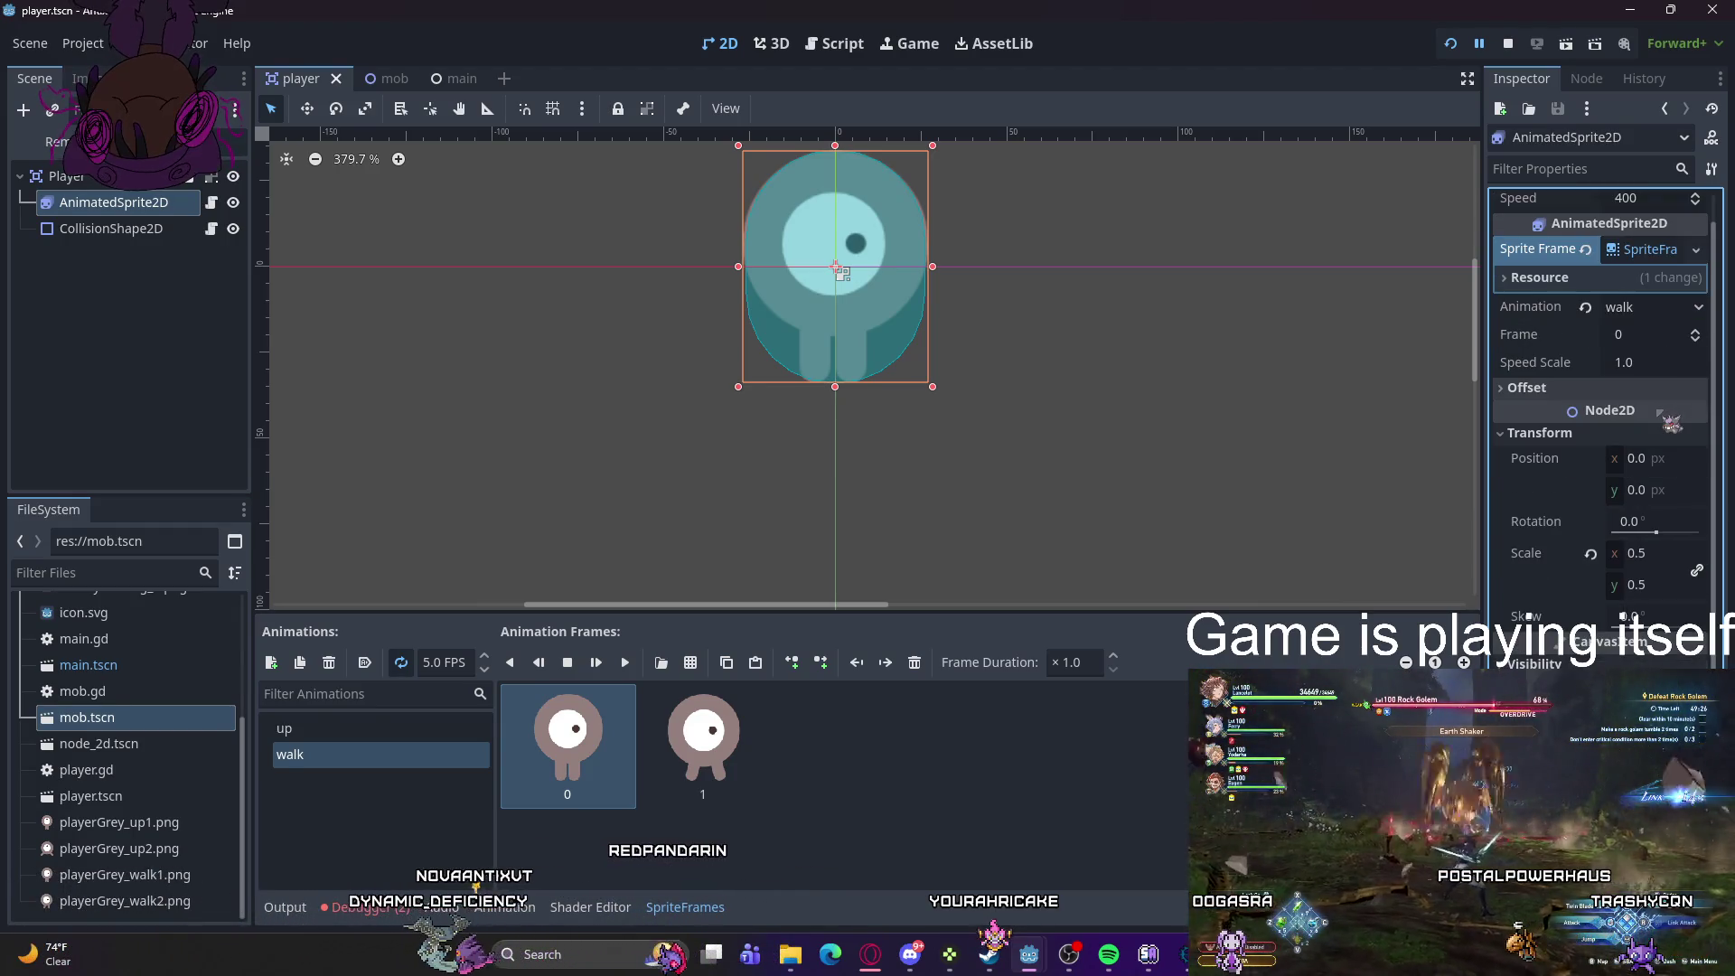
left_click(1536, 388)
left_click(1541, 389)
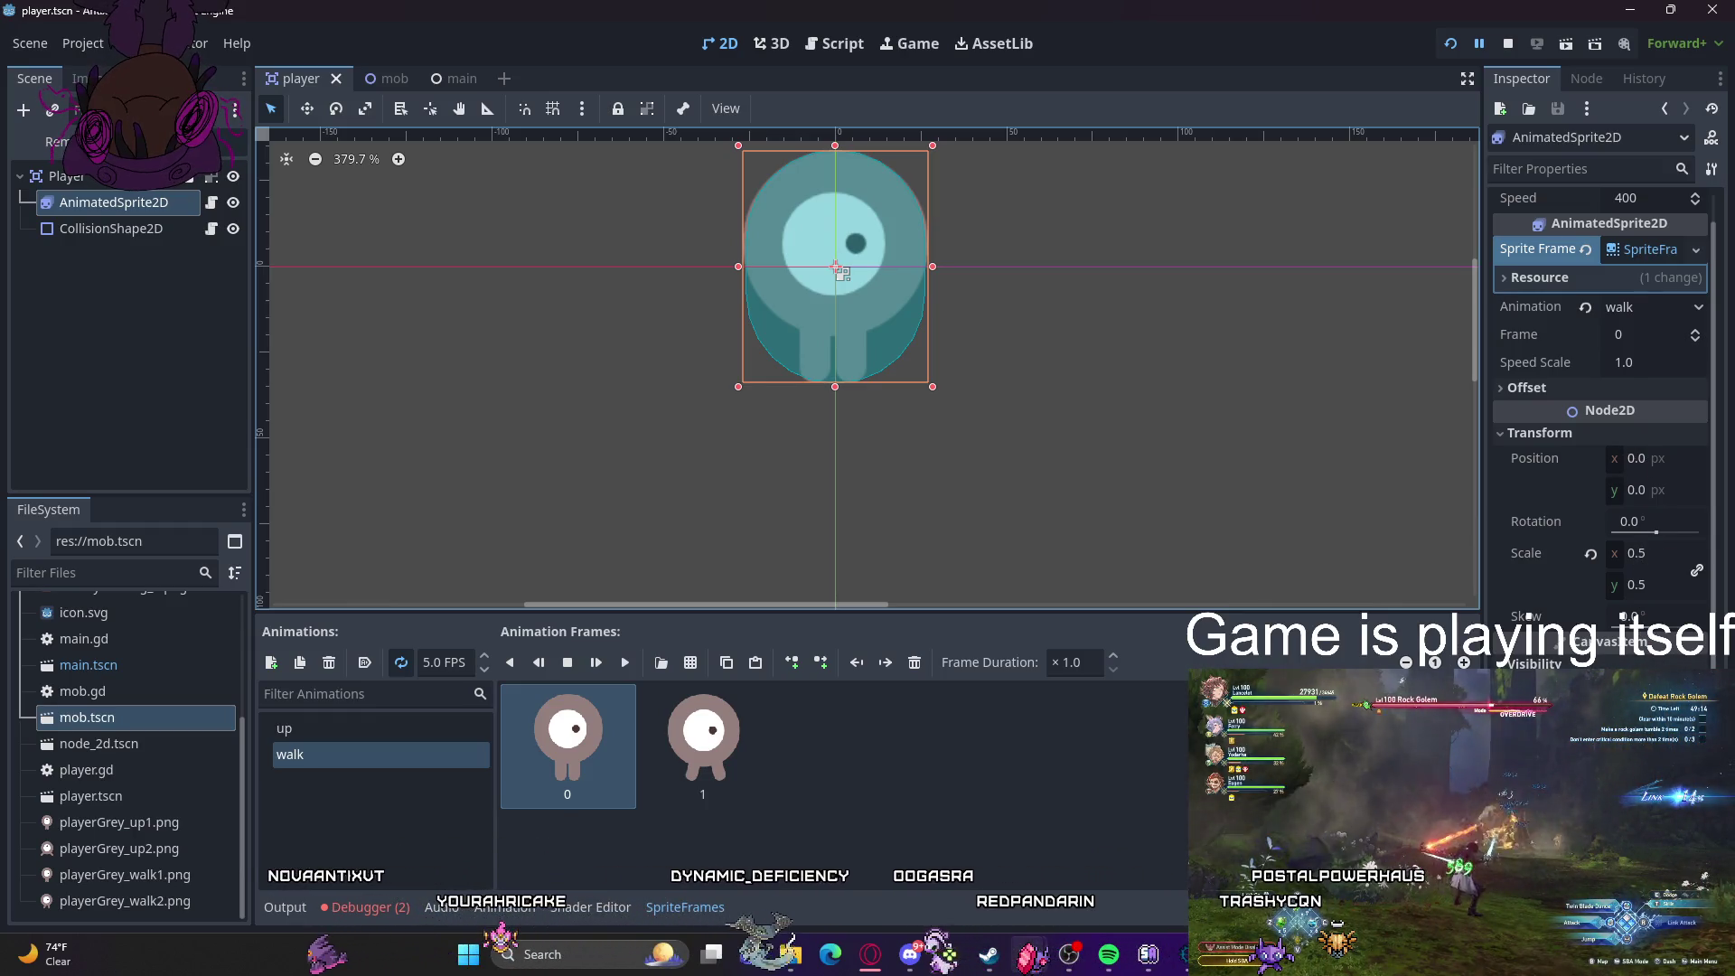
- Clear player.gd from AnimatedSprite2D's Script property and switch to the main scene
right_click(1527, 615)
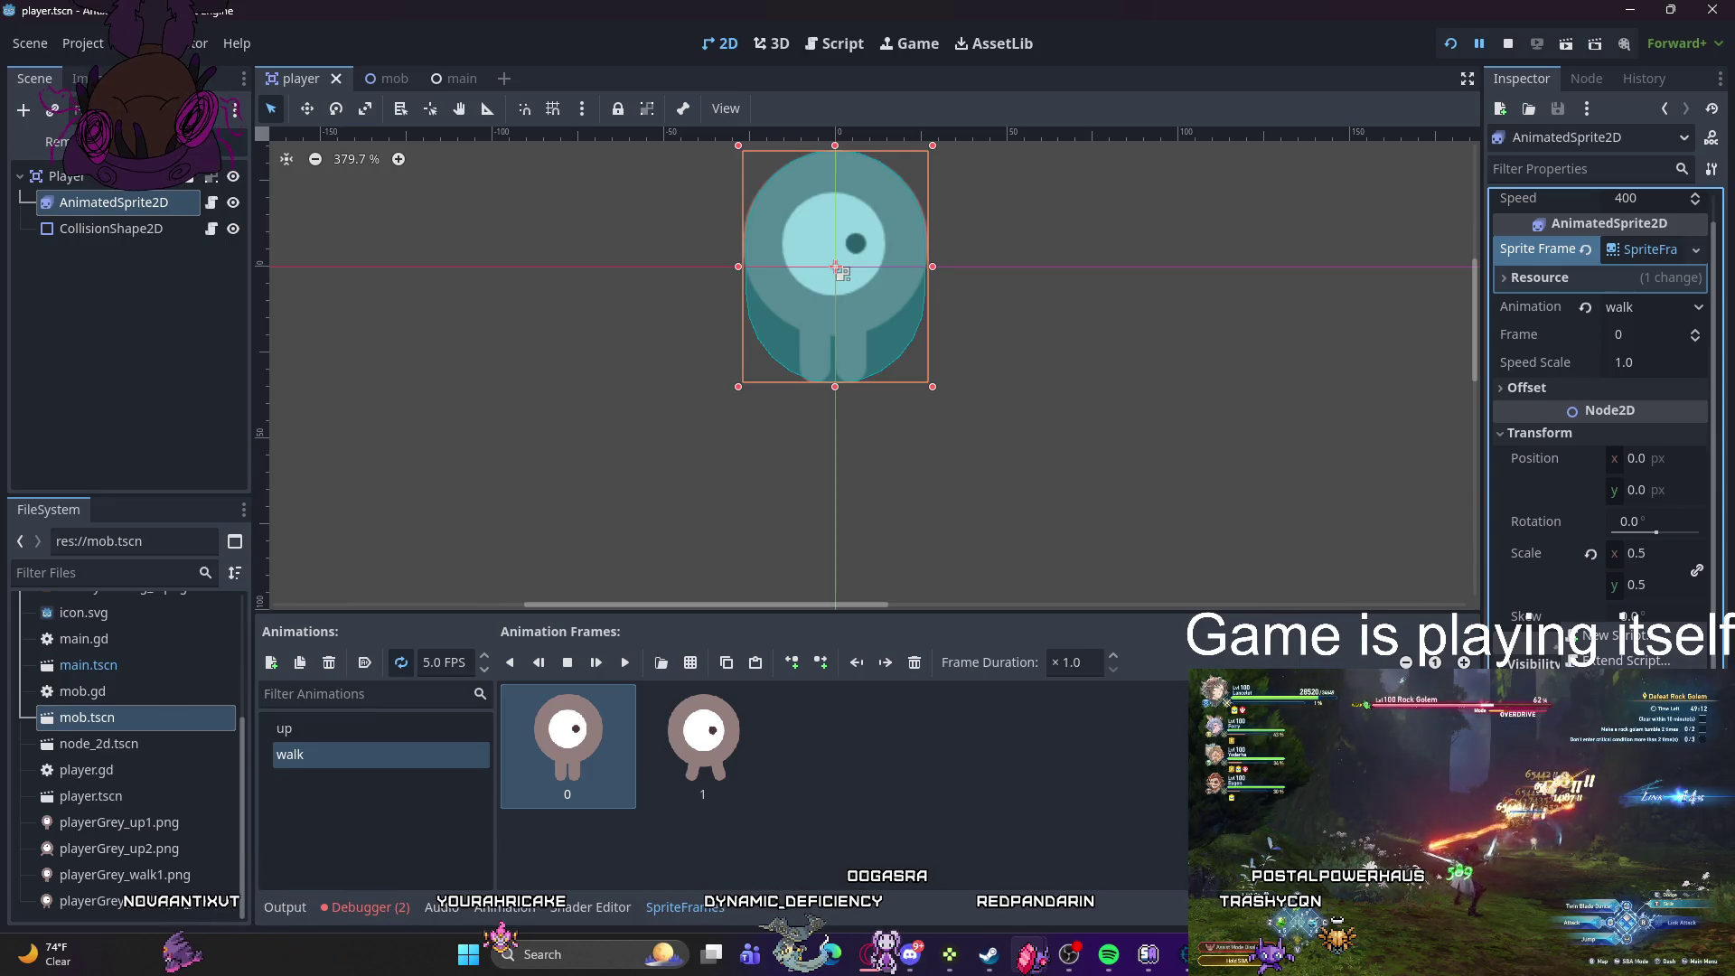
scroll(1527, 618, "down", 1)
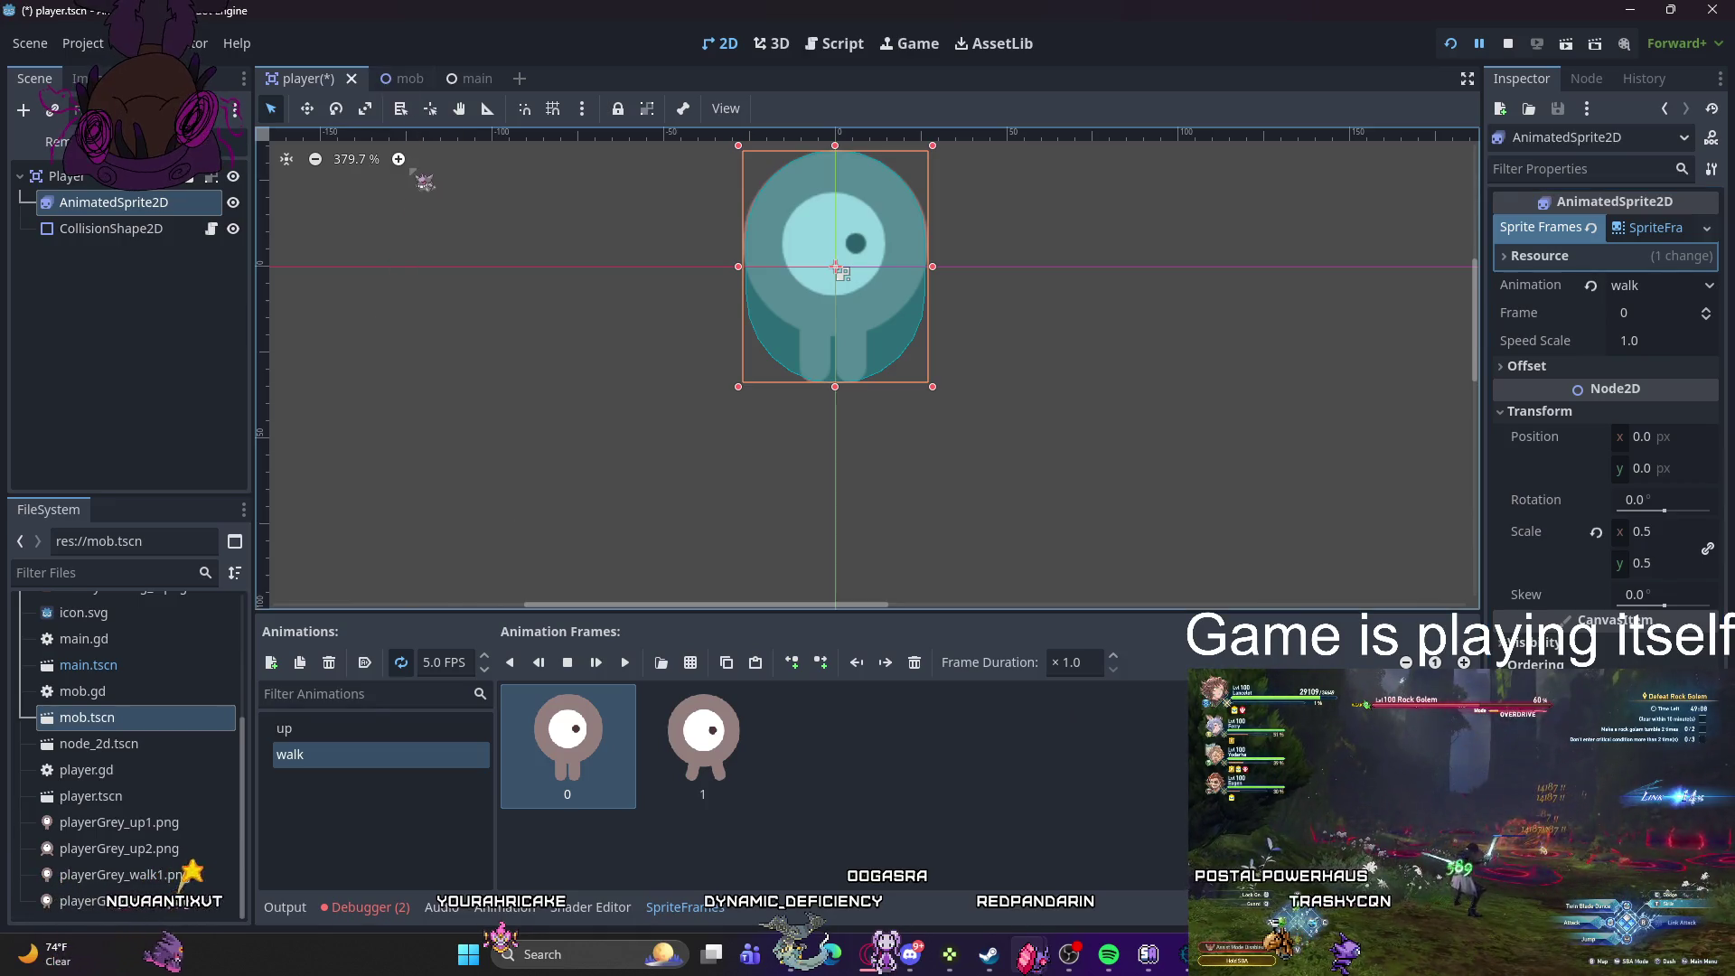
left_click(470, 78)
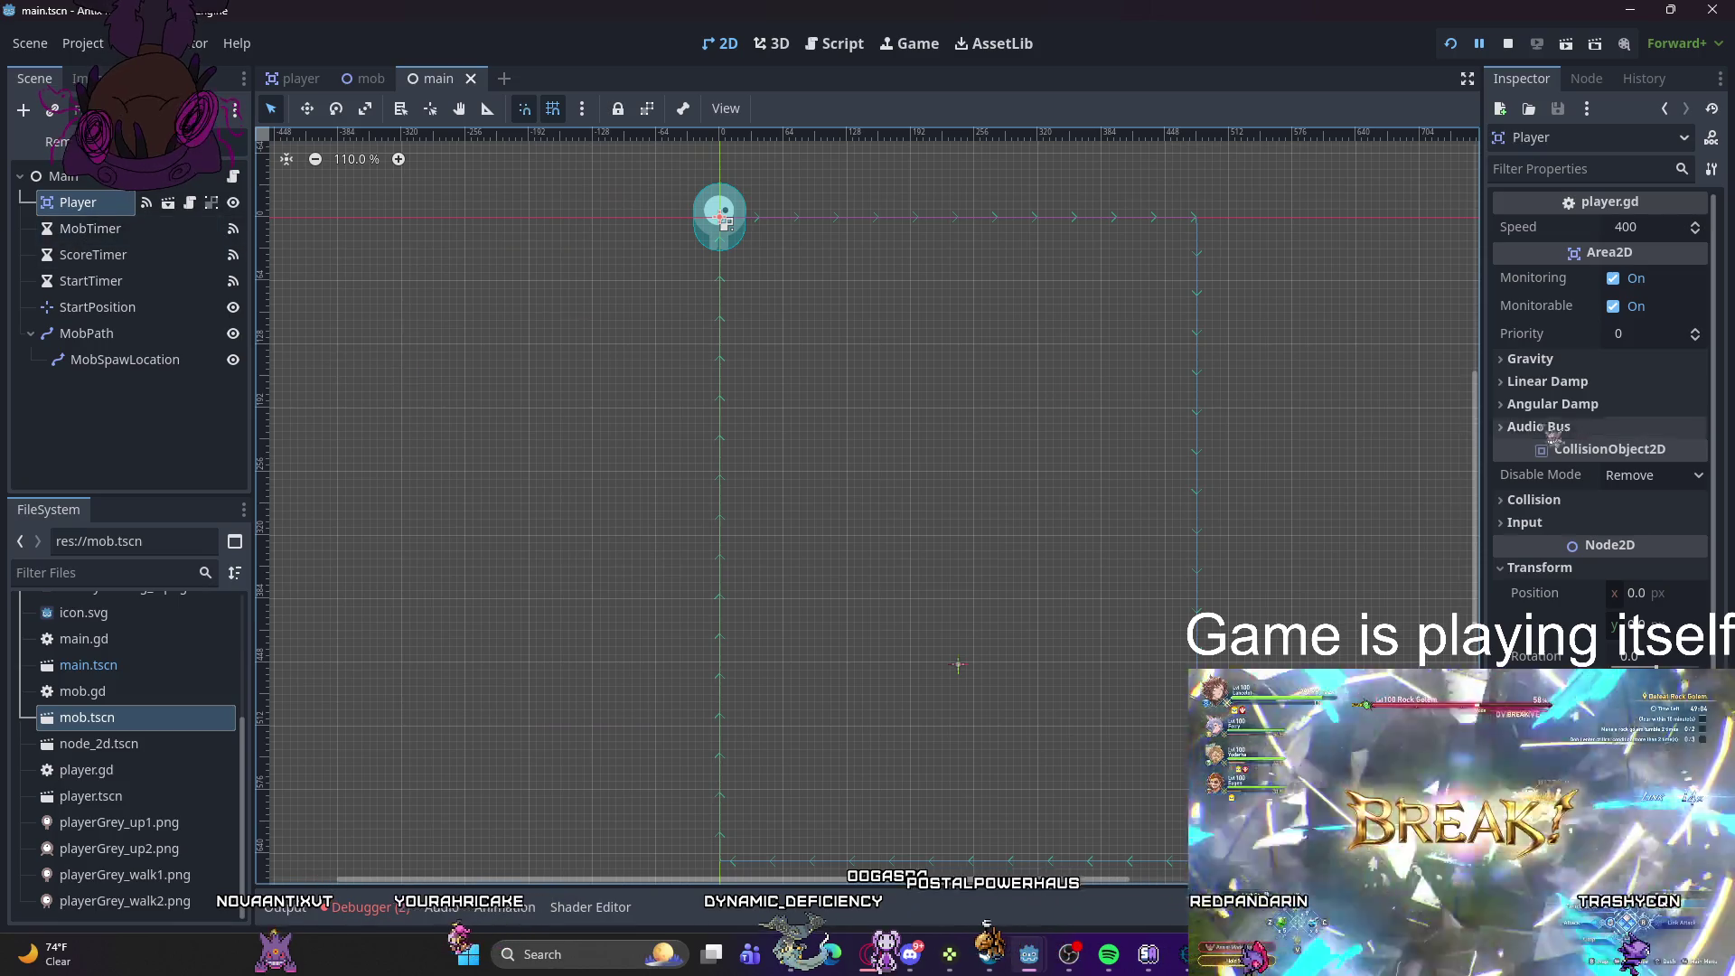
scroll(1590, 456, "down", 3)
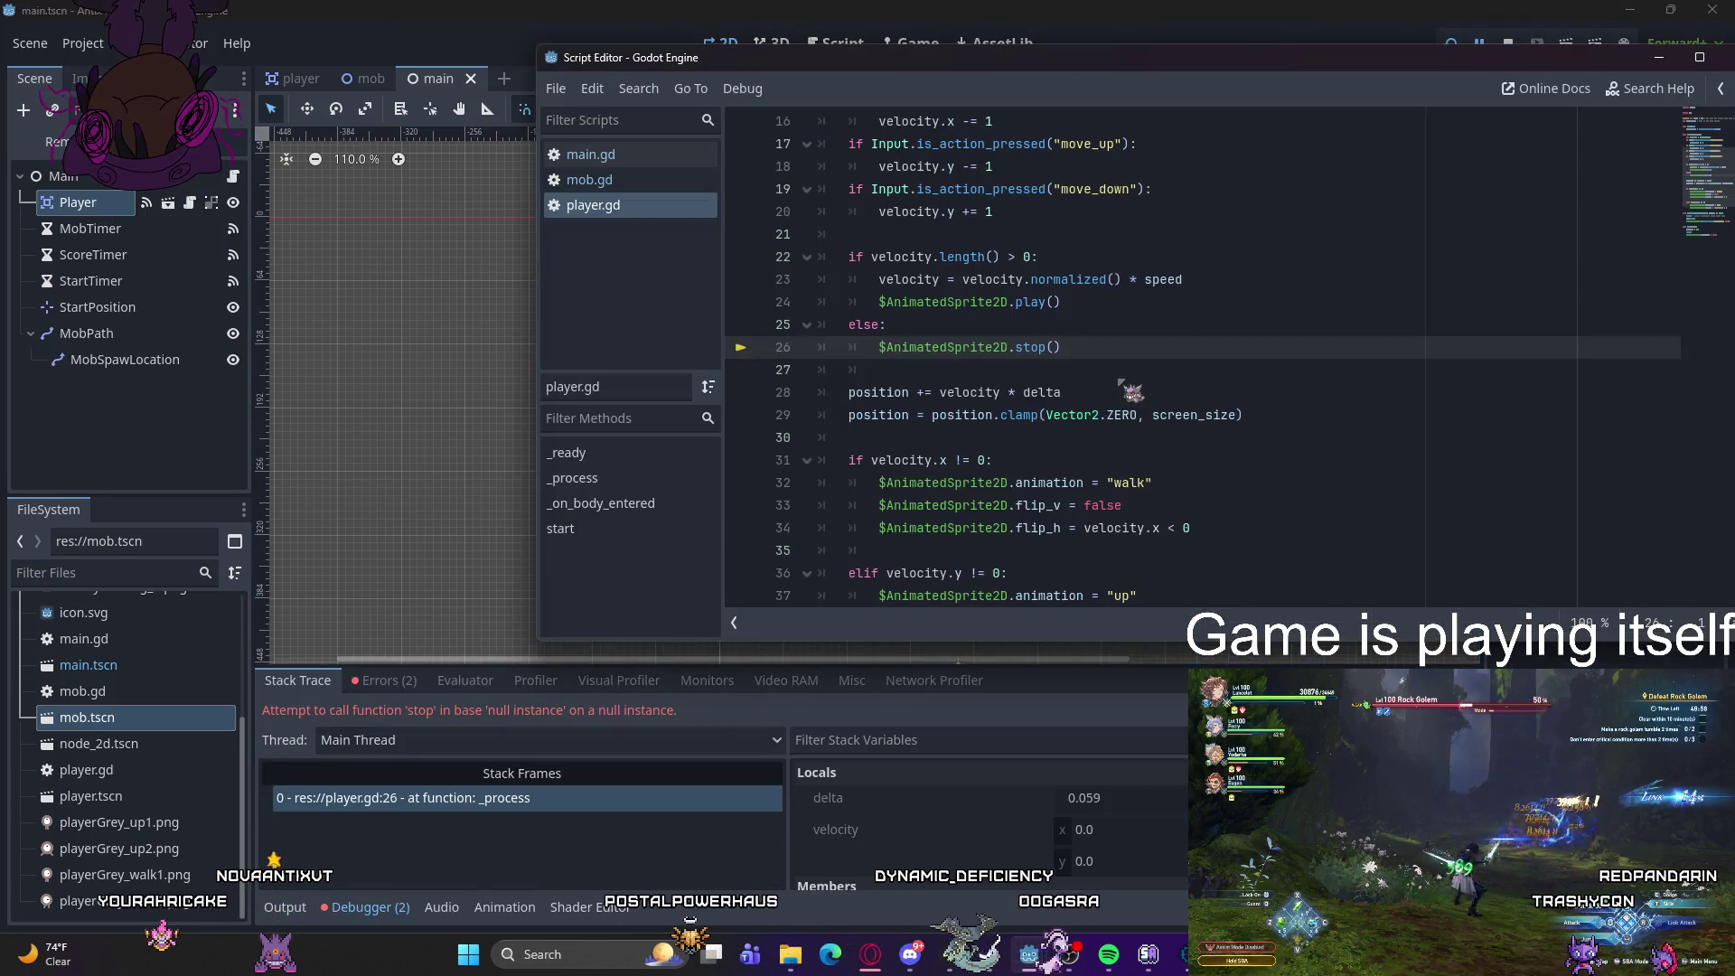
left_click(416, 683)
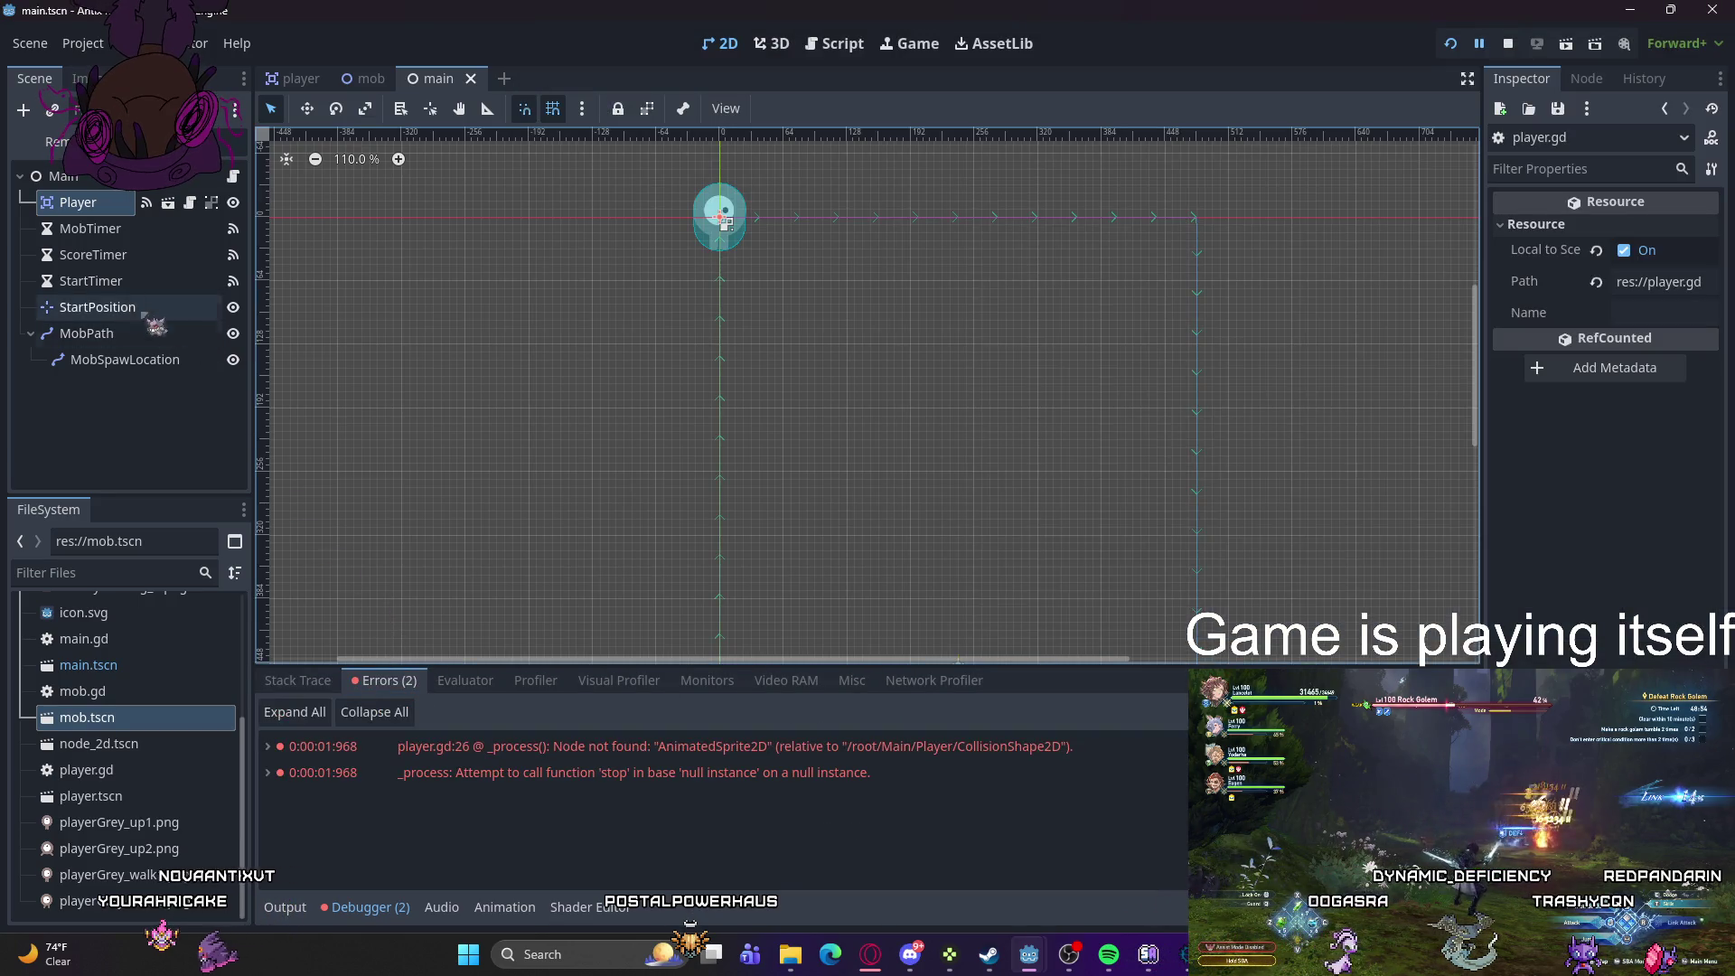
double_click(723, 221)
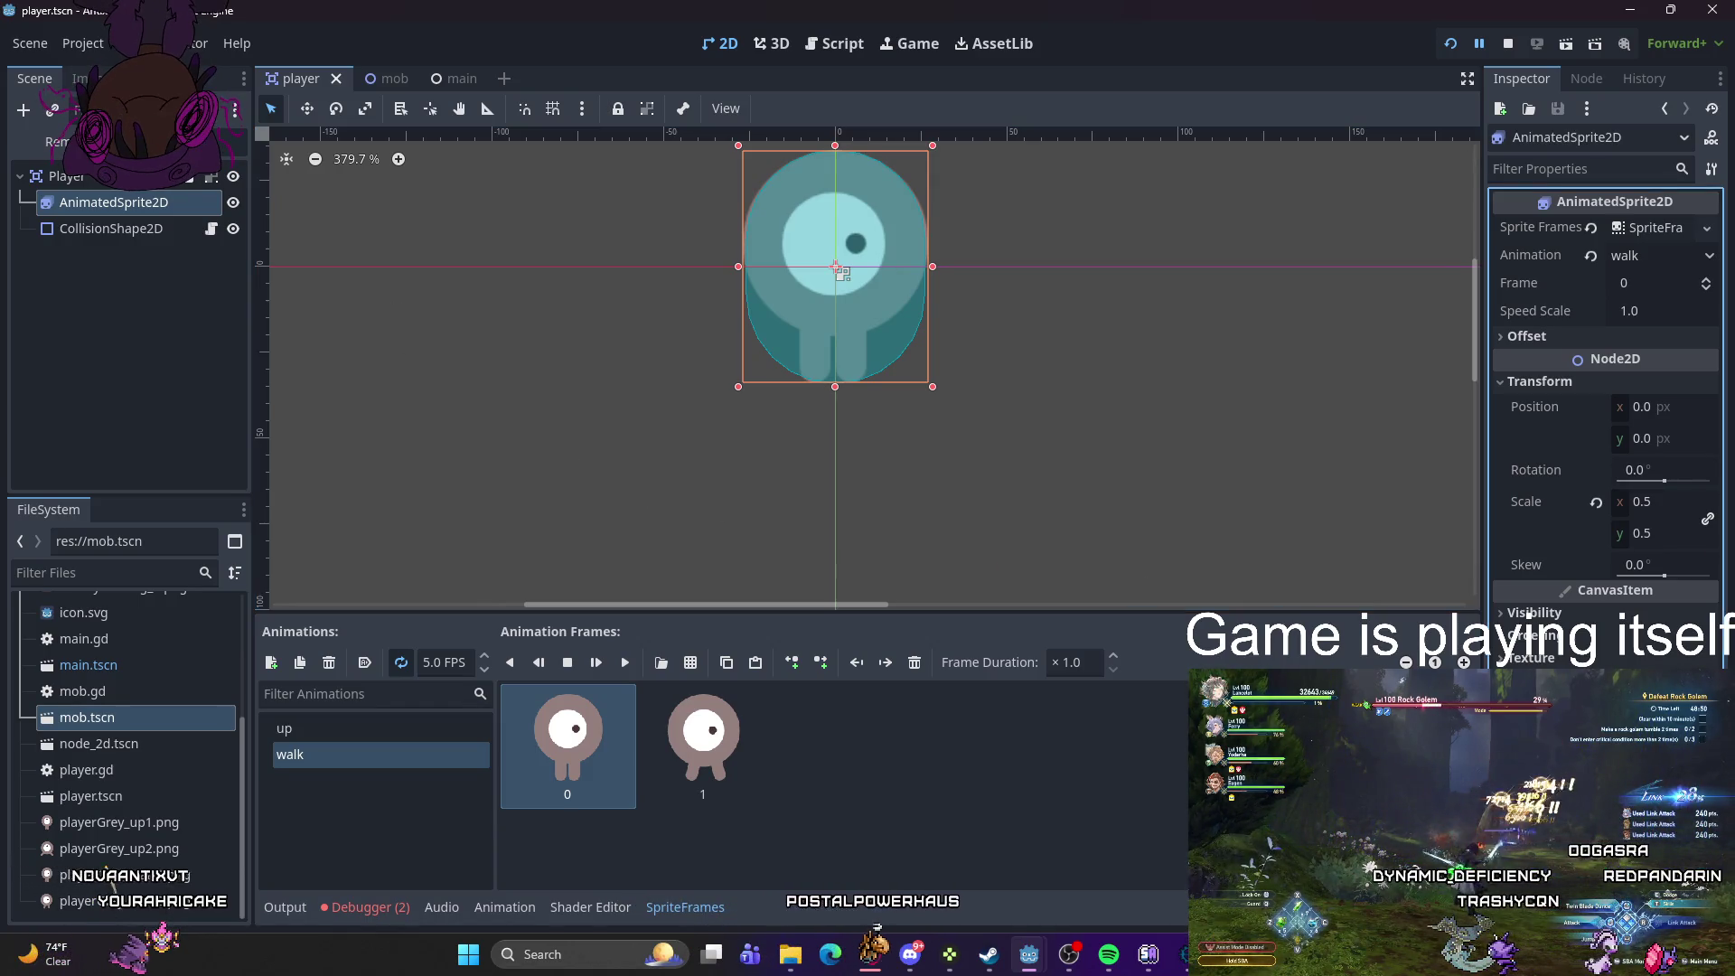
- Load player.gd onto AnimatedSprite2D from the file dialog, then check CollisionShape2D and AnimatedSprite2D
key("ctrl+o")
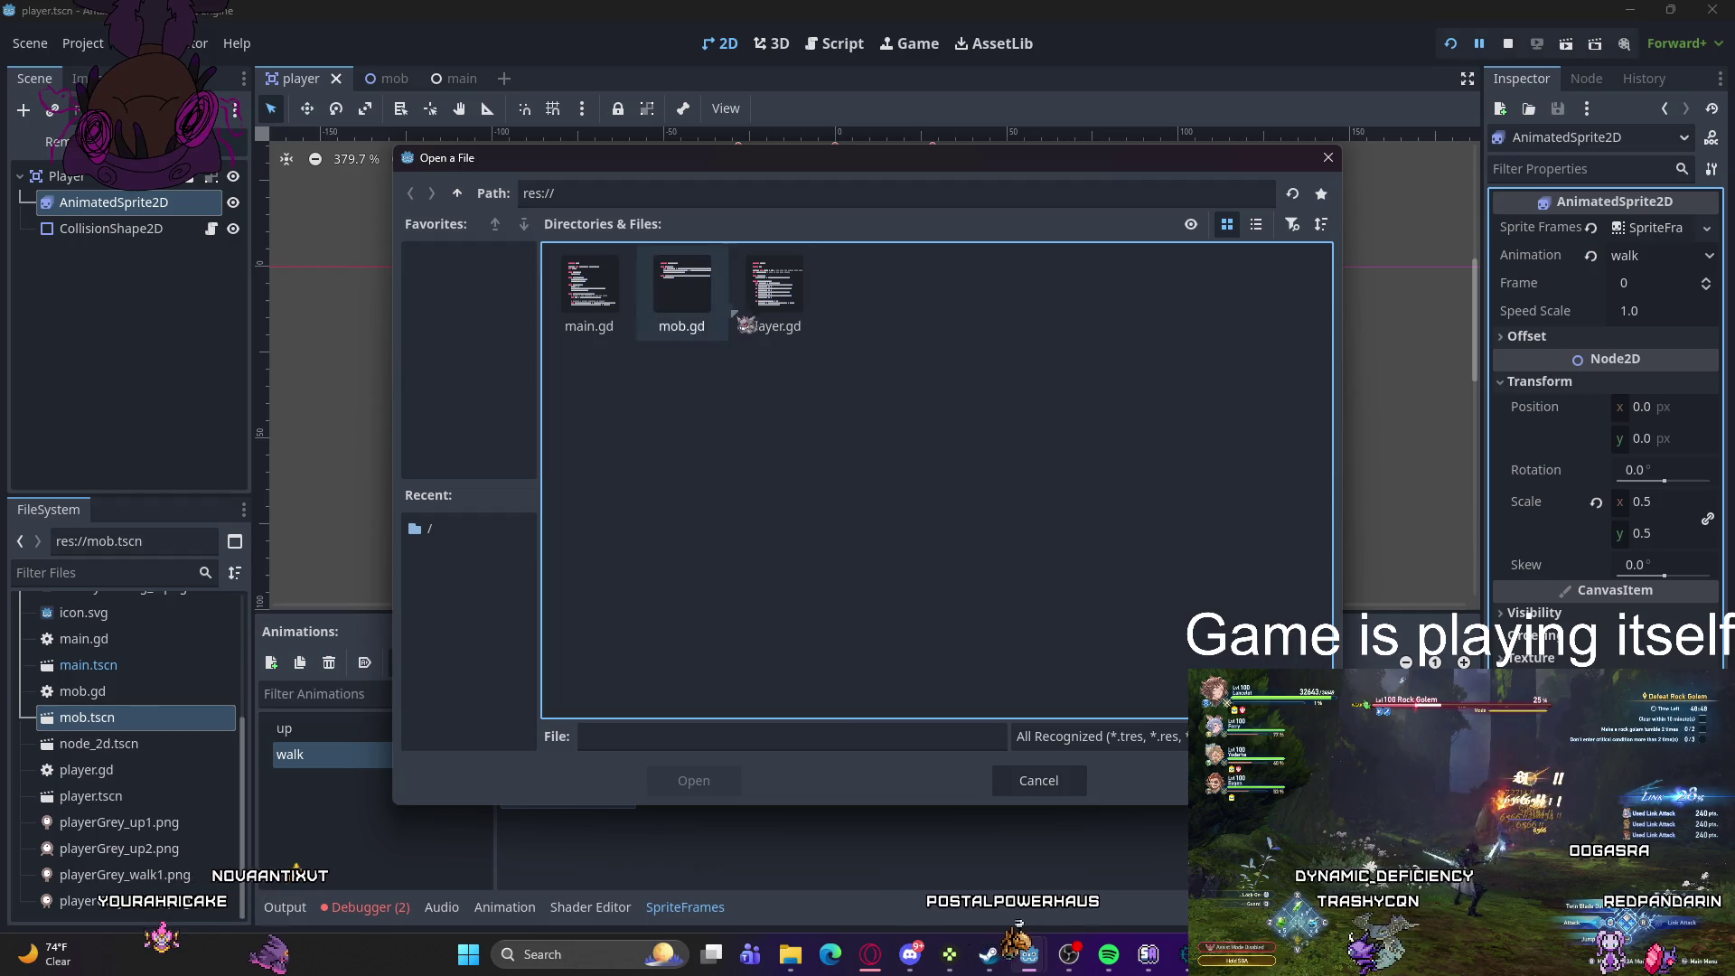
left_click(797, 310)
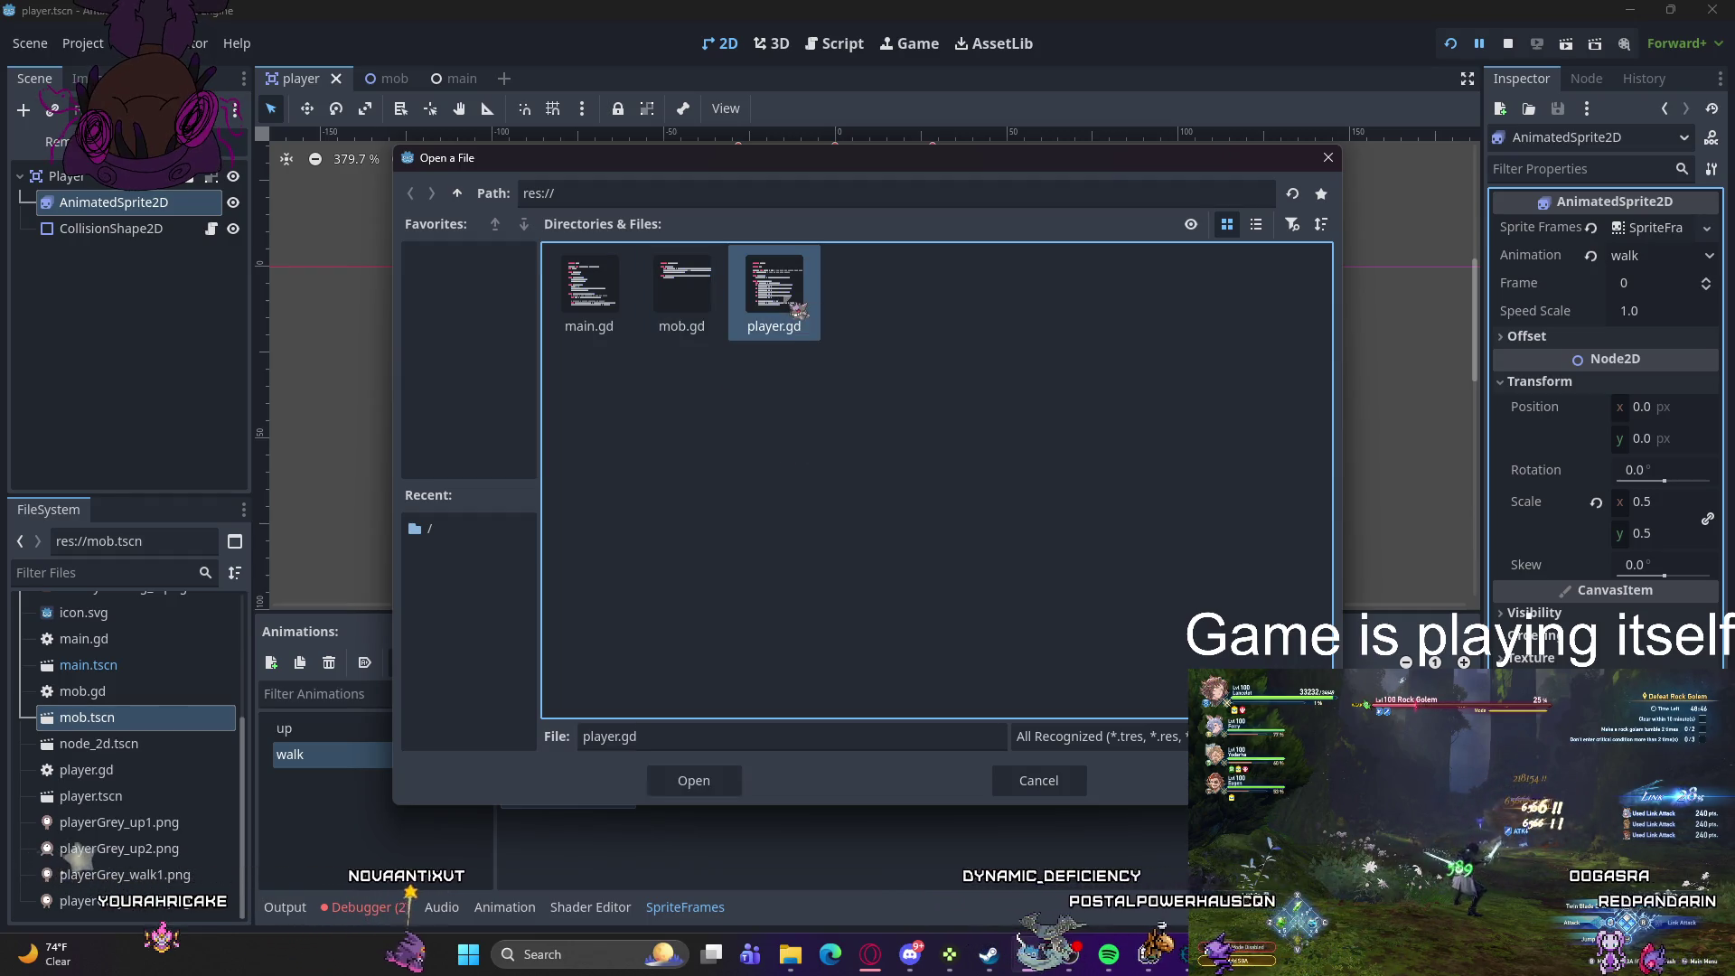
double_click(797, 310)
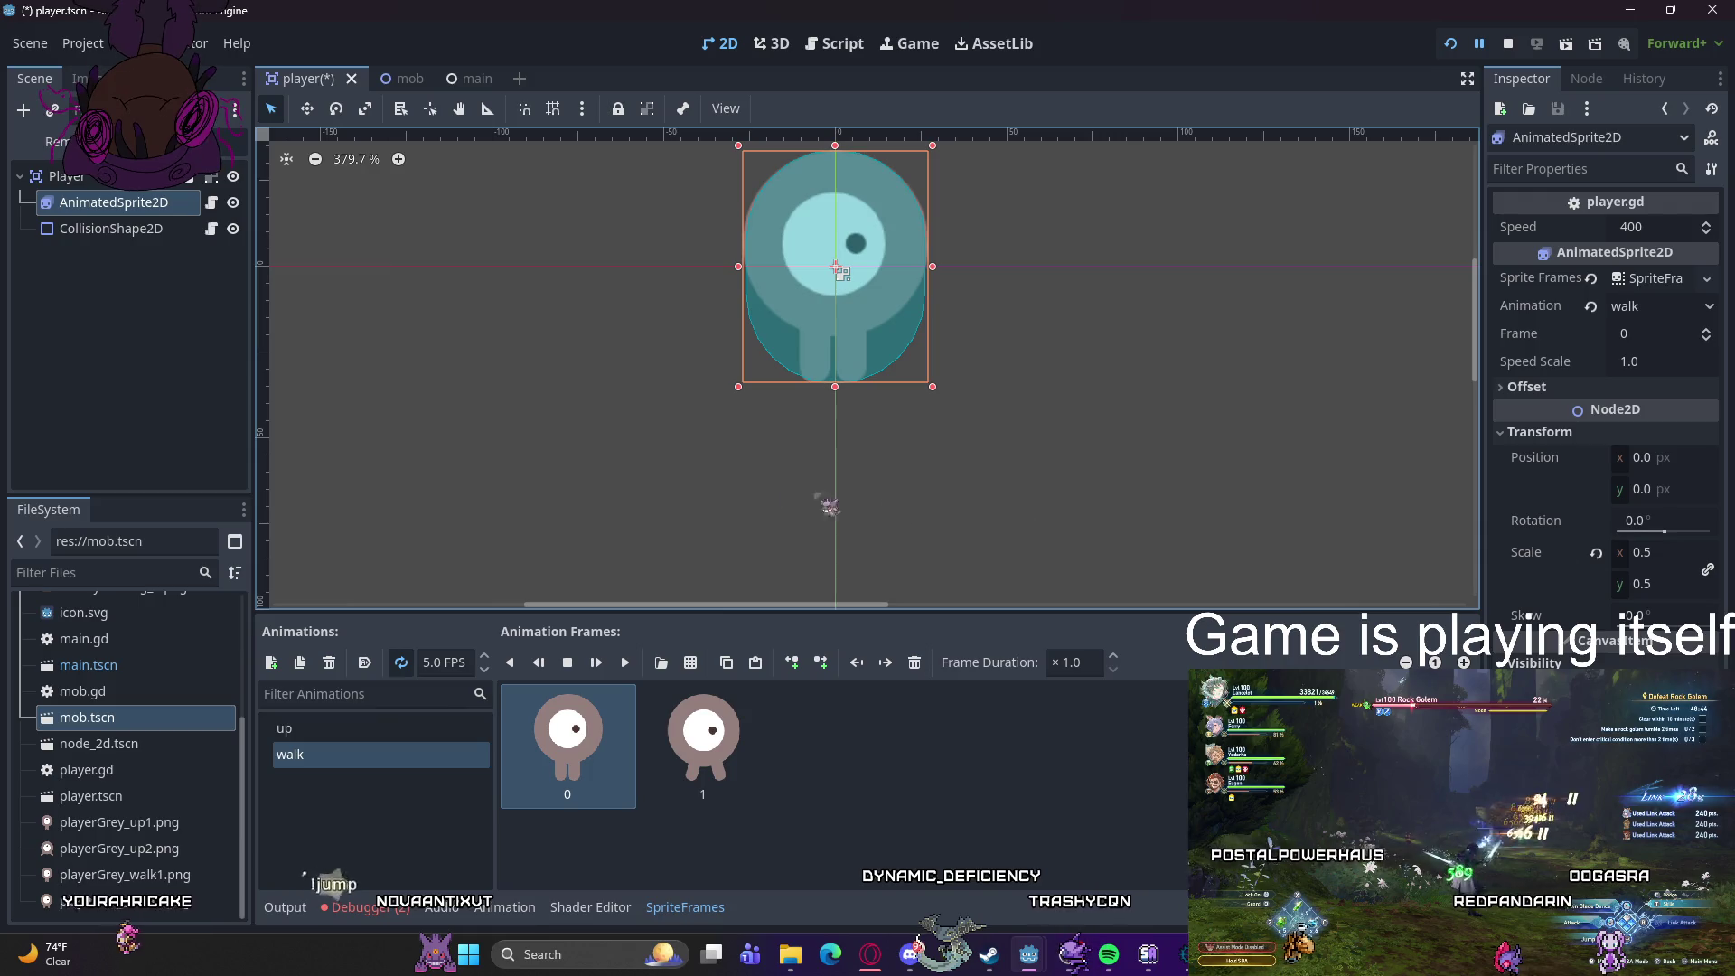
left_click(113, 230)
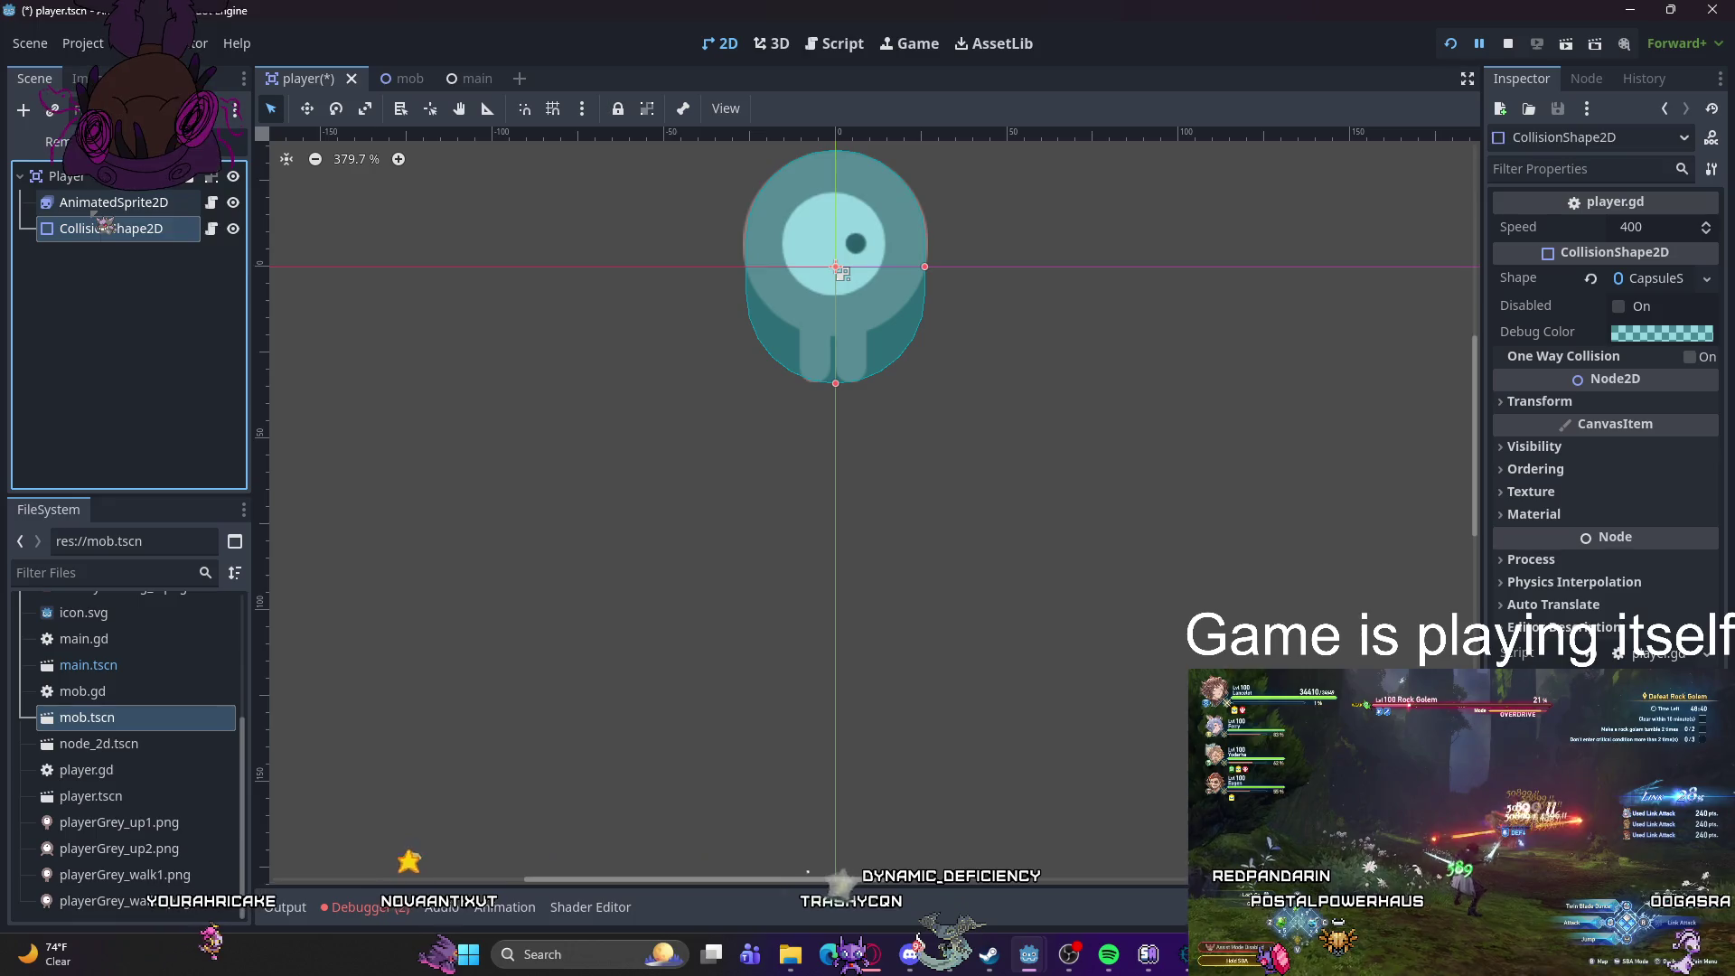
left_click(103, 210)
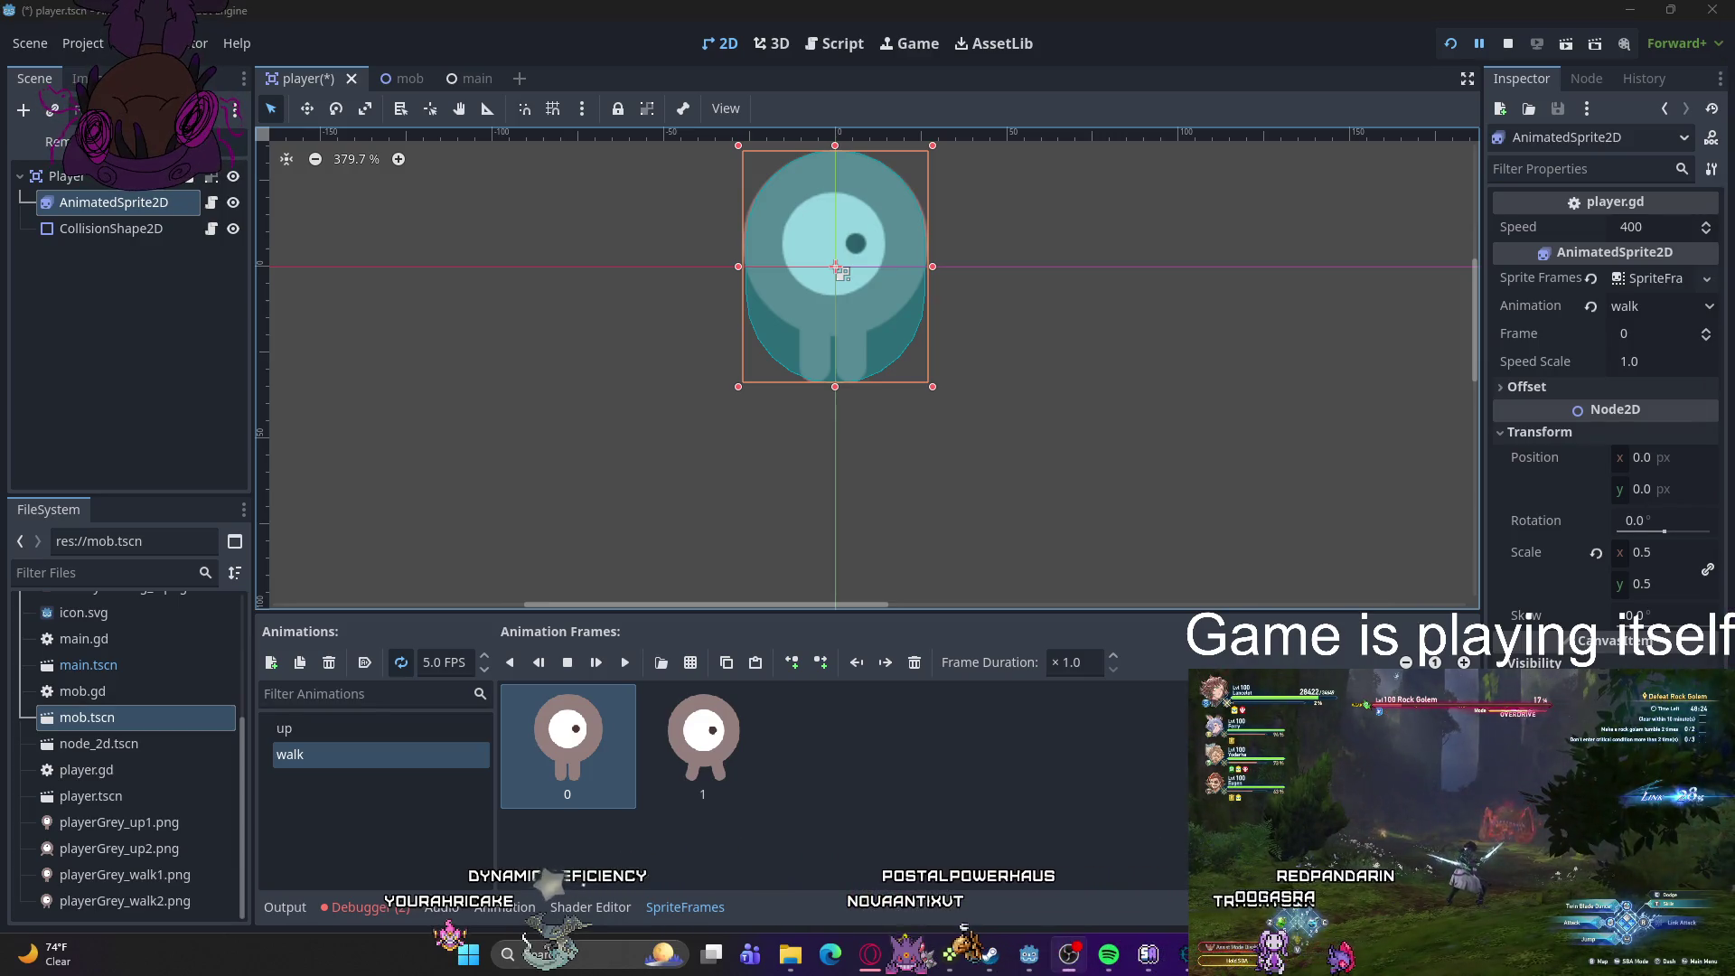
mouse_move(1029, 953)
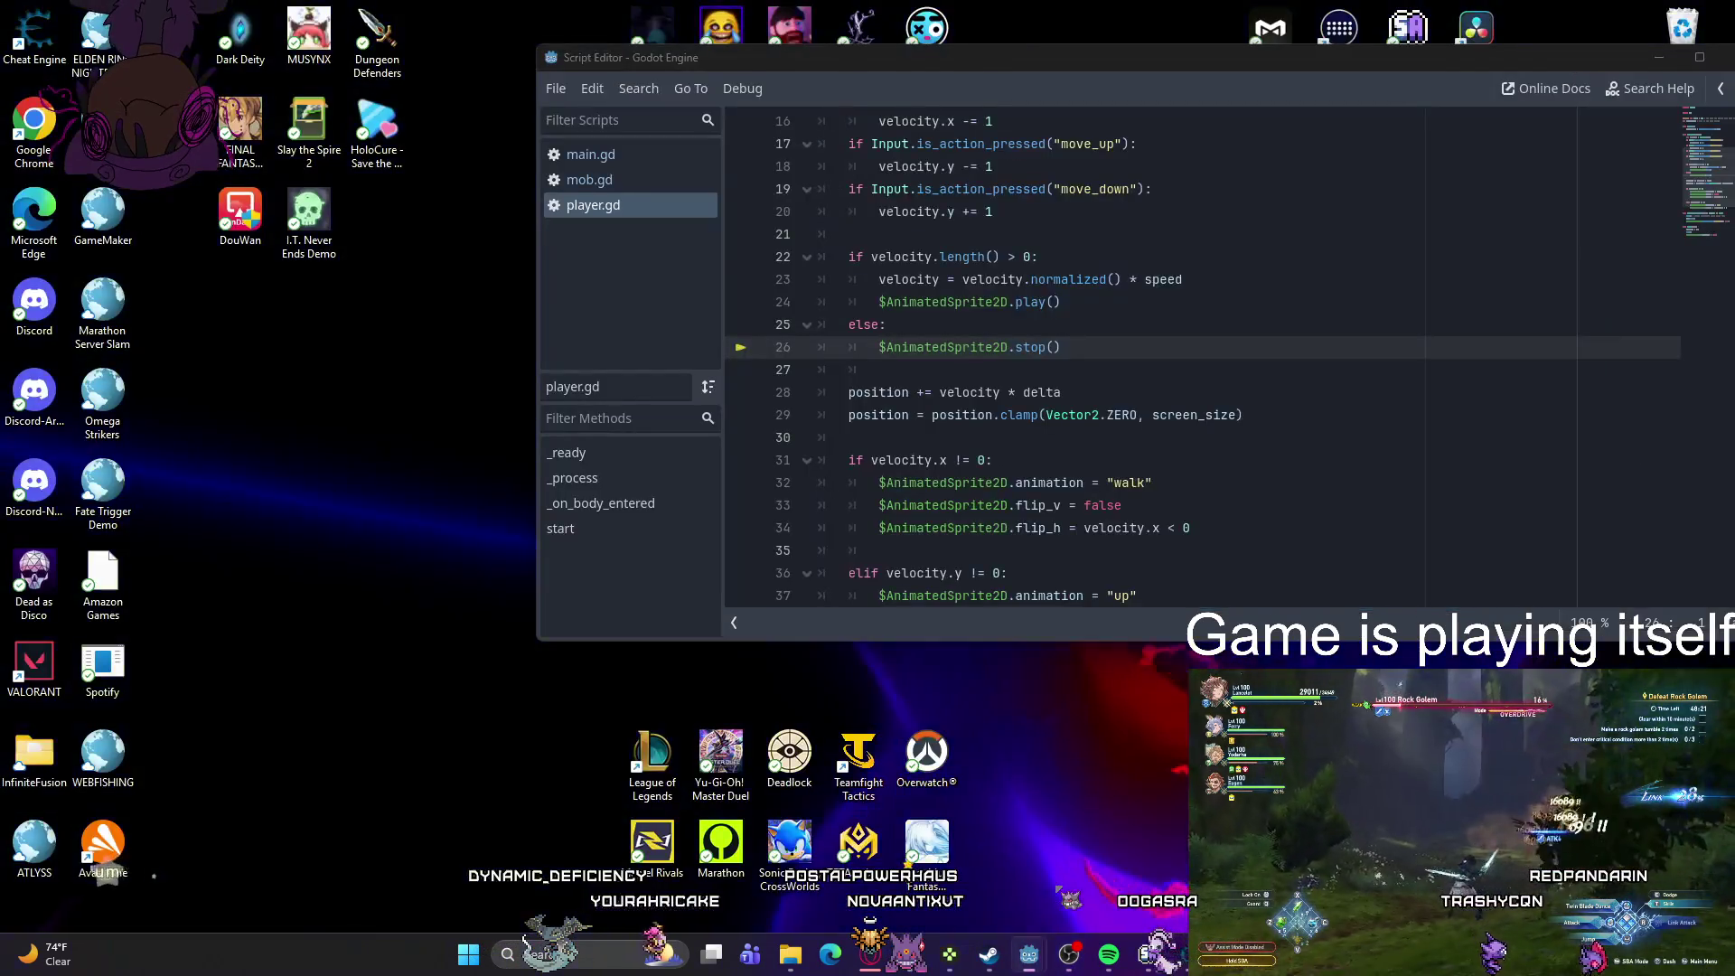
left_click(1071, 859)
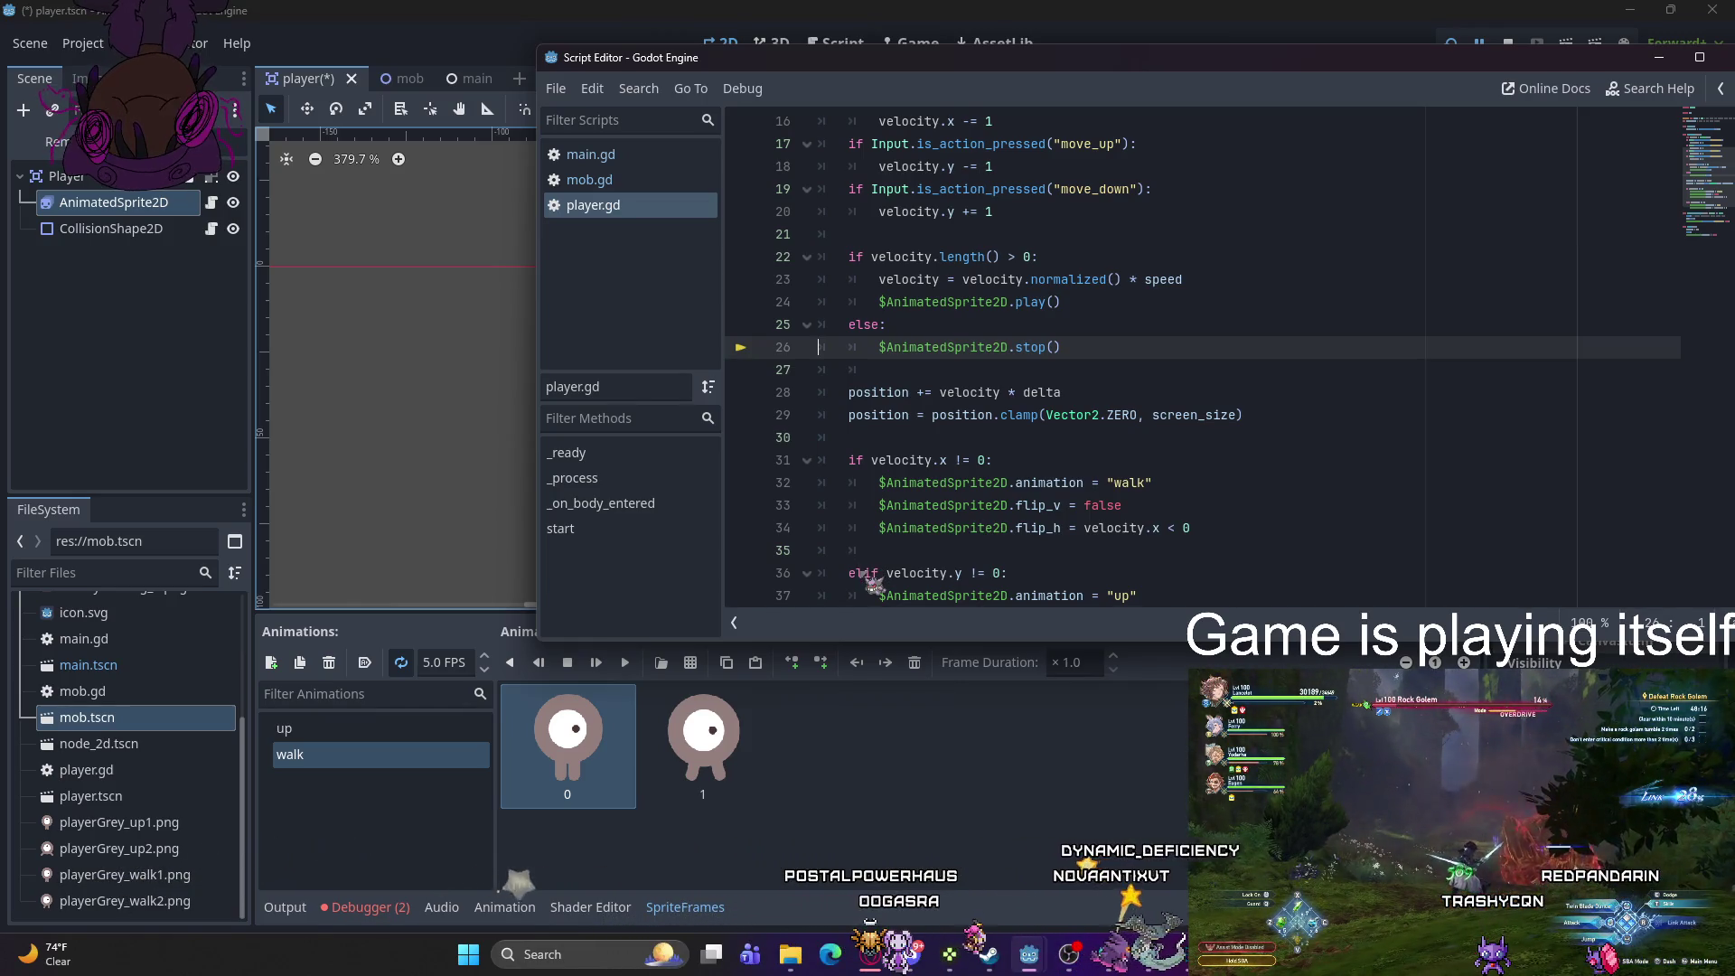
scroll(1001, 395, "down", 2)
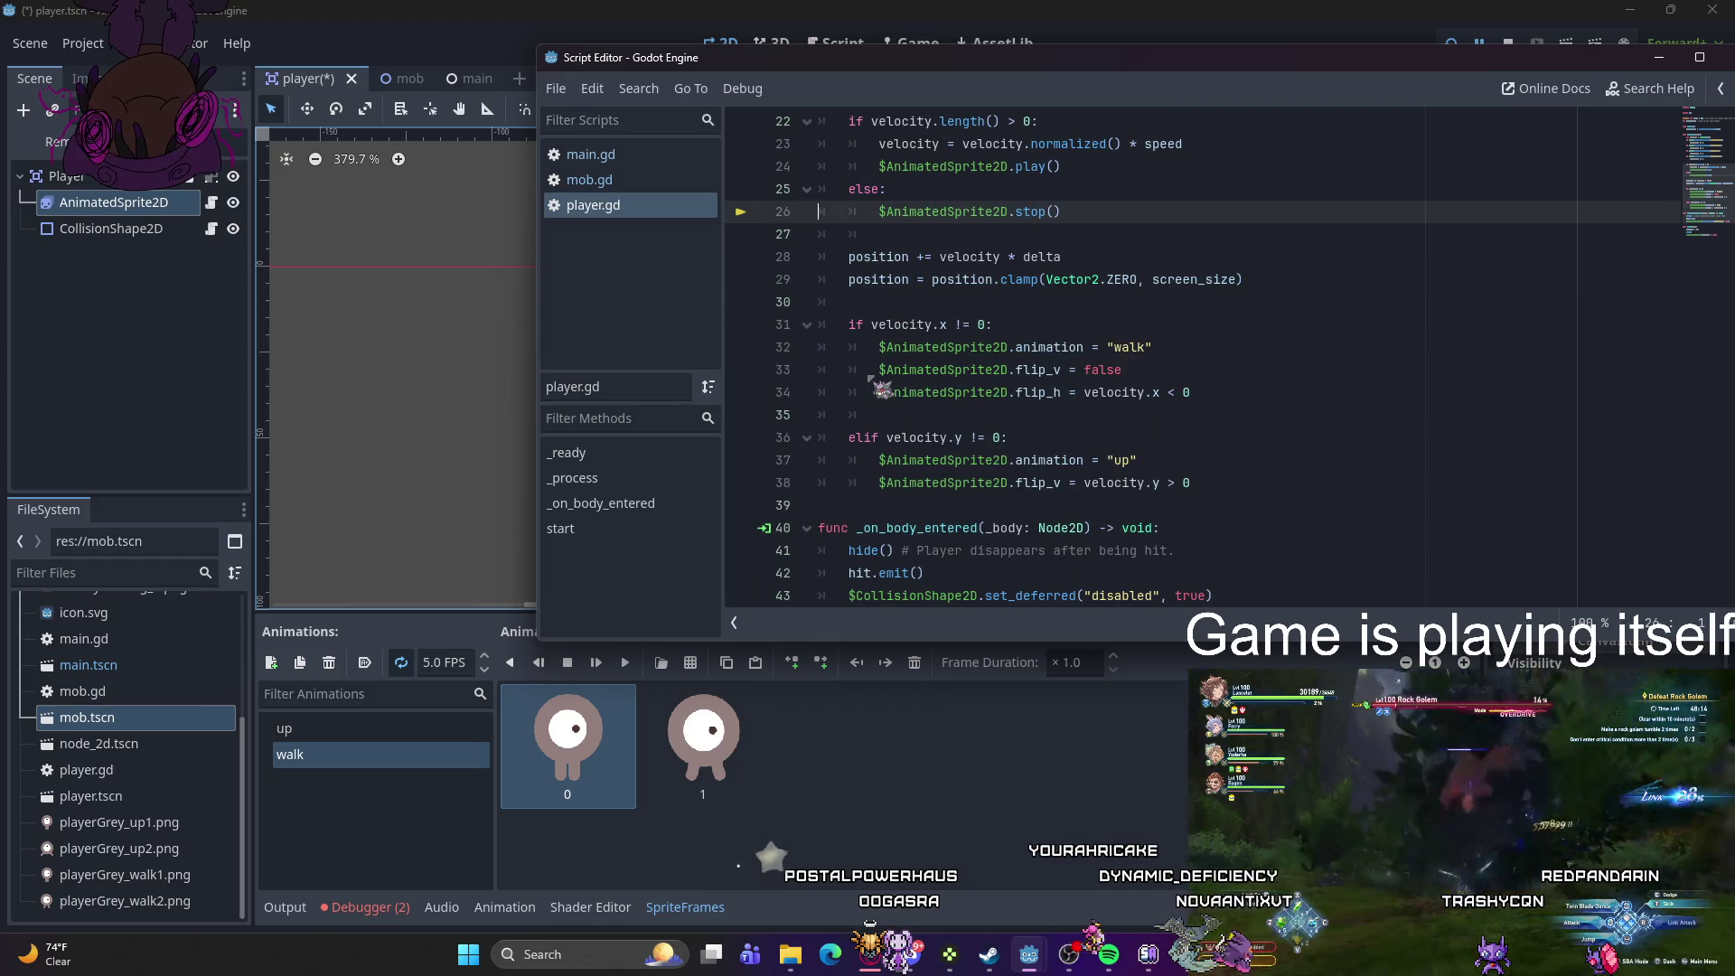
scroll(931, 336, "up", 2)
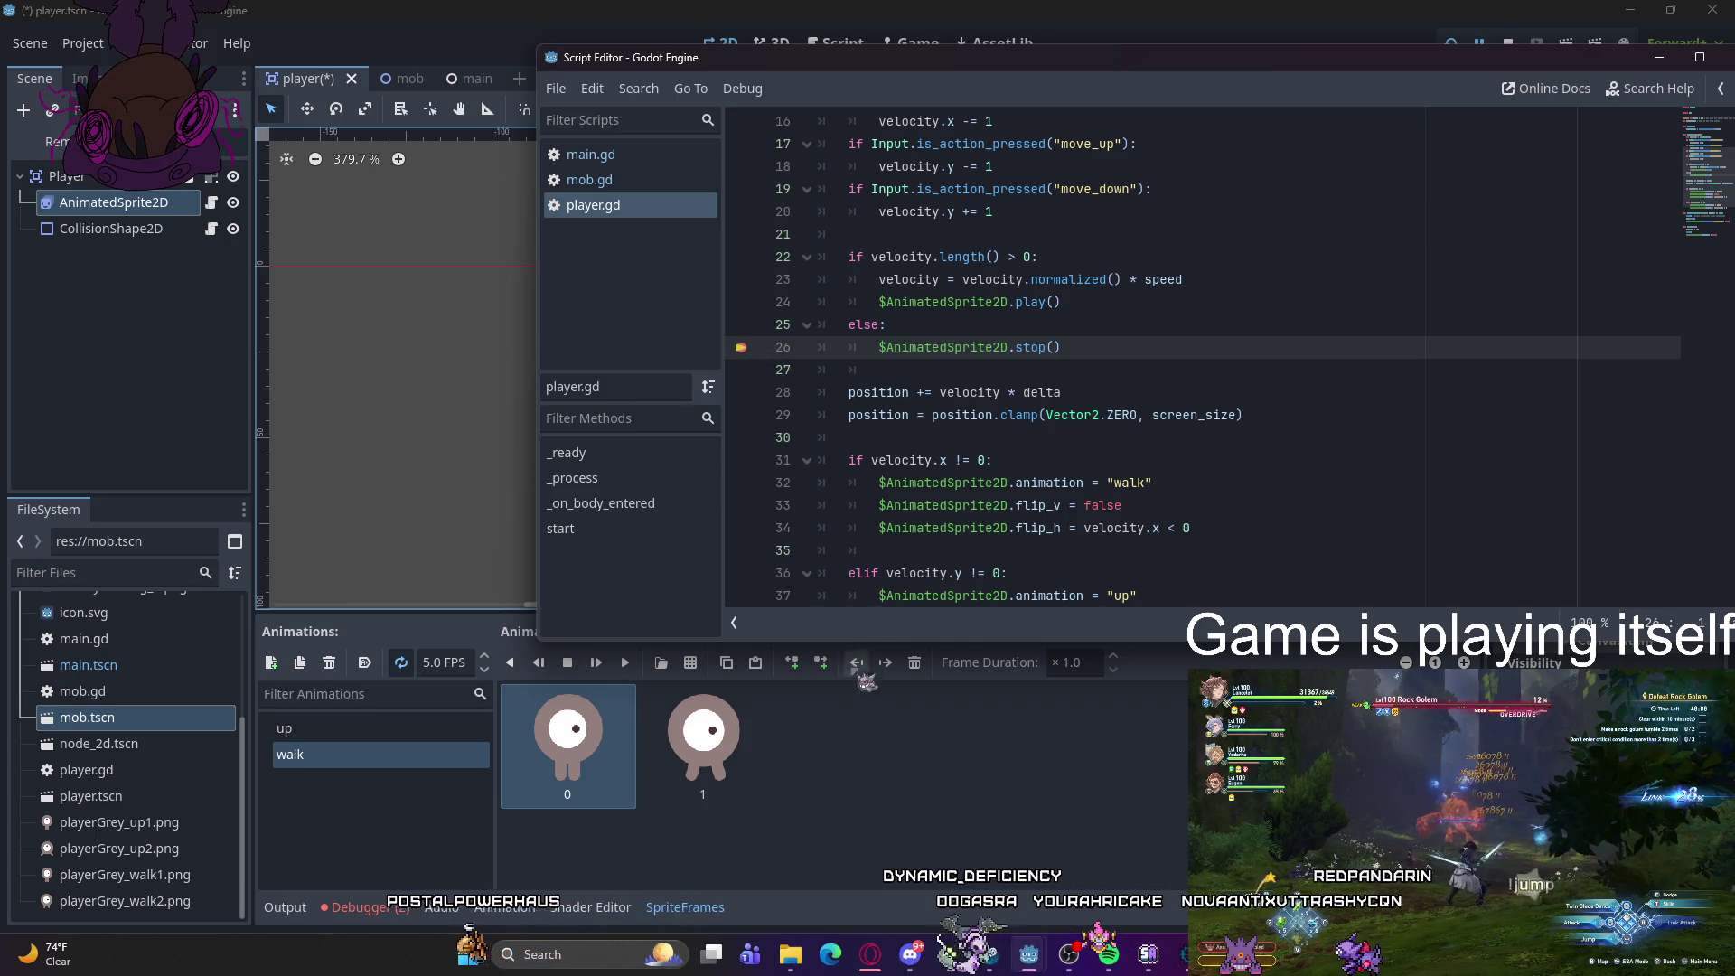
key("alt+Tab")
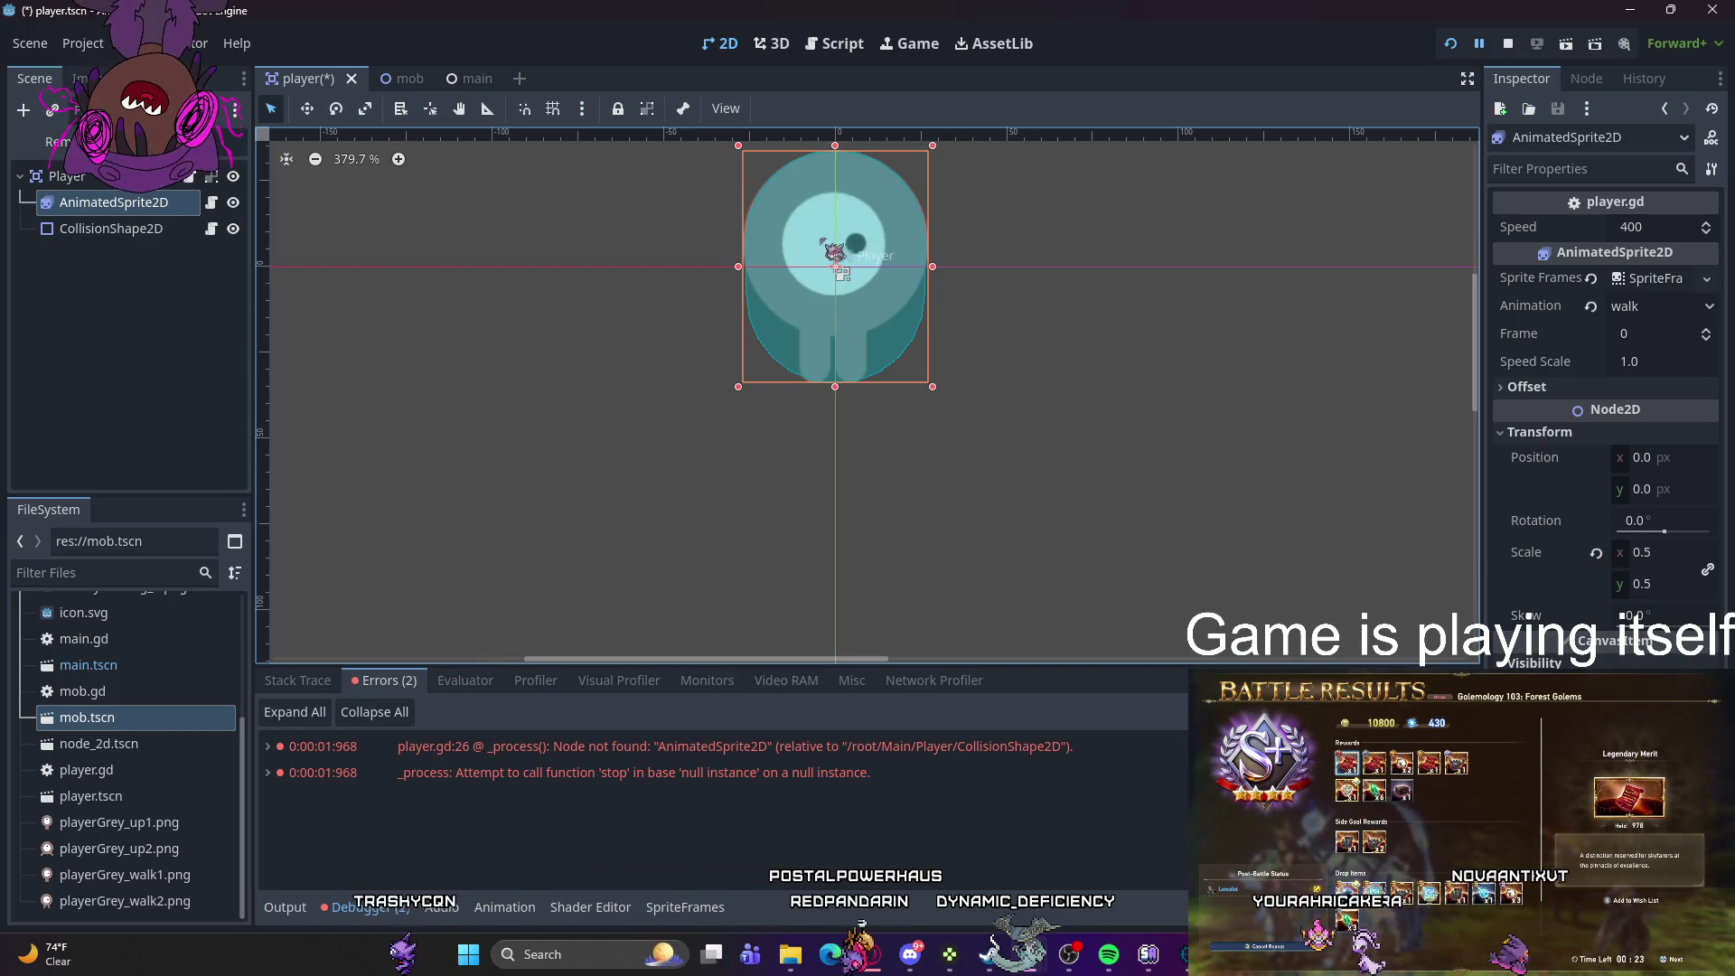
- Save player.tscn with Ctrl+S, keeping player.gd on AnimatedSprite2D
key("ctrl+s")
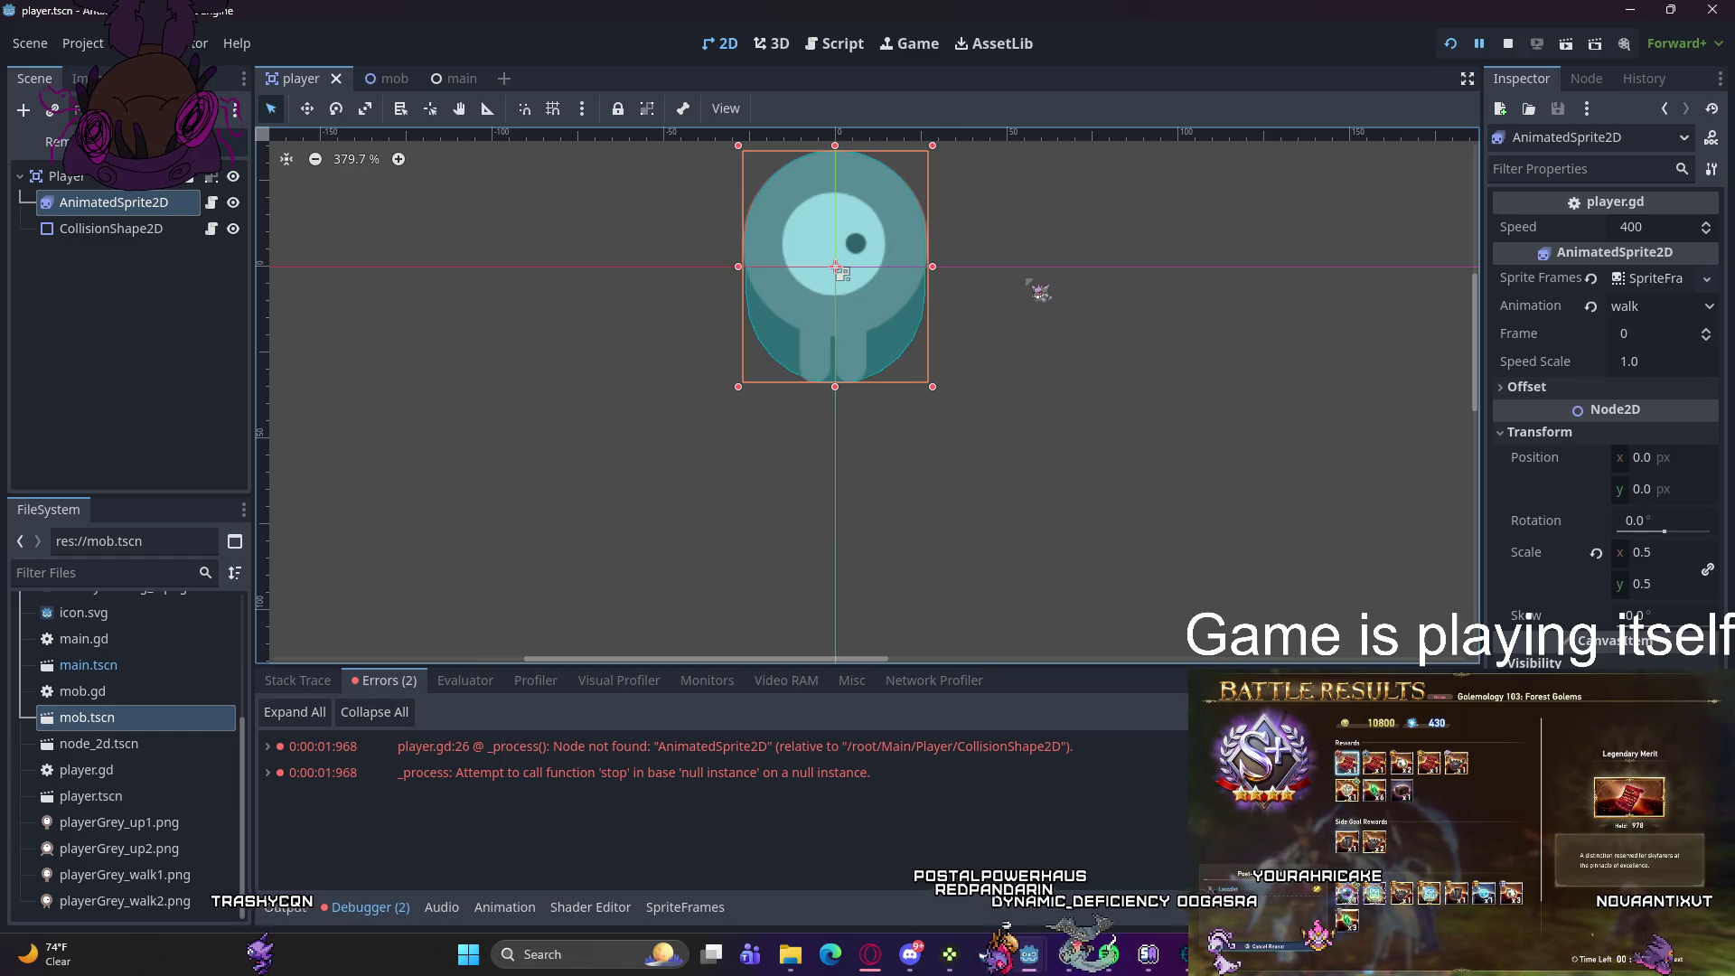
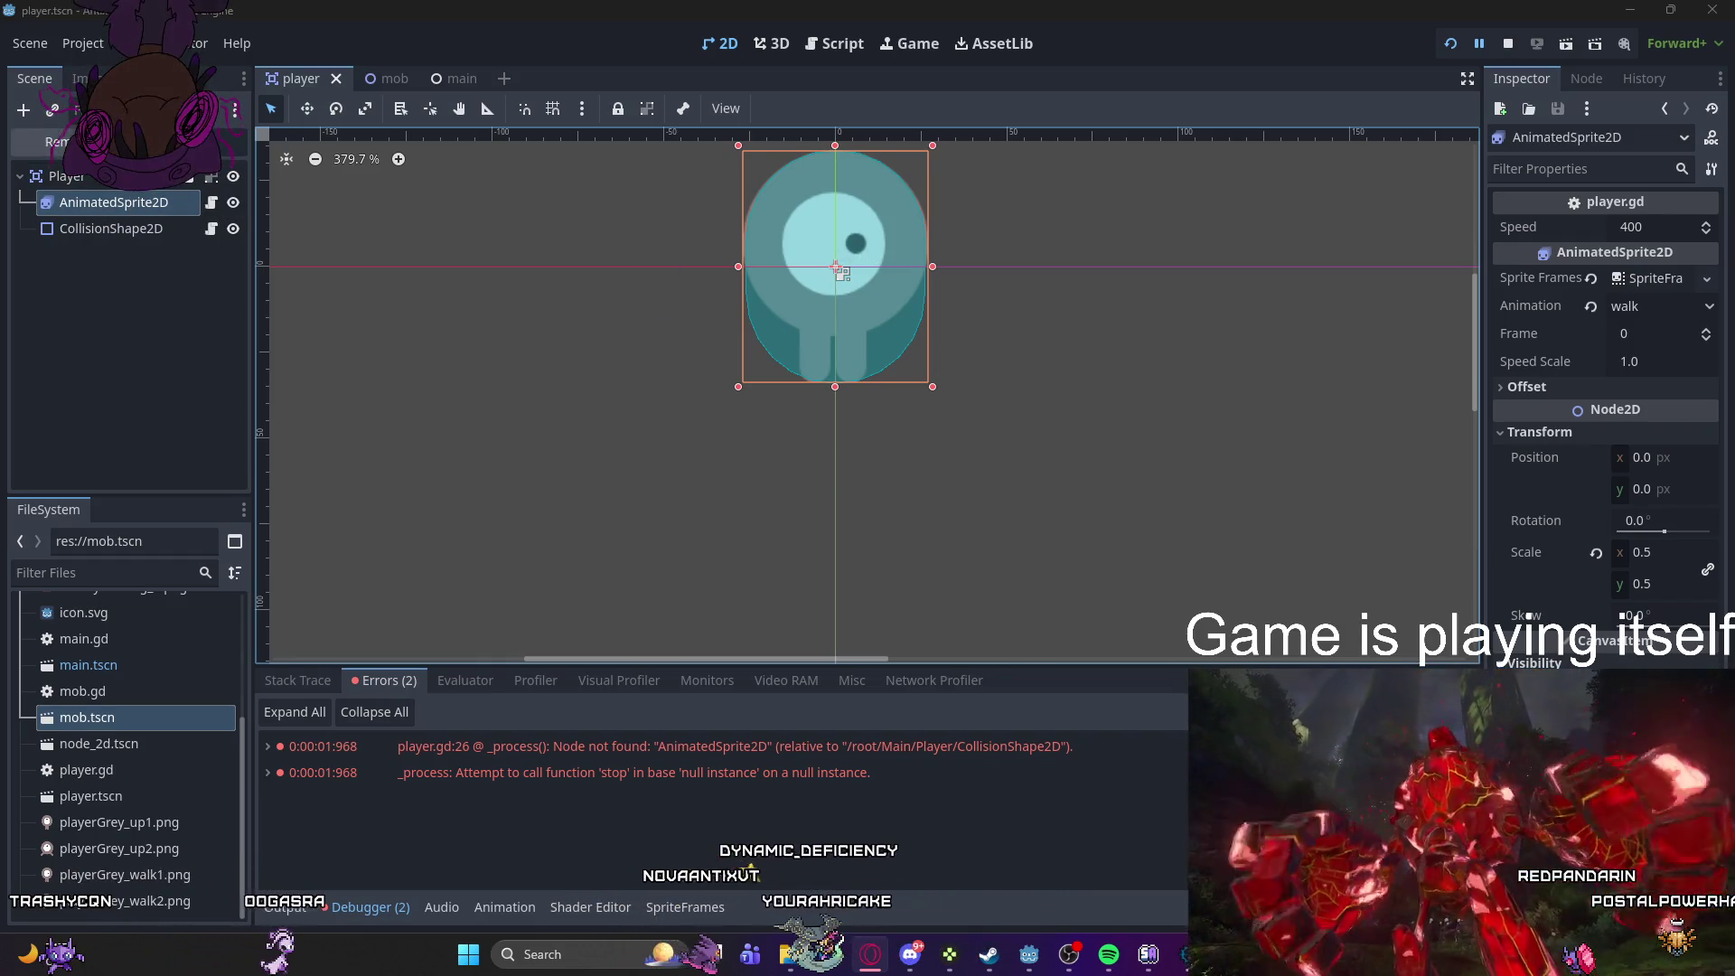
- Compare the player scene's Local and Remote trees and inspect the live AnimatedSprite2D
left_click(57, 142)
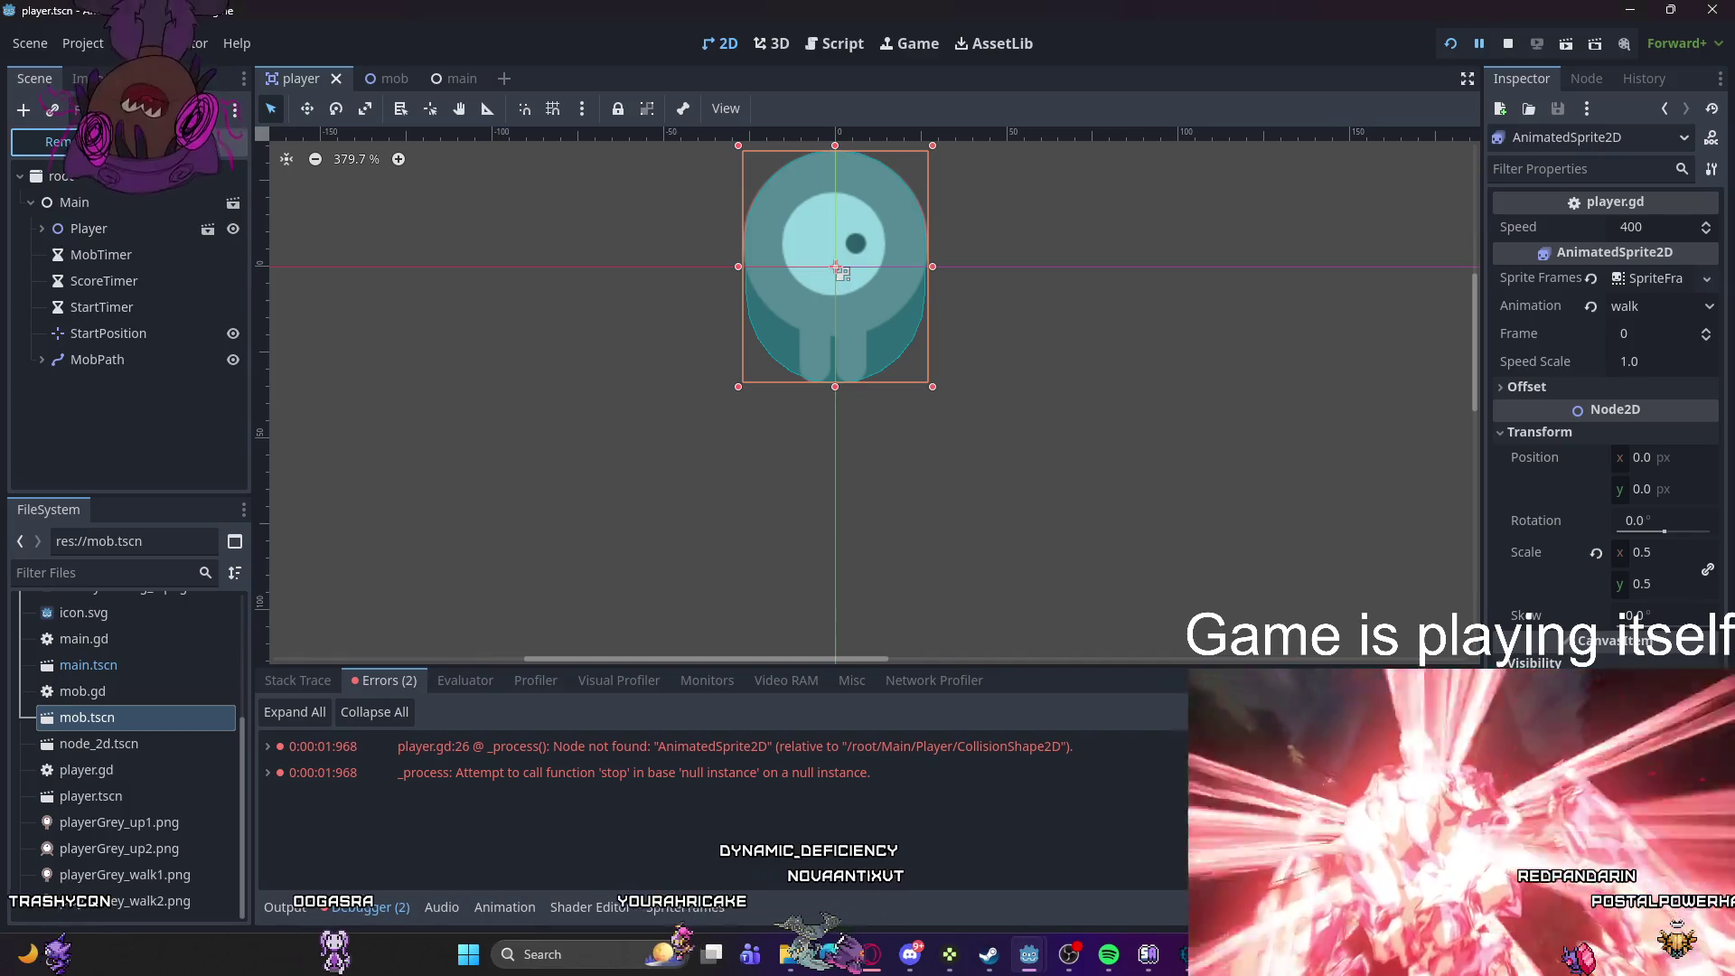
left_click(187, 142)
left_click(57, 142)
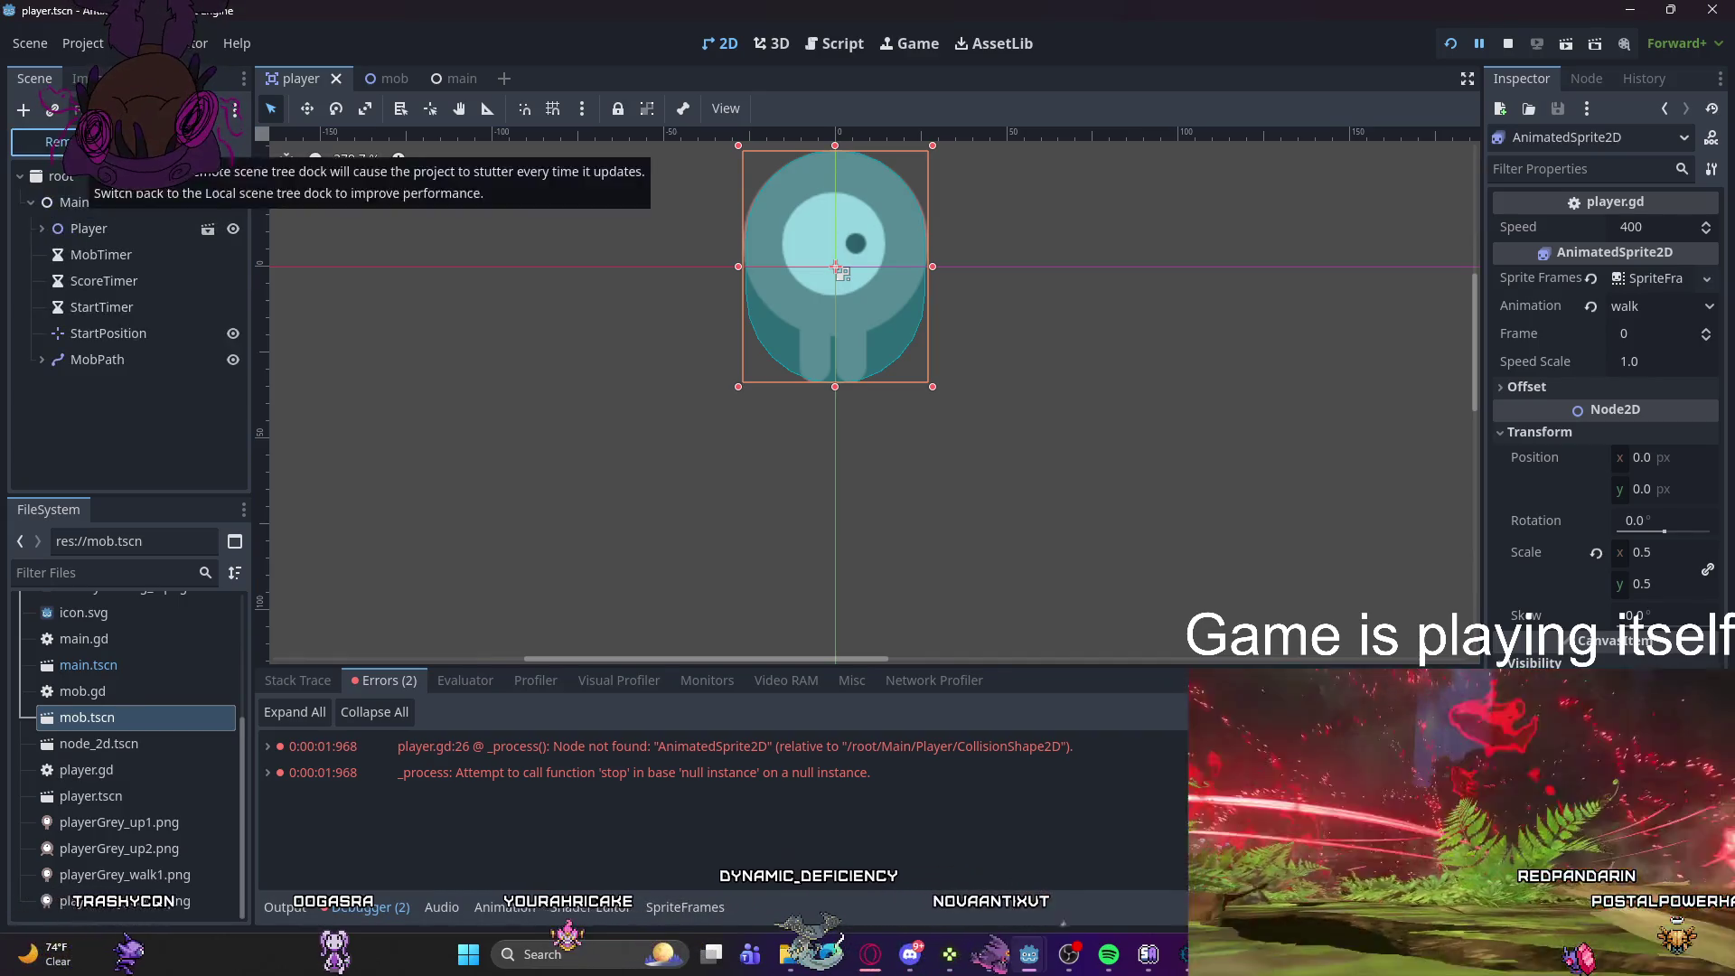
left_click(187, 142)
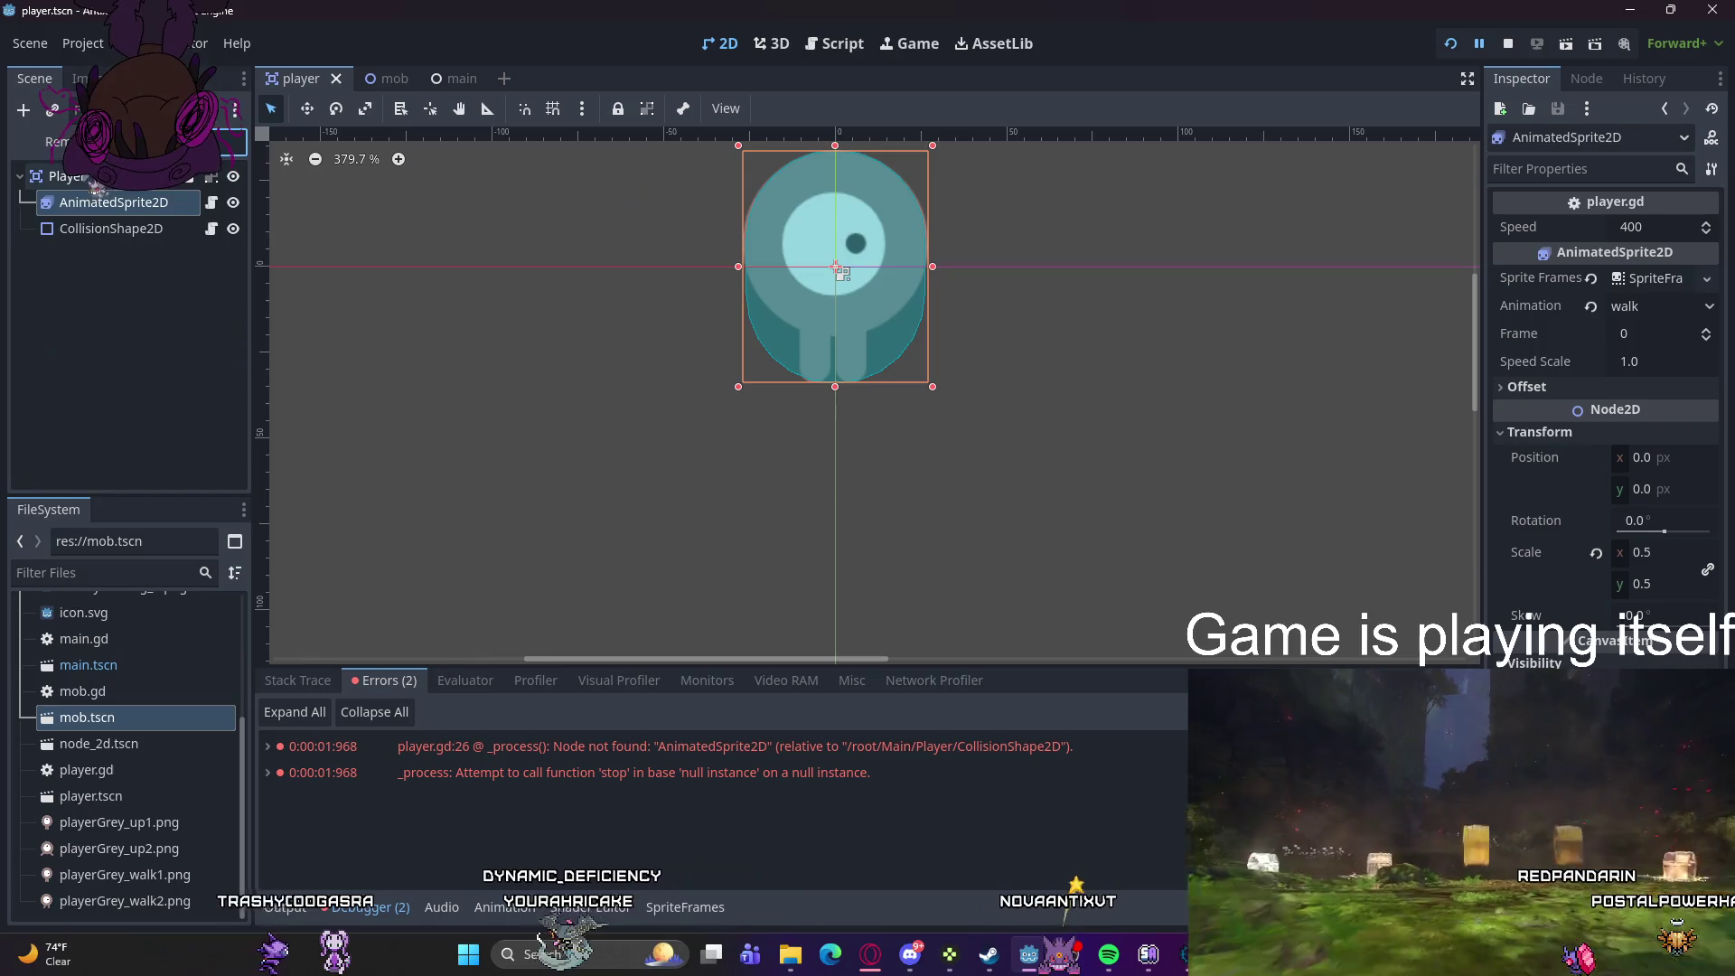
left_click(57, 142)
left_click(79, 254)
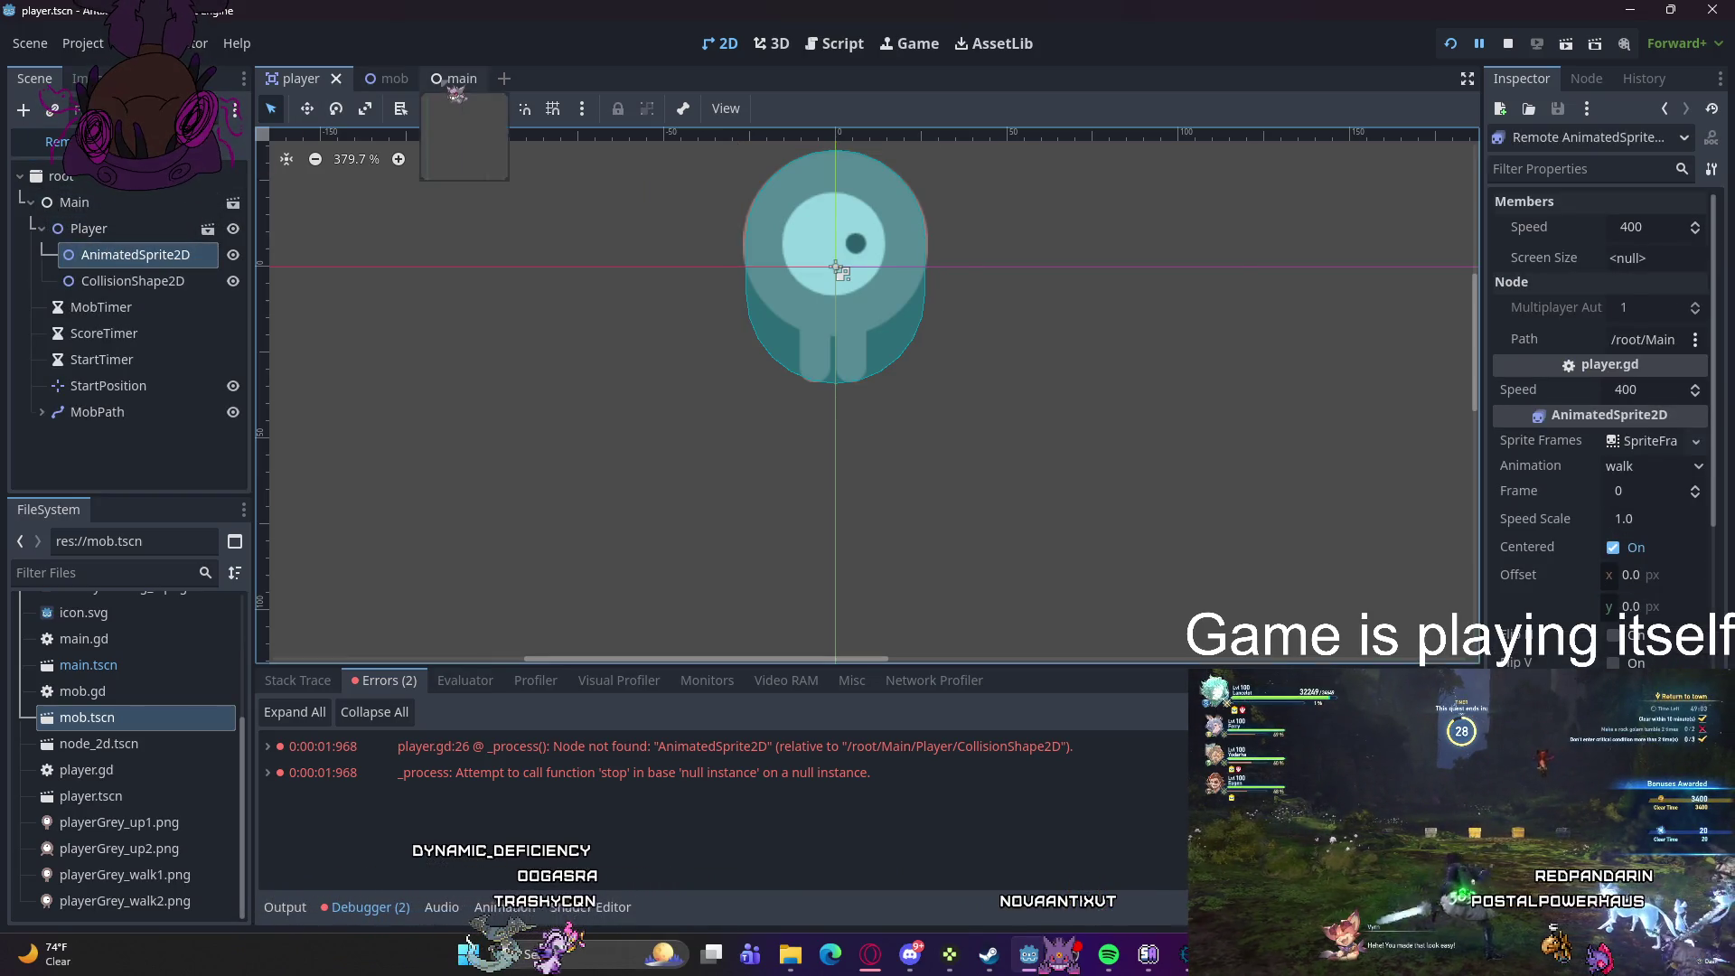
- Switch between the main and mob scenes, collapsing and re-expanding the Player node's children
left_click(439, 79)
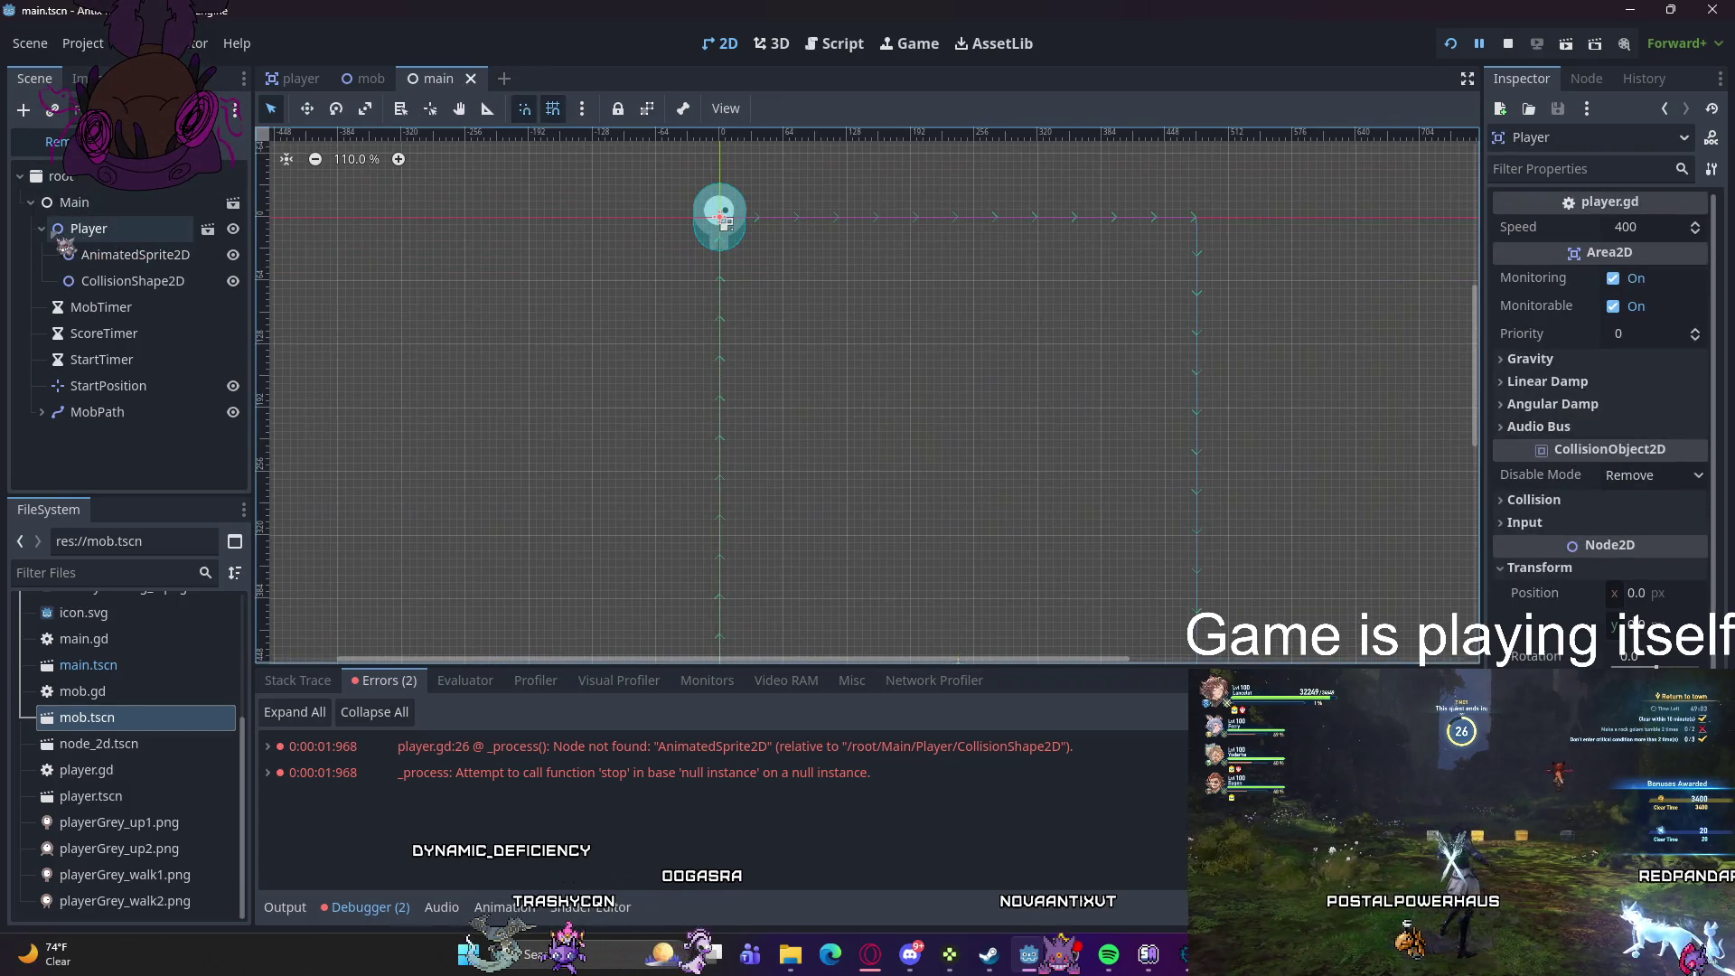
left_click(42, 229)
left_click(363, 78)
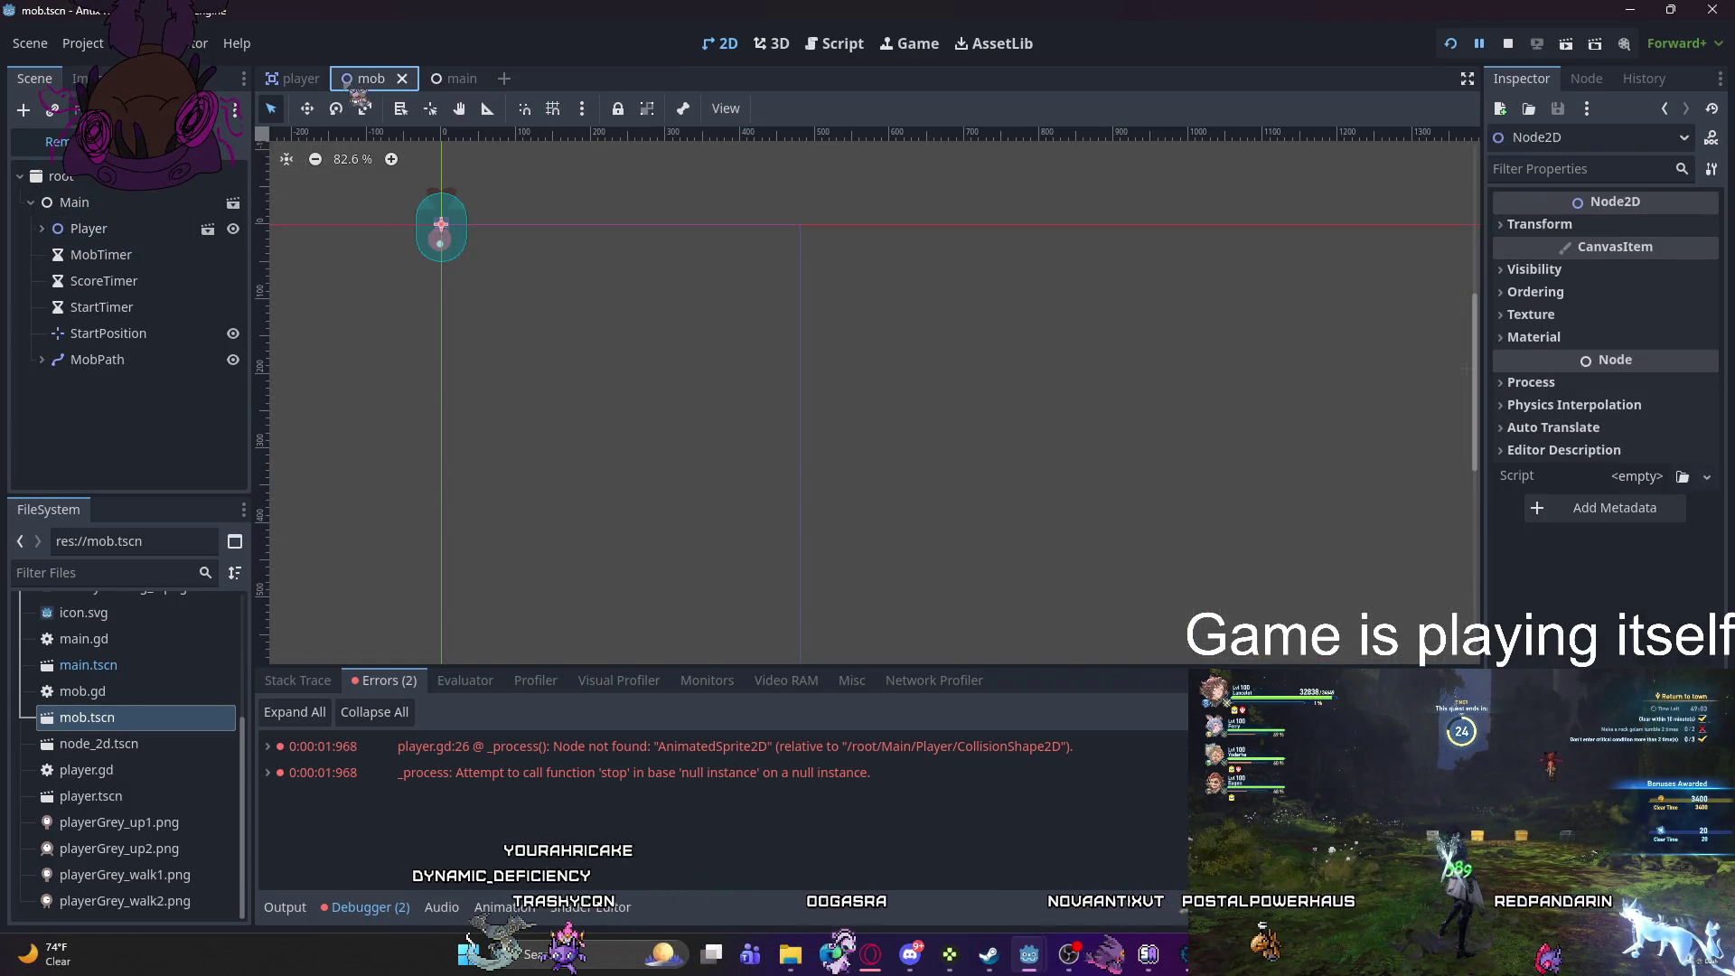
left_click(438, 79)
left_click(41, 228)
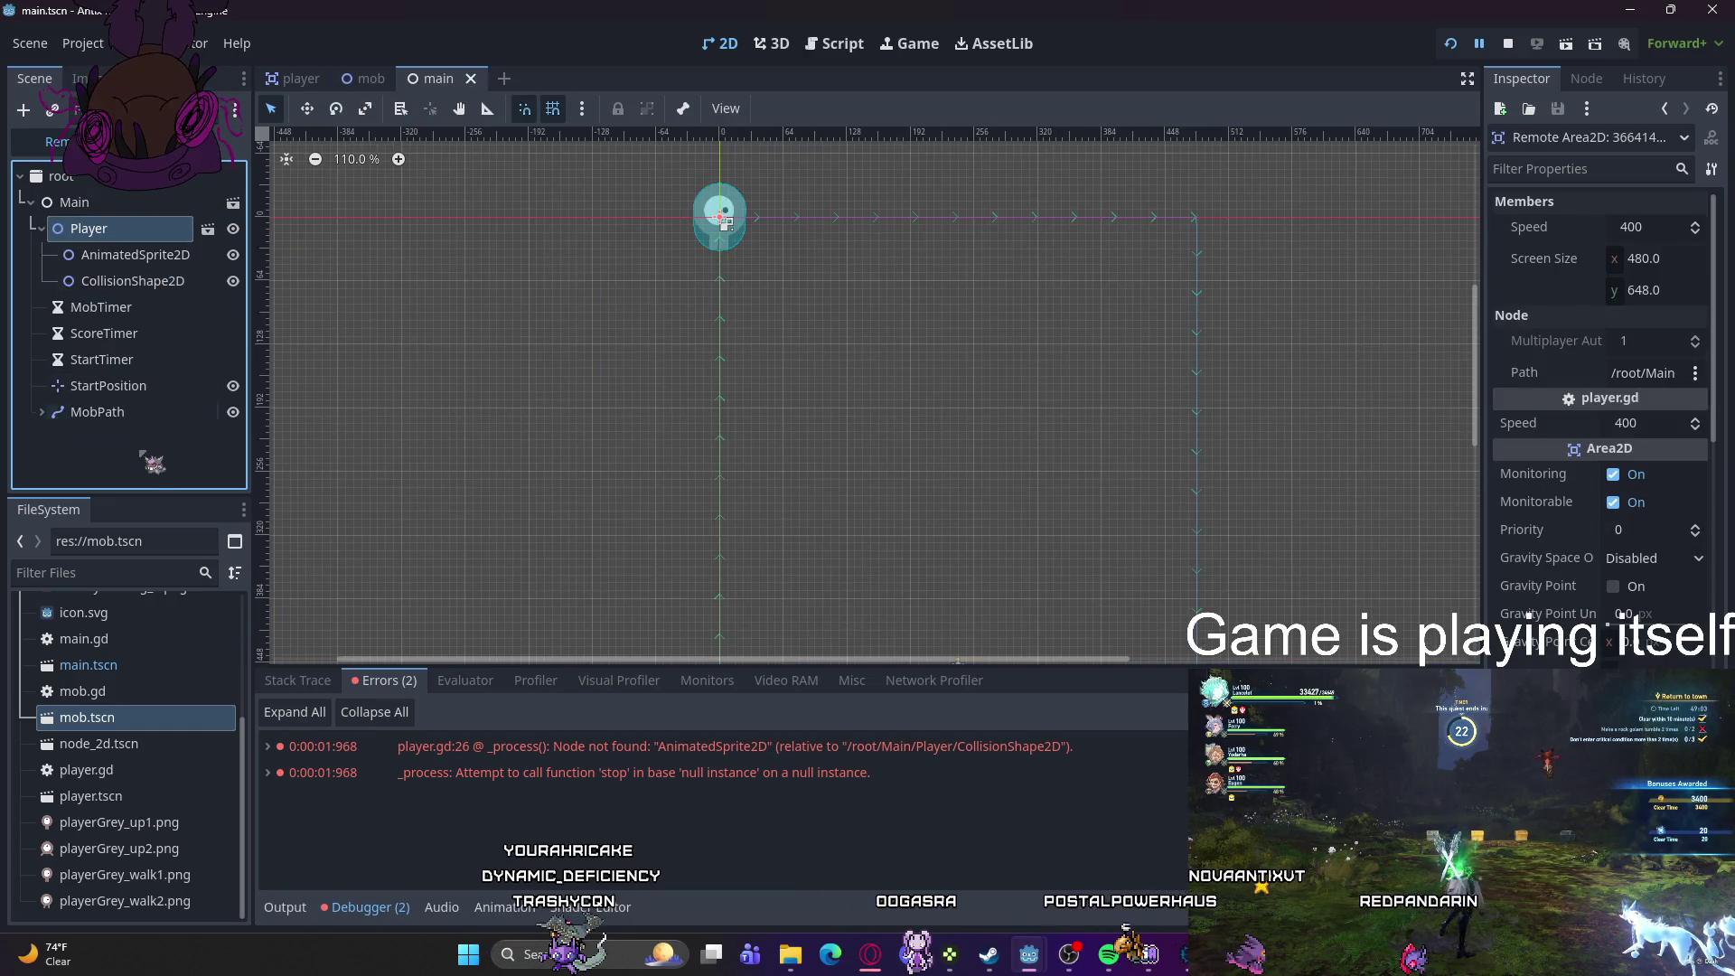
left_click(148, 457)
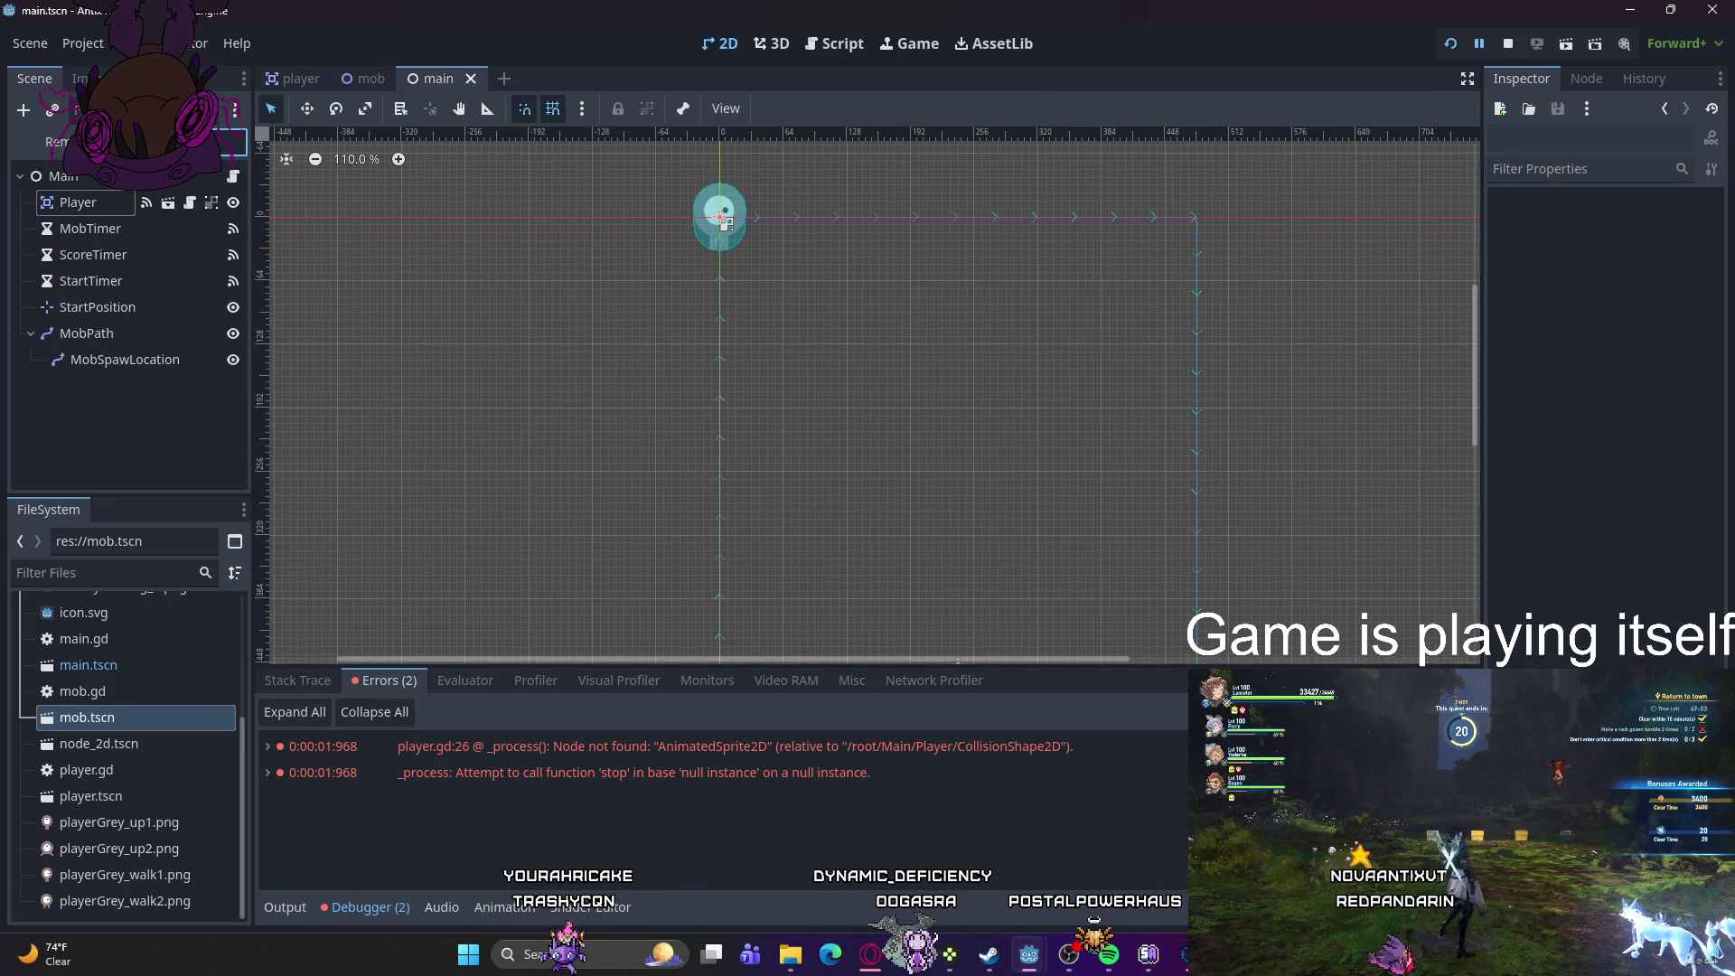
- Cycle through the player, mob and main tabs, then select Player in main's Remote tree
left_click(294, 78)
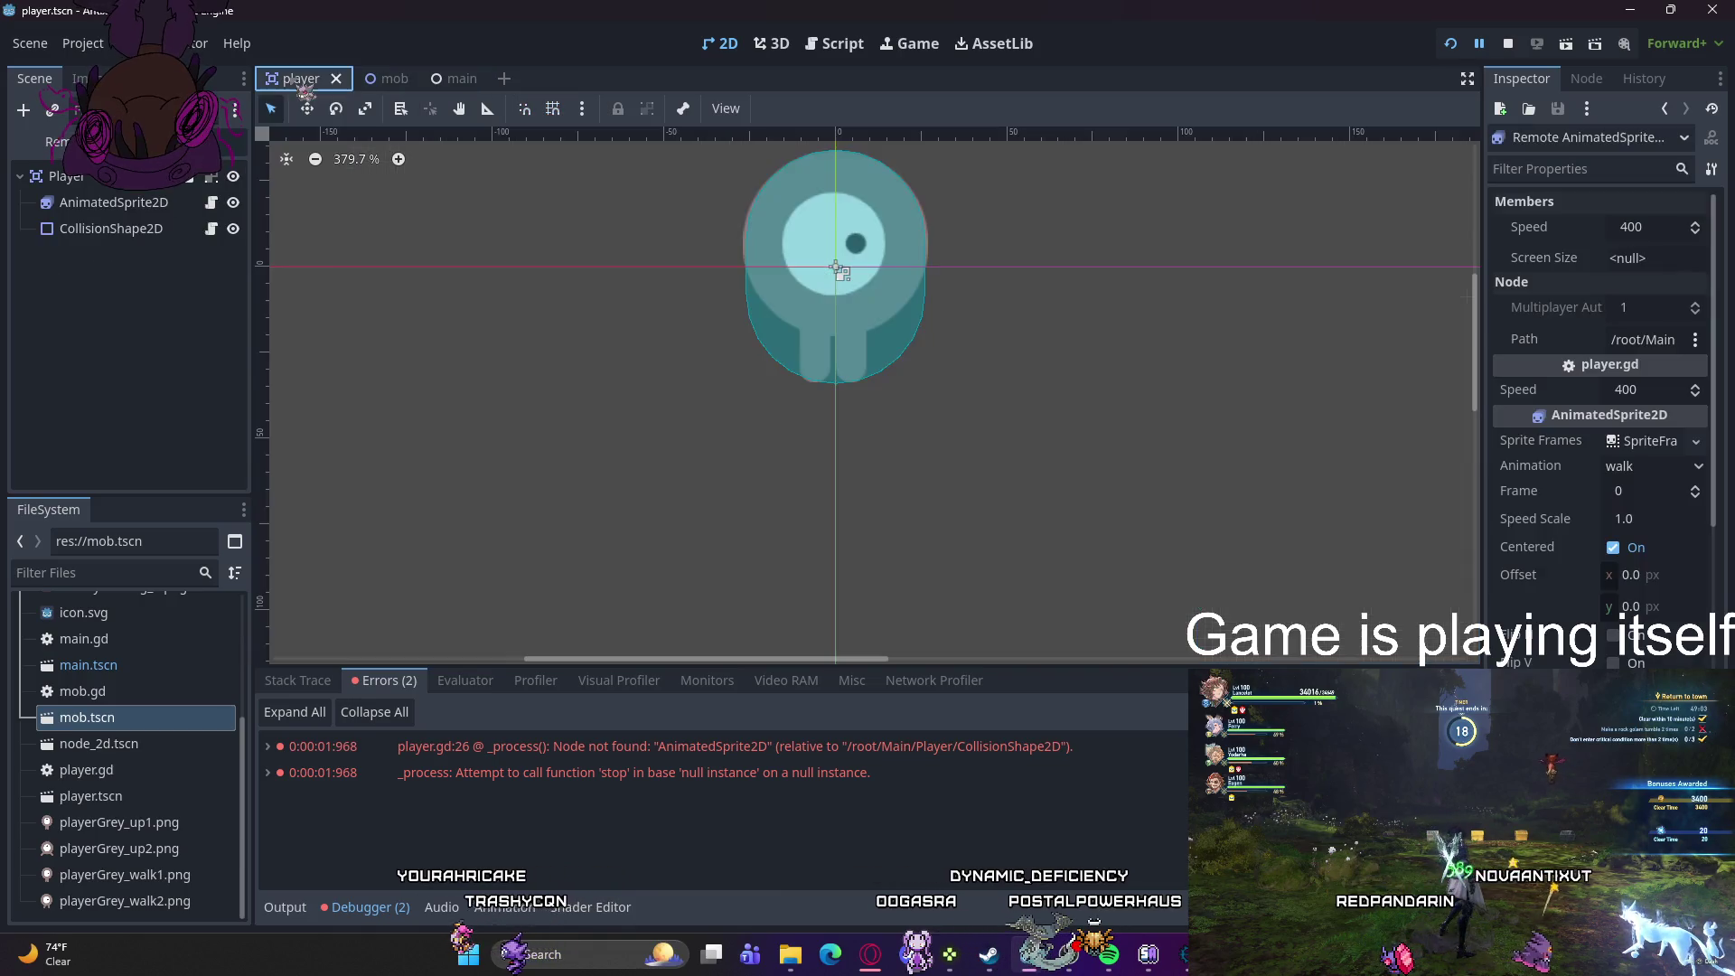
left_click(366, 79)
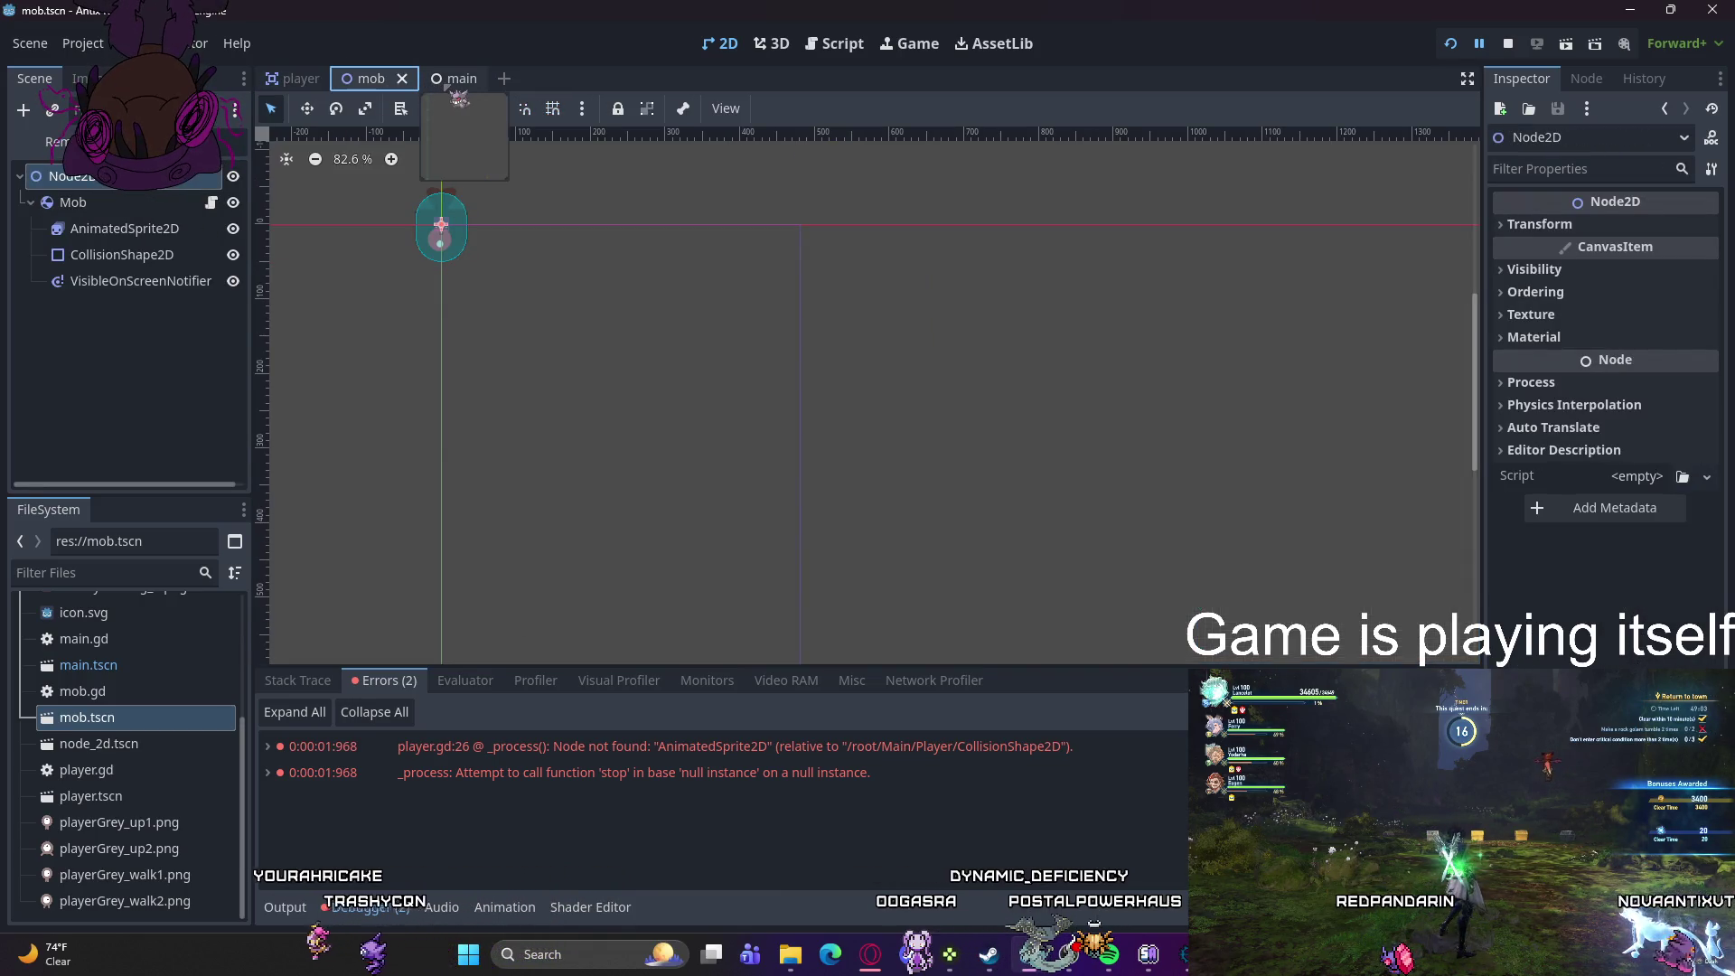
left_click(439, 82)
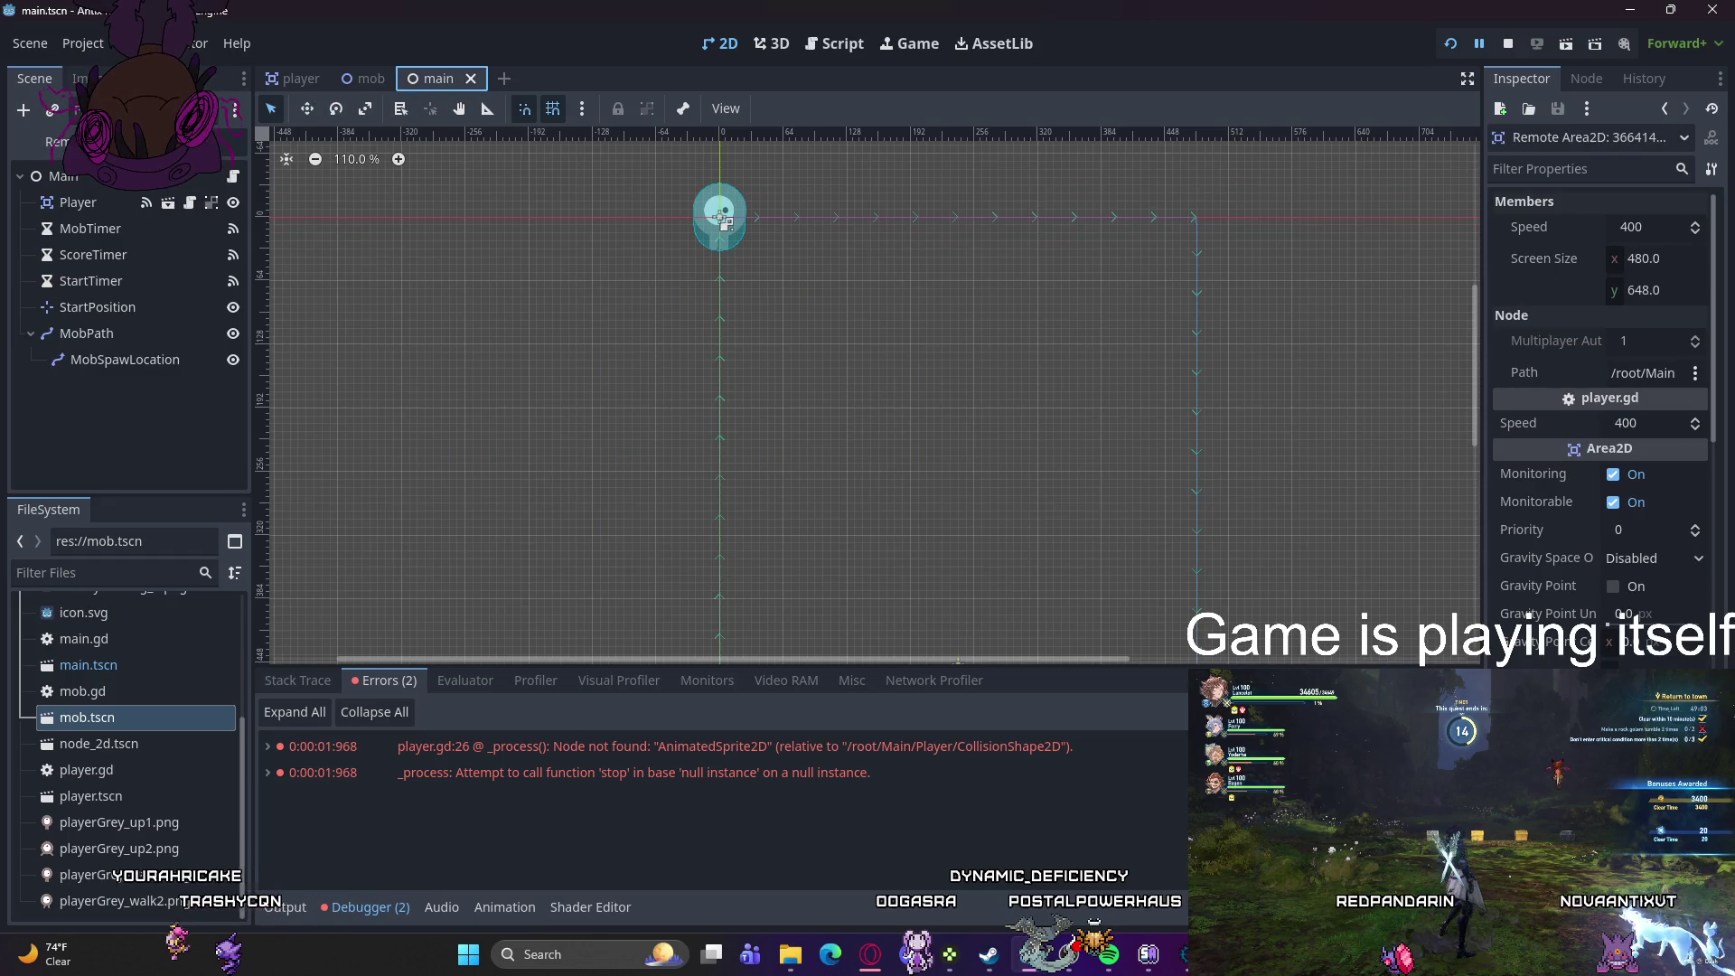
left_click(56, 142)
left_click(138, 231)
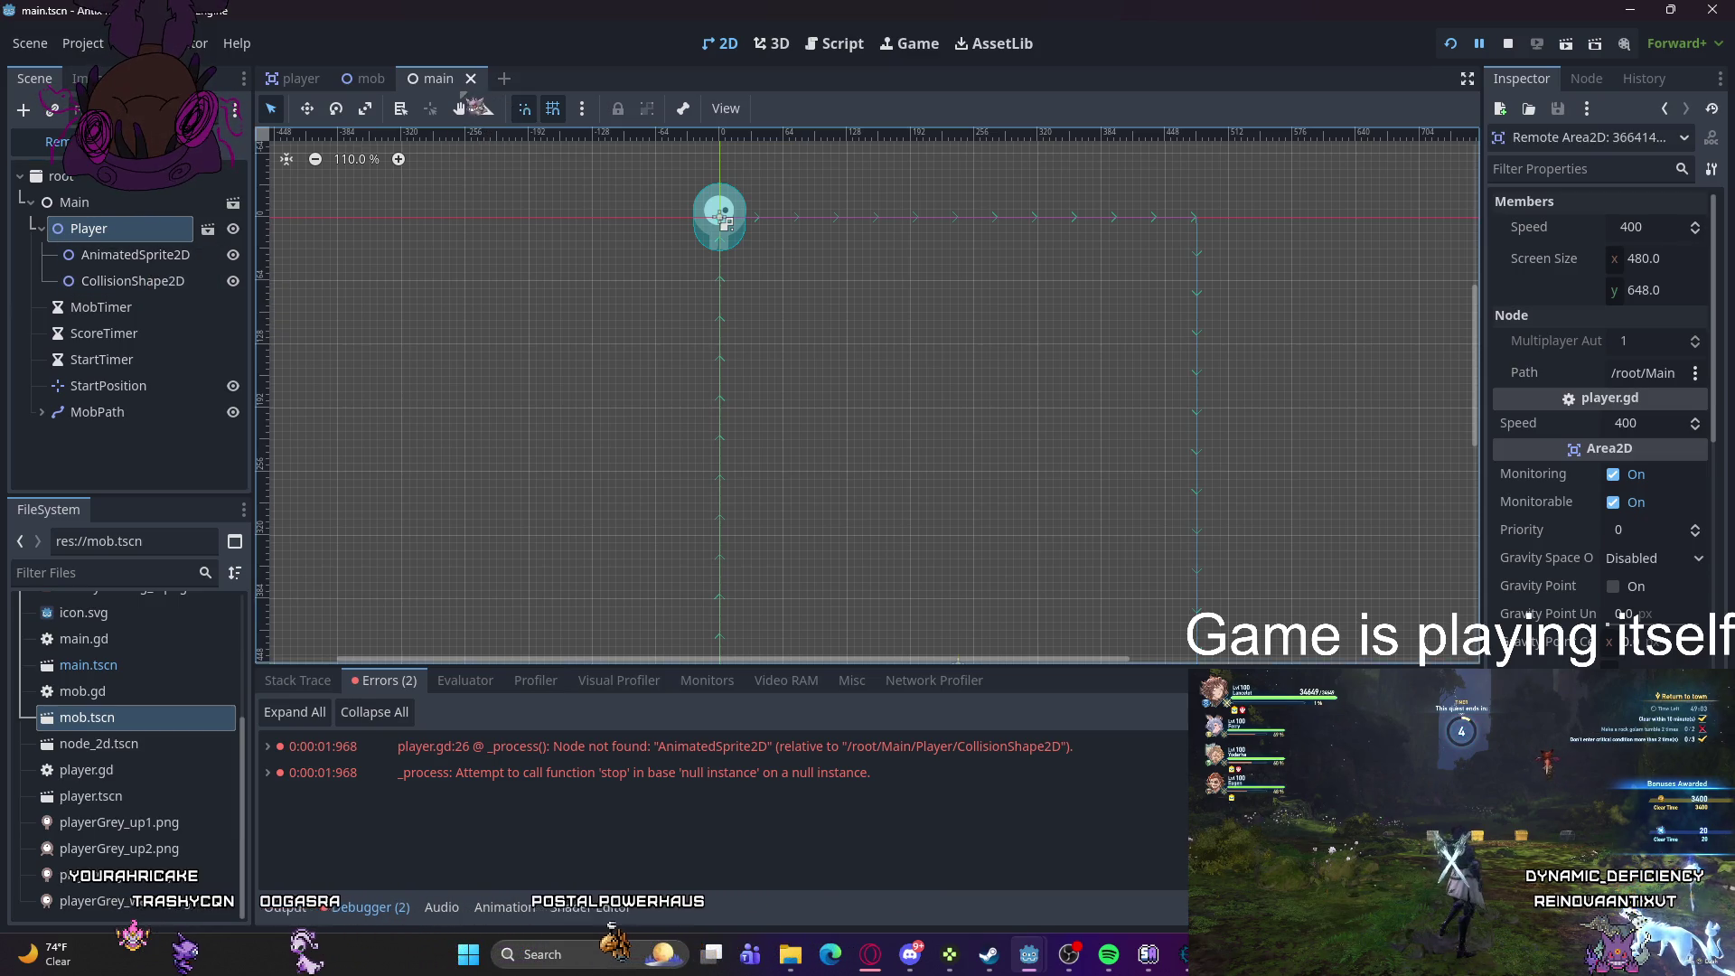
- Show Player's signals and make the Player instance's children selectable
left_click(59, 142)
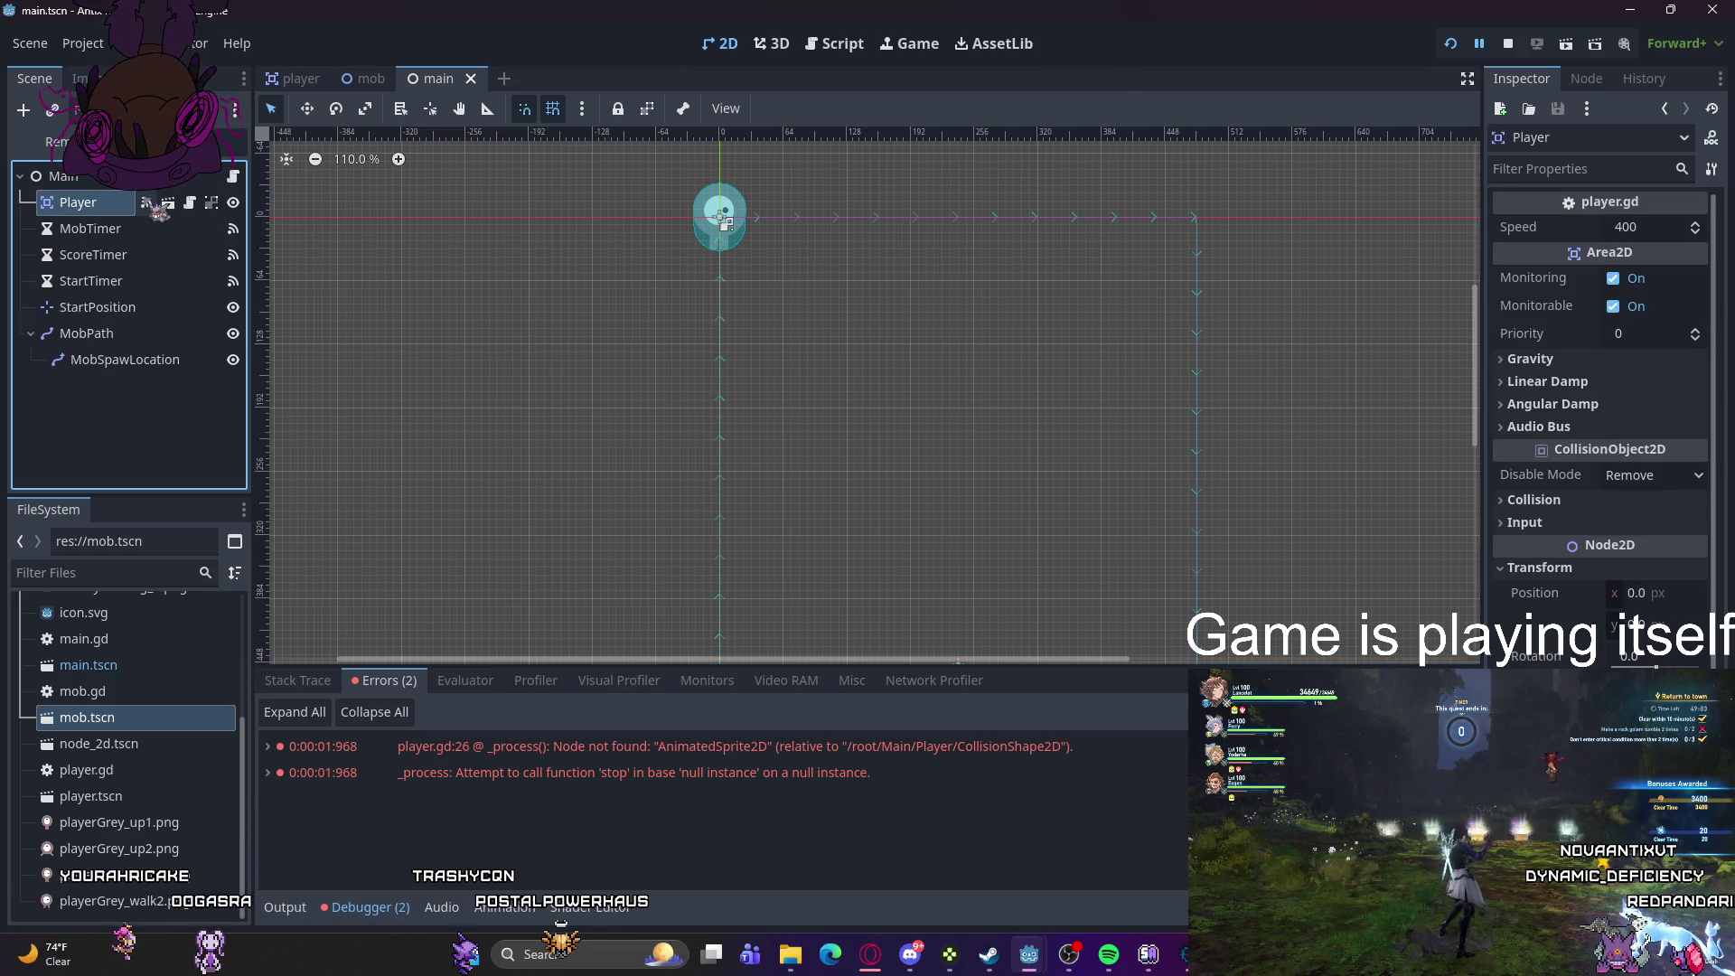
left_click(154, 206)
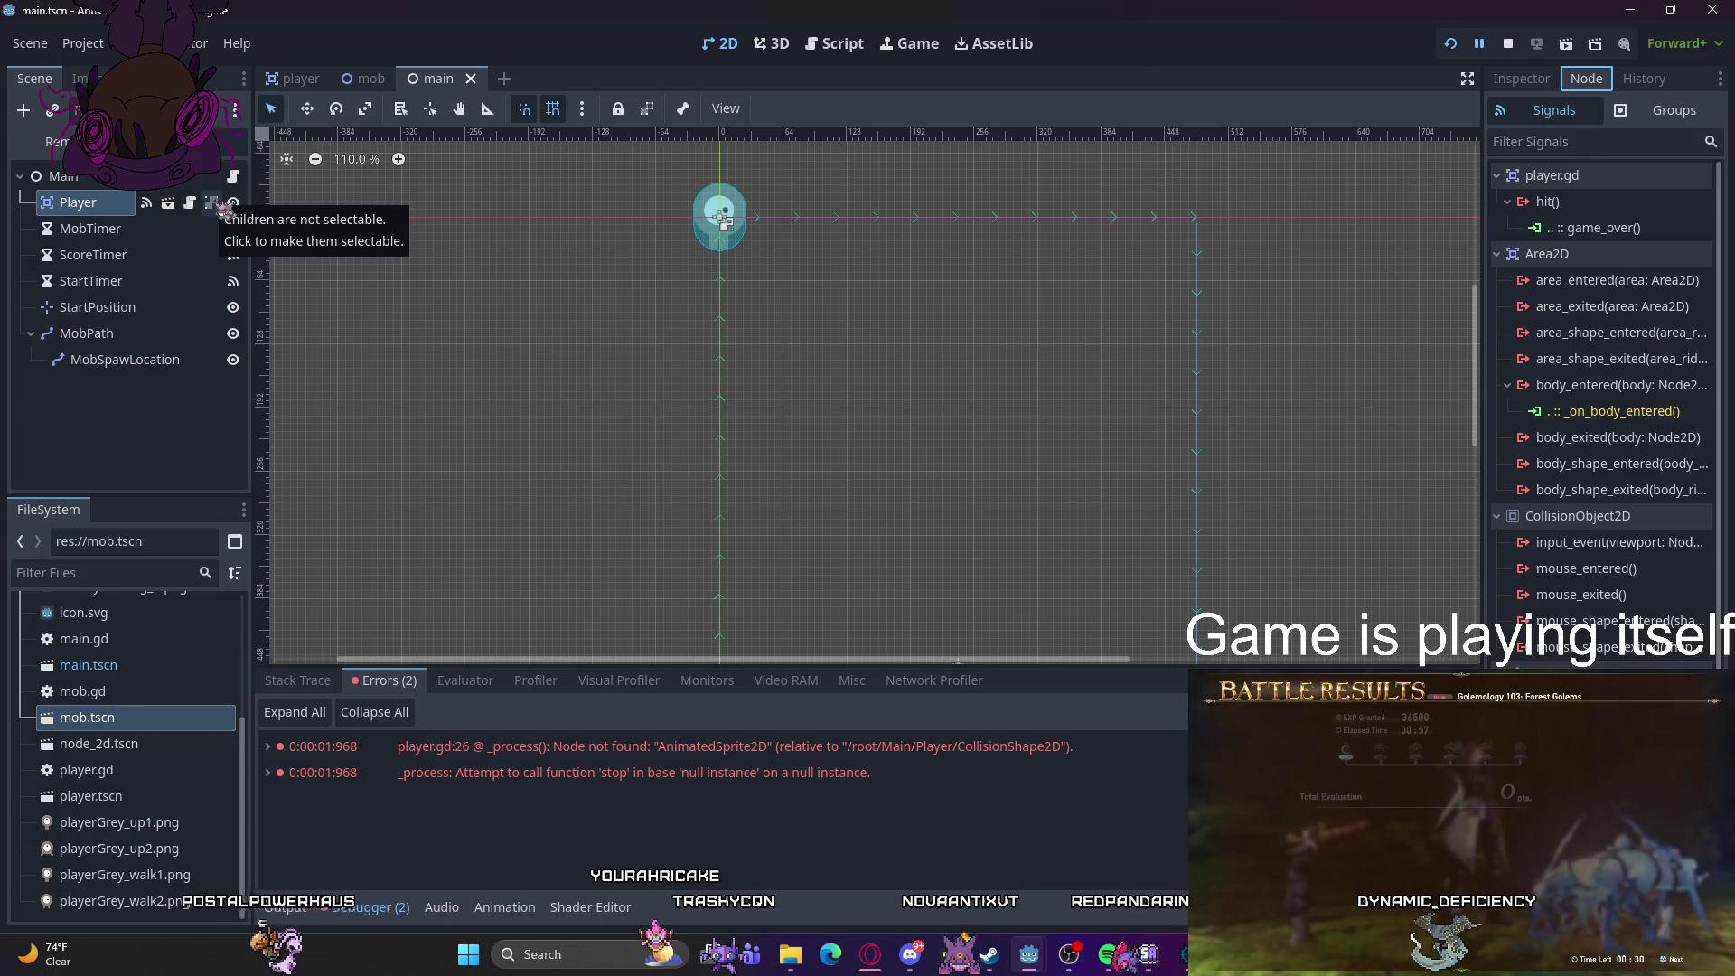
left_click(222, 206)
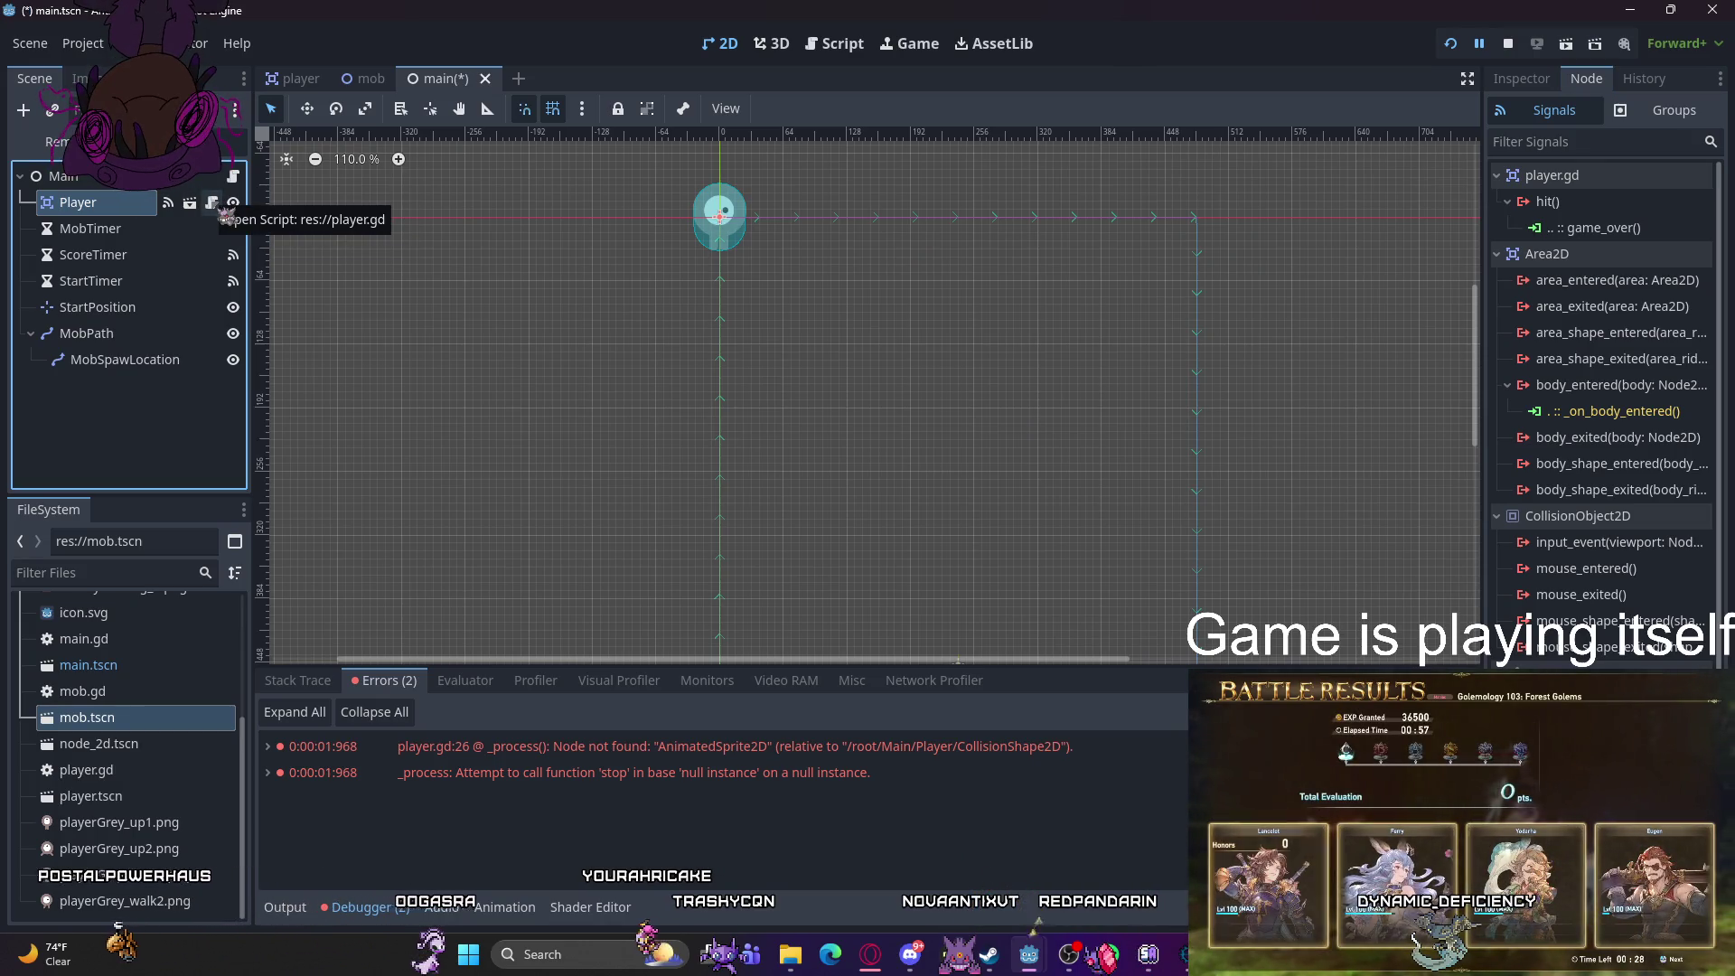
- Open player.gd, then save and run the game with F5
left_click(217, 206)
left_click(370, 275)
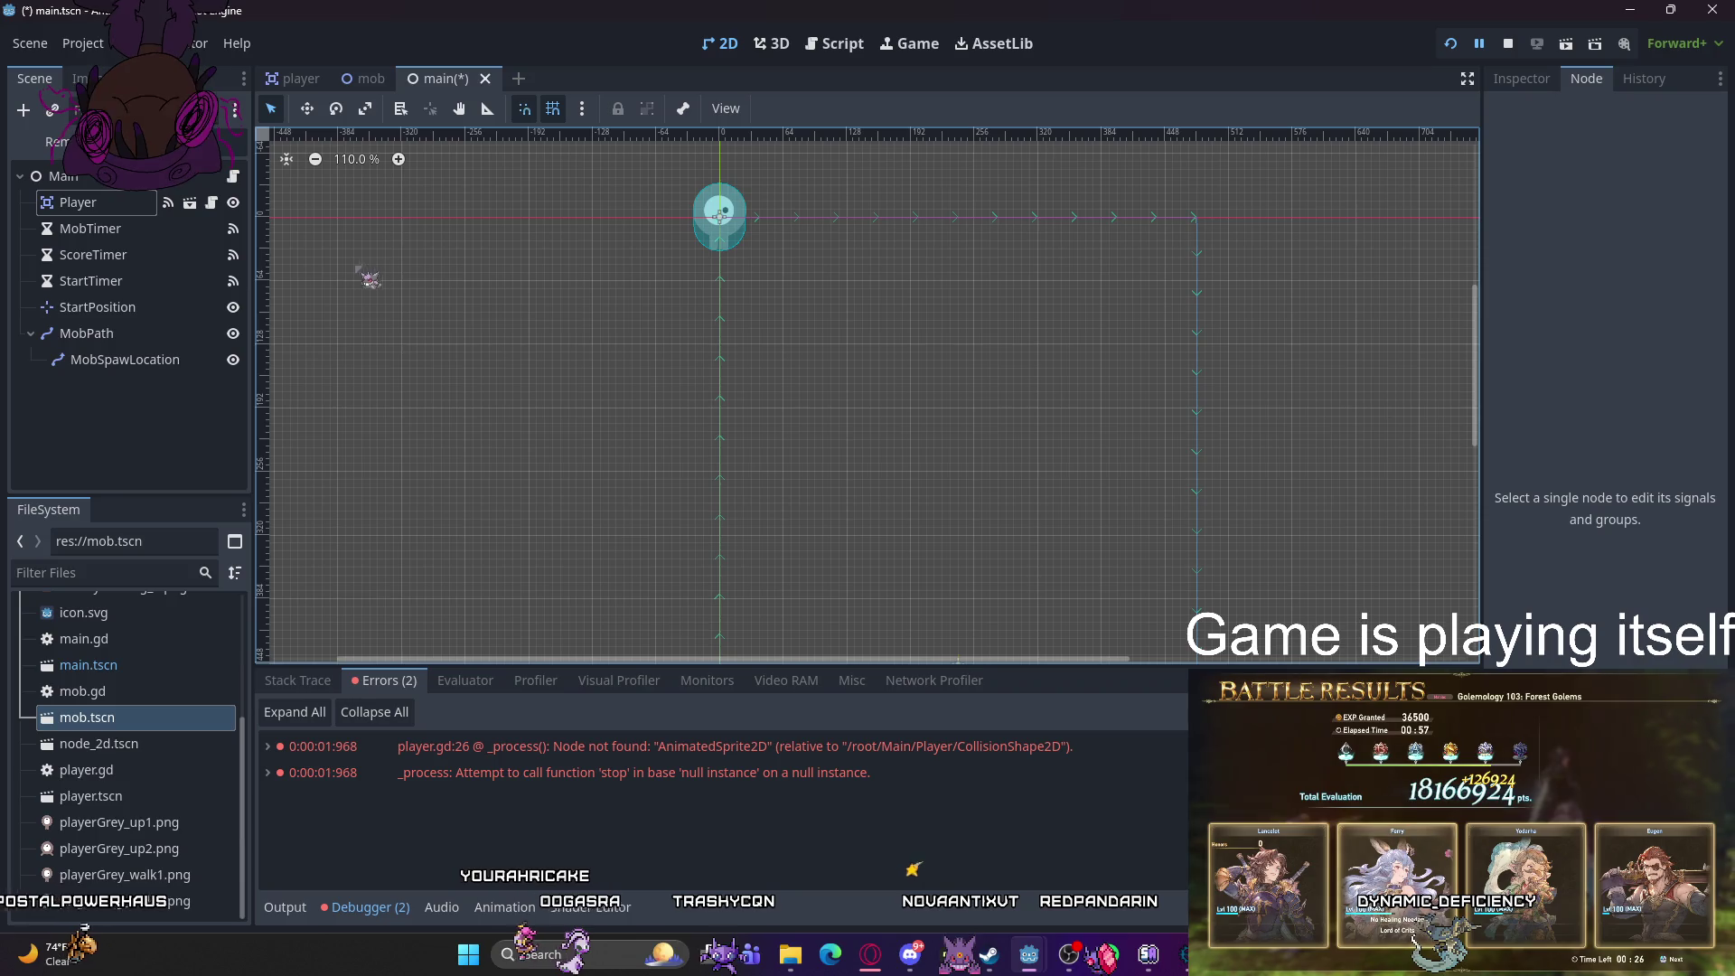
key("F5")
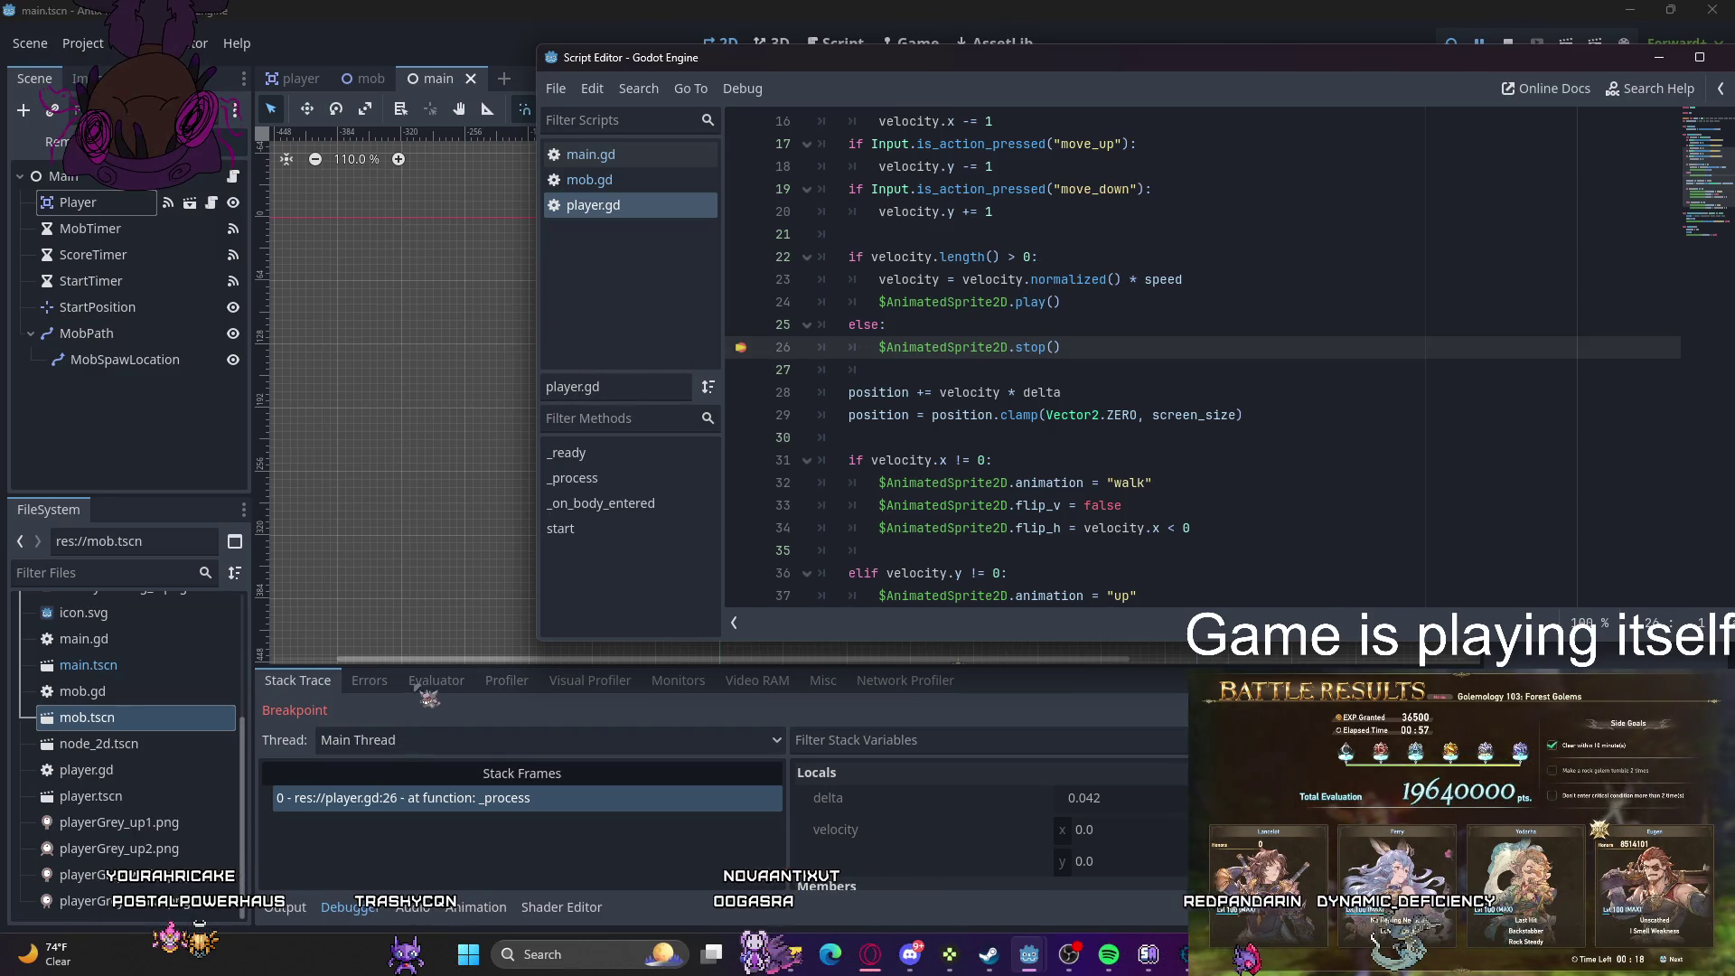
- Review the player.gd breakpoint, then look at the player scene before returning to main
left_click(694, 729)
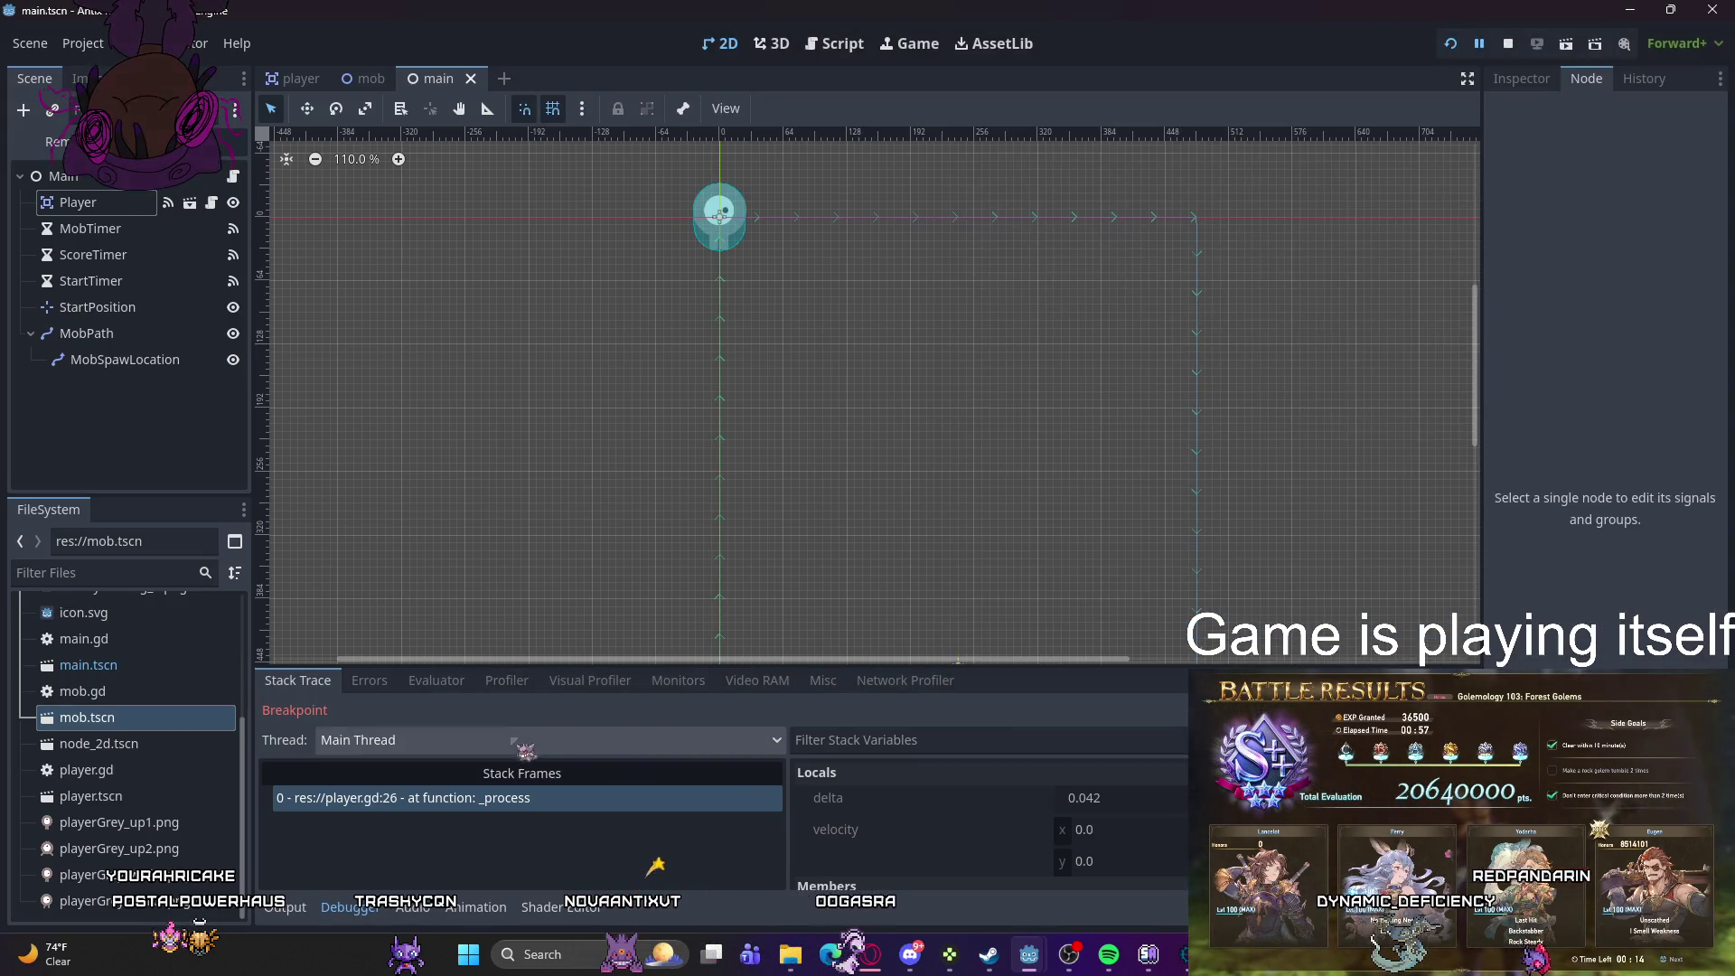
left_click(553, 799)
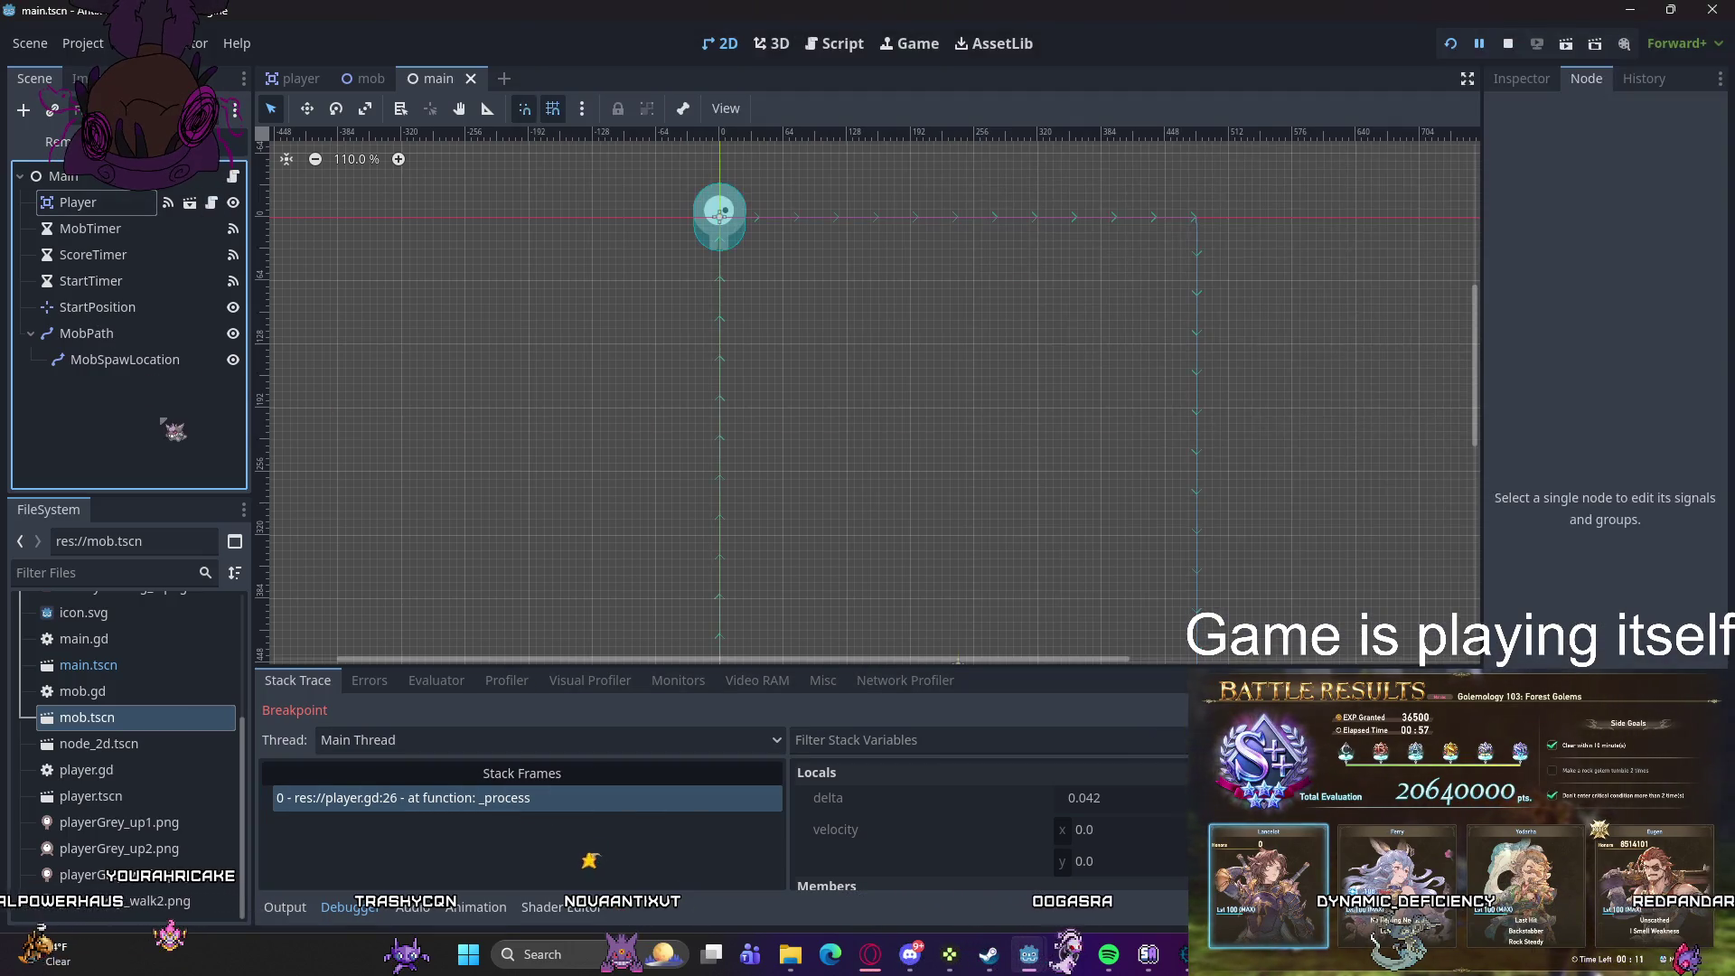
left_click(181, 416)
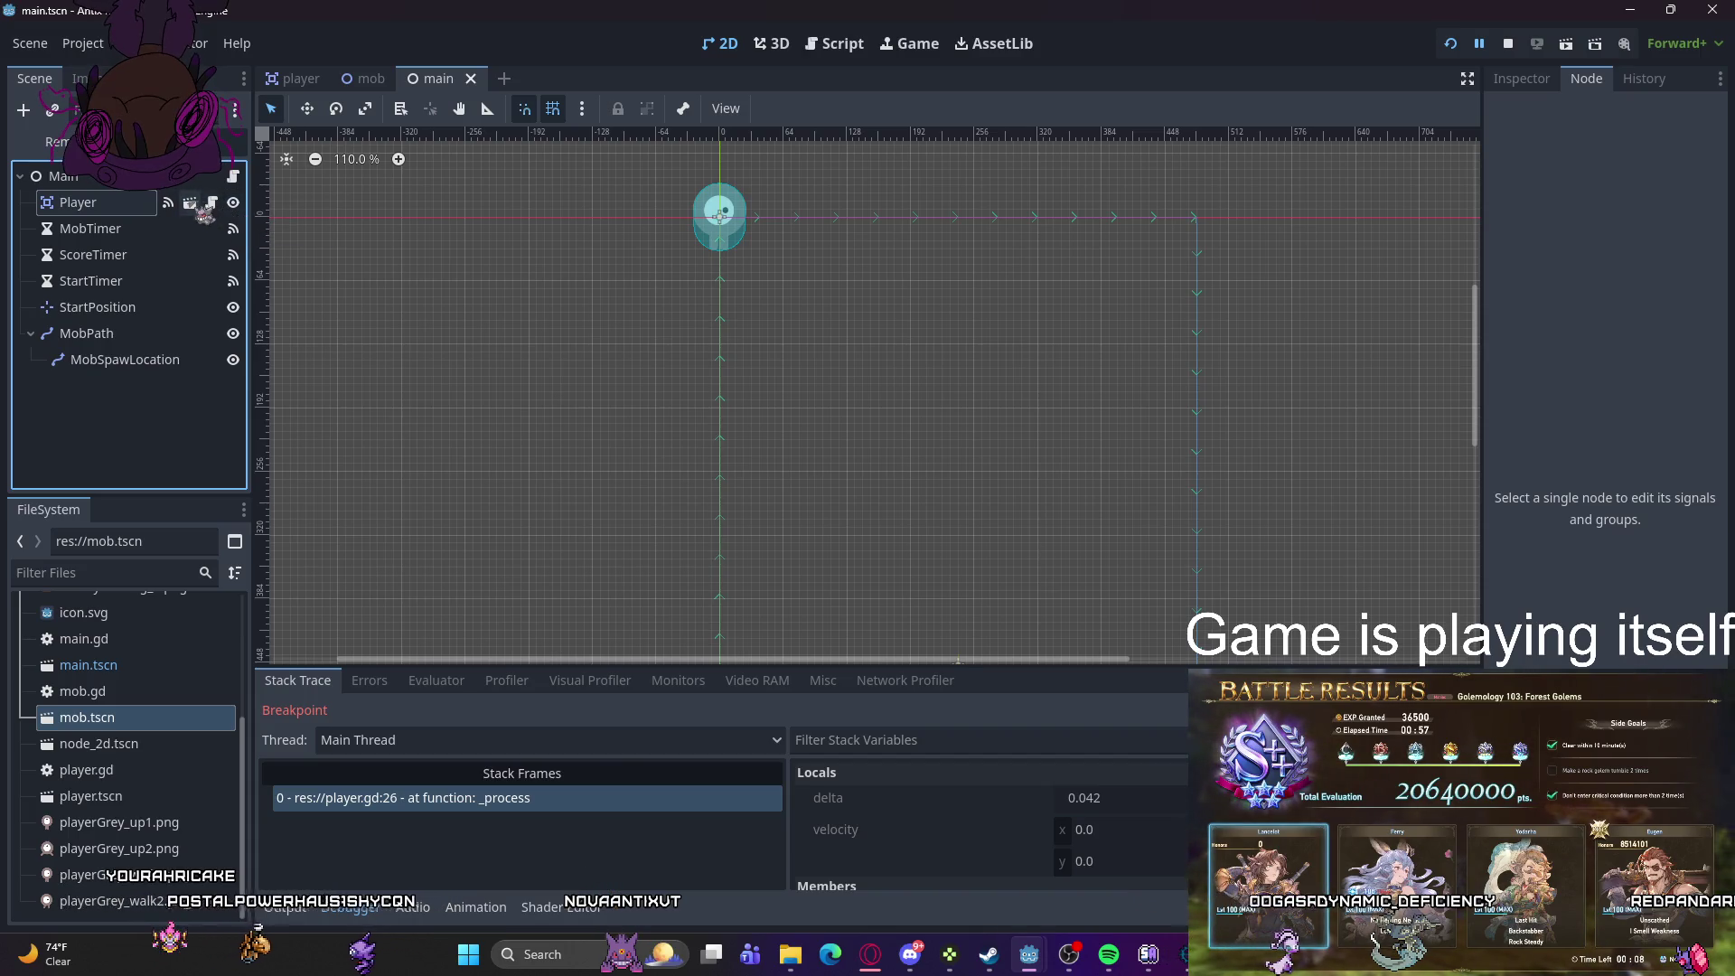
left_click(211, 202)
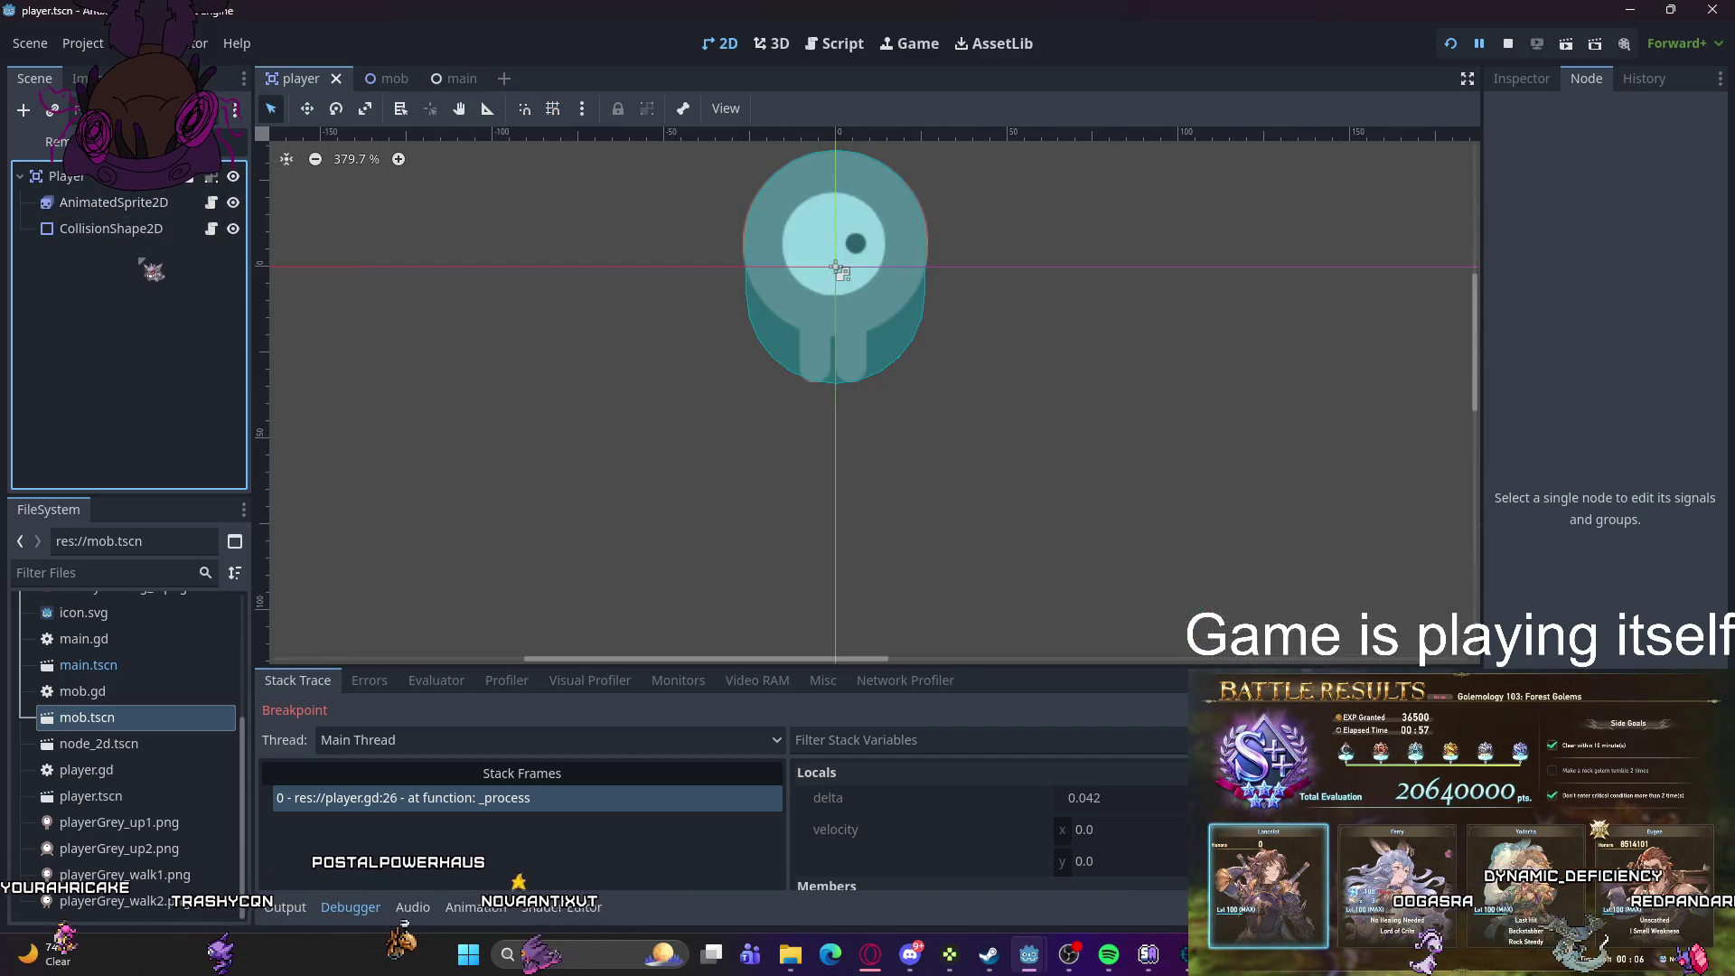
left_click(441, 78)
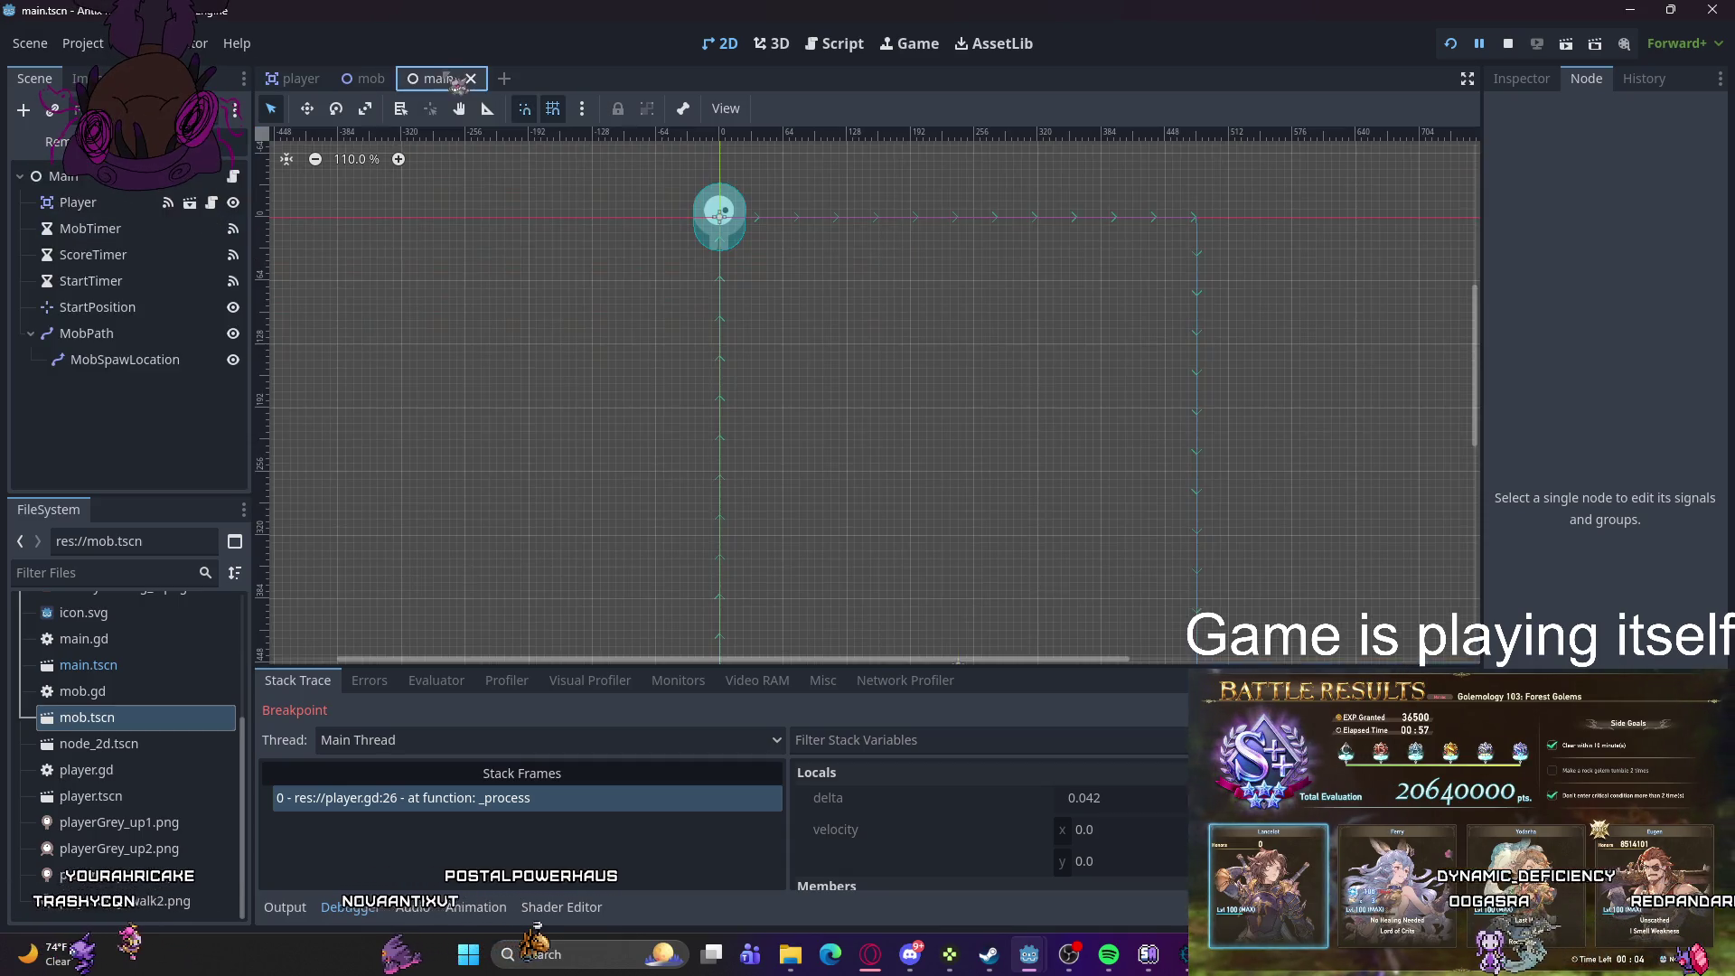
- Make Player's children unselectable again, save the main scene, and restart the game
left_click(179, 208)
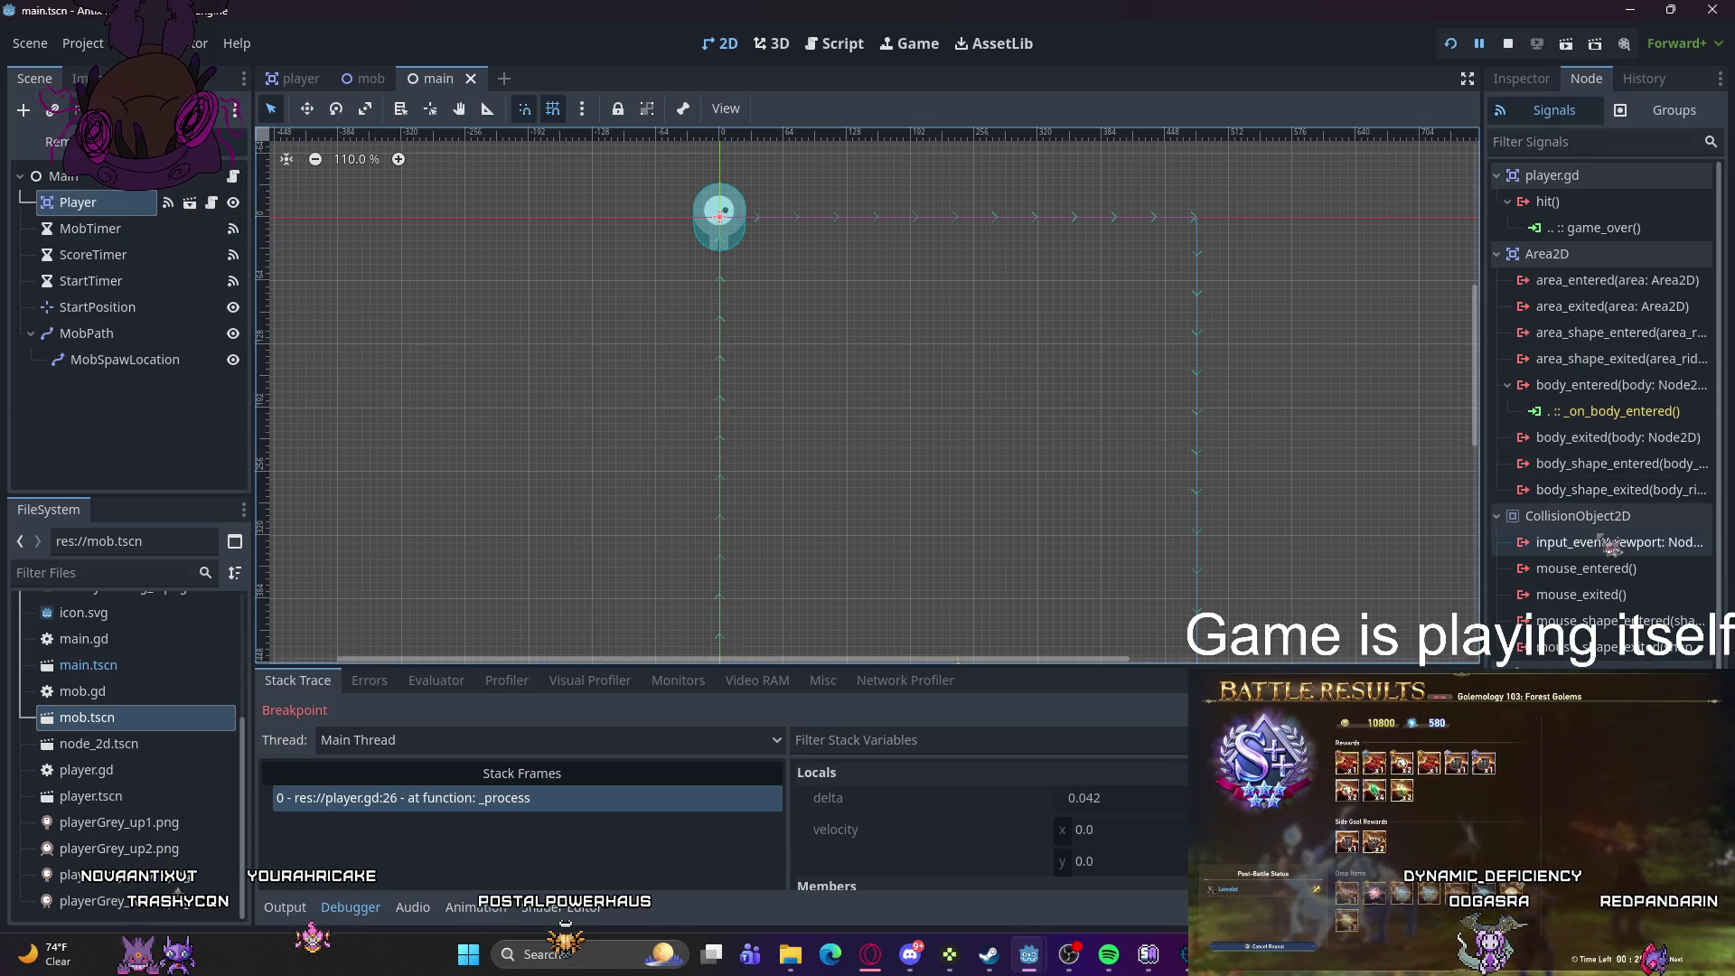
scroll(1653, 587, "down", 5)
scroll(1653, 596, "up", 5)
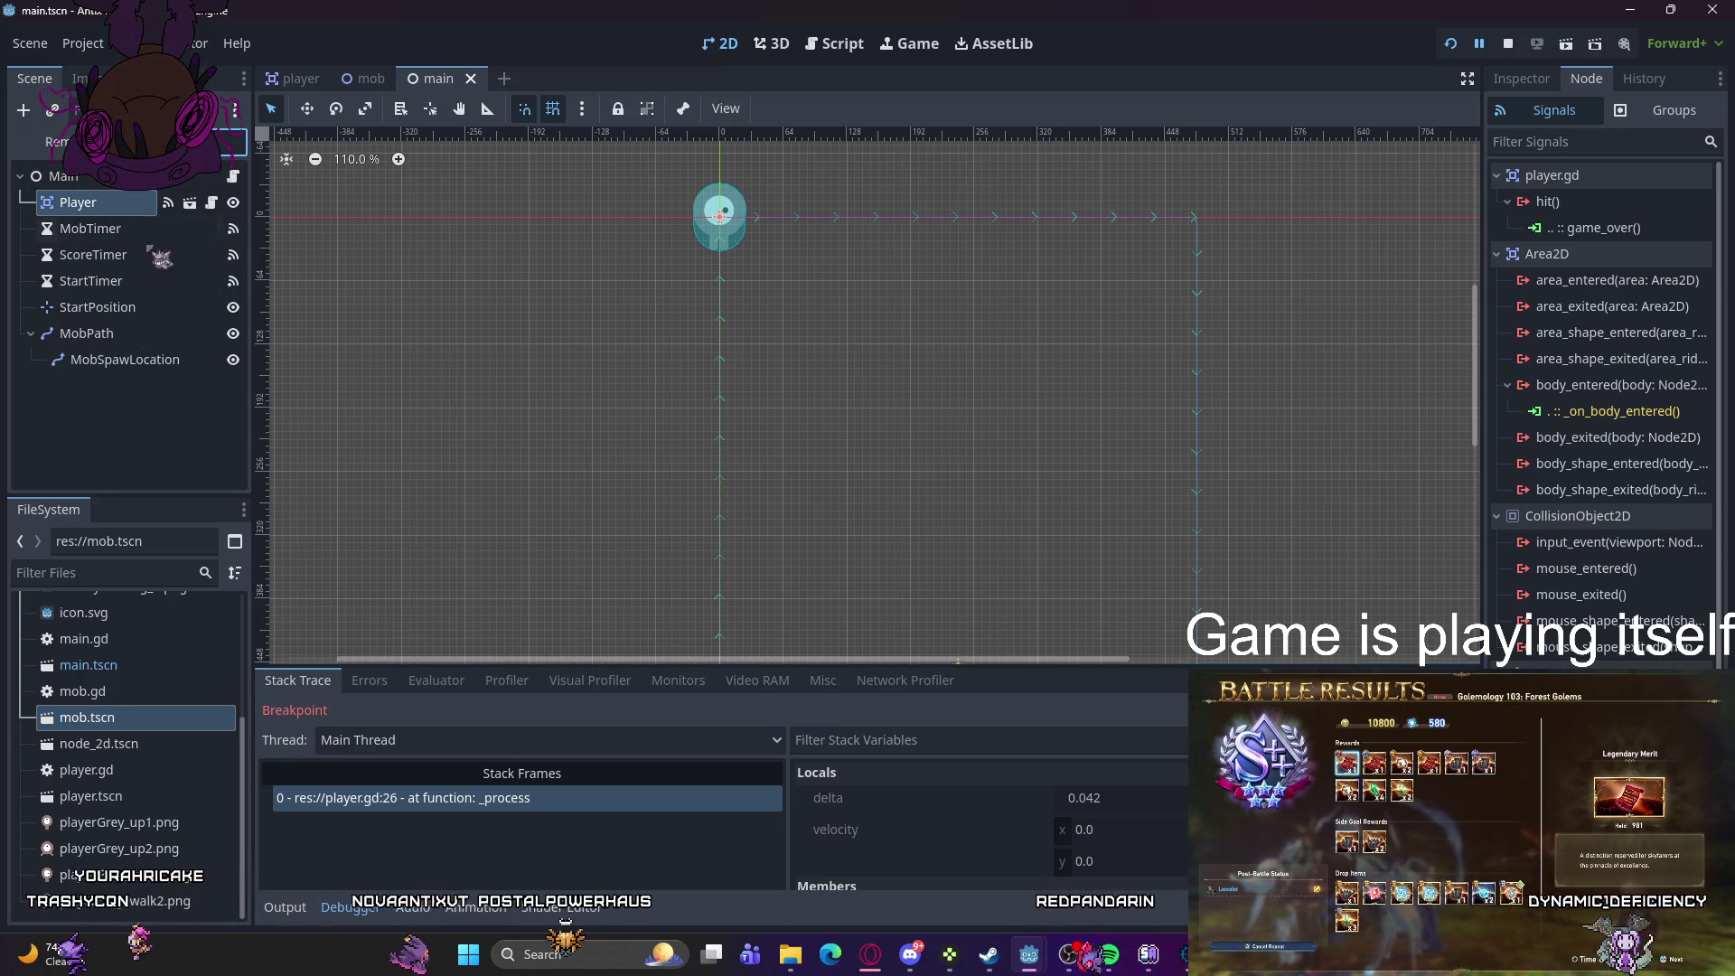
left_click(720, 215)
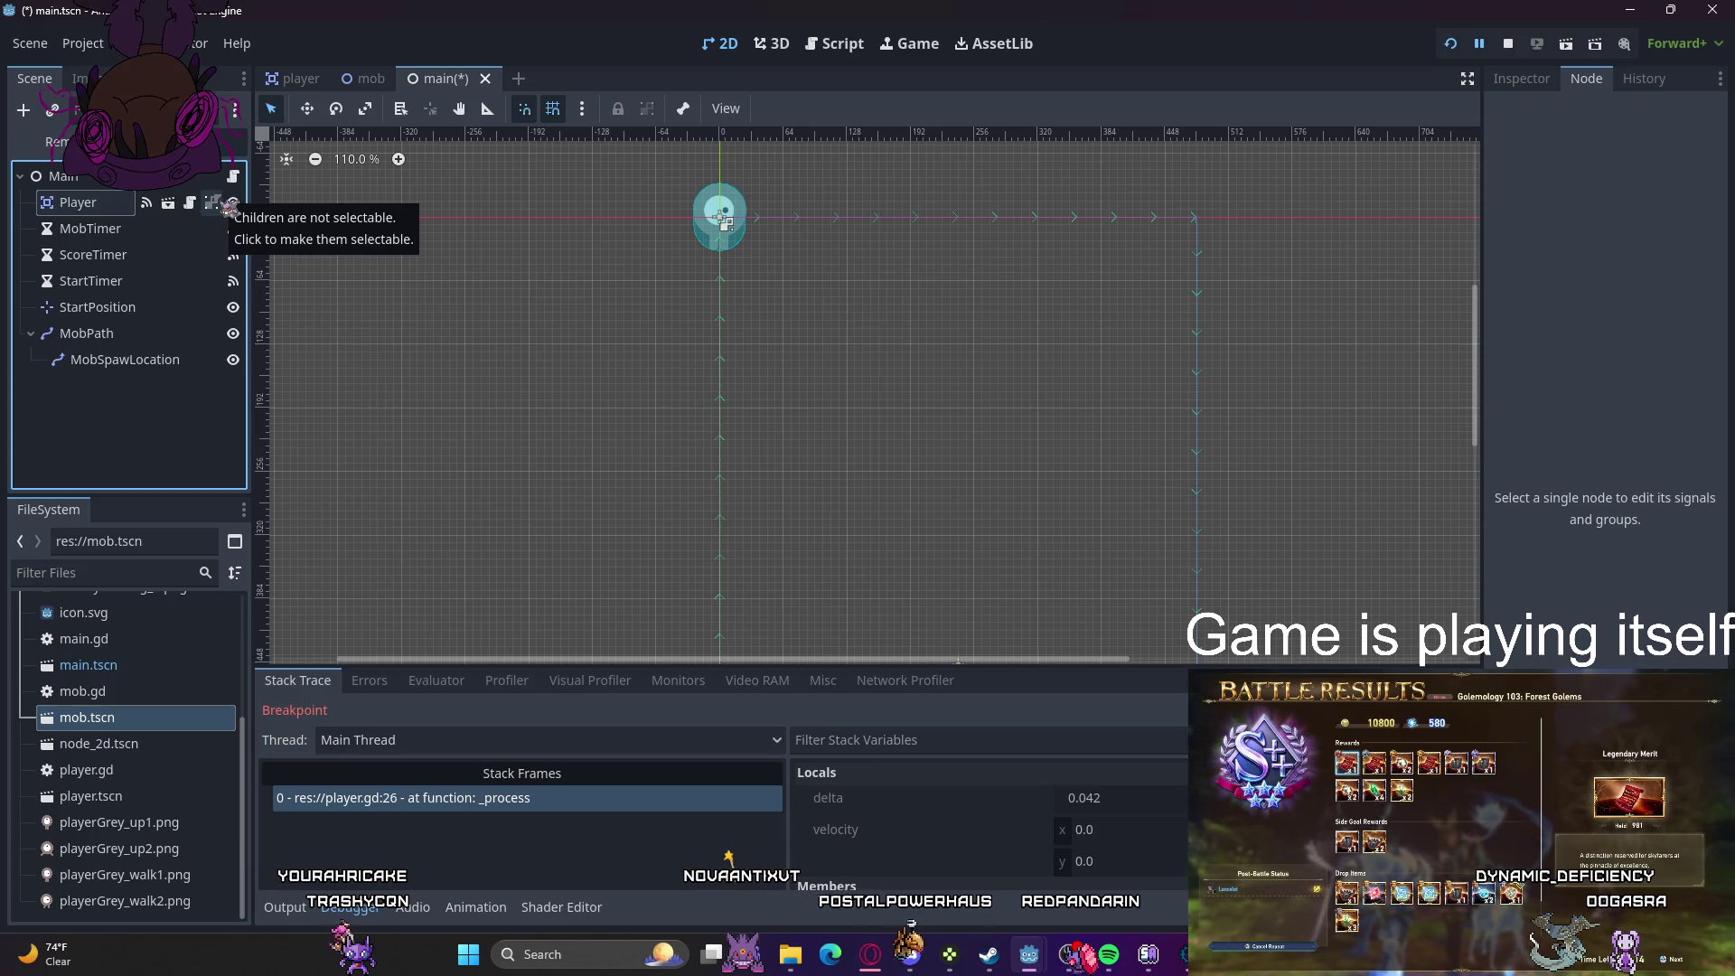
key("ctrl+s")
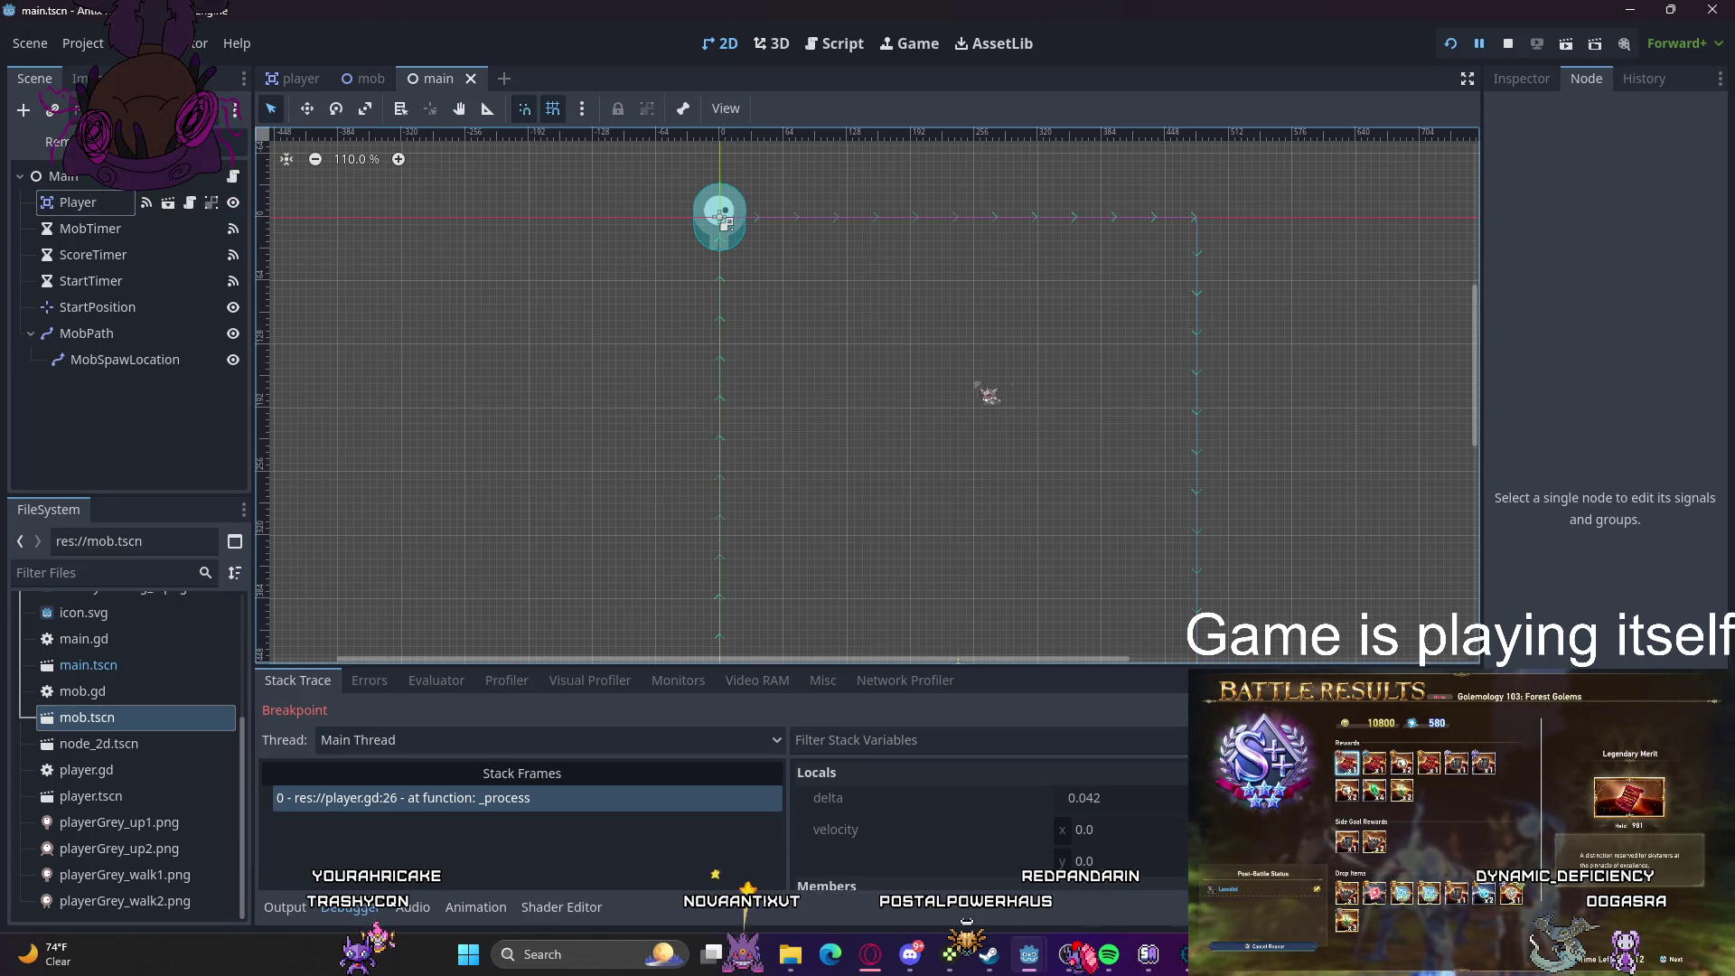
left_click(1451, 44)
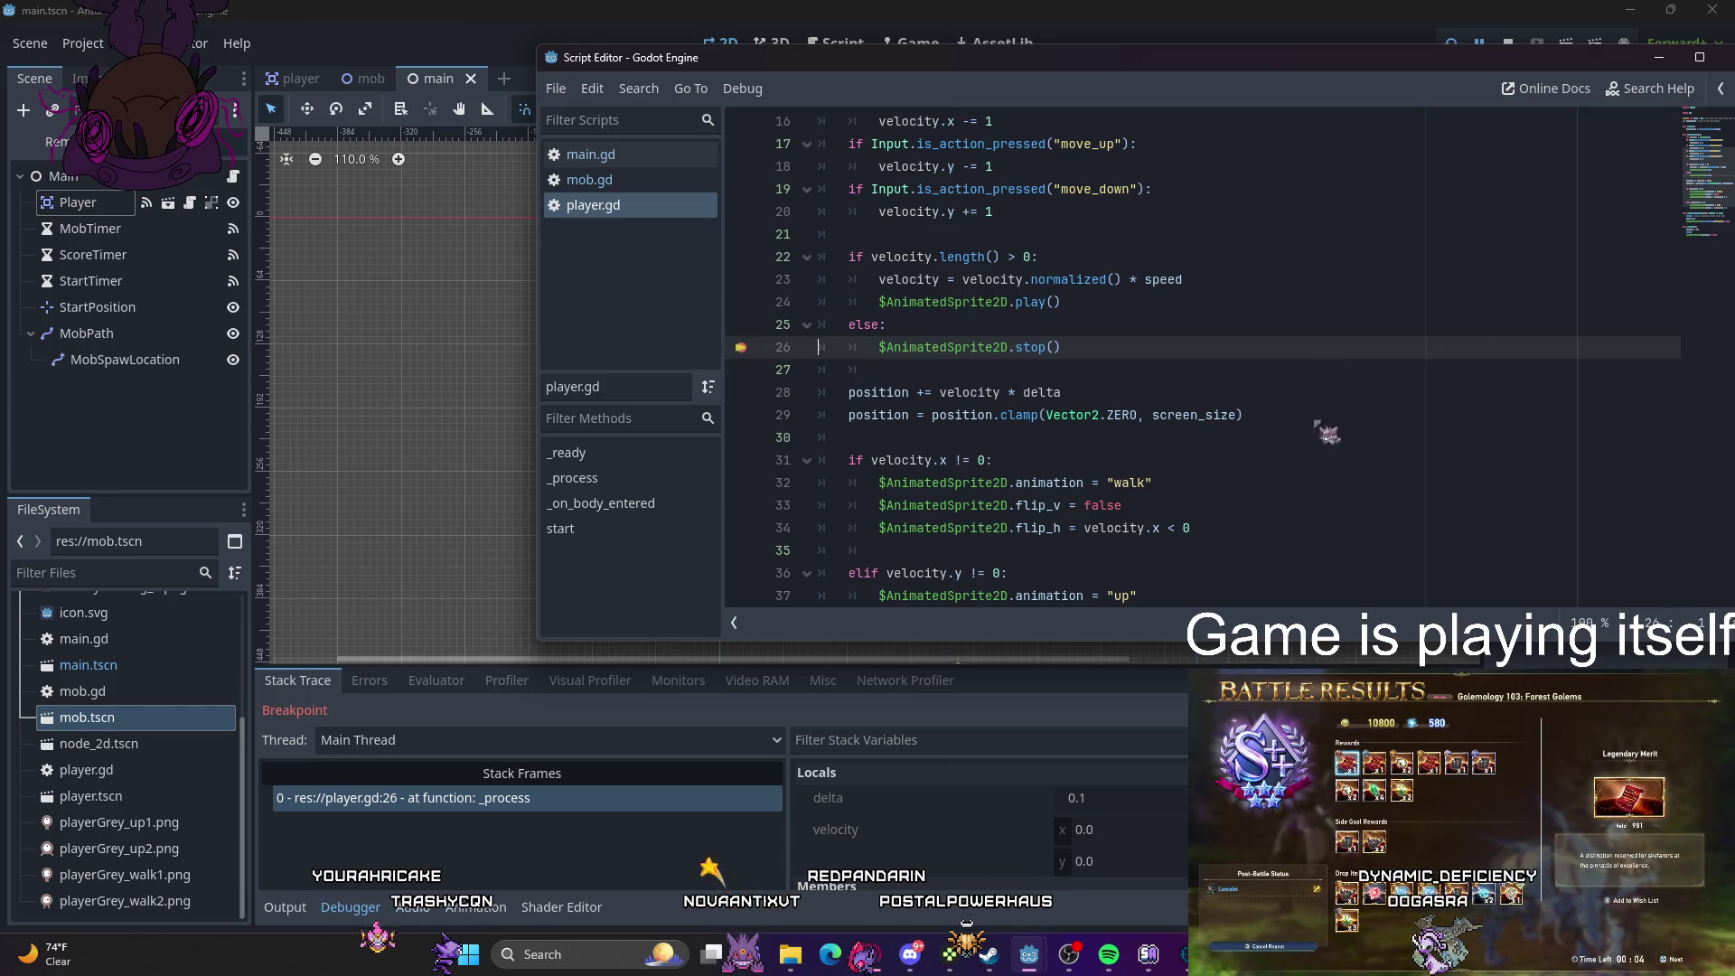
- Check the debugger's errors list, then run the game until it breaks at player.gd line 26
scroll(1265, 416, "down", 2)
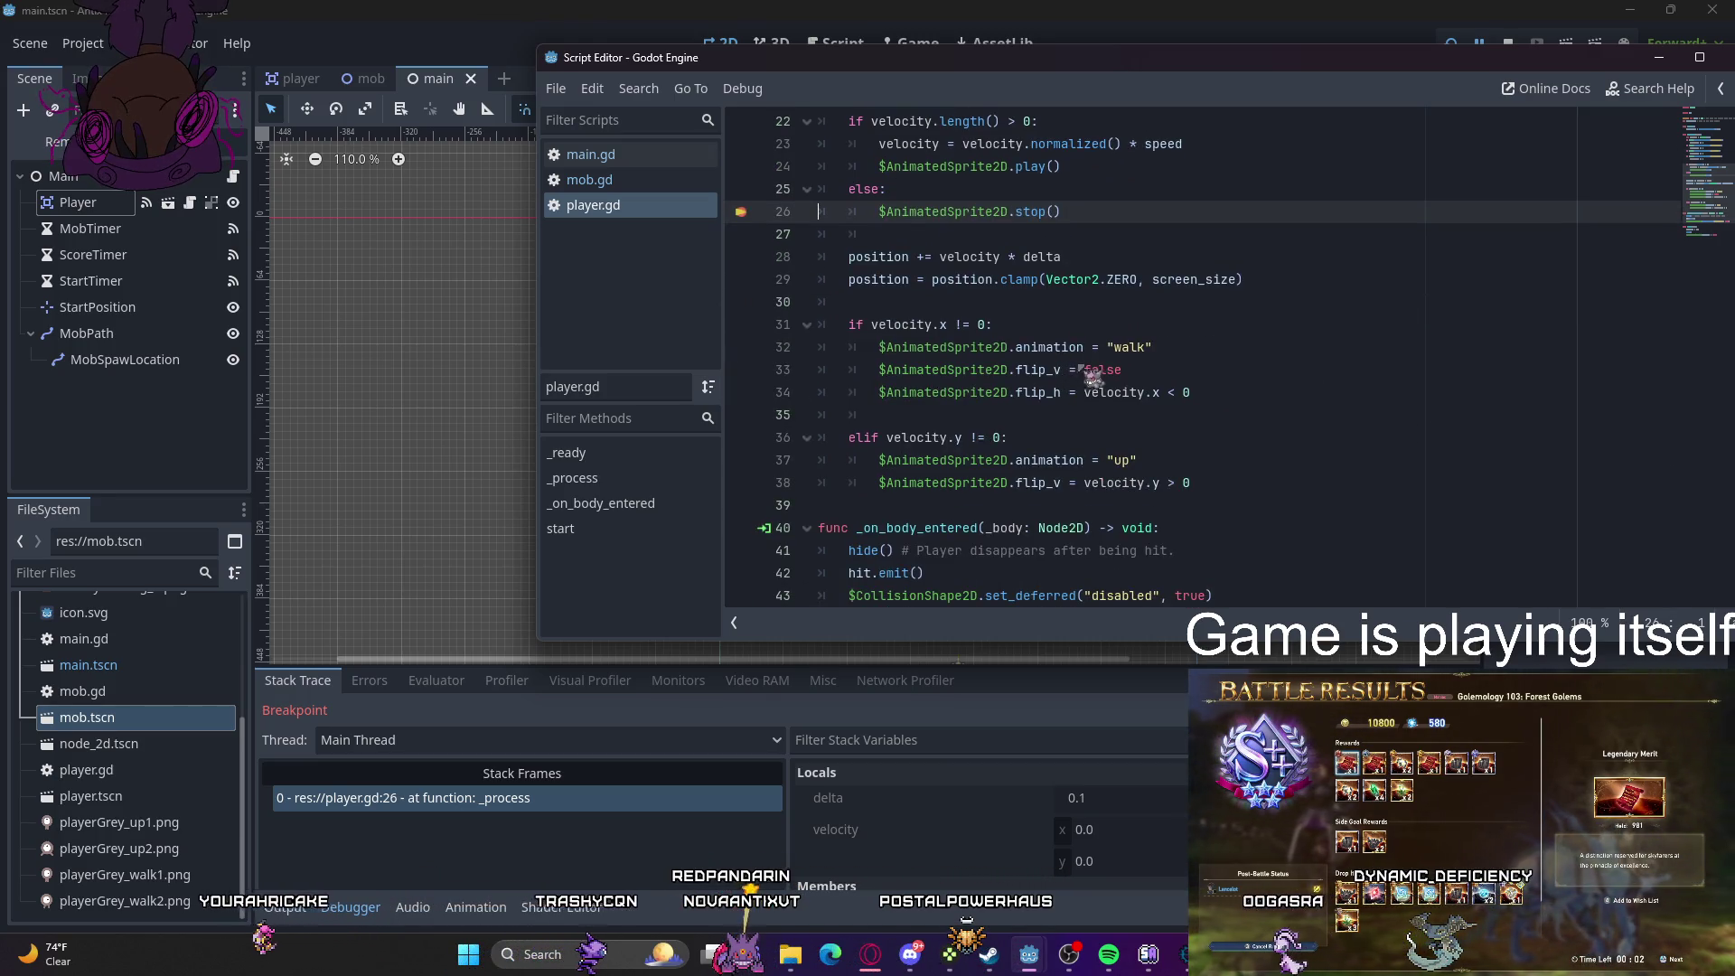
scroll(1089, 374, "down", 3)
left_click(321, 720)
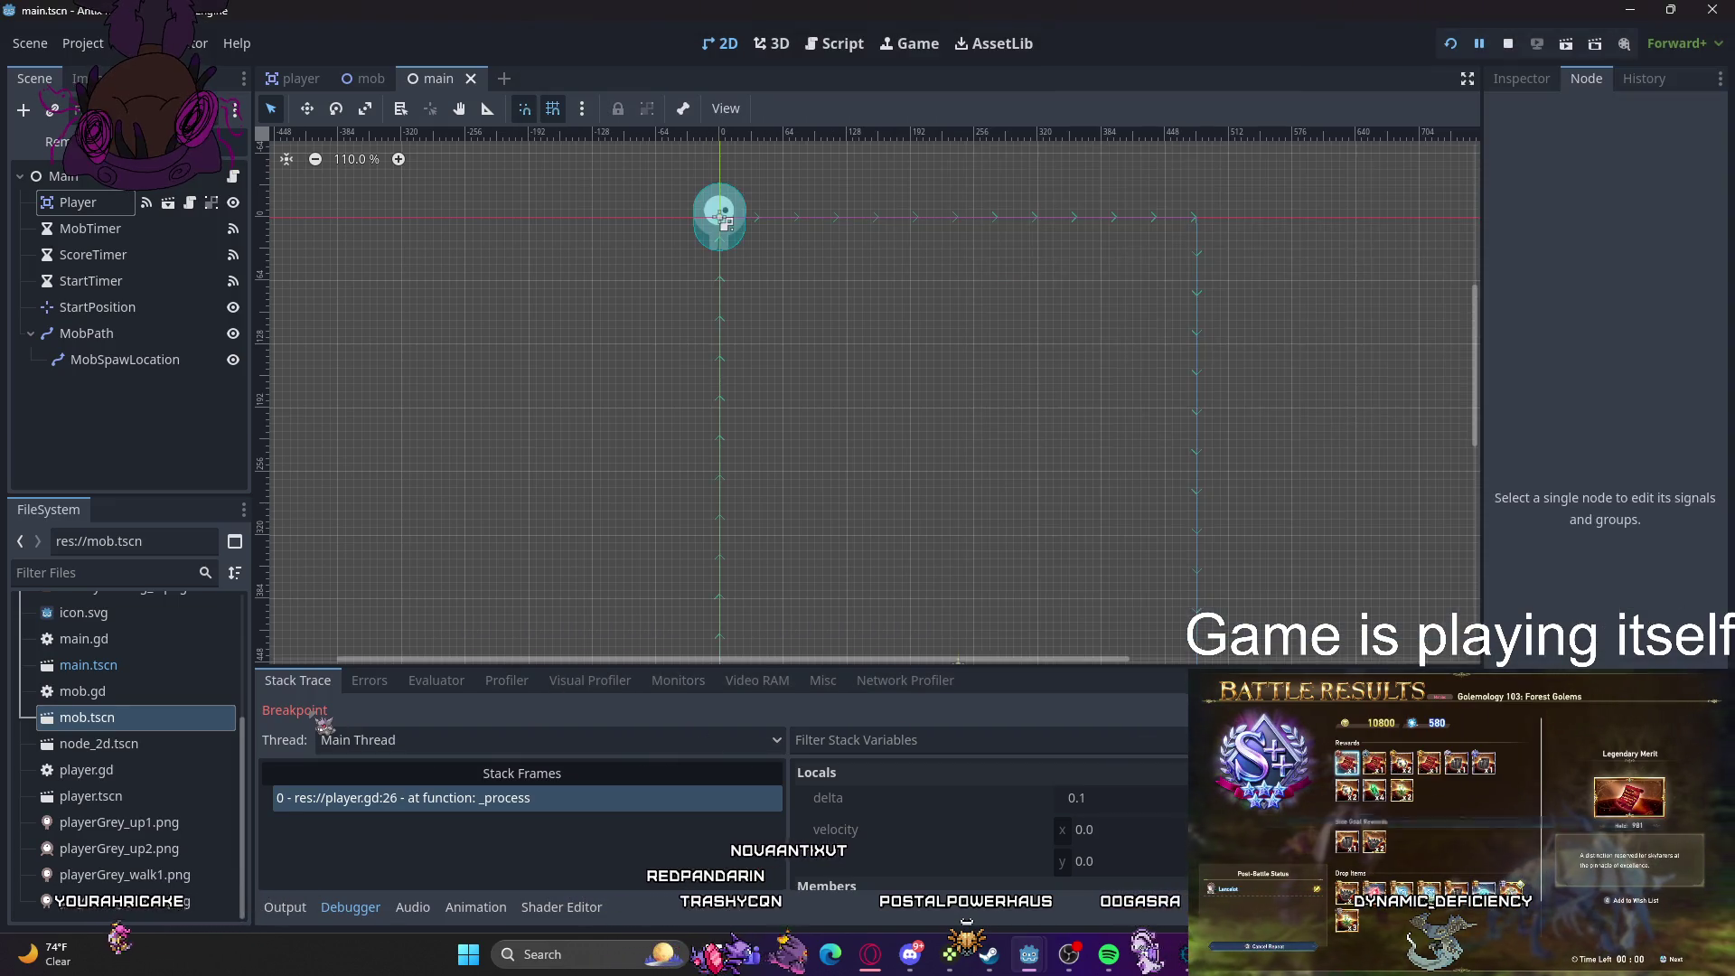
left_click(369, 680)
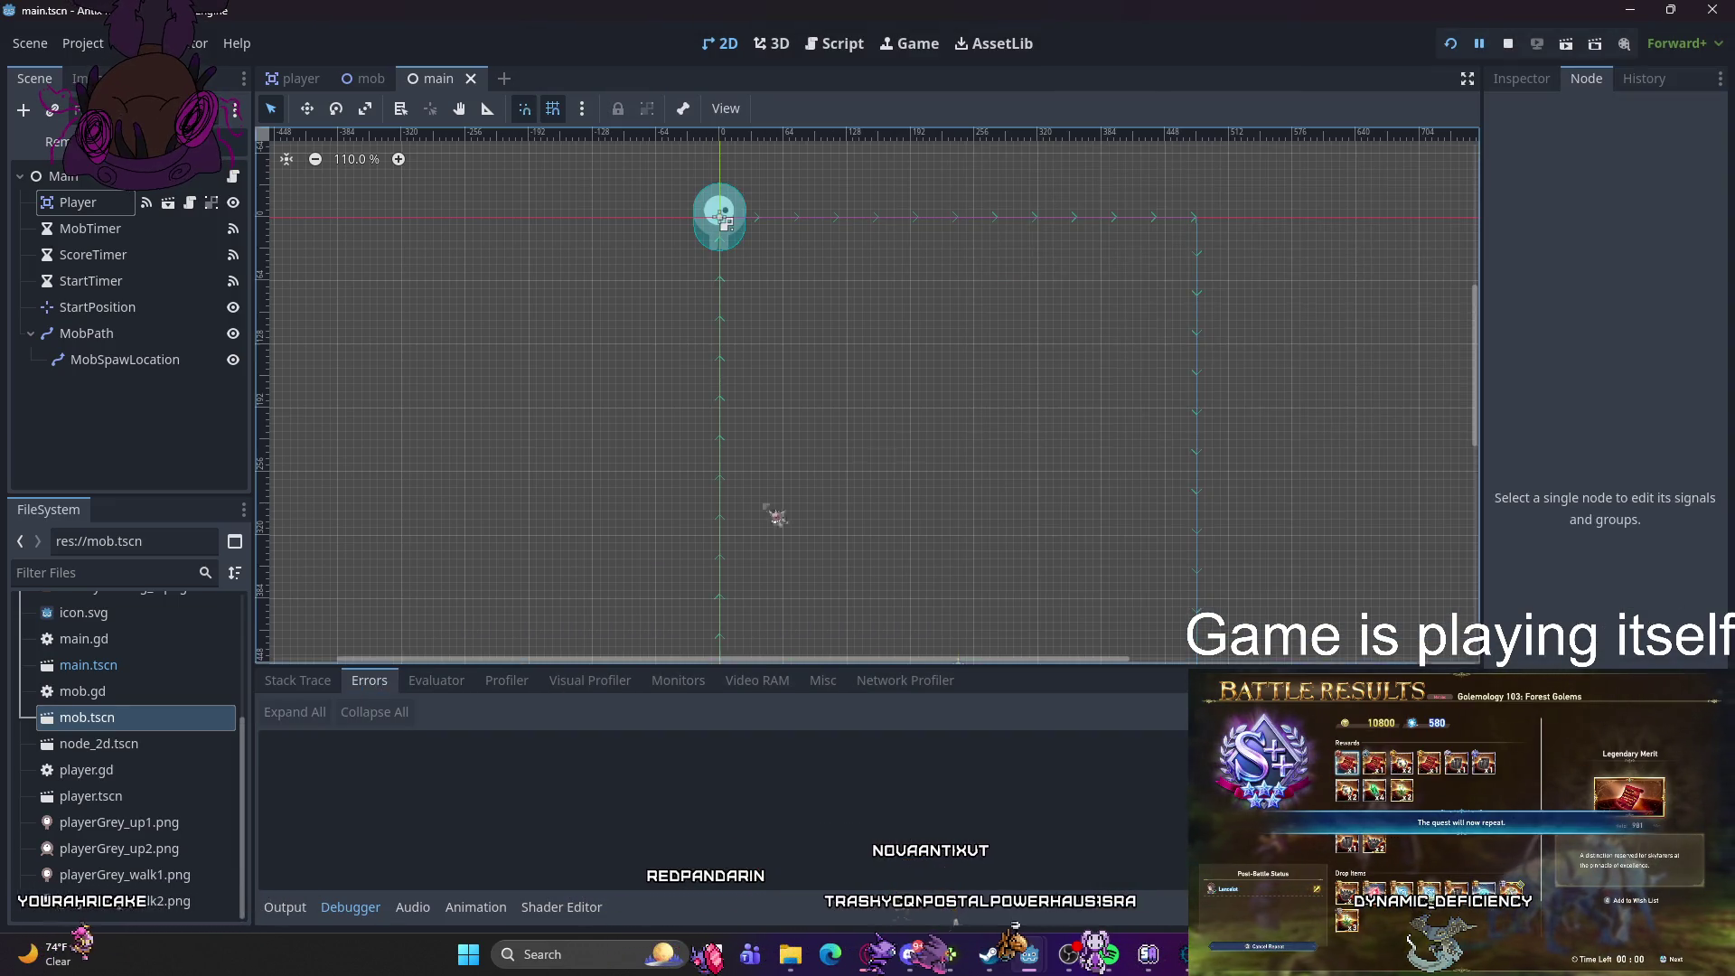
key("F5")
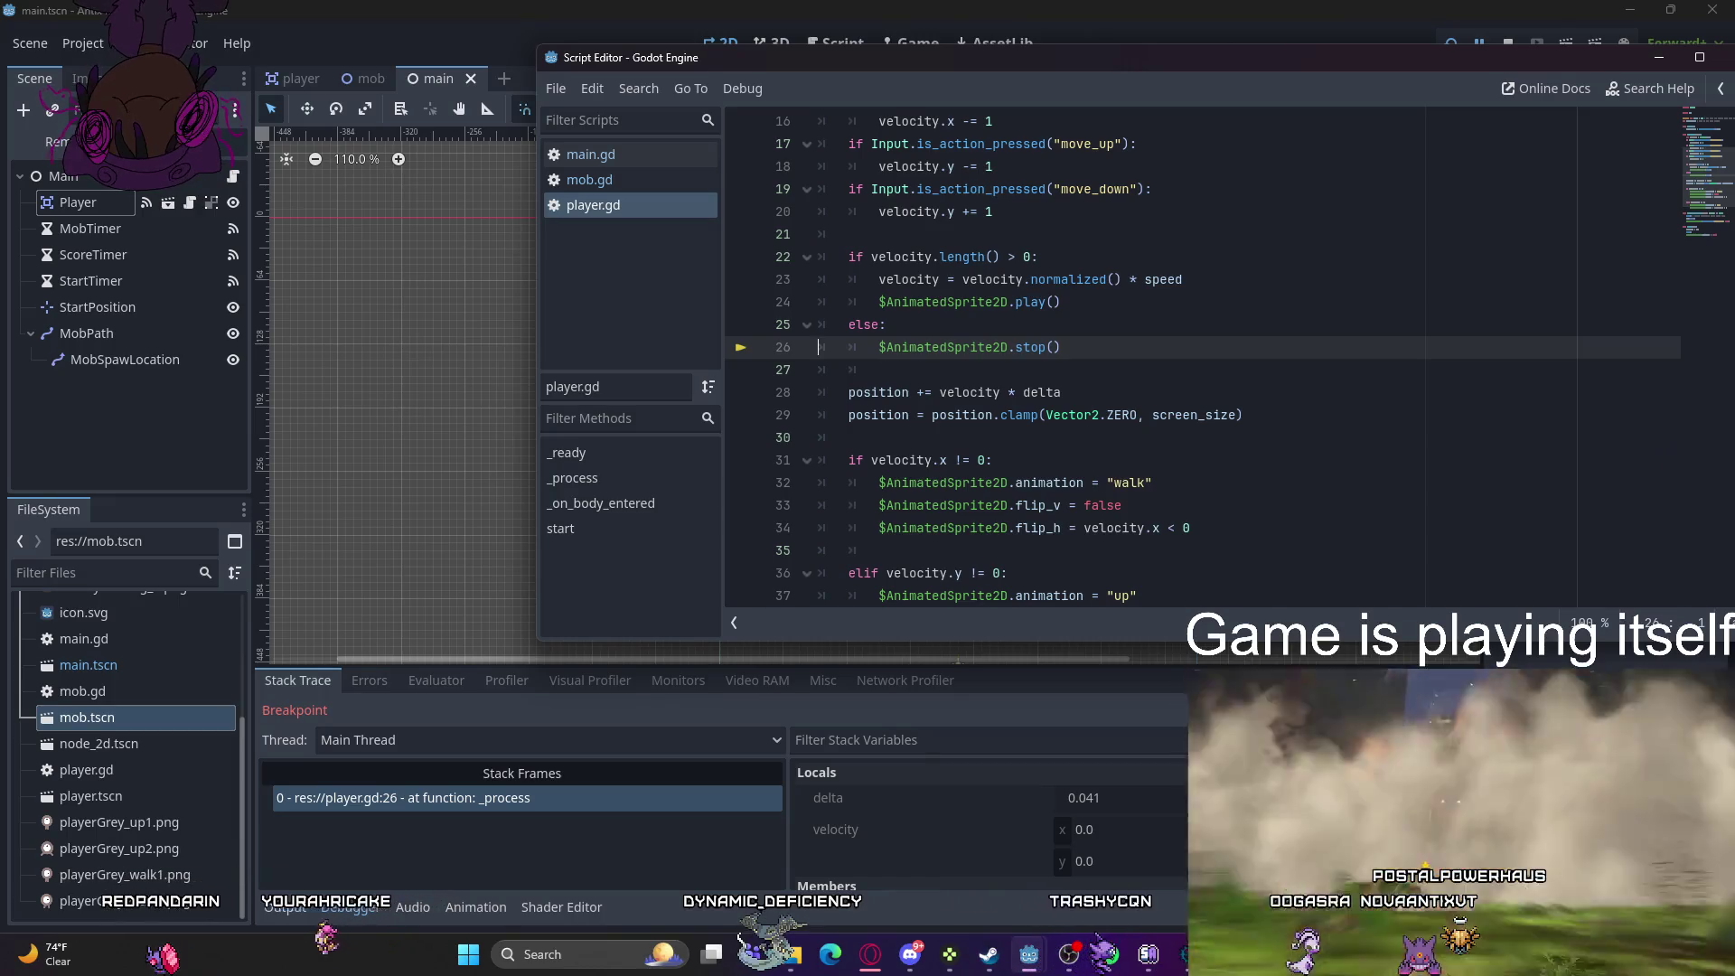
- Cut the start(pos) function from the end of player.gd, paste it below screen_size, and save
scroll(1110, 400, "up", 5)
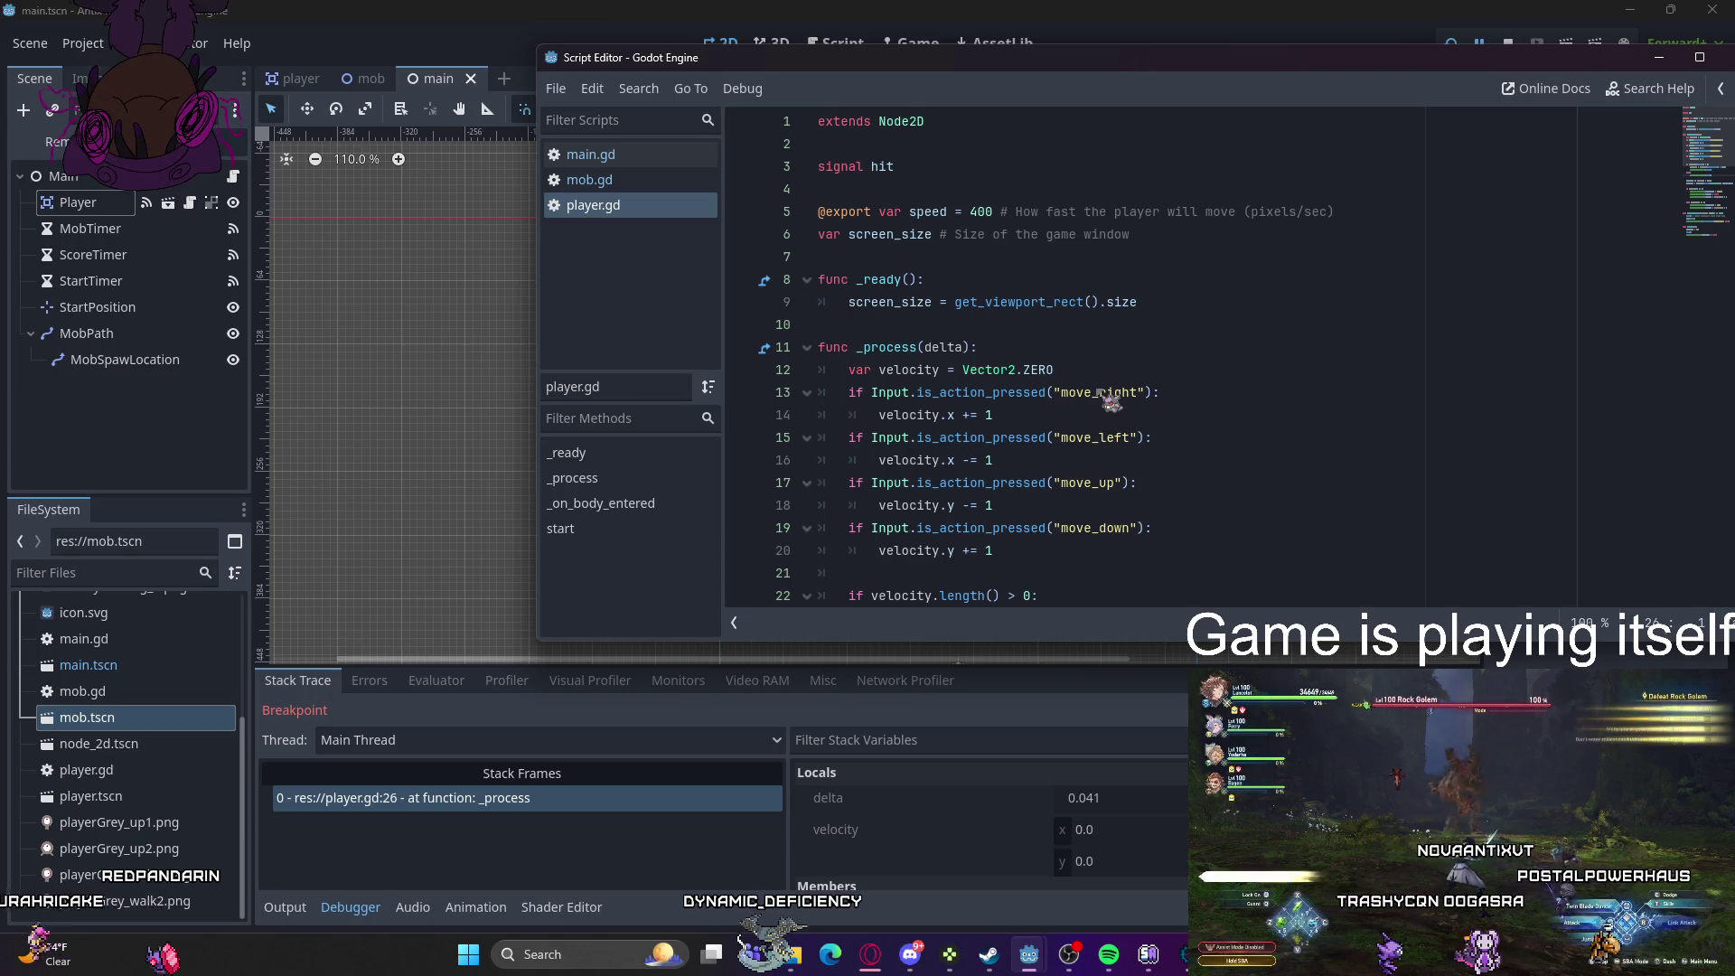
scroll(1107, 397, "down", 9)
mouse_move(1121, 557)
left_mouse_down()
mouse_move(868, 528)
mouse_move(816, 483)
left_mouse_up()
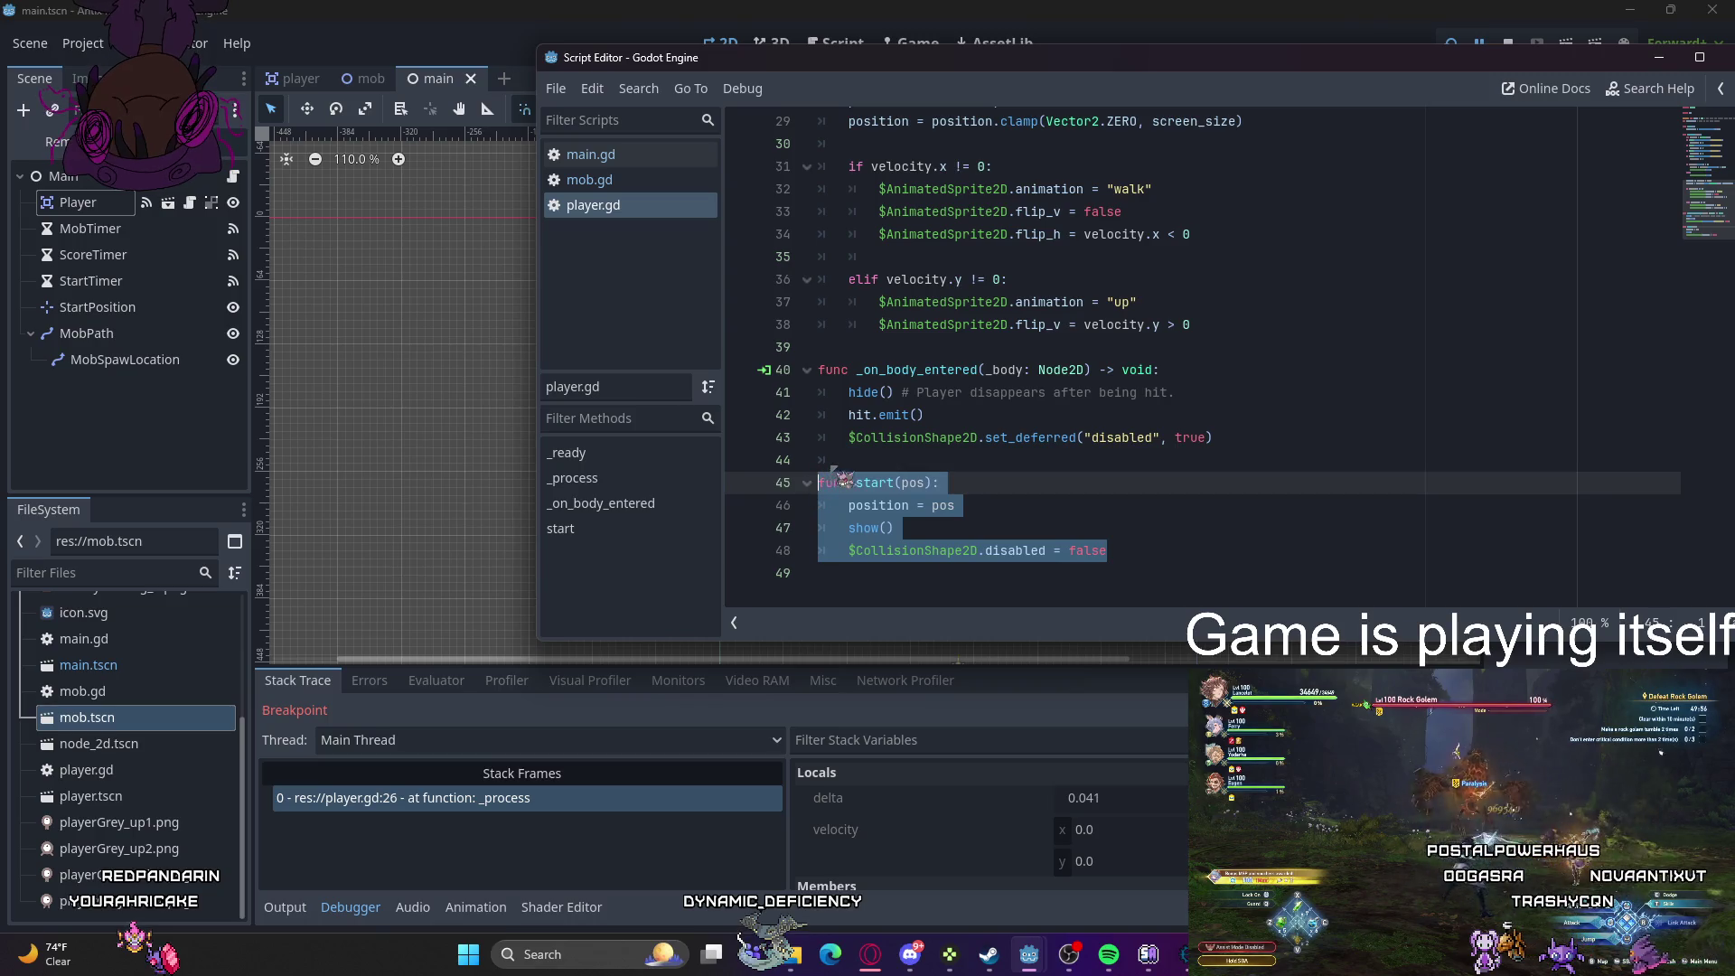
key("ctrl+x")
scroll(1075, 422, "up", 9)
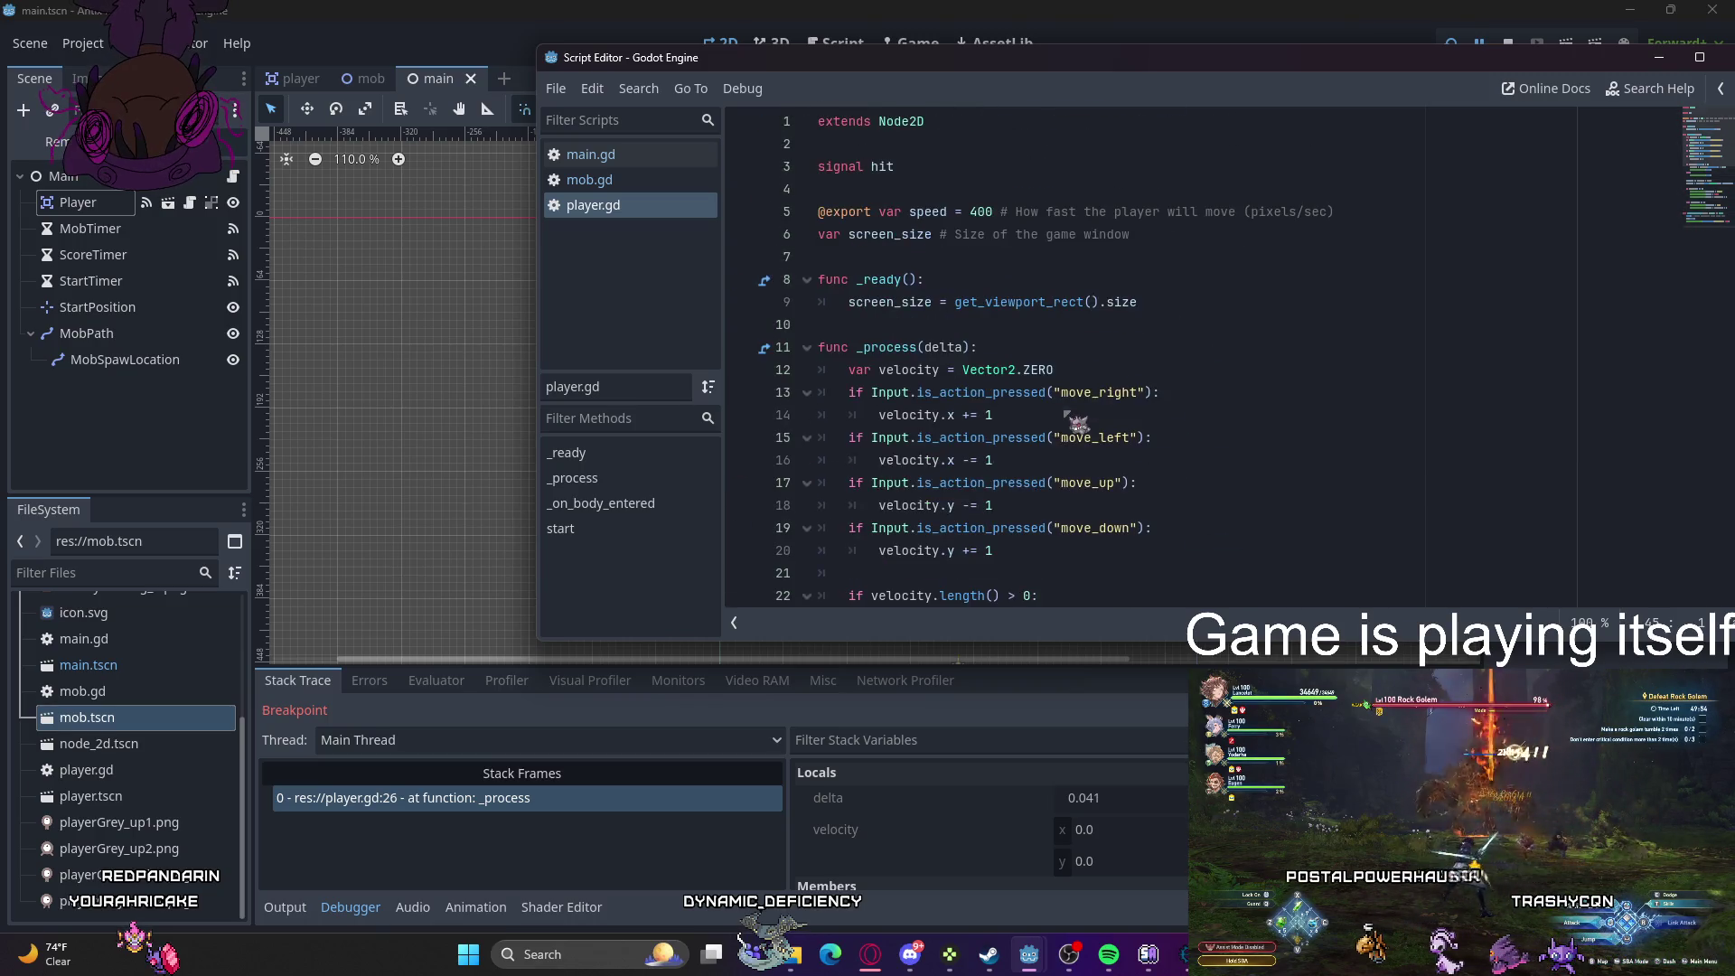
left_click(1166, 302)
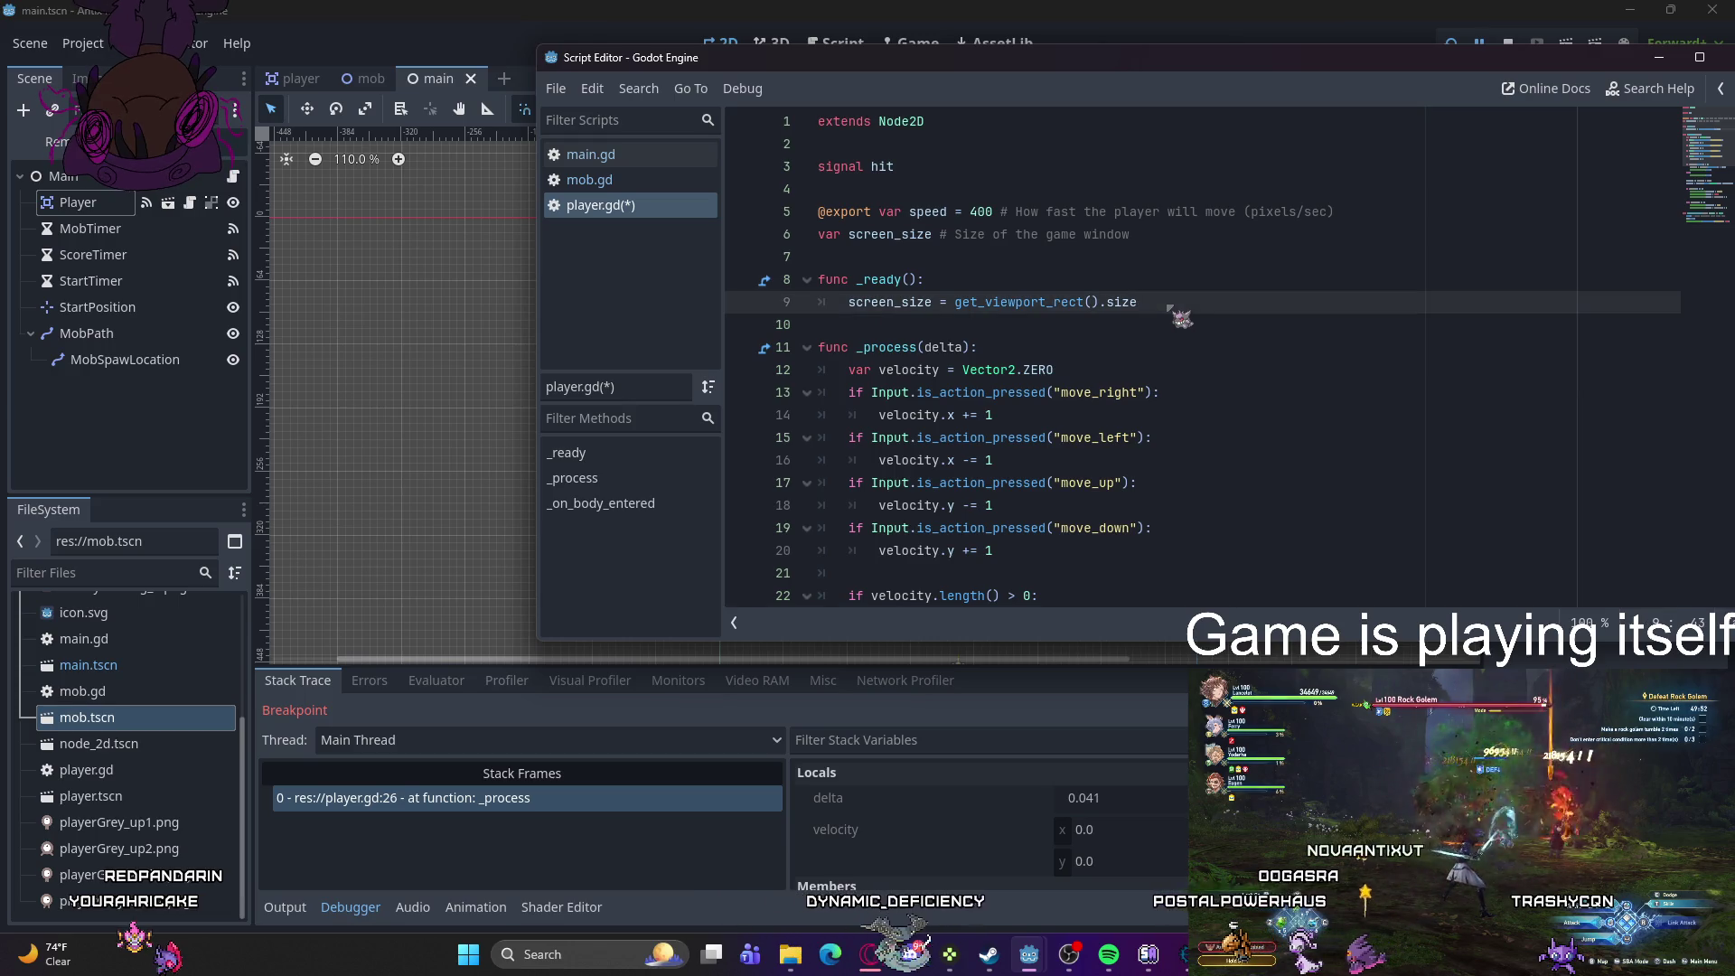
left_click(1171, 241)
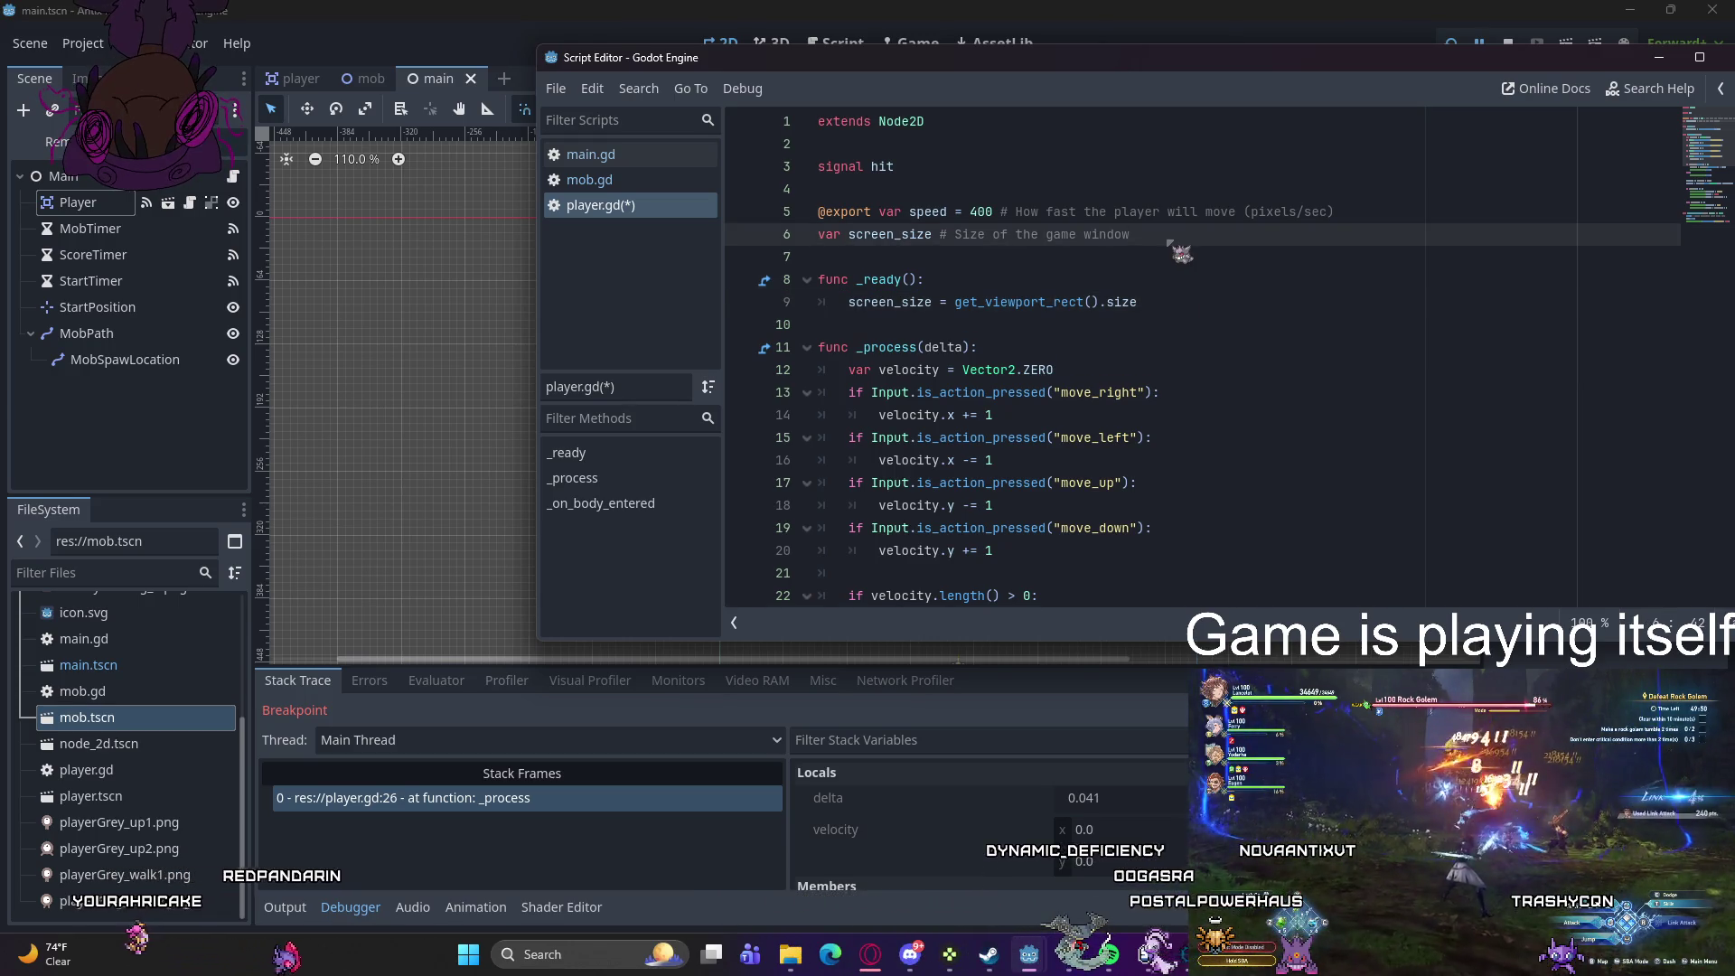
key("Return")
key("Return")
key("ctrl+v")
key("ctrl+s")
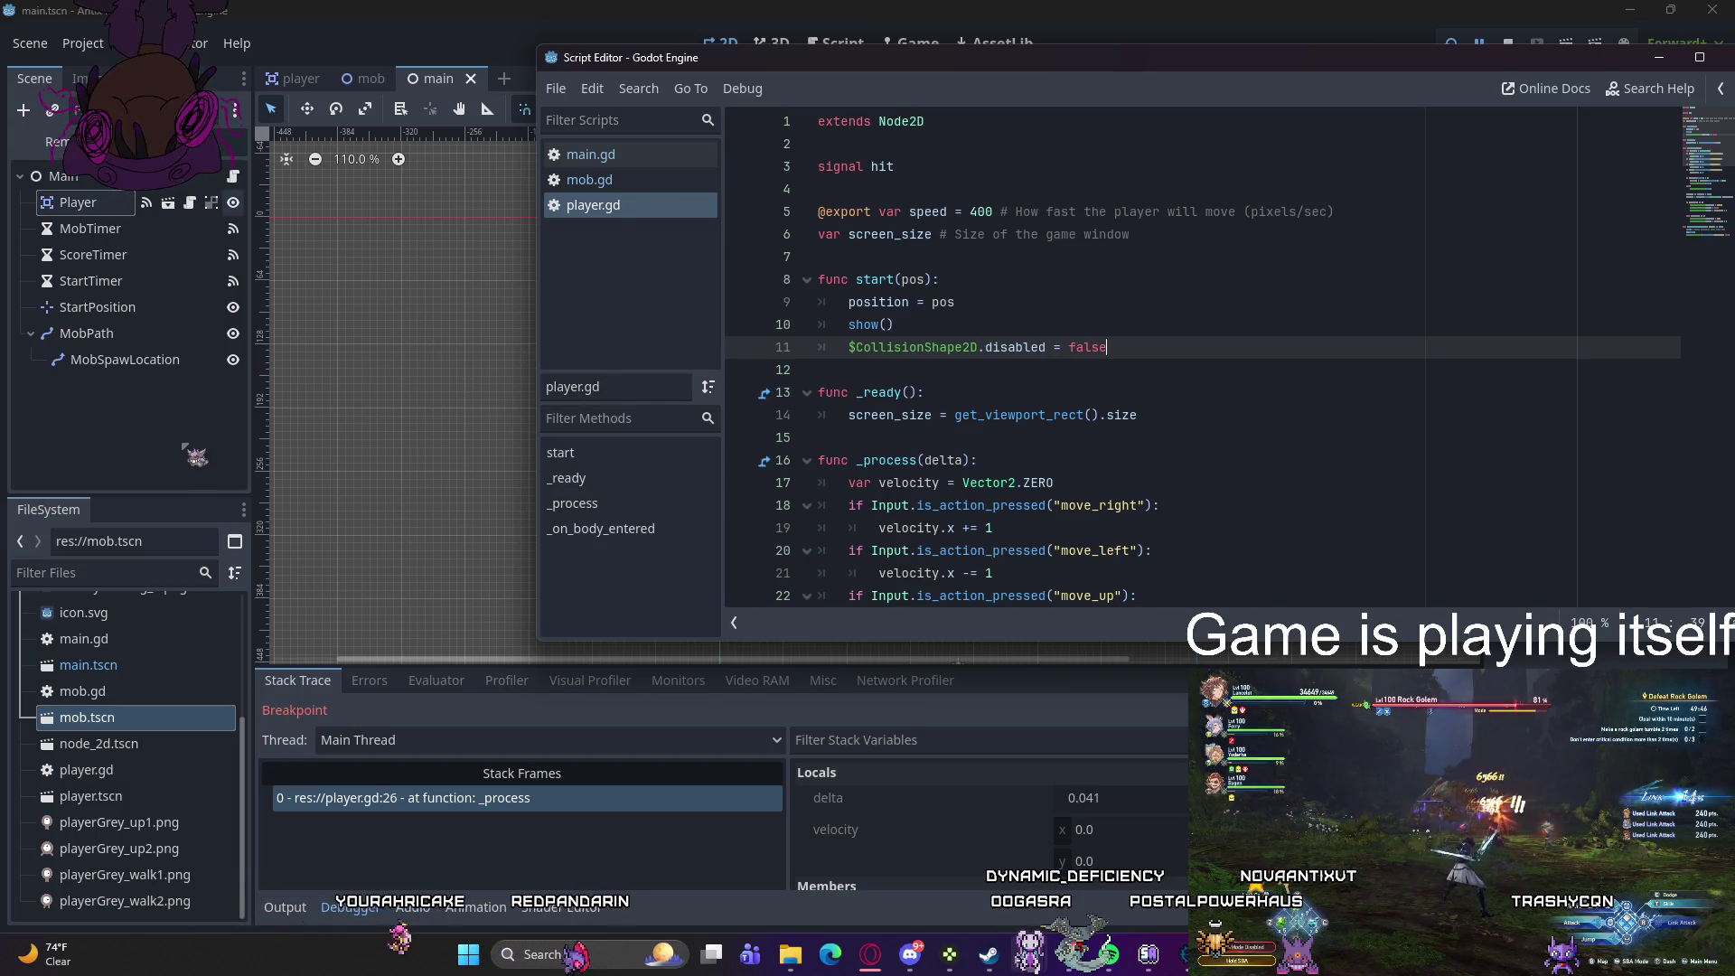
- Rerun the game and view its two reported errors in the Debugger
left_click(349, 349)
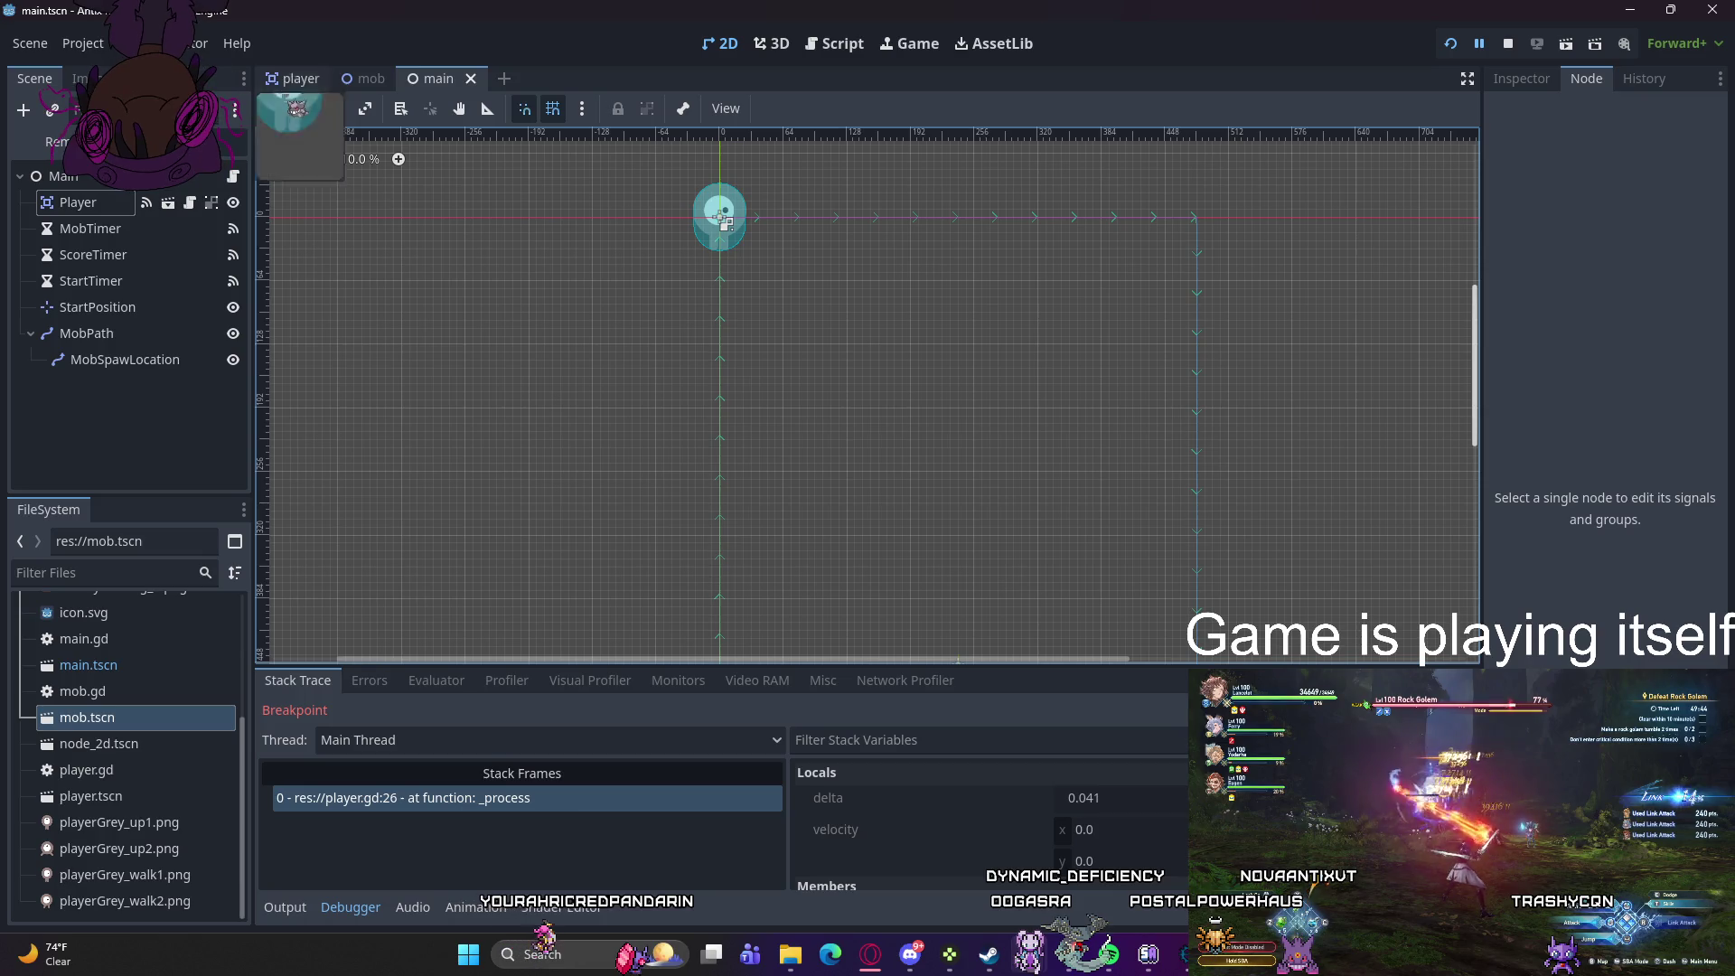
key("F5")
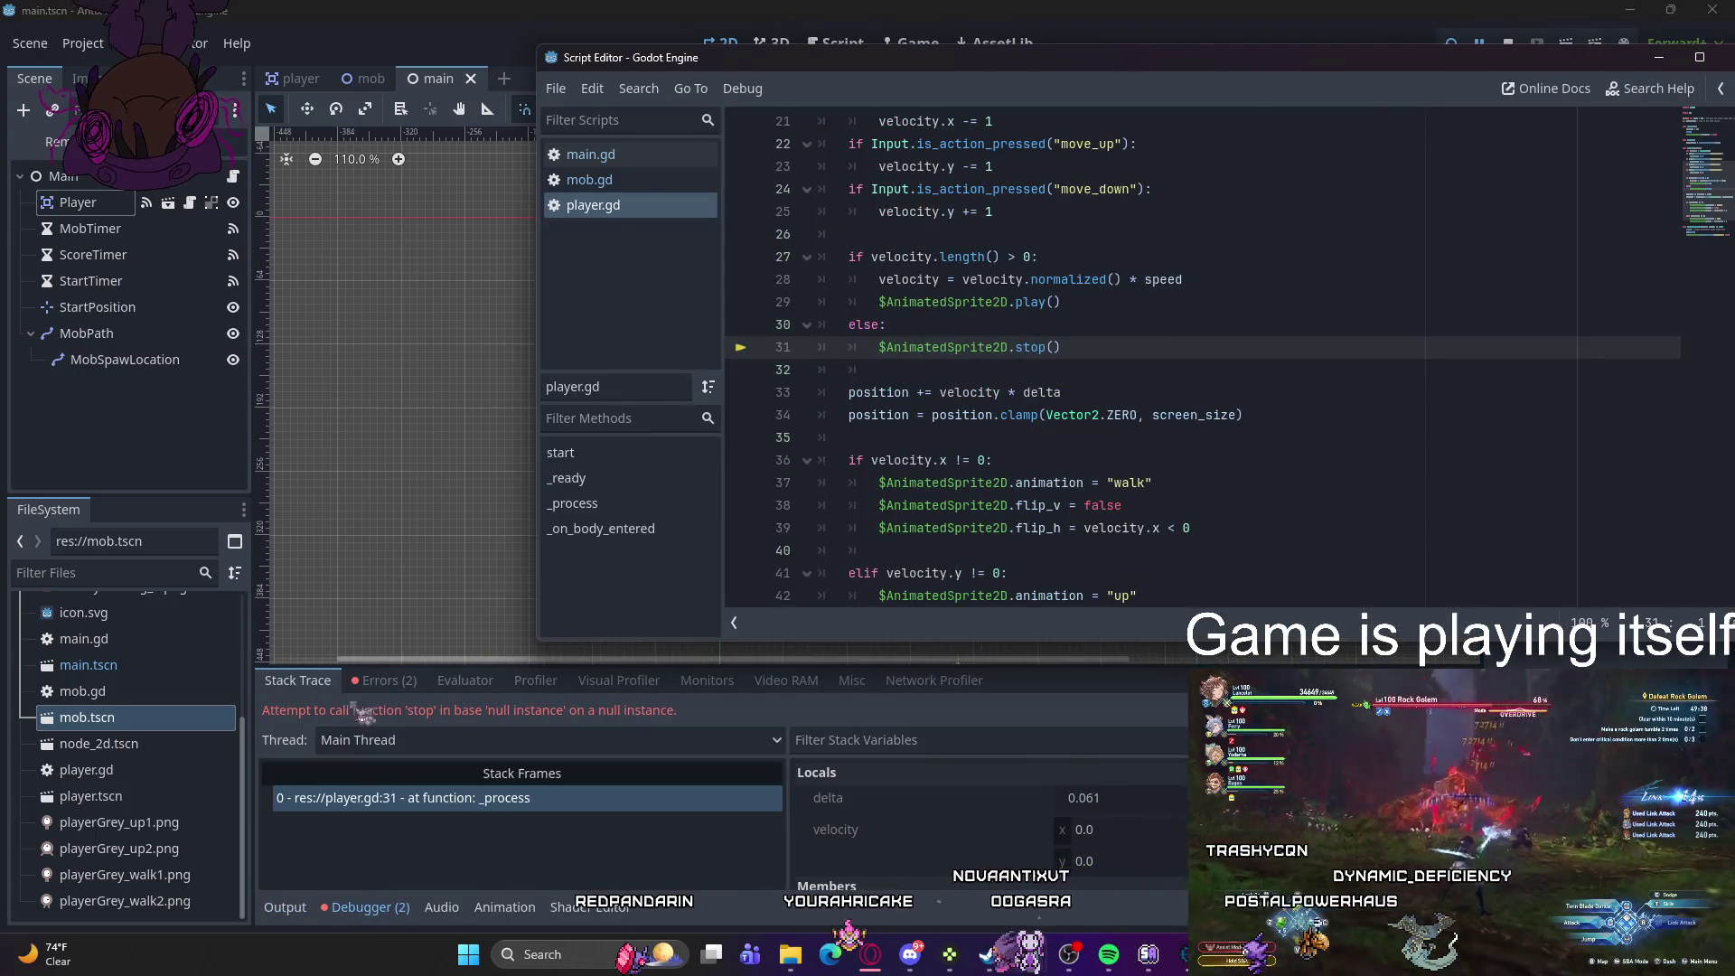
left_click(381, 684)
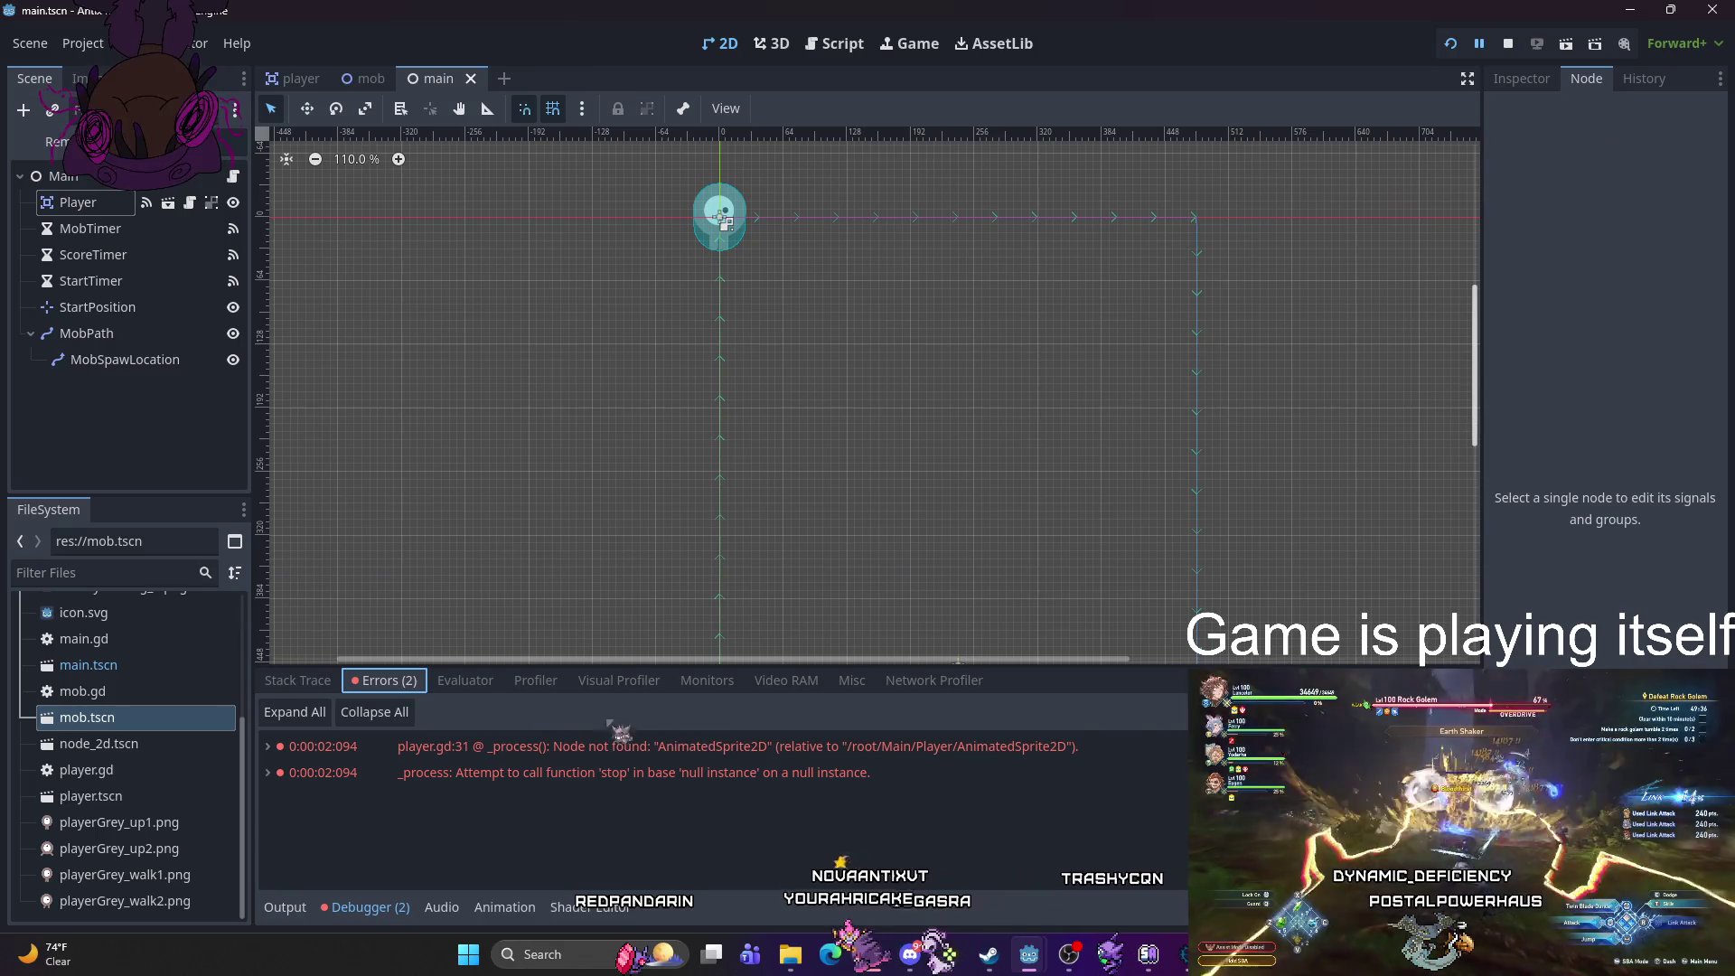
- Jump from the first error to player.gd line 31 with the AnimatedSprite2D.stop() call
left_click(714, 746)
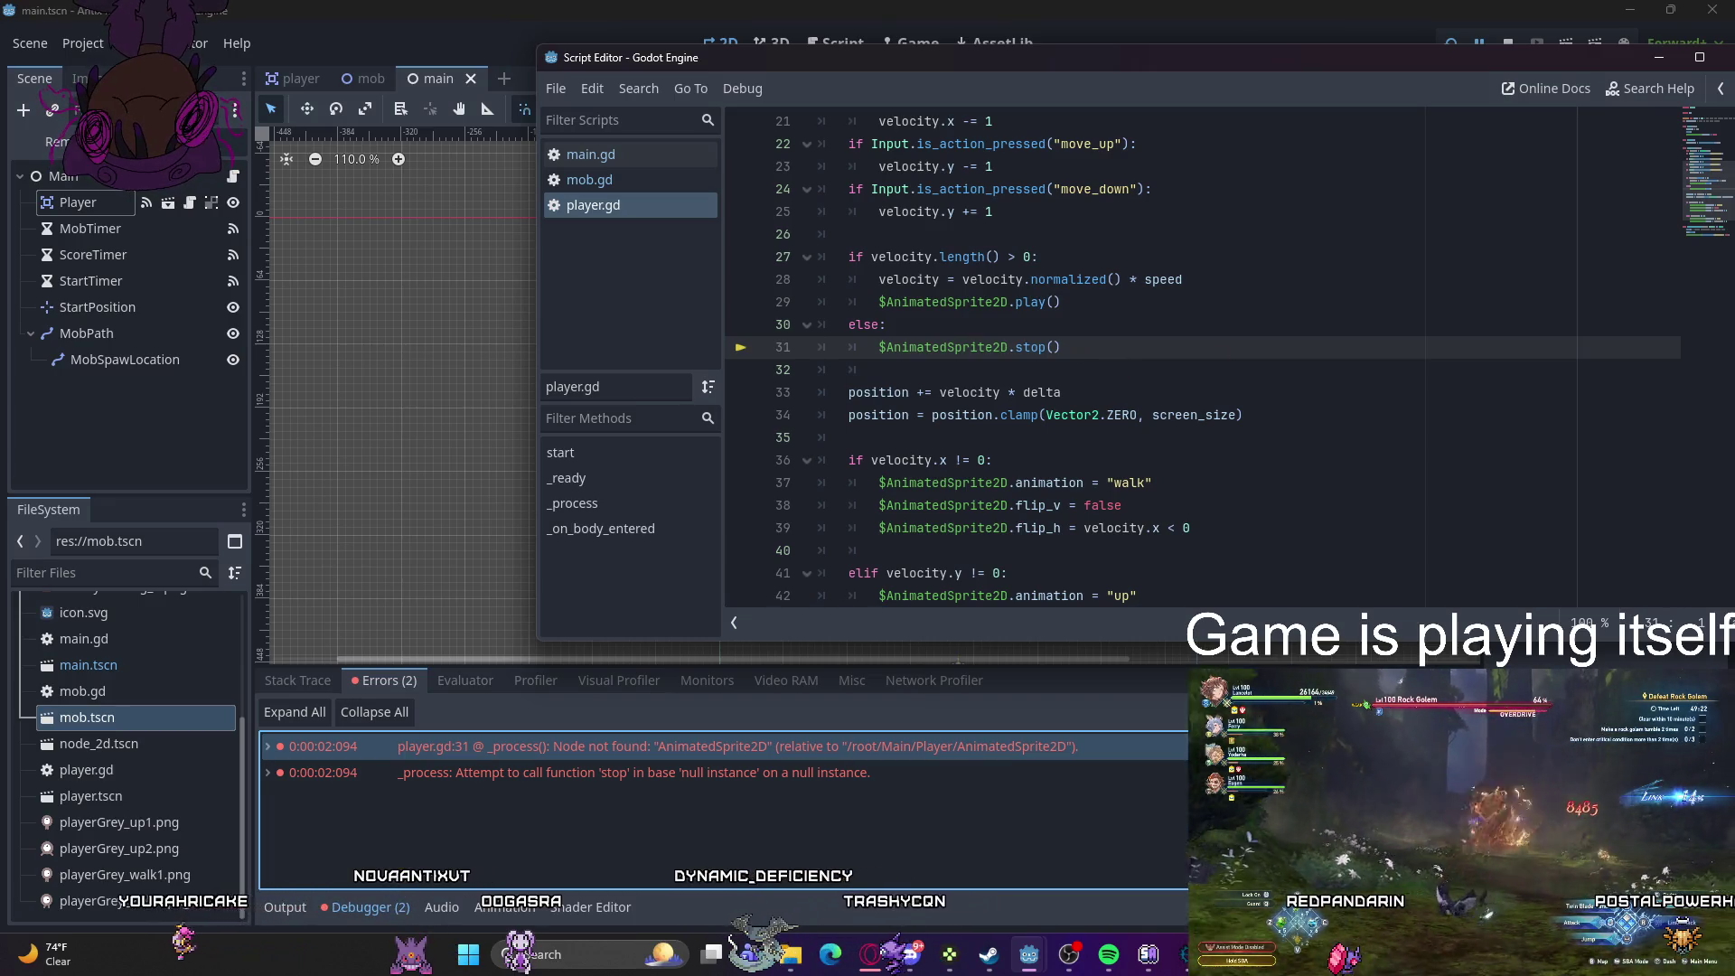
key("alt+Tab")
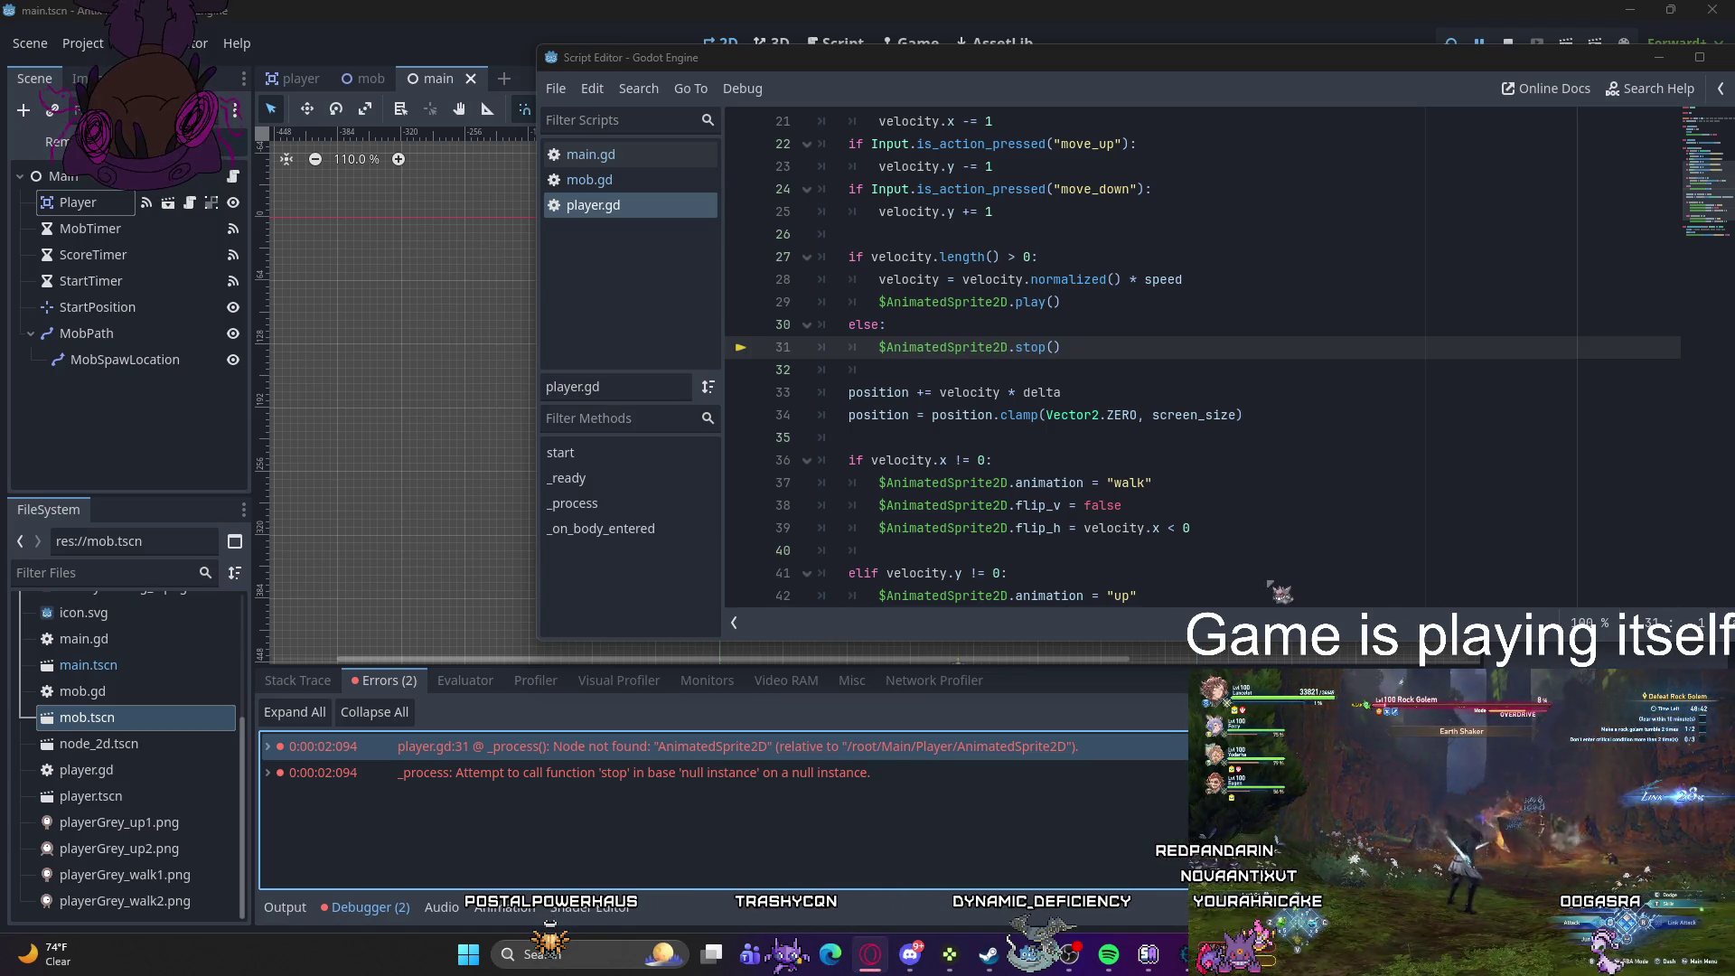
- Review player.gd, hide the floating script window, and select the live AnimatedSprite2D
scroll(1269, 584, "up", 6)
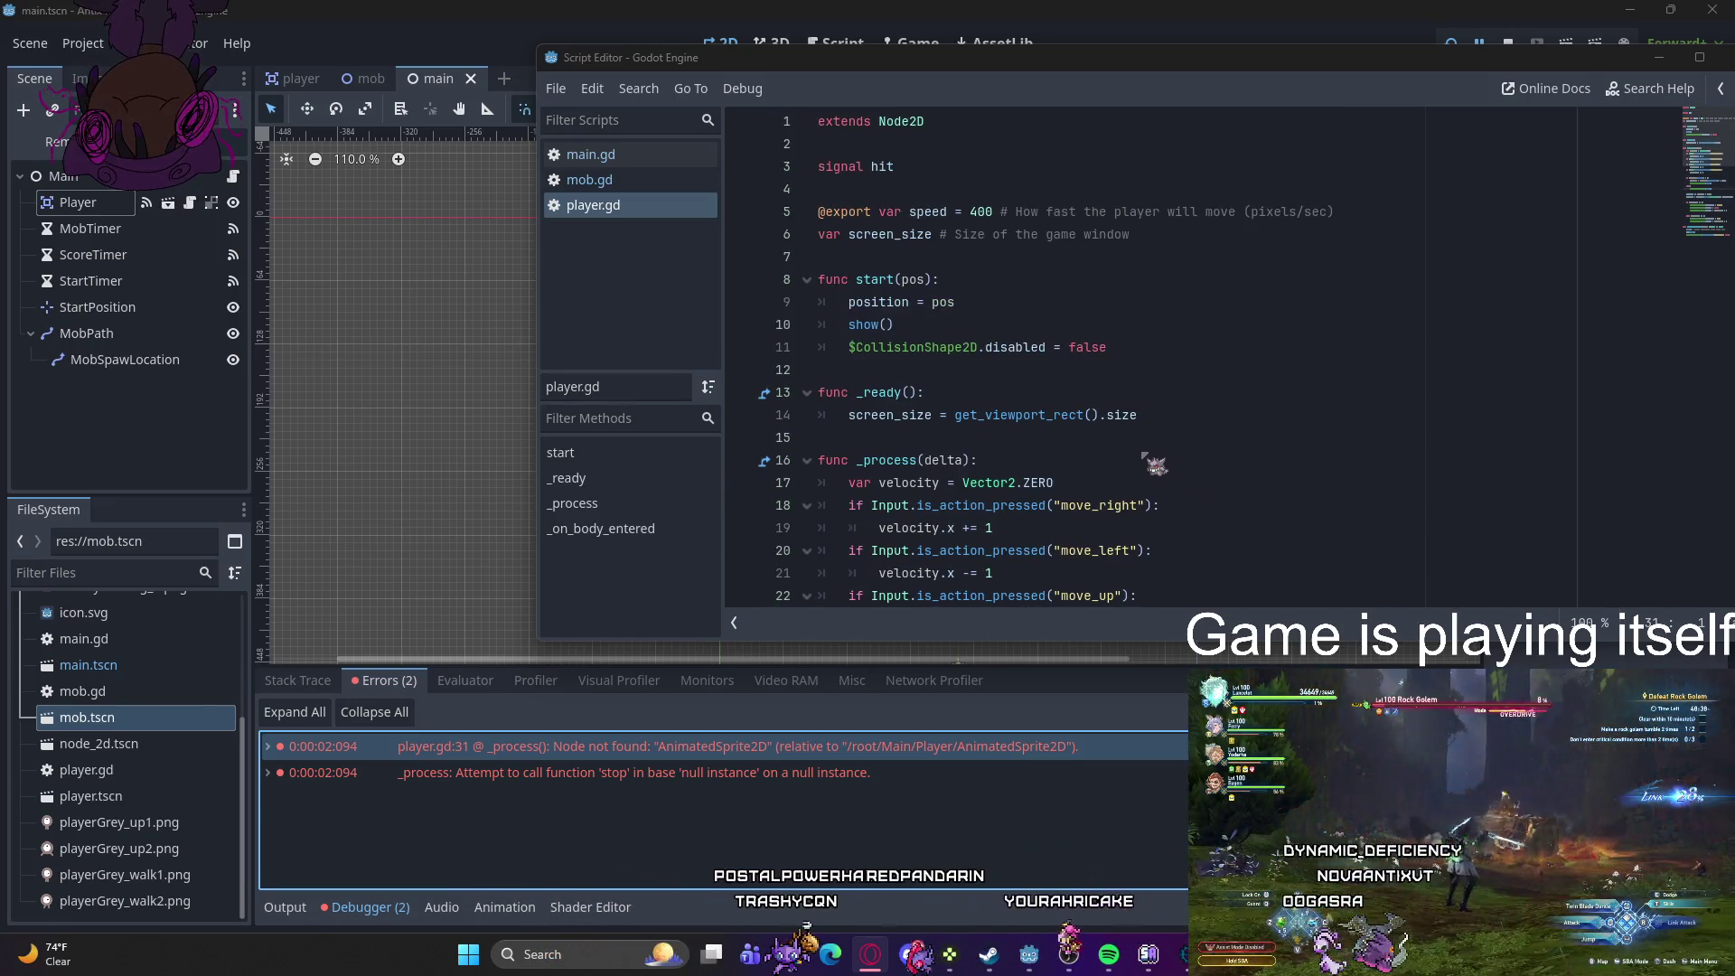
scroll(1143, 457, "down", 1)
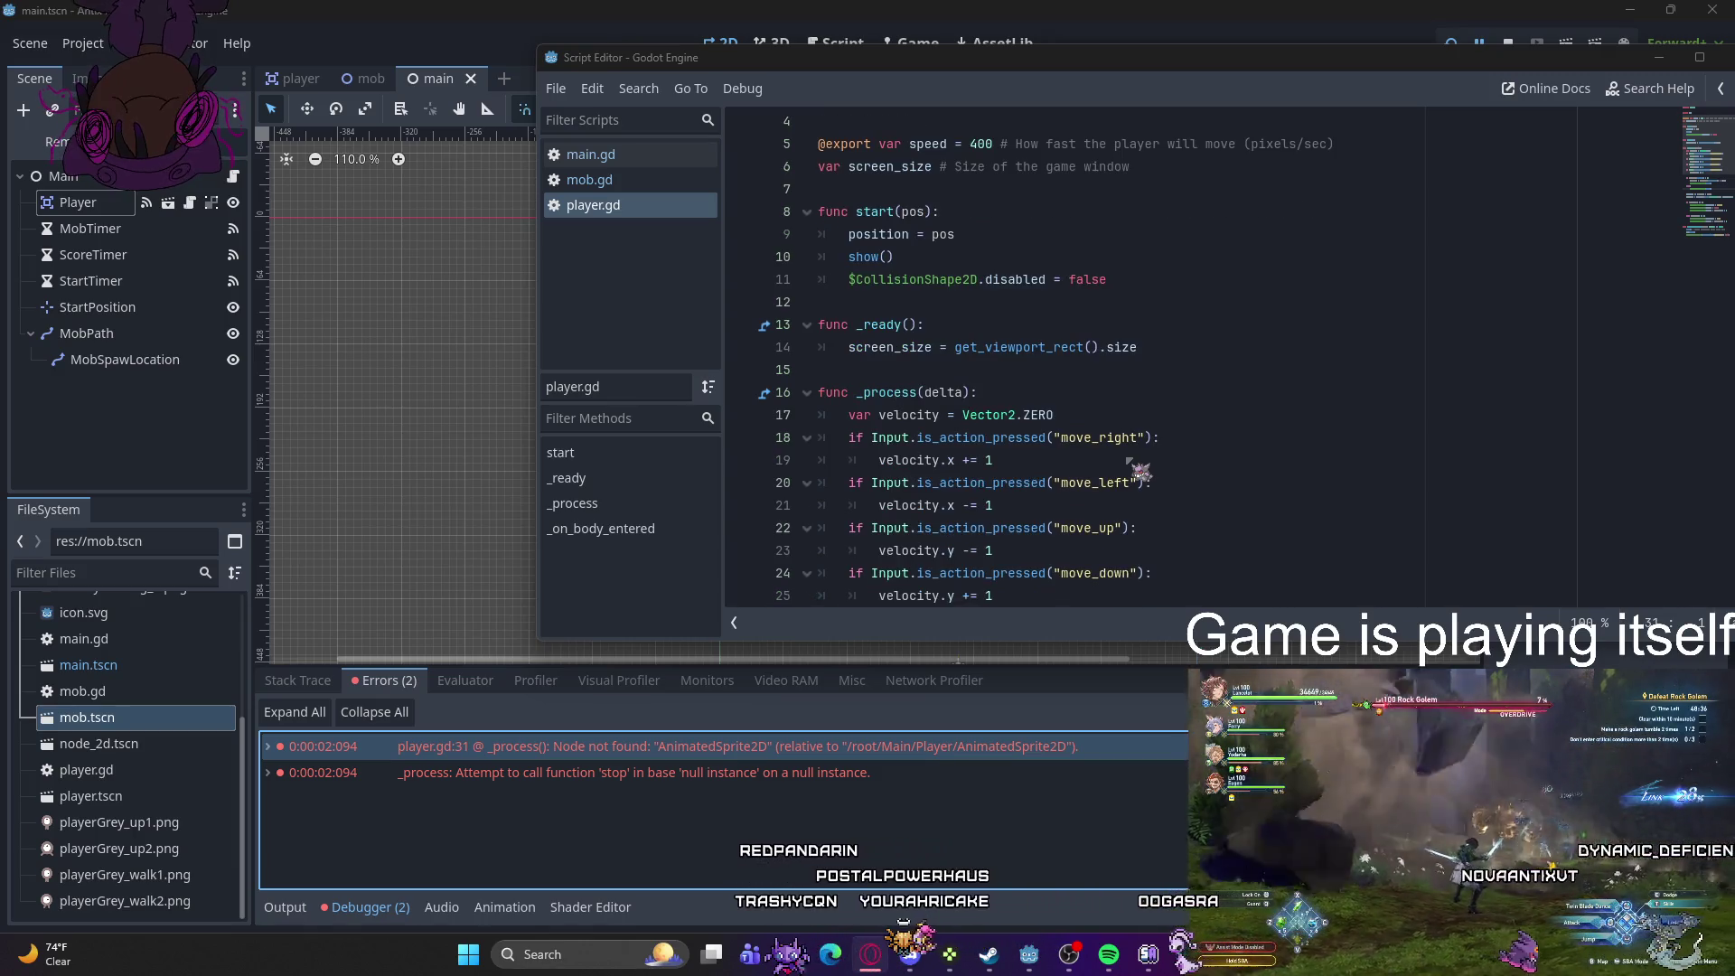
scroll(1141, 470, "down", 4)
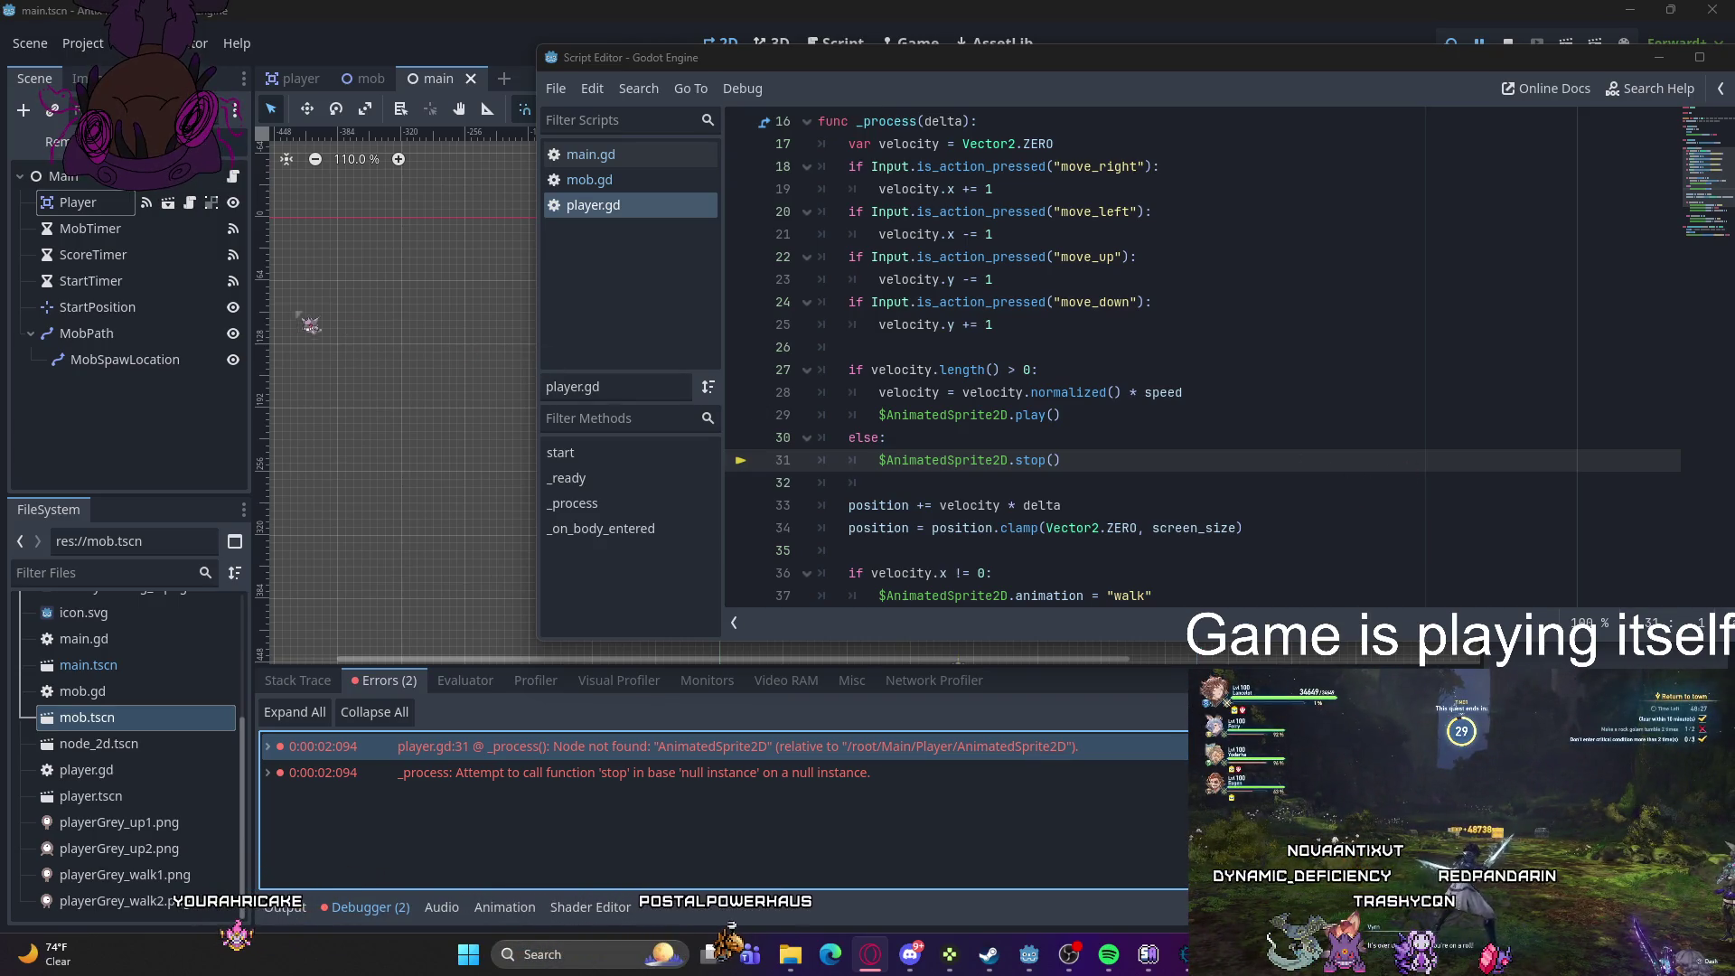
key("ctrl+F1")
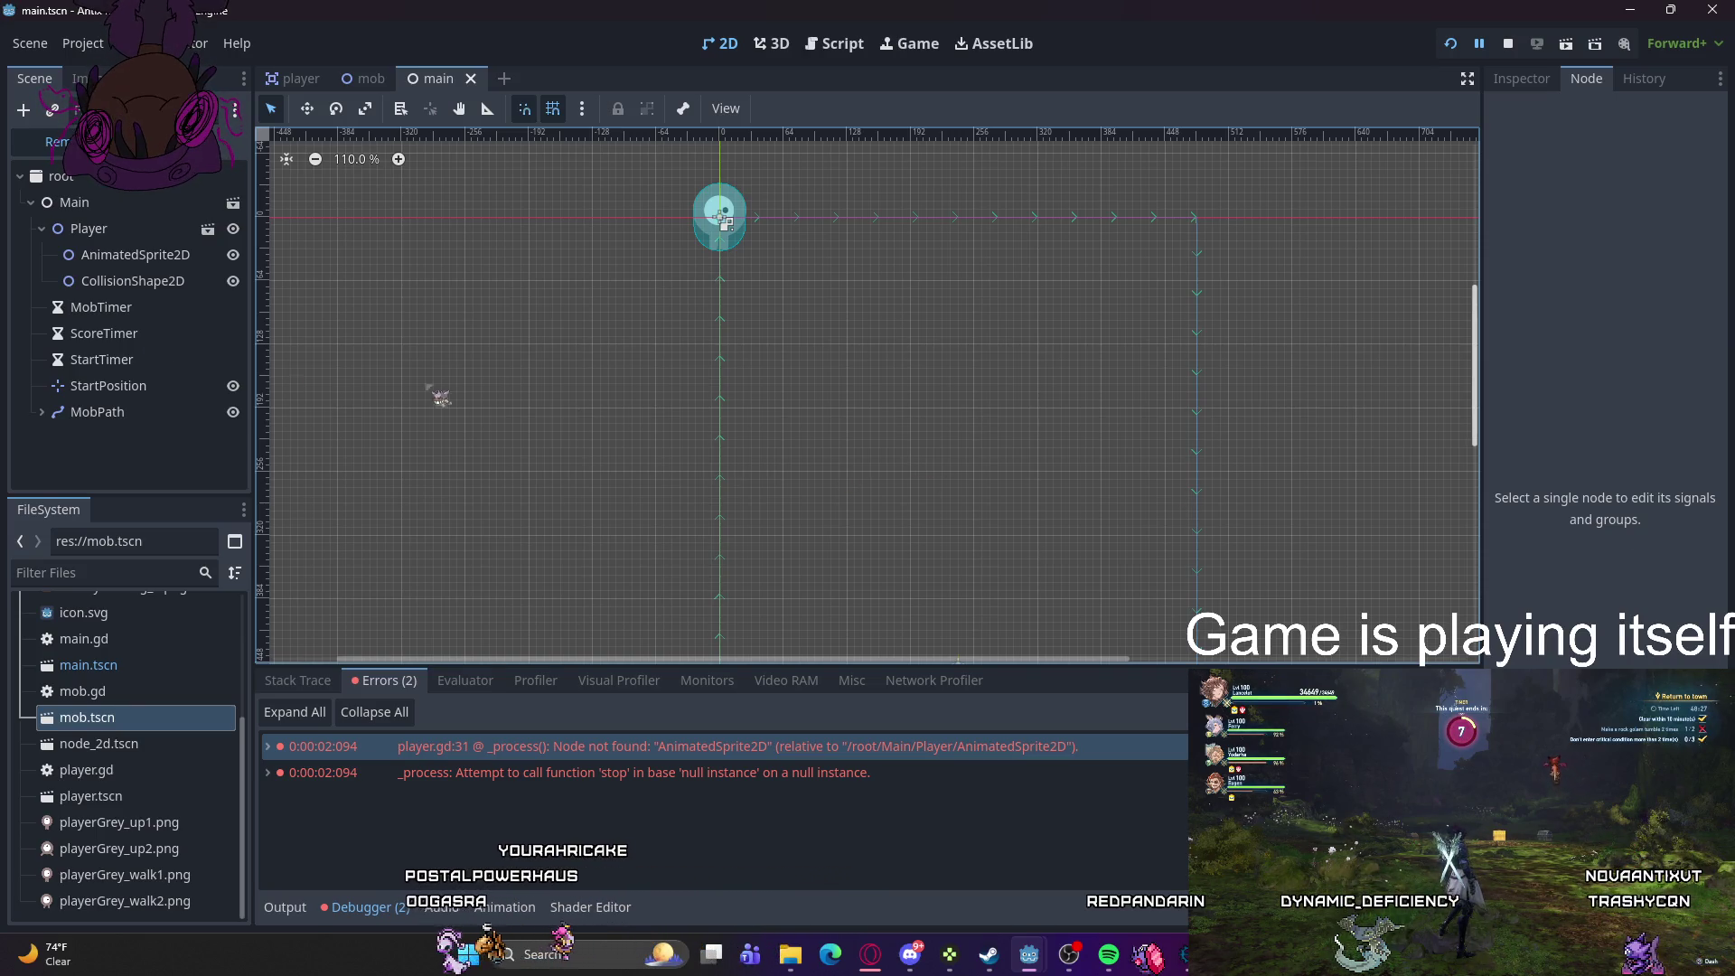
left_click(136, 255)
- Inspect the live CollisionShape2D and Player nodes, then return to main's Local tree
left_click(131, 281)
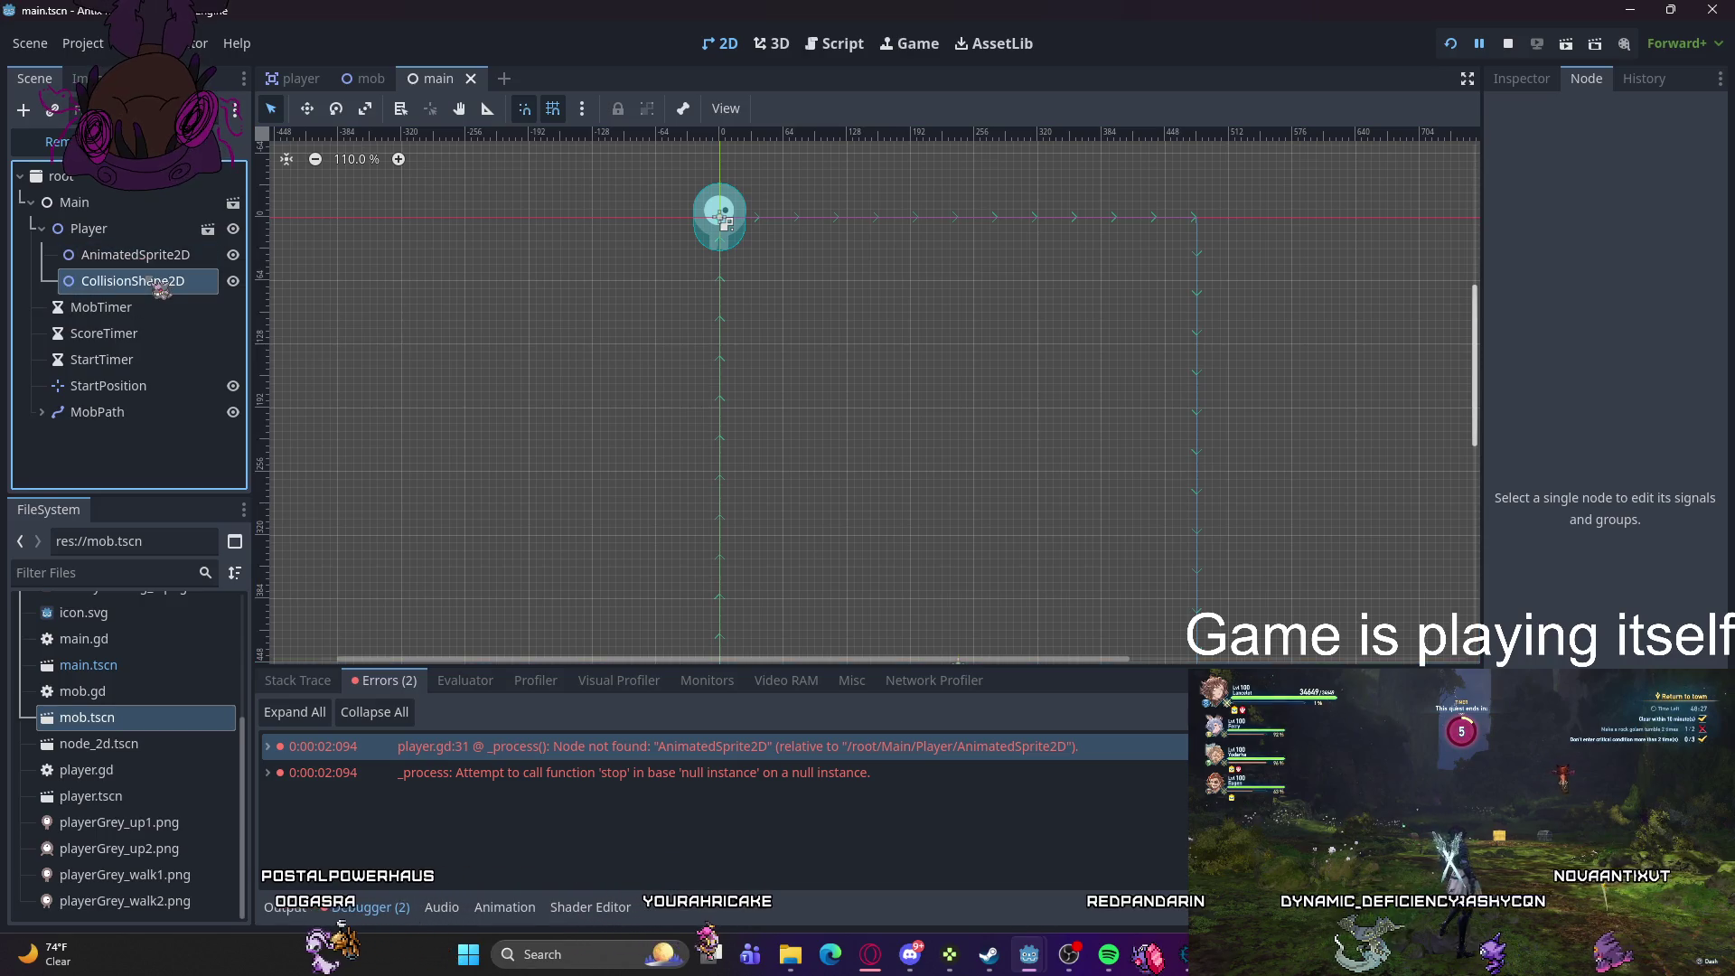
left_click(135, 237)
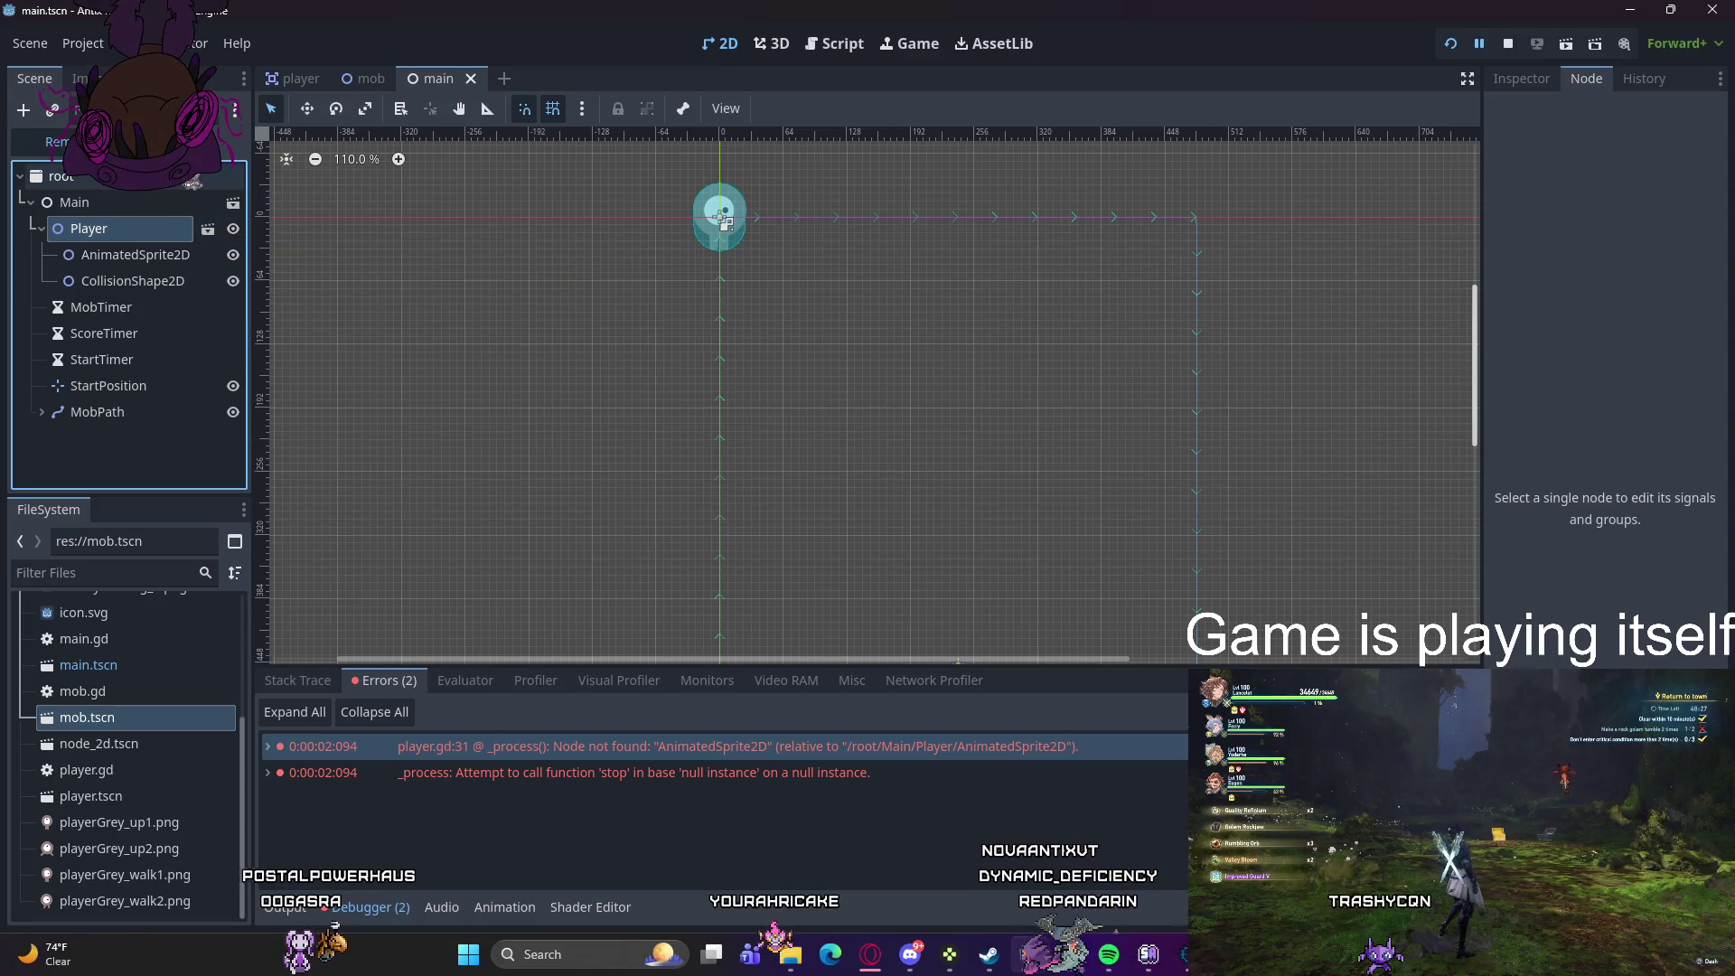
left_click(181, 142)
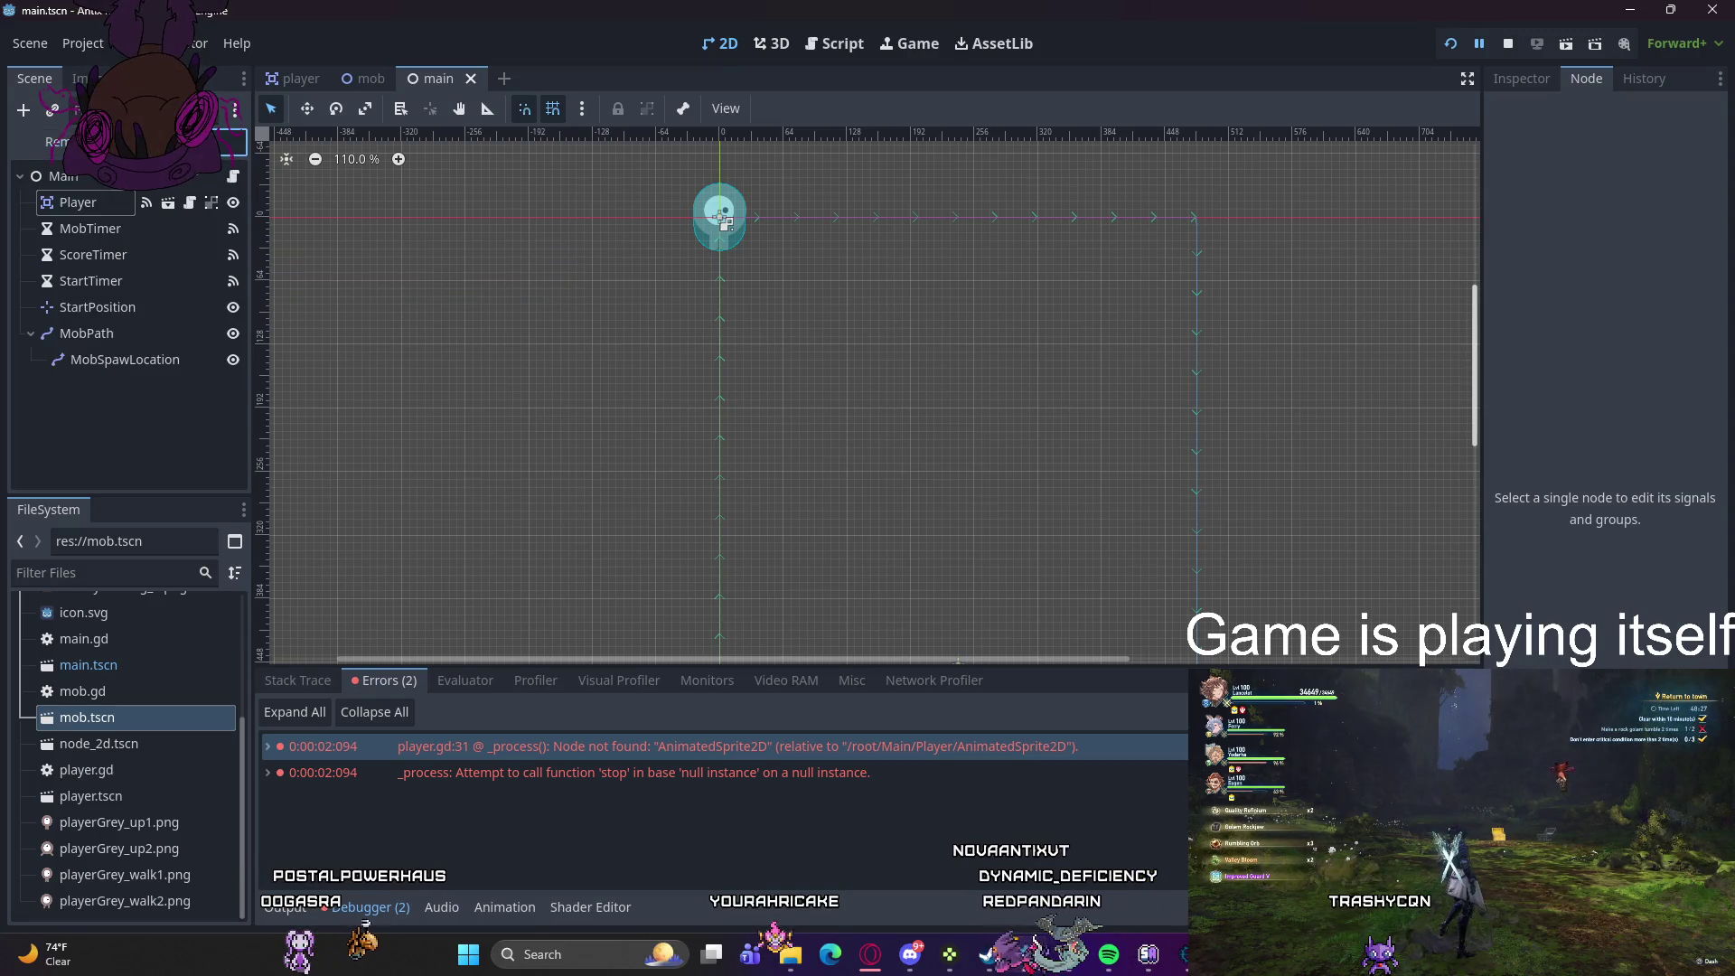
- Make Player's children selectable, save main, restart the game, and close the script window
left_click(213, 204)
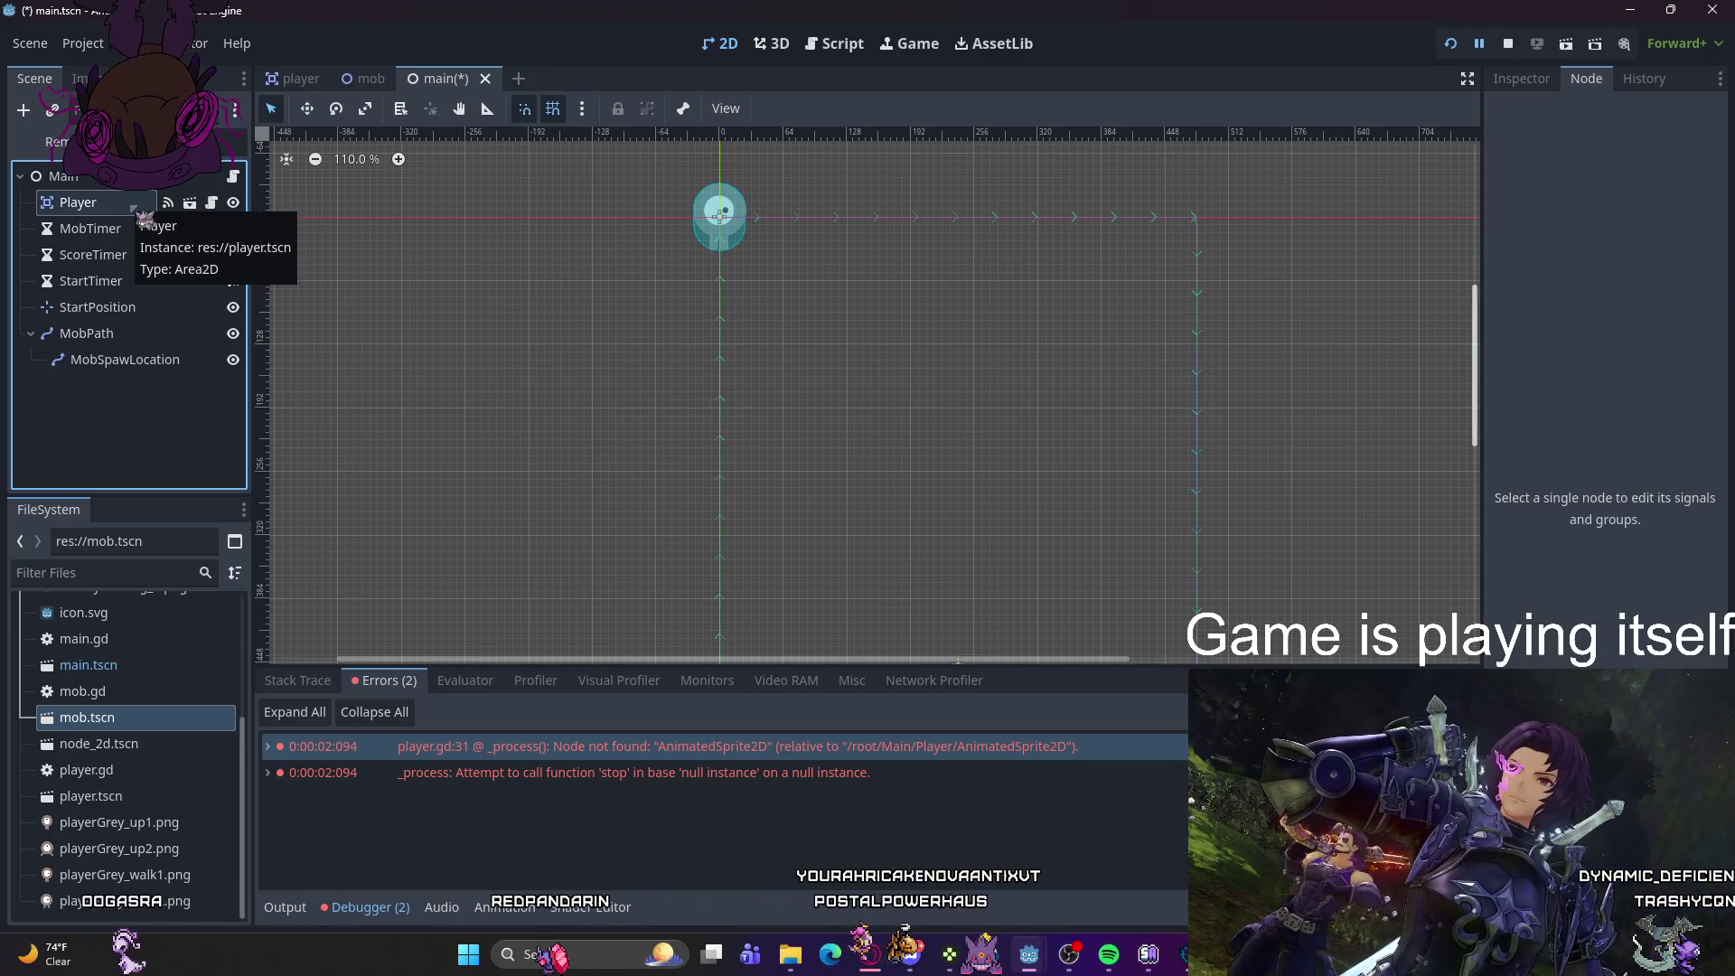
key("ctrl+s")
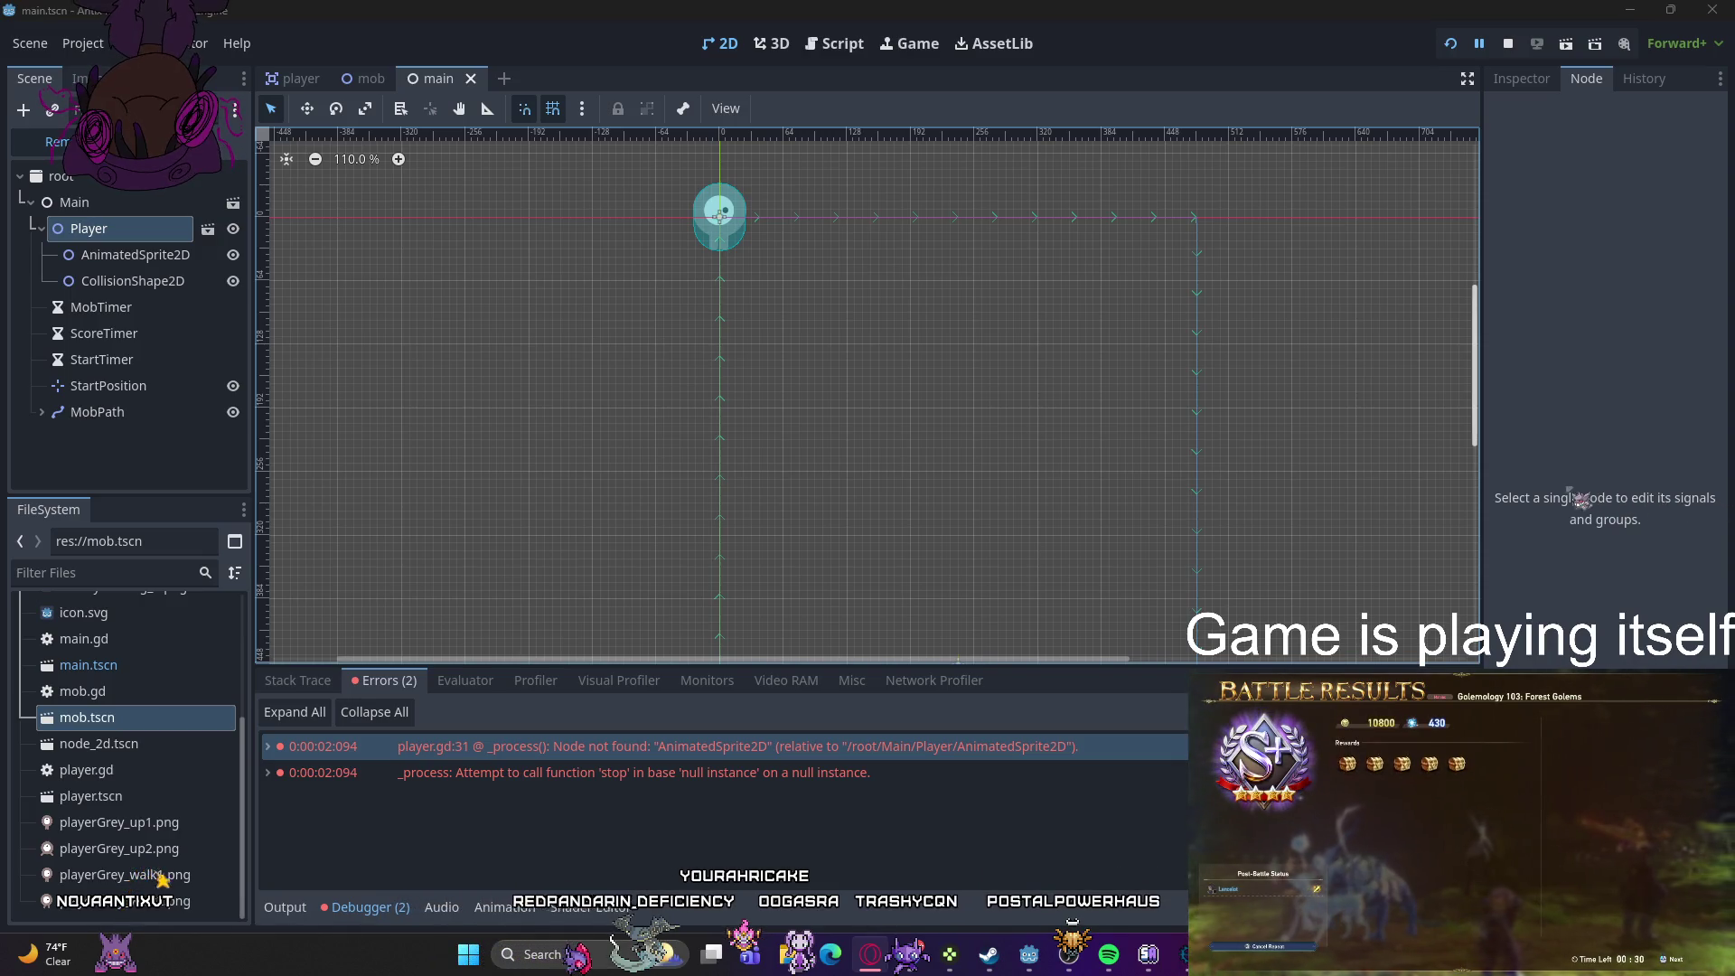
left_click(1451, 46)
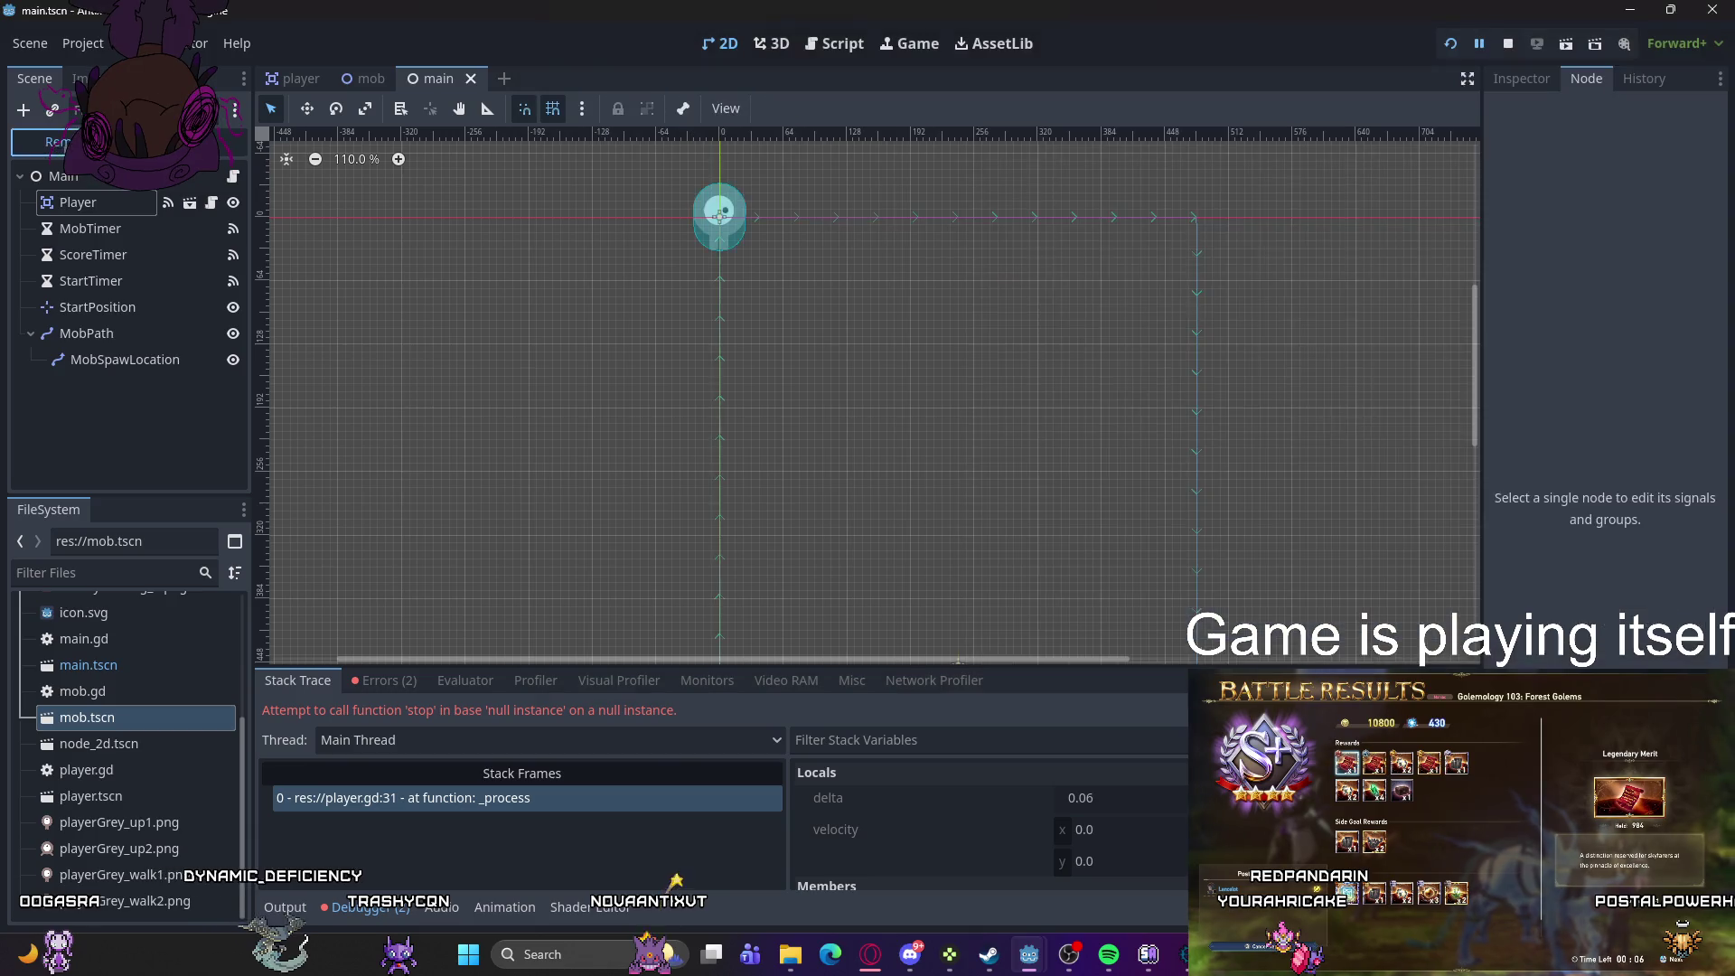
left_click(632, 890)
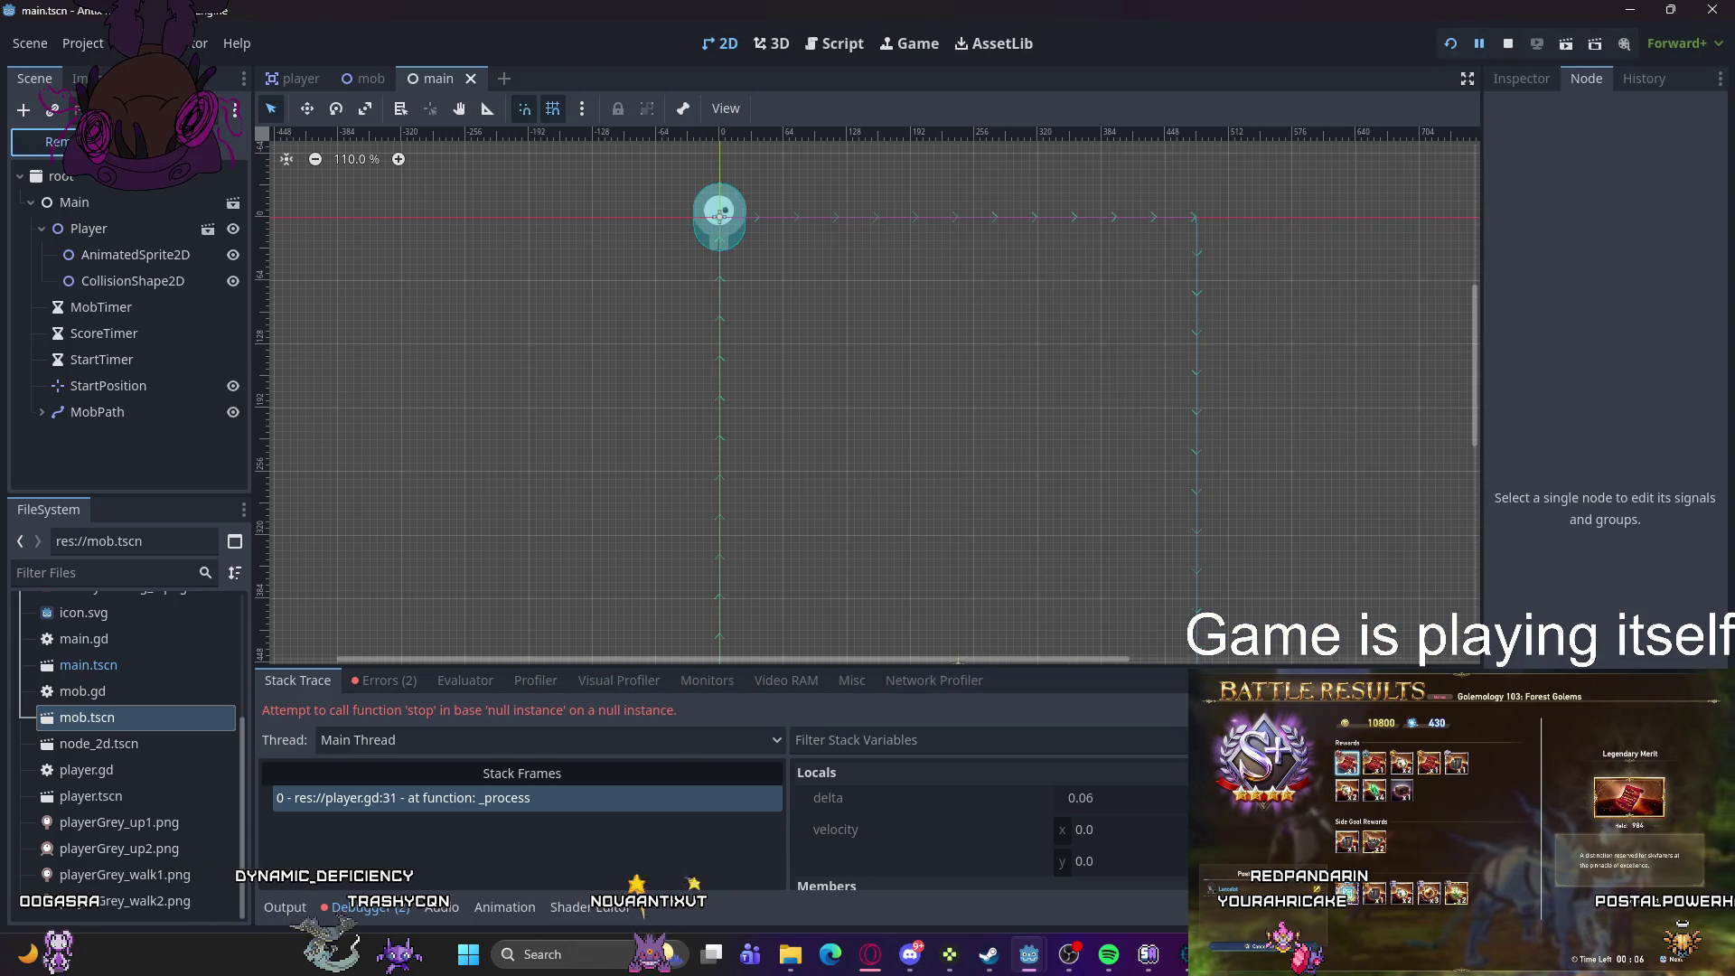
- Inspect the live AnimatedSprite2D (animation walk, speed 400) and its two node-not-found errors
left_click(153, 255)
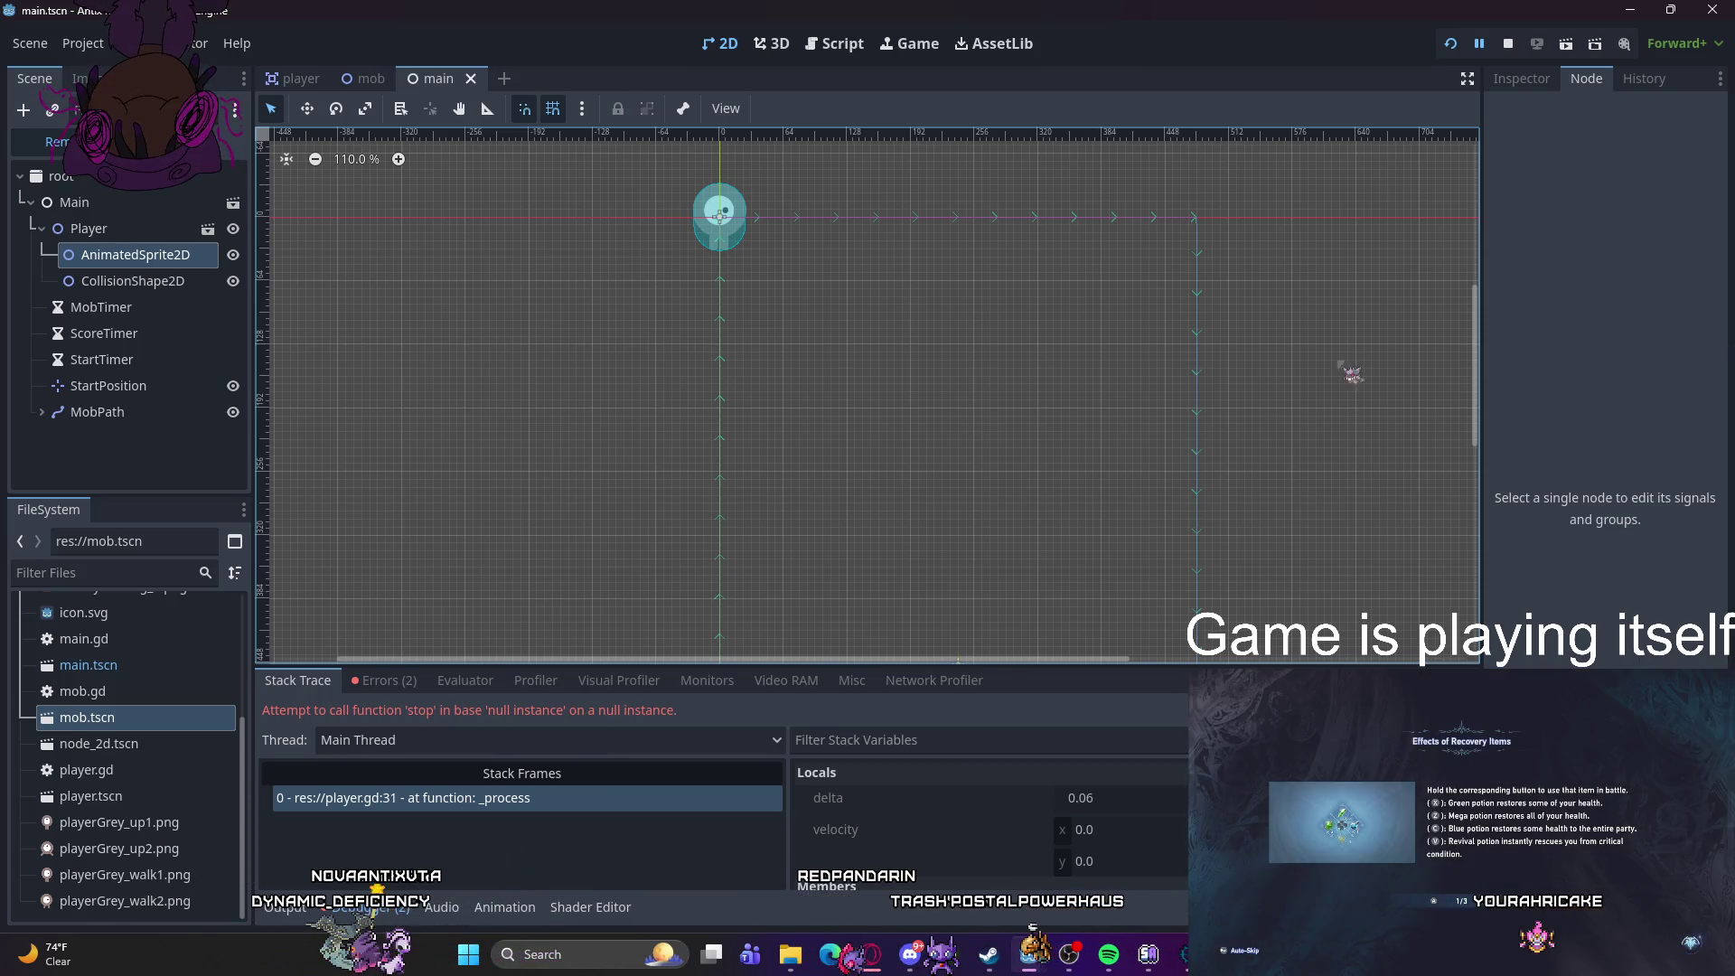
scroll(958, 479, "down", 2)
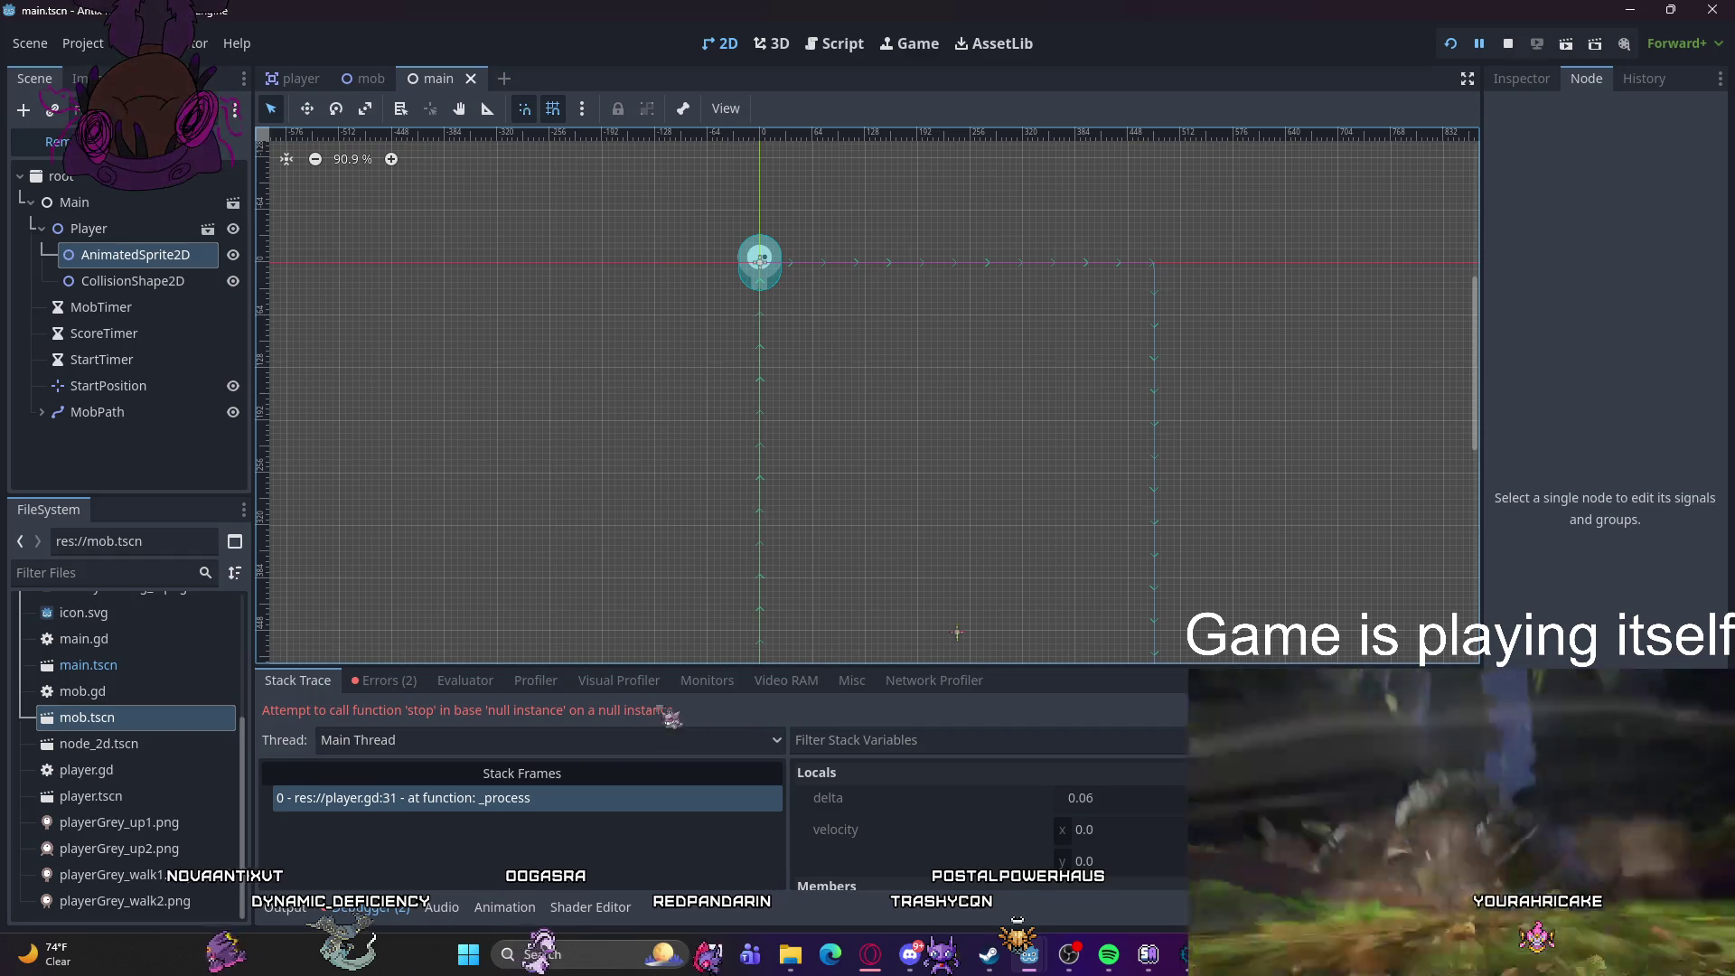
left_click(384, 680)
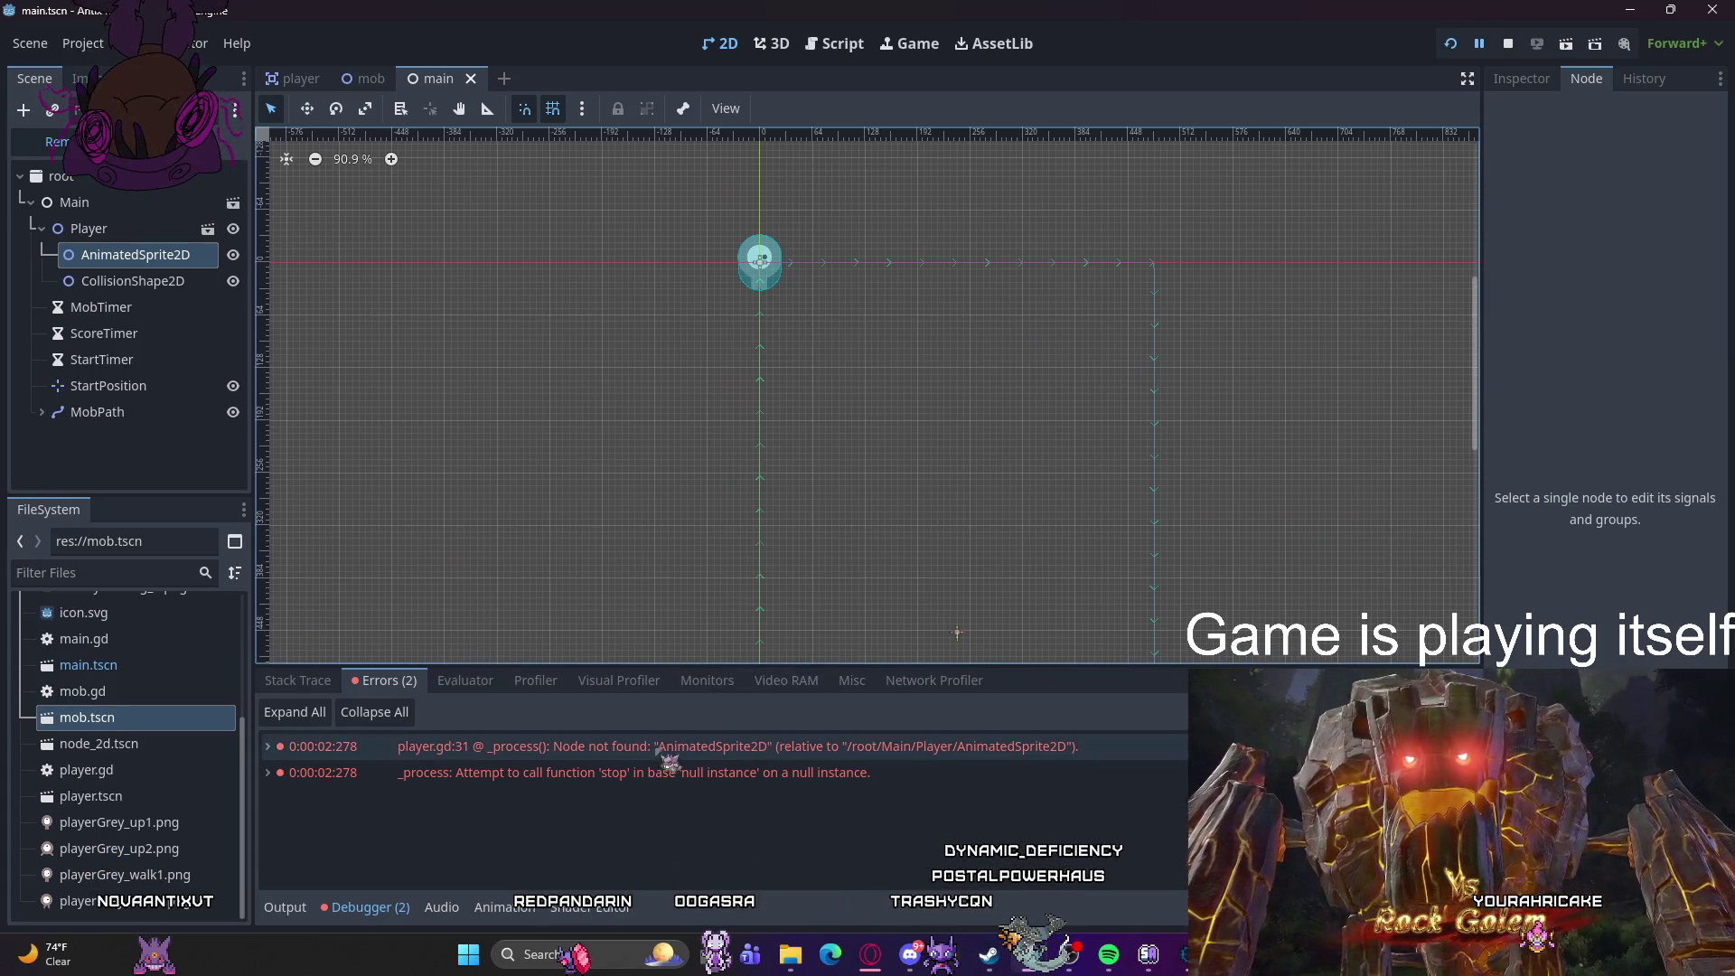
mouse_move(1071, 754)
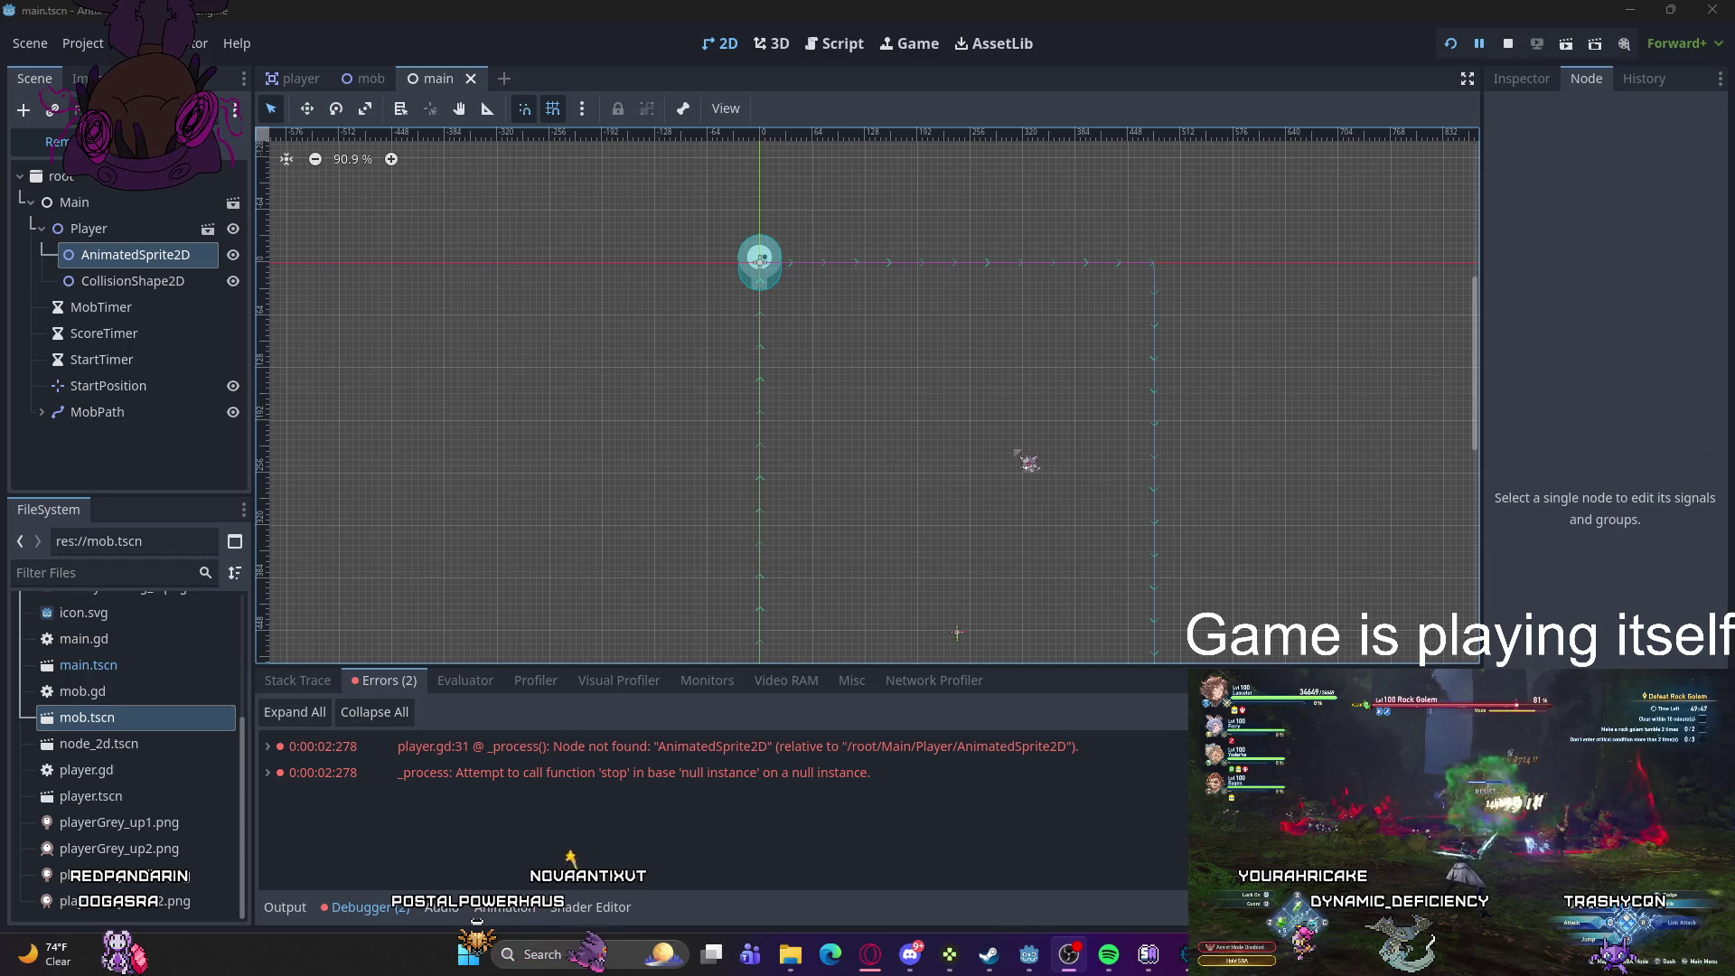
scroll(837, 485, "down", 2)
scroll(903, 527, "up", 6)
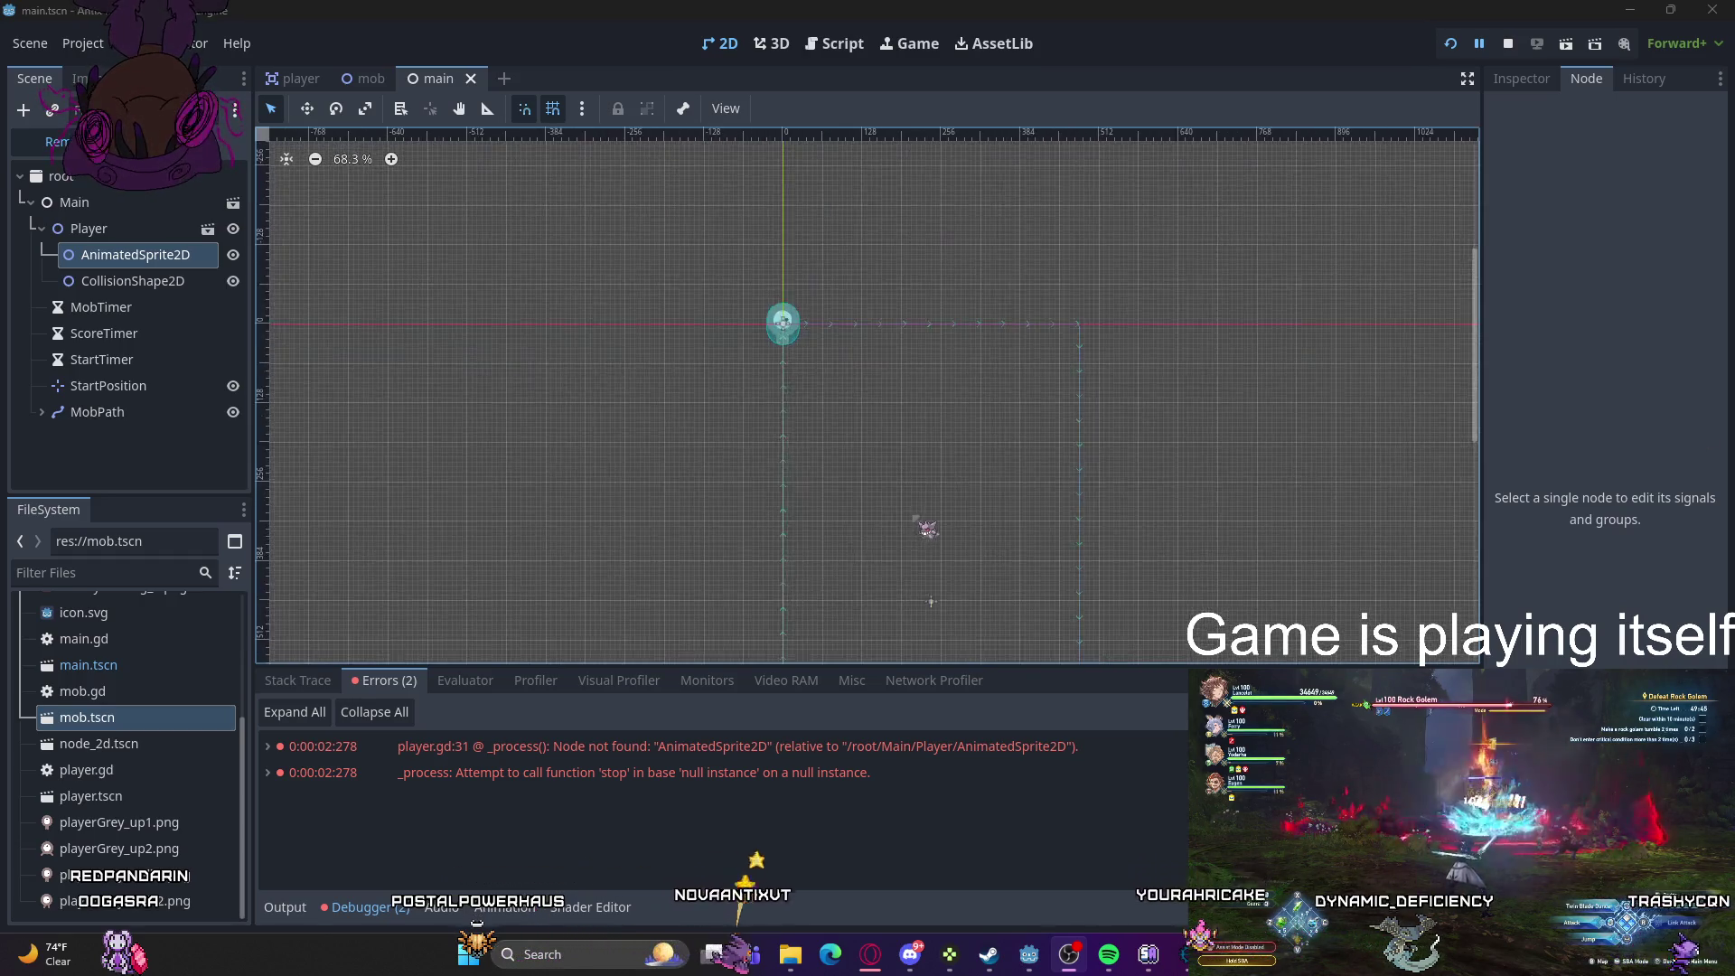
scroll(1215, 440, "down", 2)
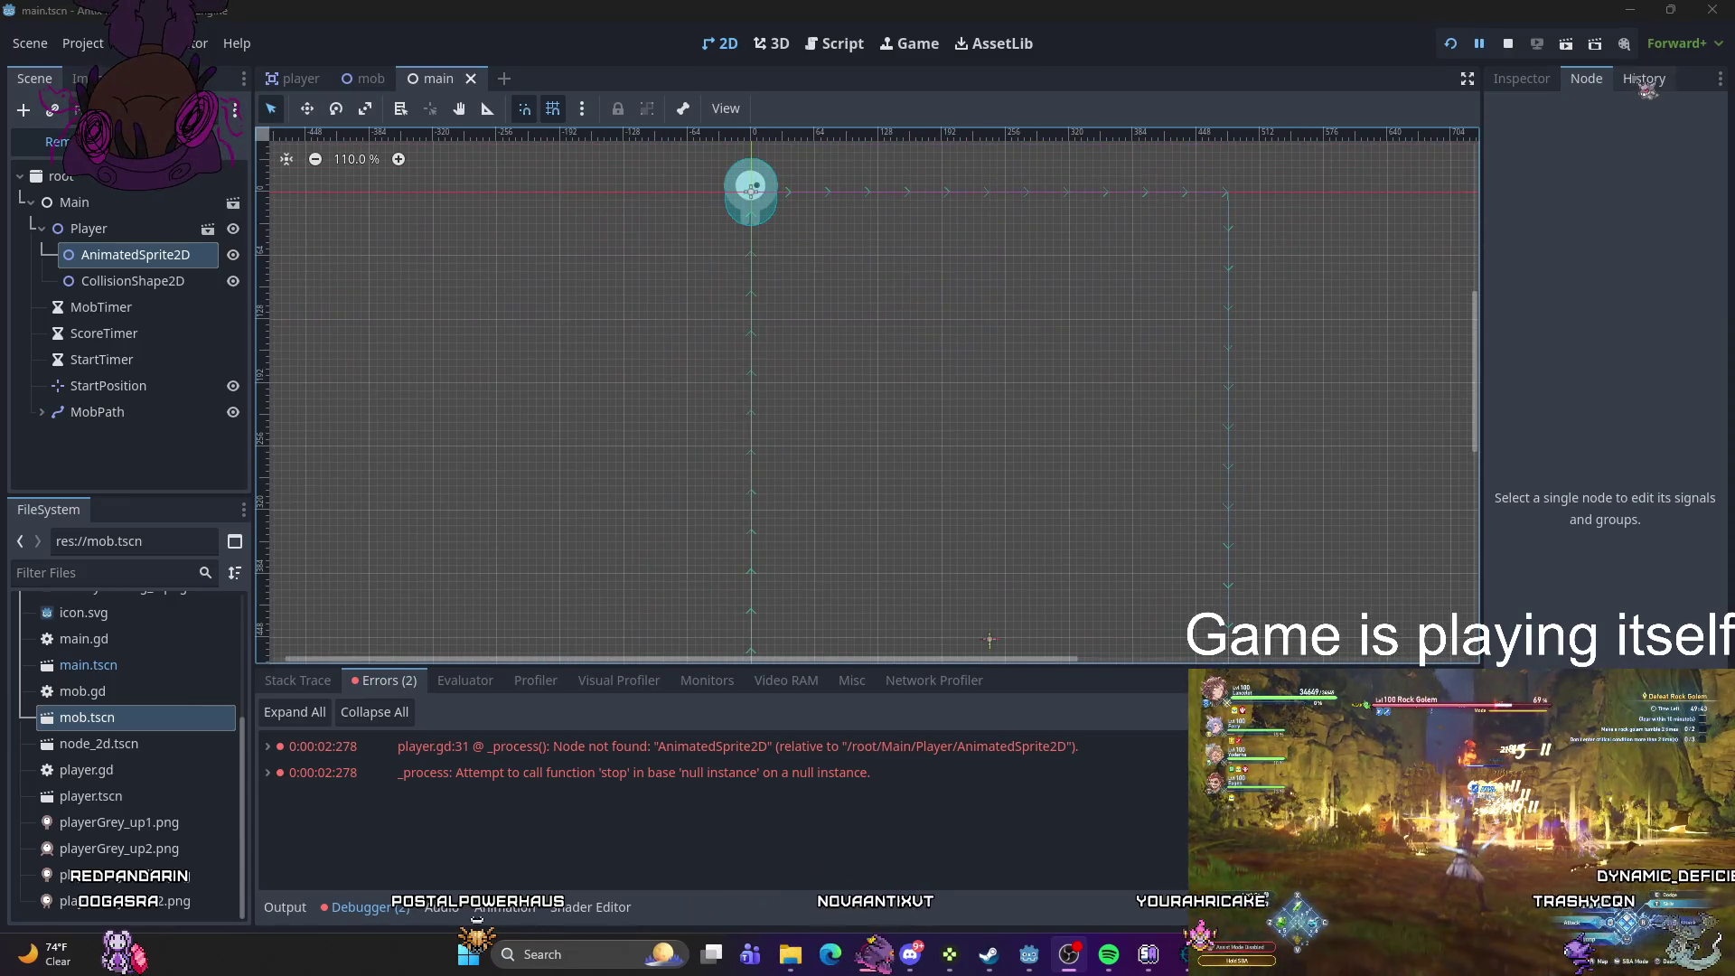
left_click(1553, 80)
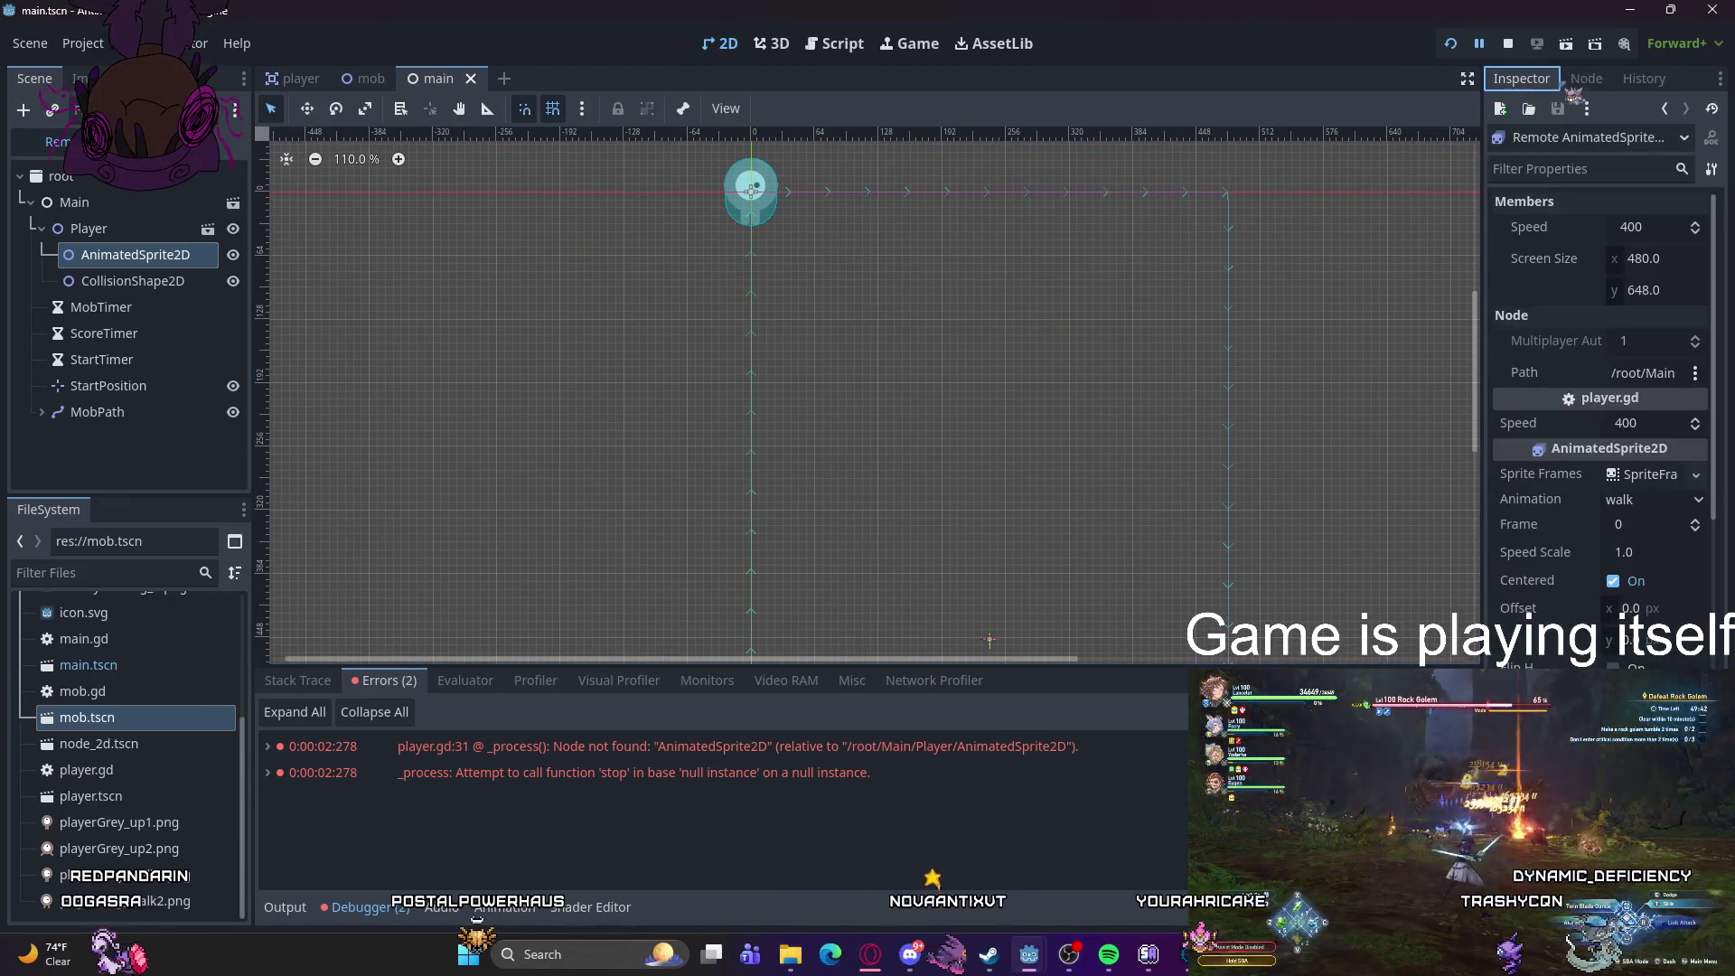
- Inspect the remote AnimatedSprite2D's SpriteFrames resource, signals and other properties
left_click(1643, 143)
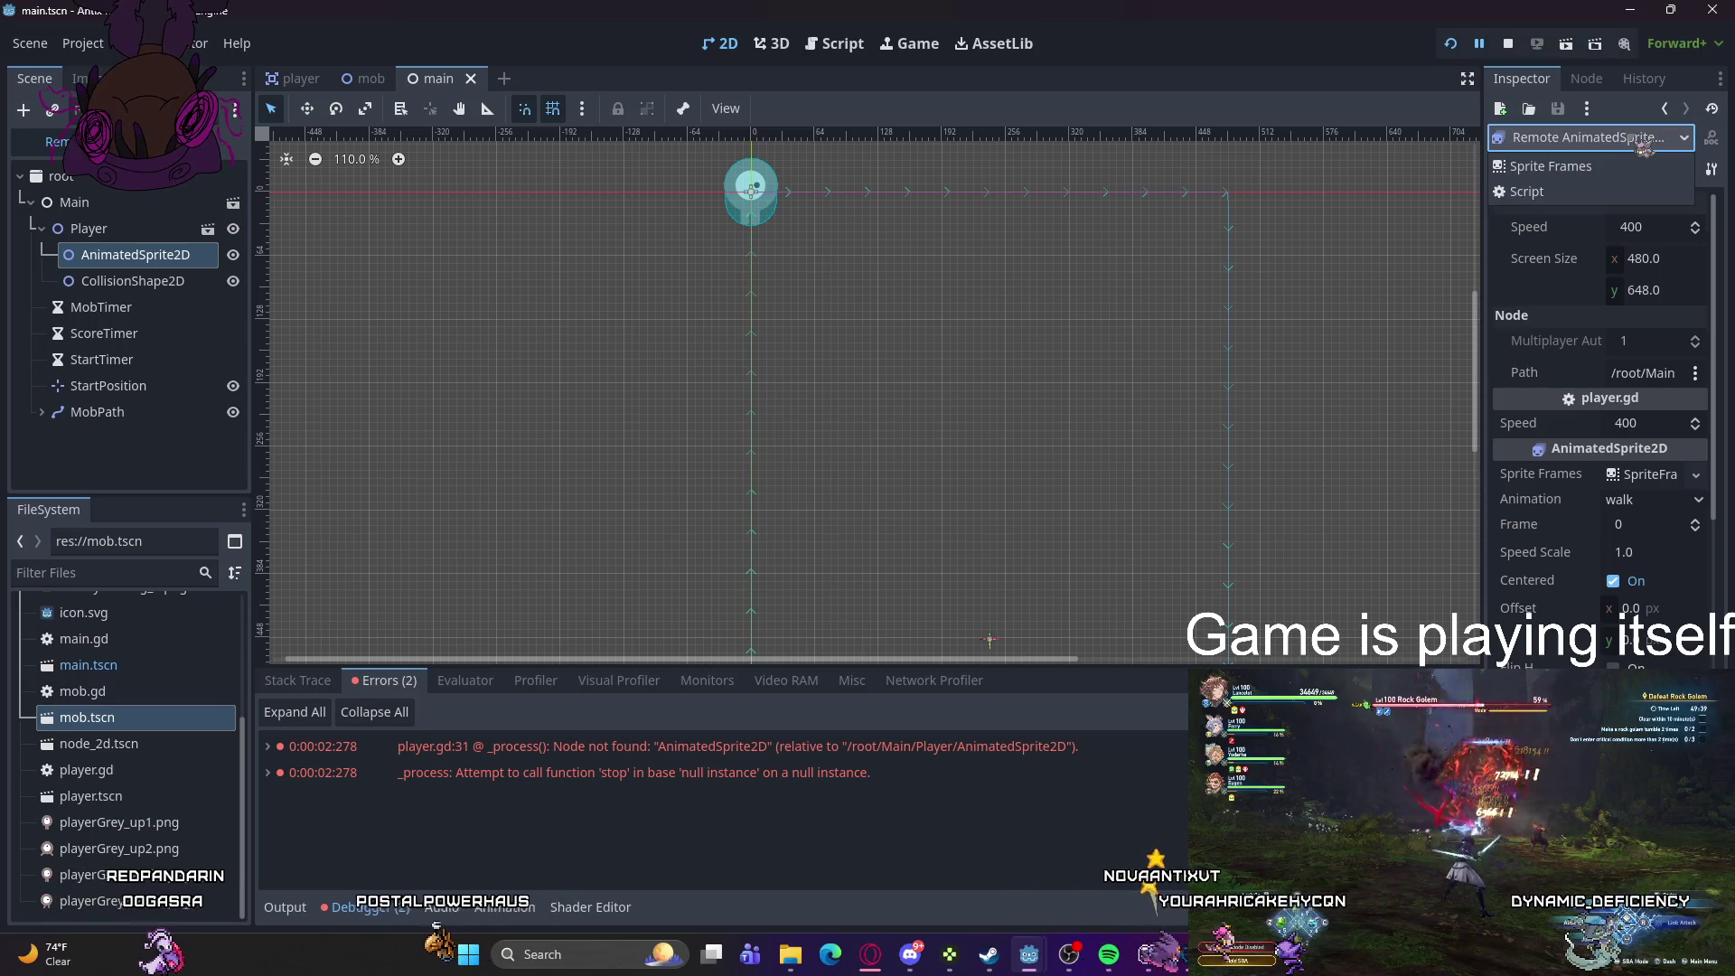
left_click(1632, 166)
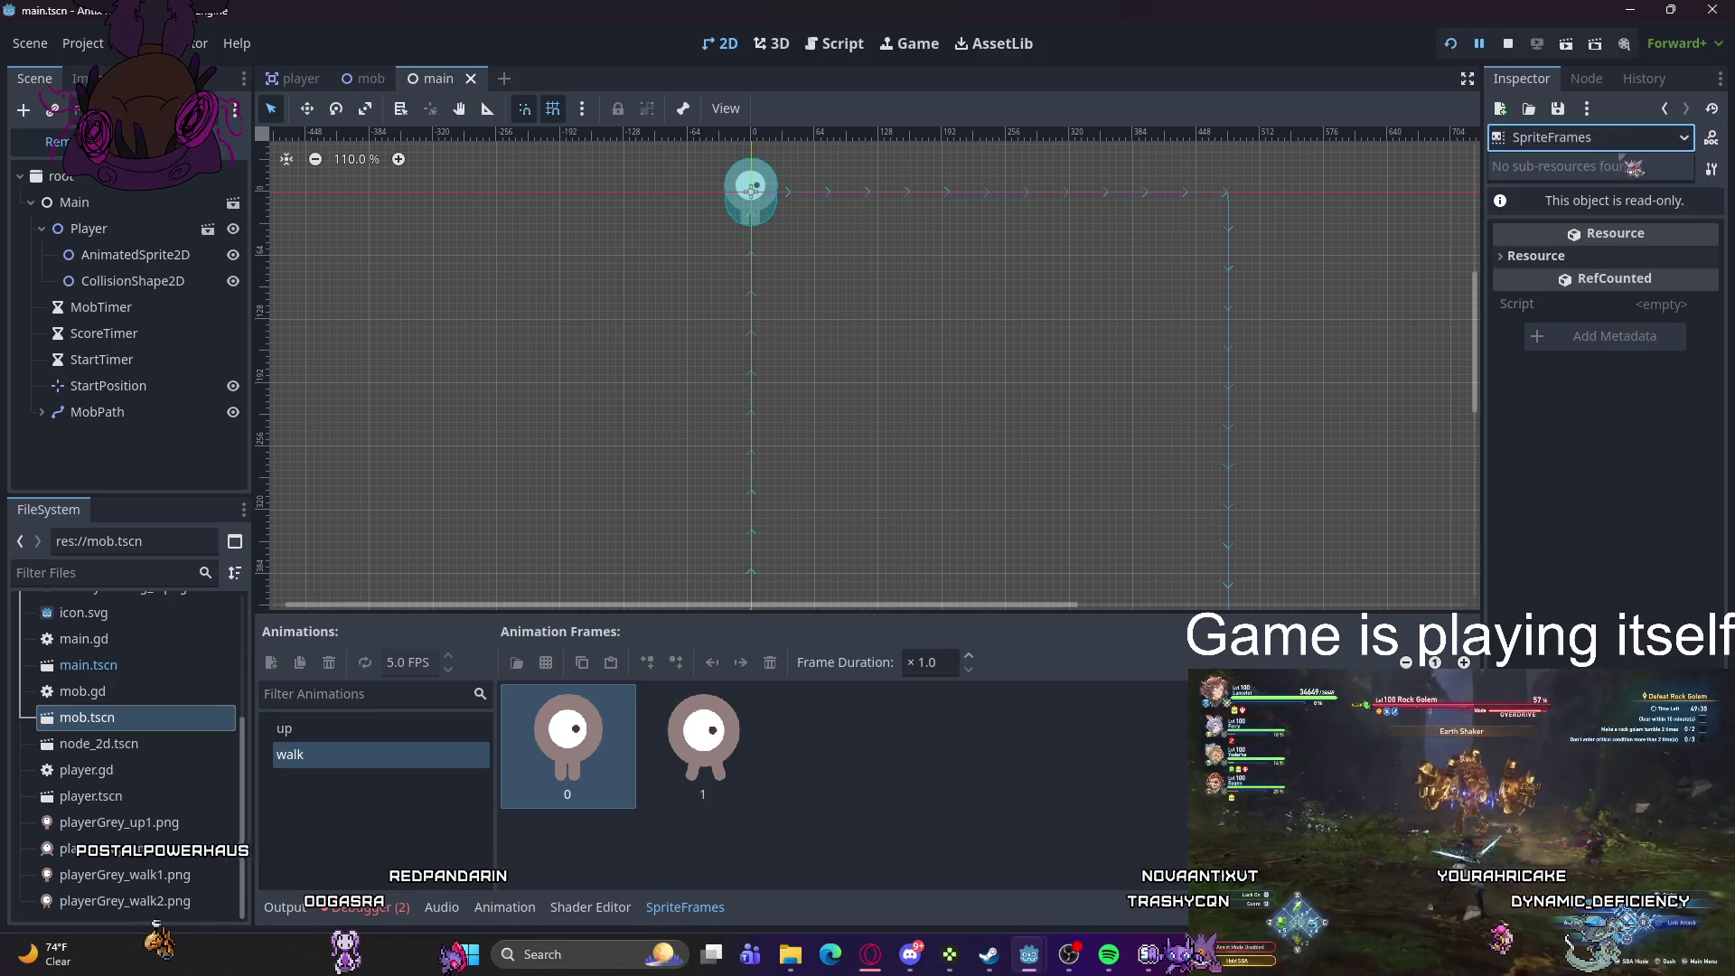
left_click(1583, 83)
left_click(1521, 79)
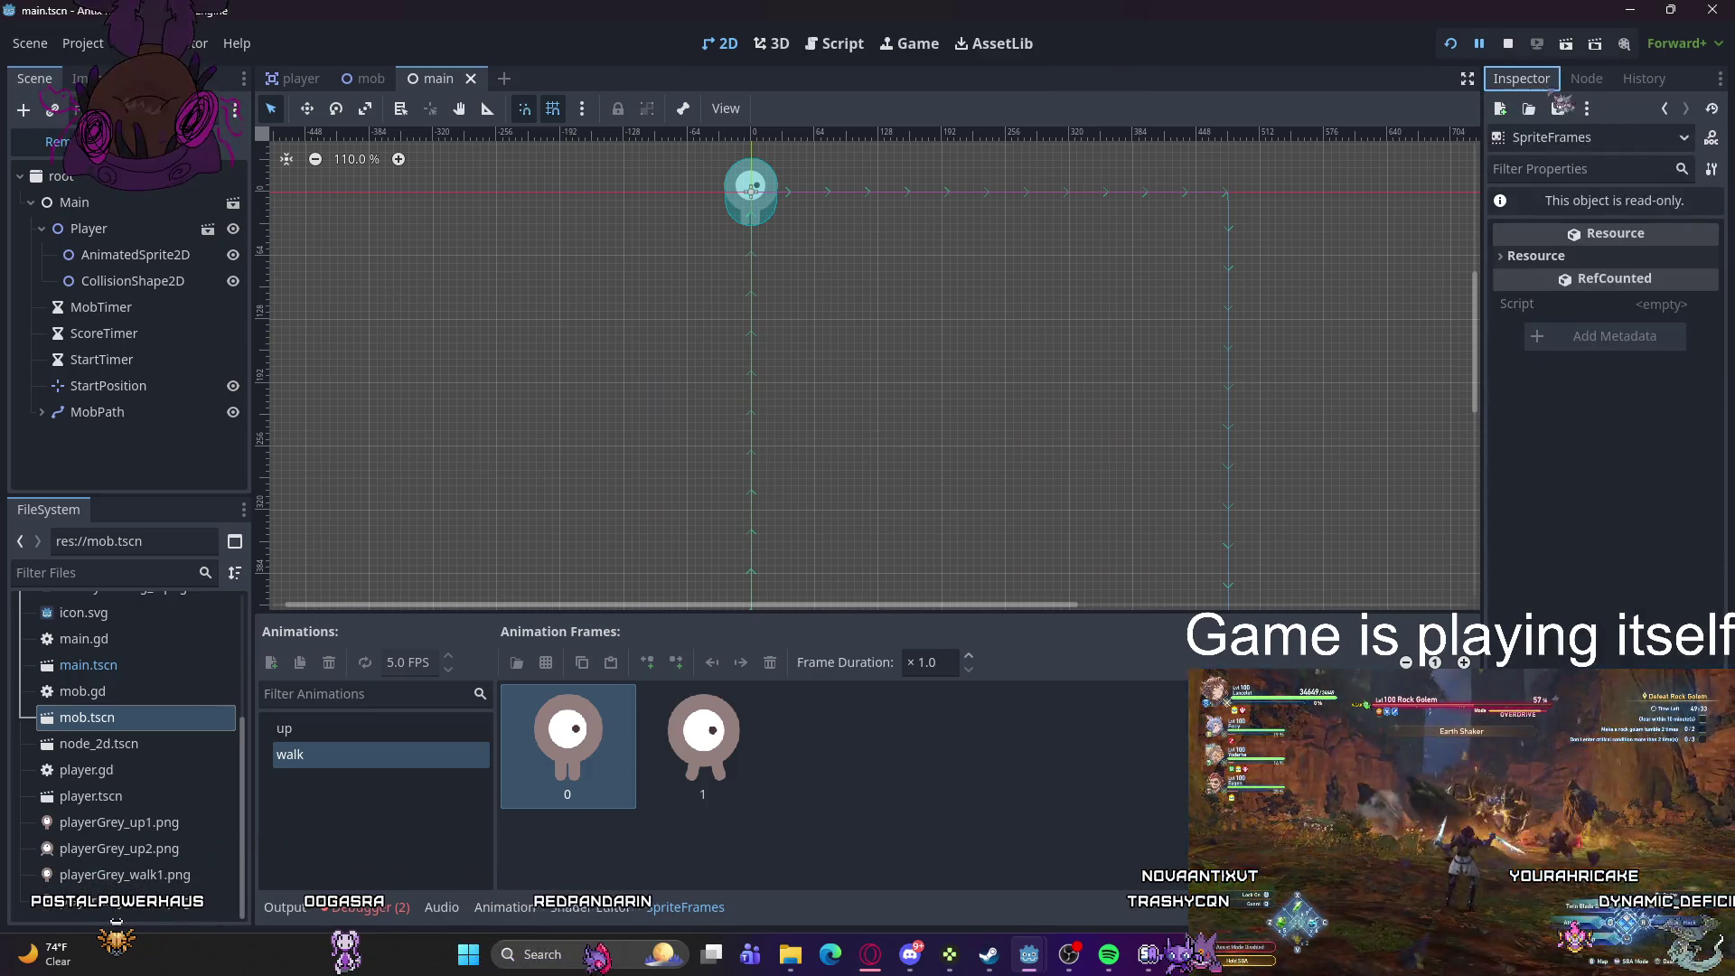
left_click(1664, 109)
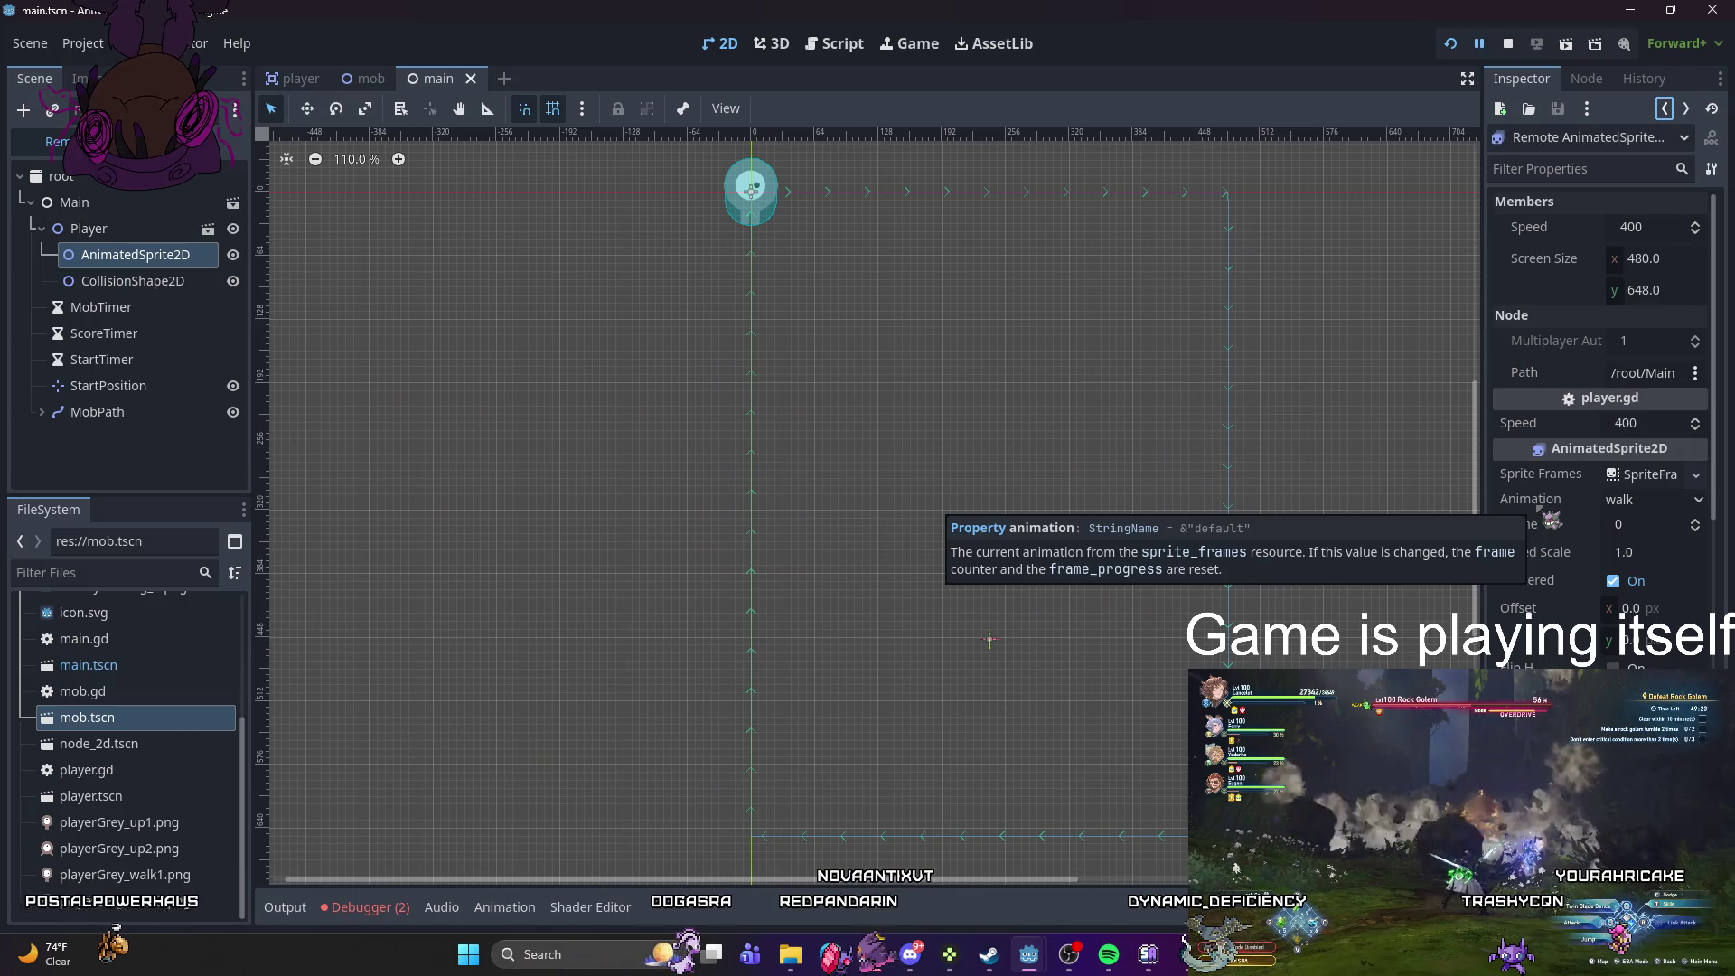
scroll(1539, 510, "down", 3)
scroll(1551, 520, "down", 8)
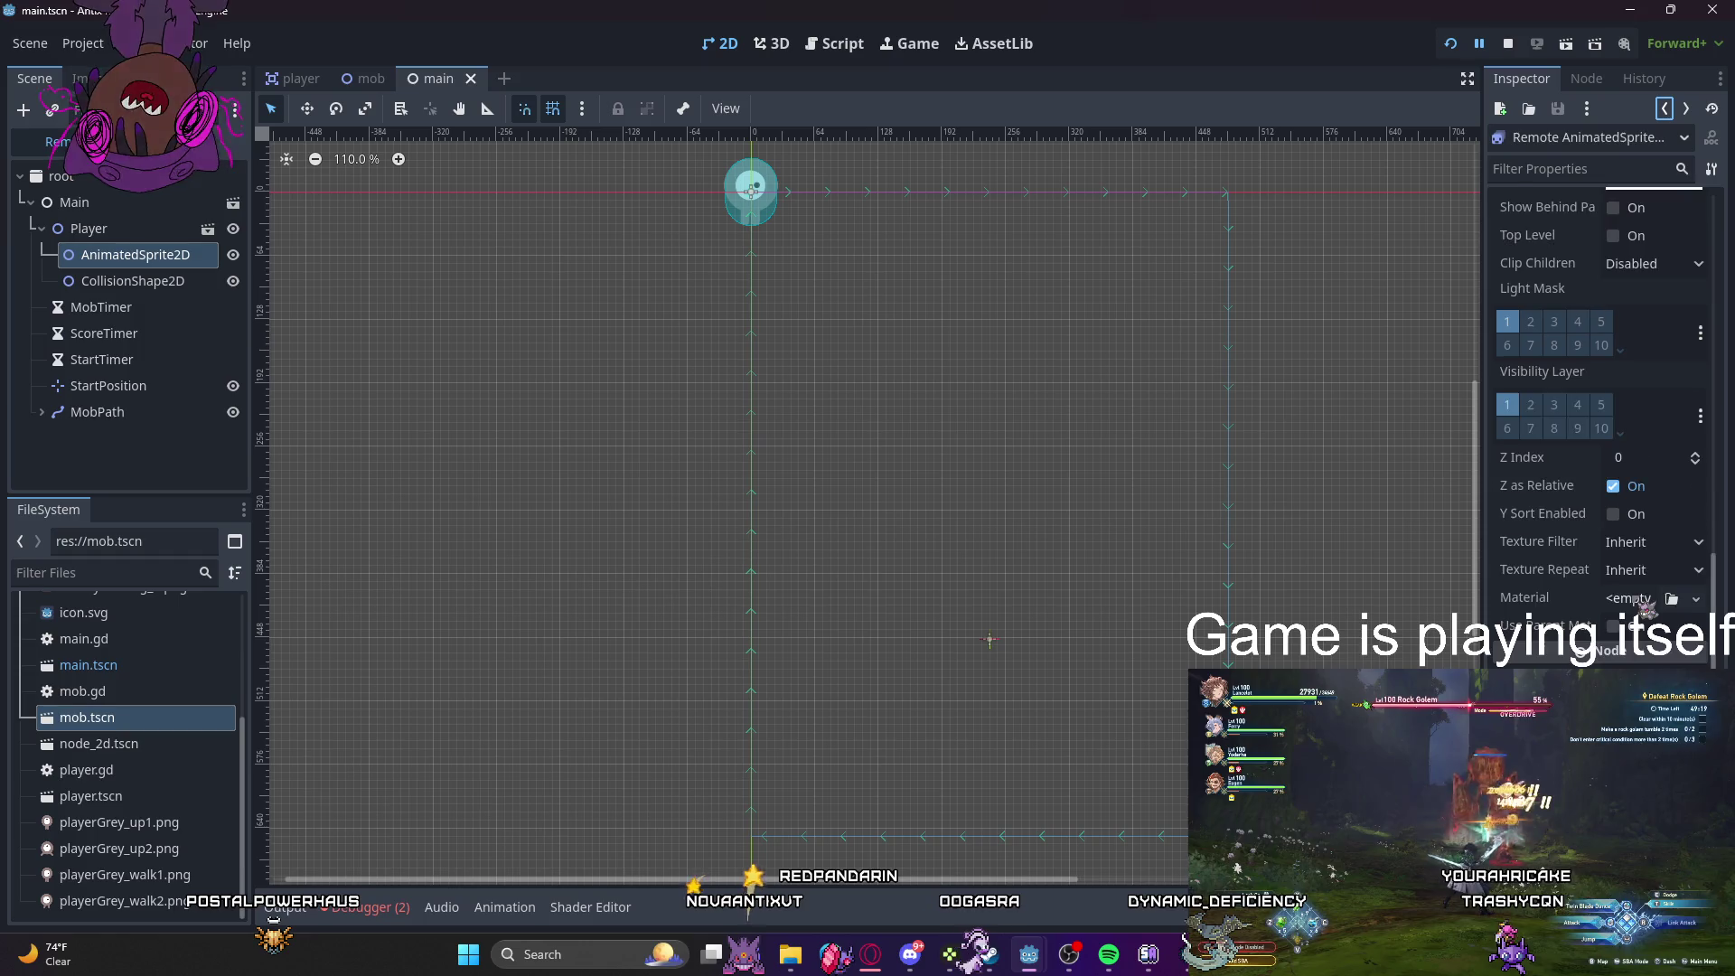
scroll(1644, 607, "down", 2)
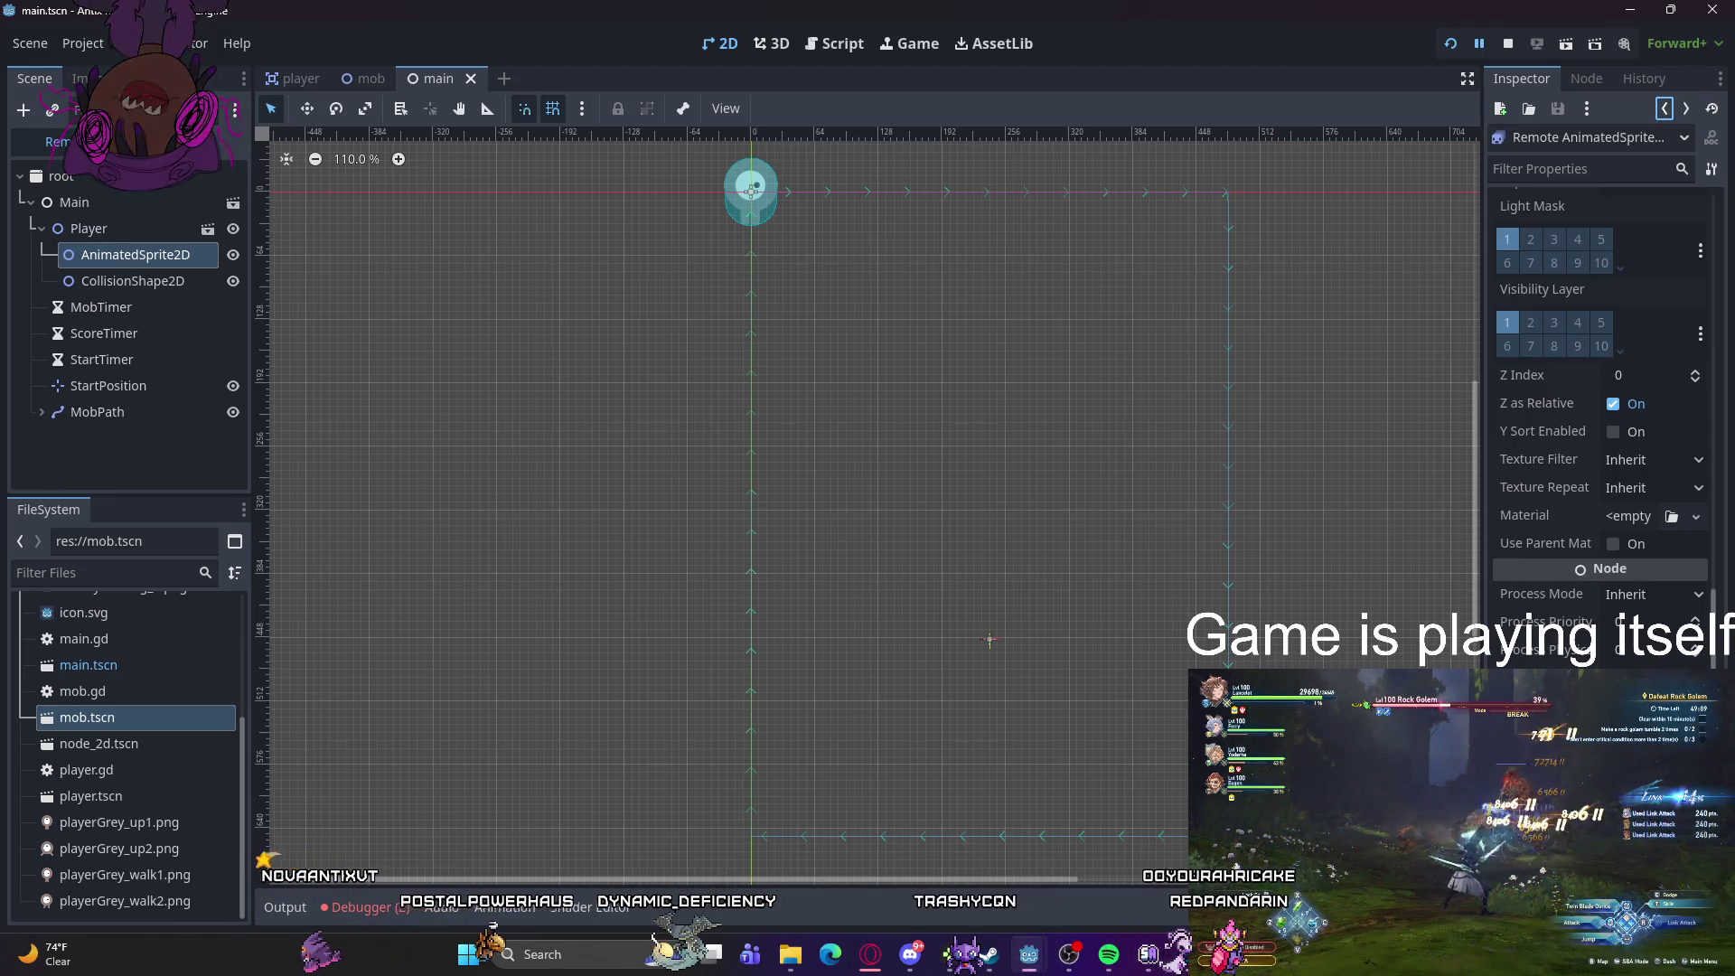
mouse_move(1556, 473)
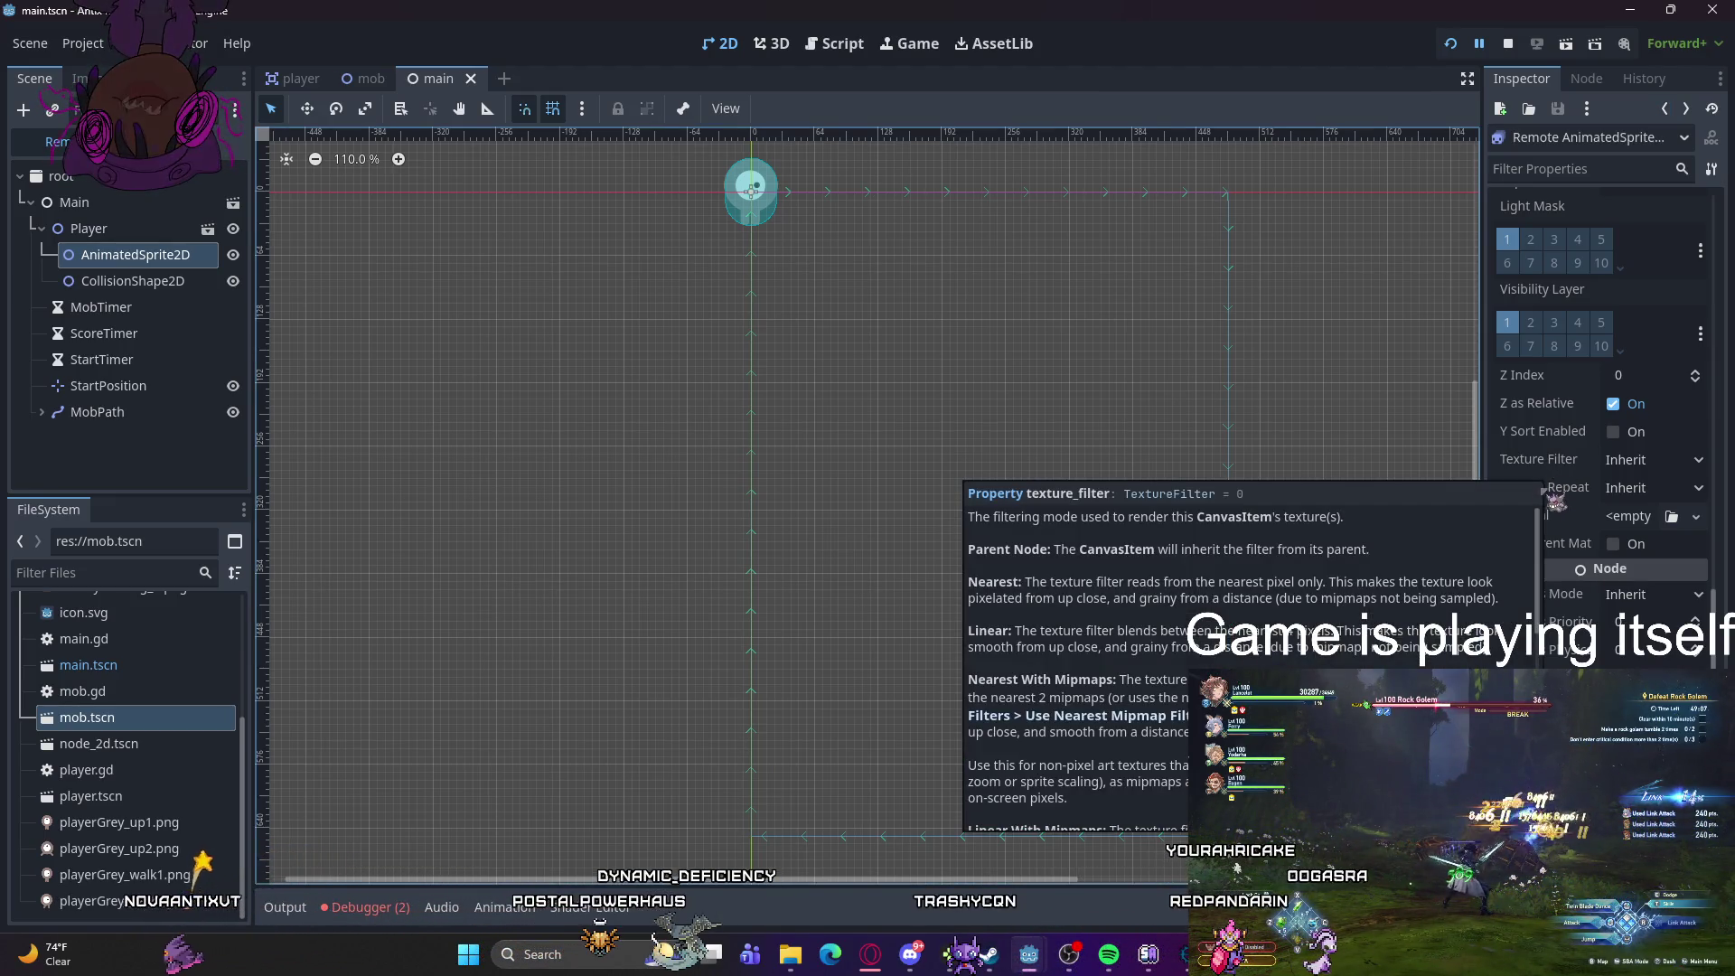
scroll(1599, 406, "up", 10)
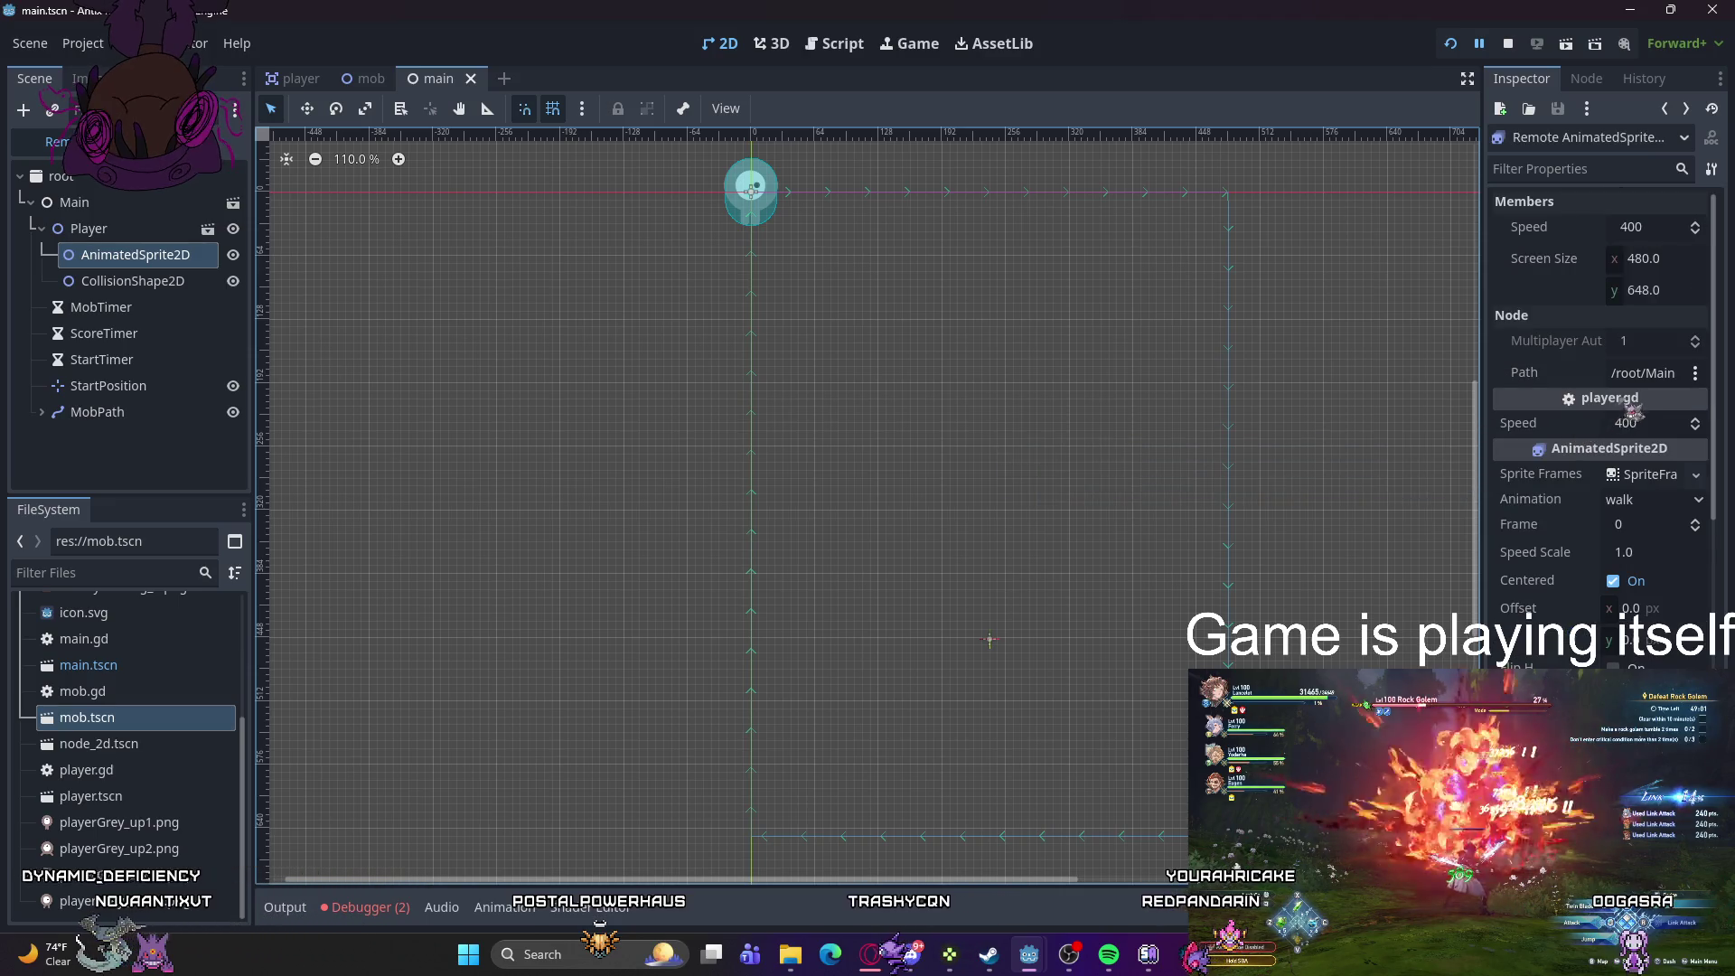
- Pick the Player node for the Path property, then restart the game
left_click(1643, 372)
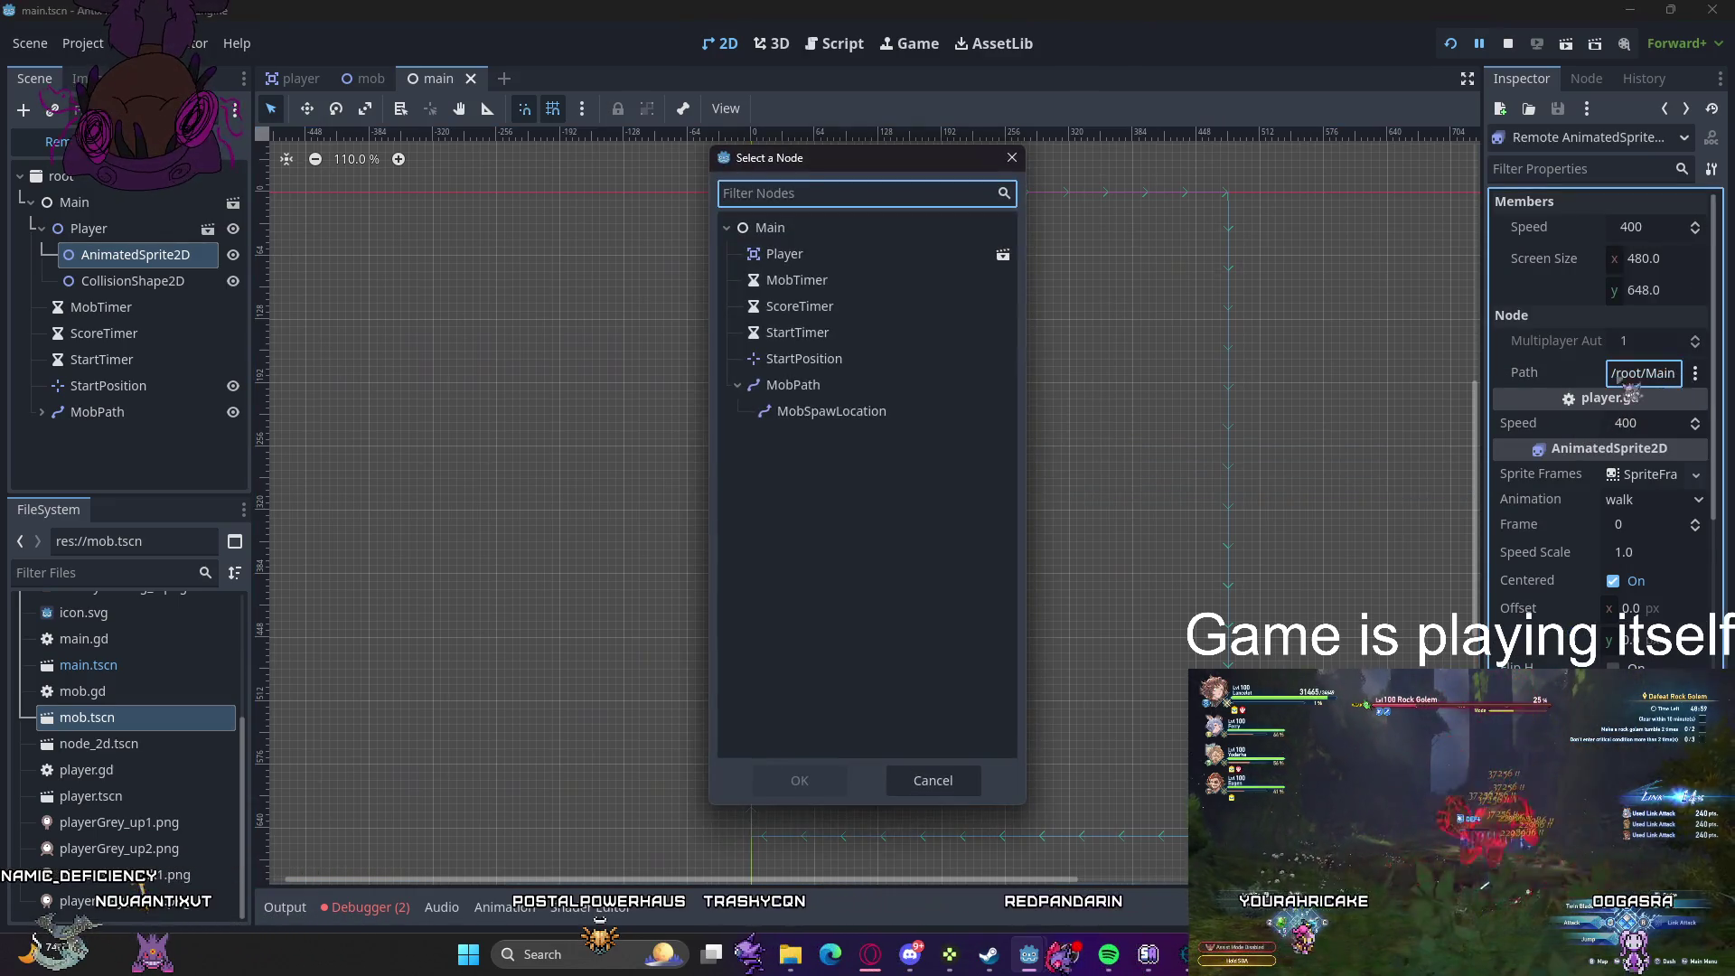
left_click(818, 779)
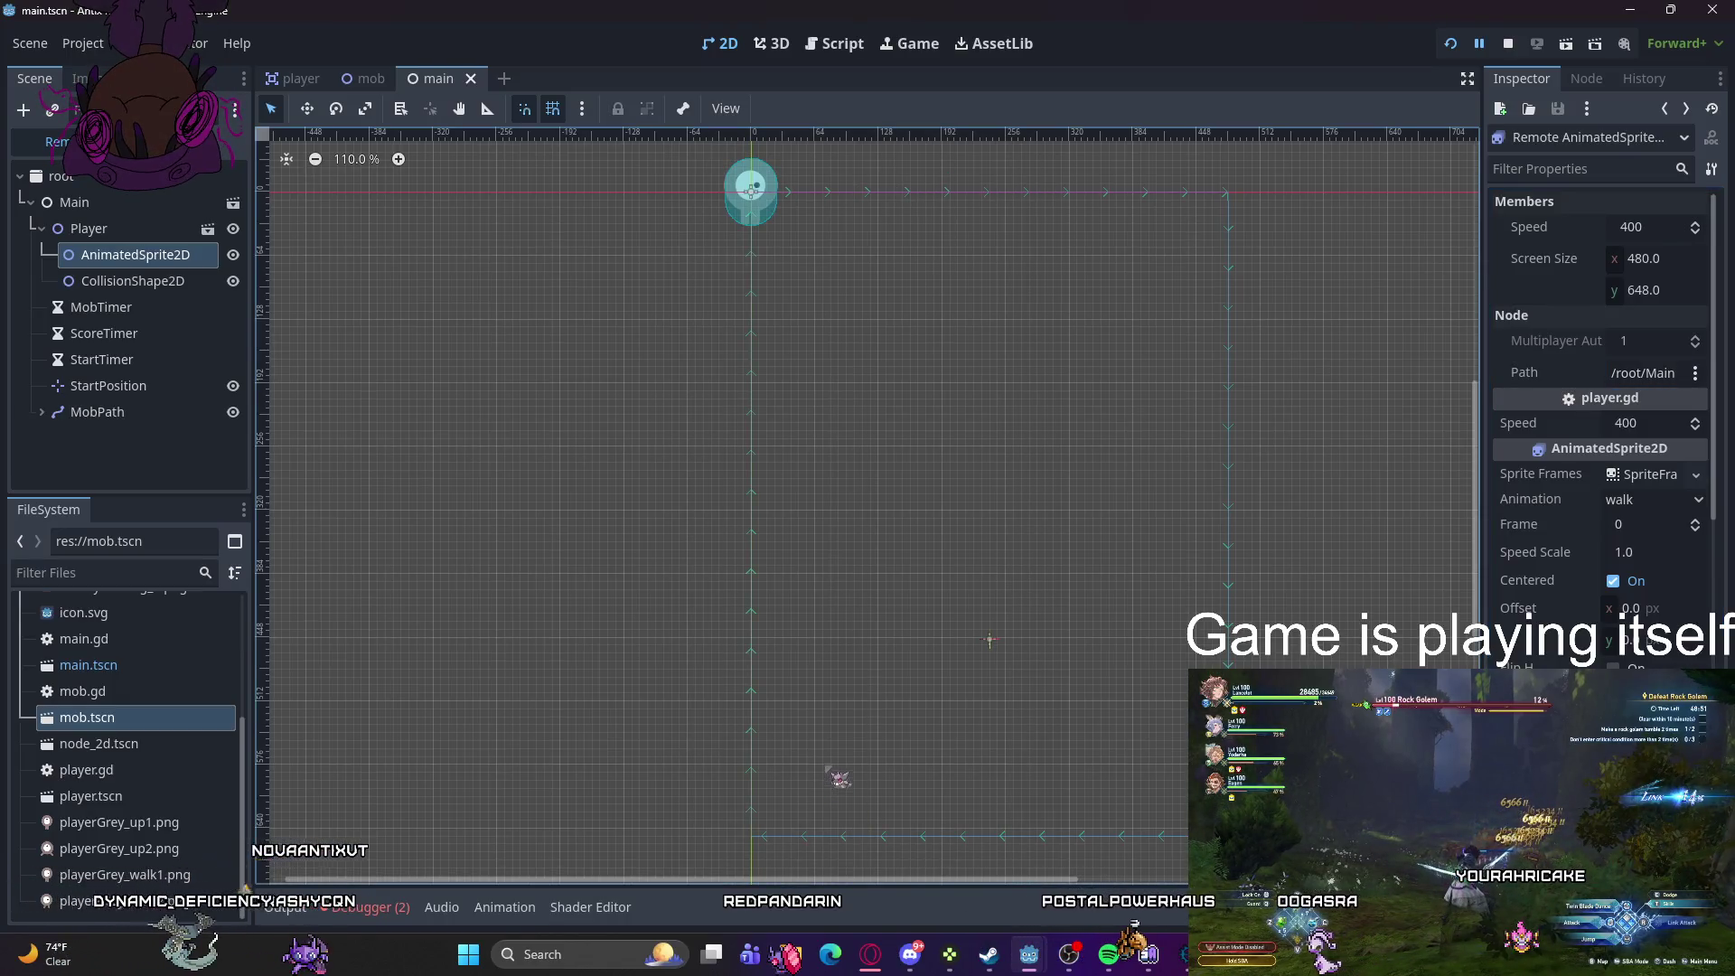
left_click(1643, 372)
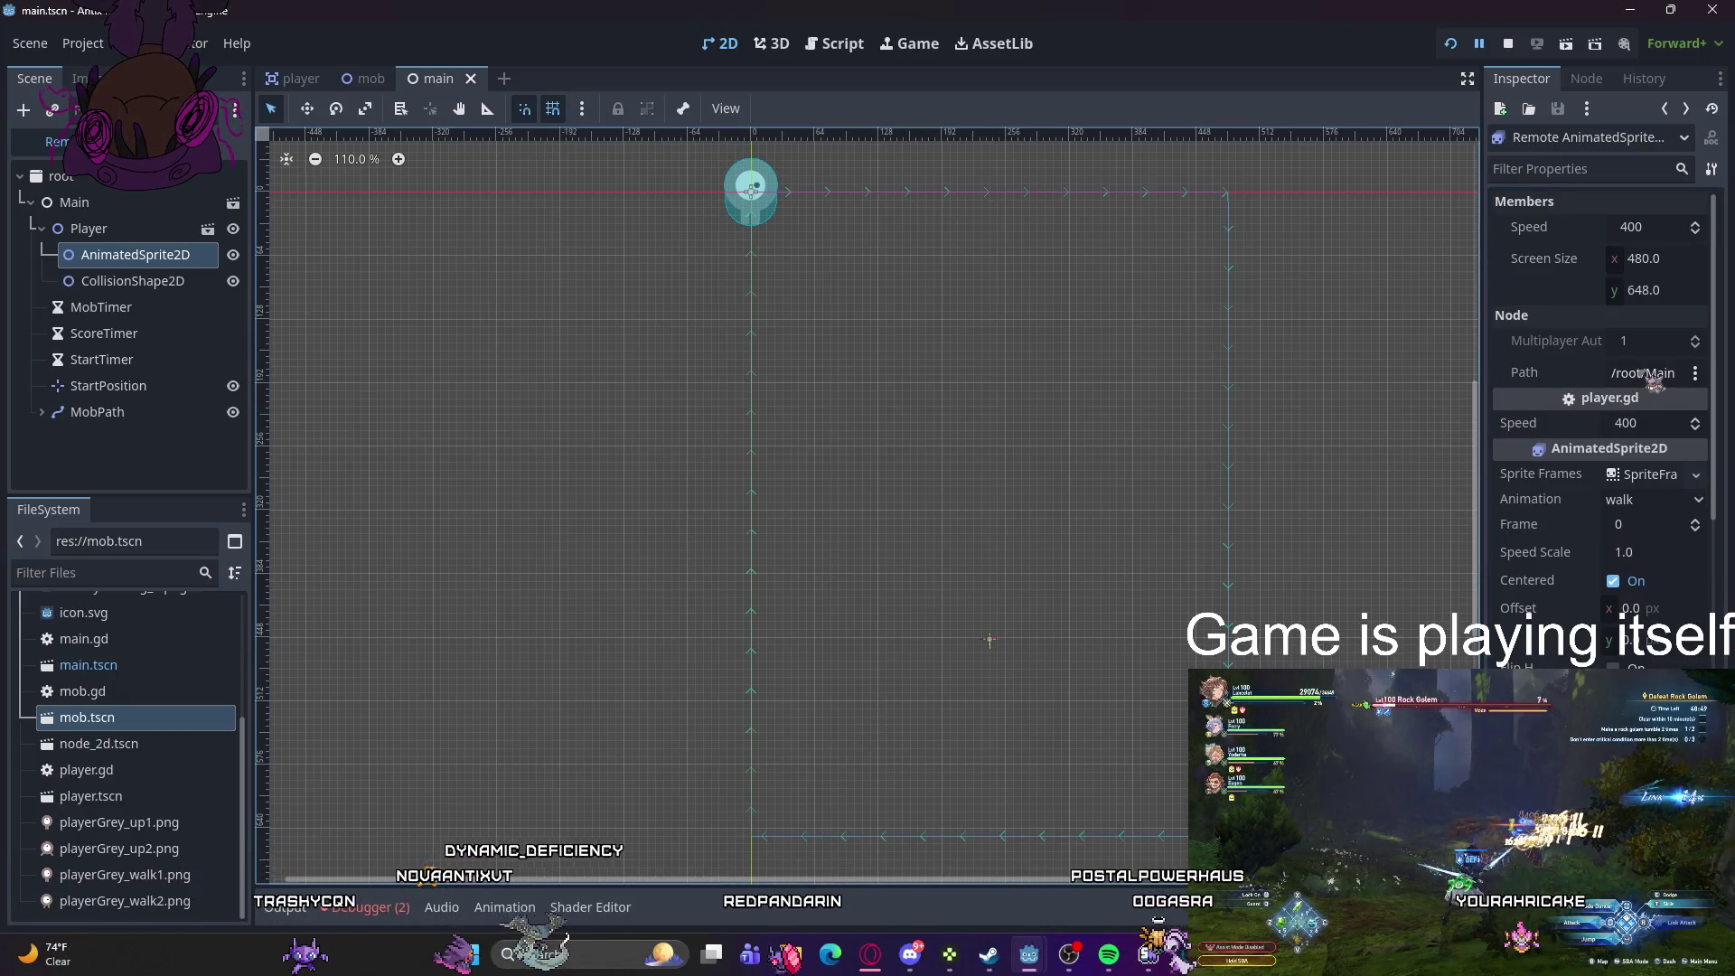
double_click(825, 259)
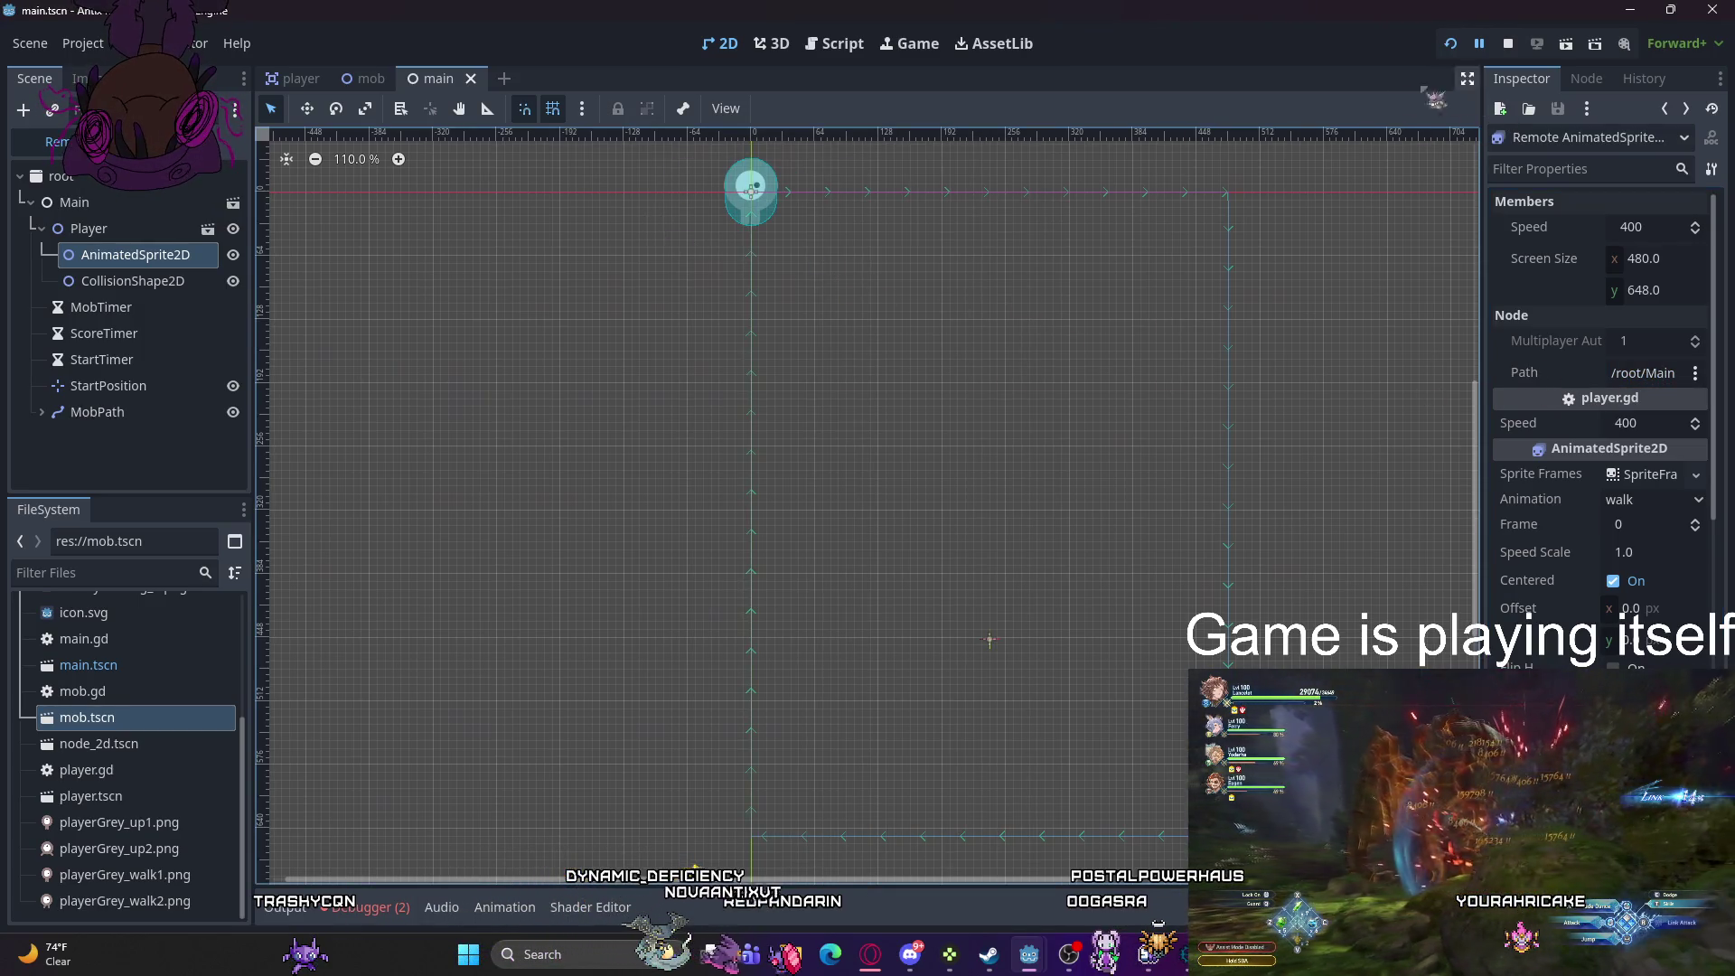
left_click(1451, 43)
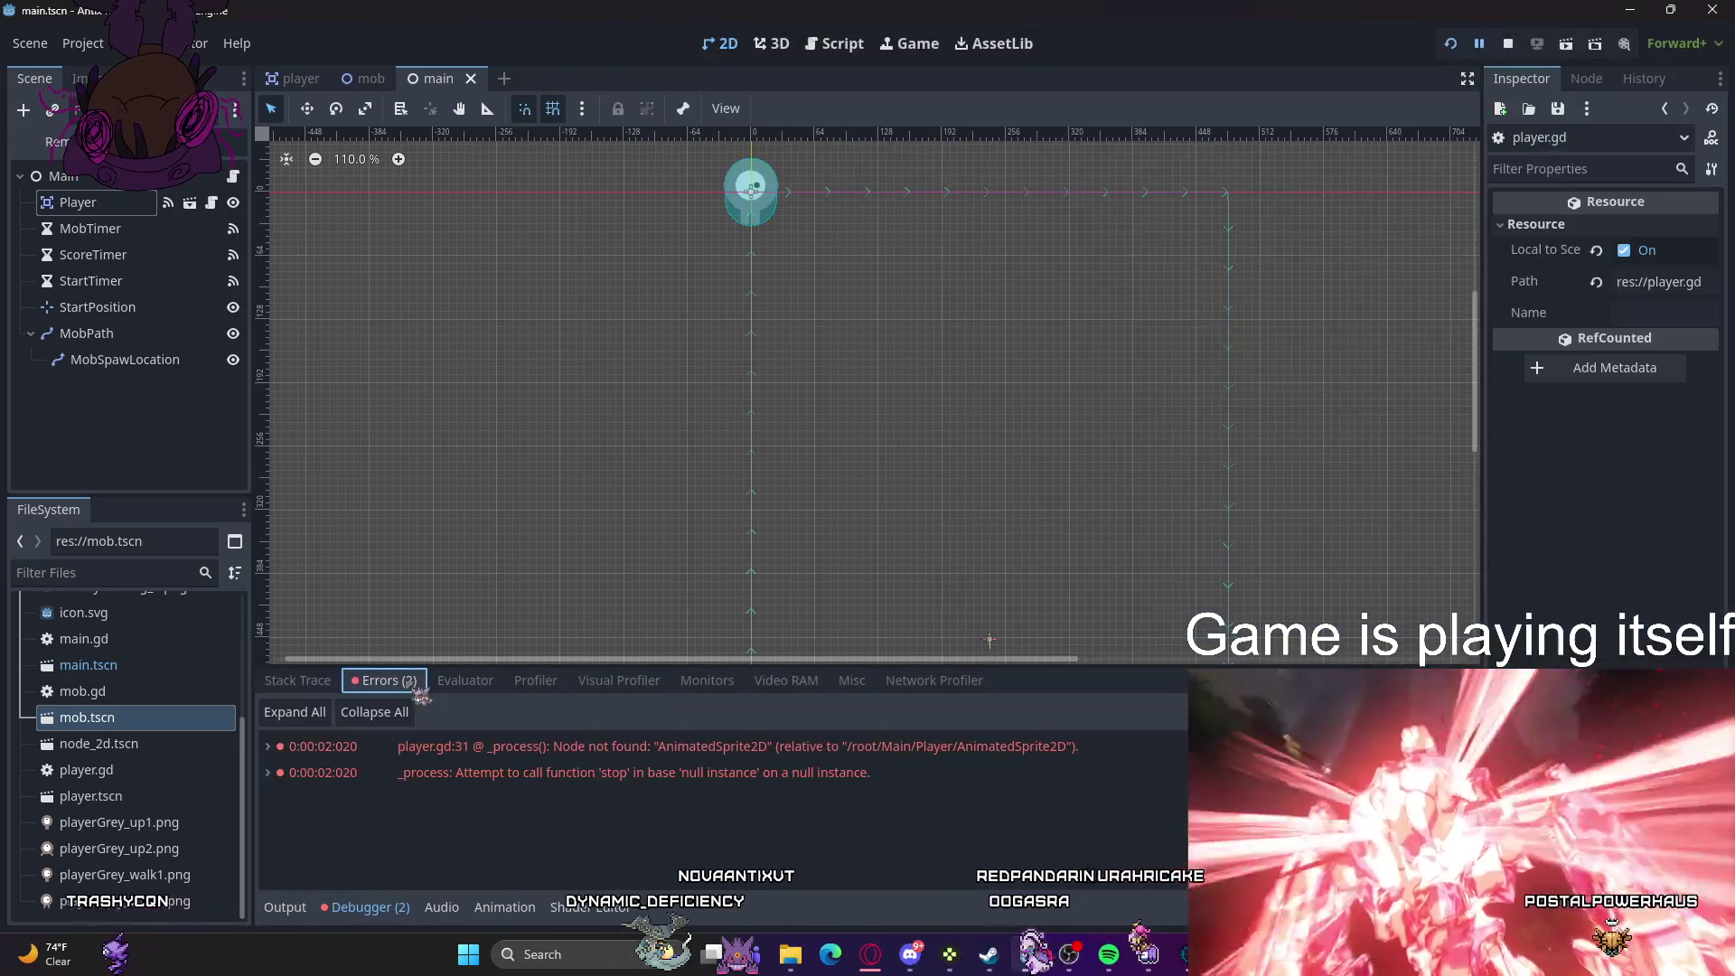
- Expand the first 'Node not found: AnimatedSprite2D' error in the Debugger's Errors list, then minimize the script window
left_click(384, 681)
double_click(534, 746)
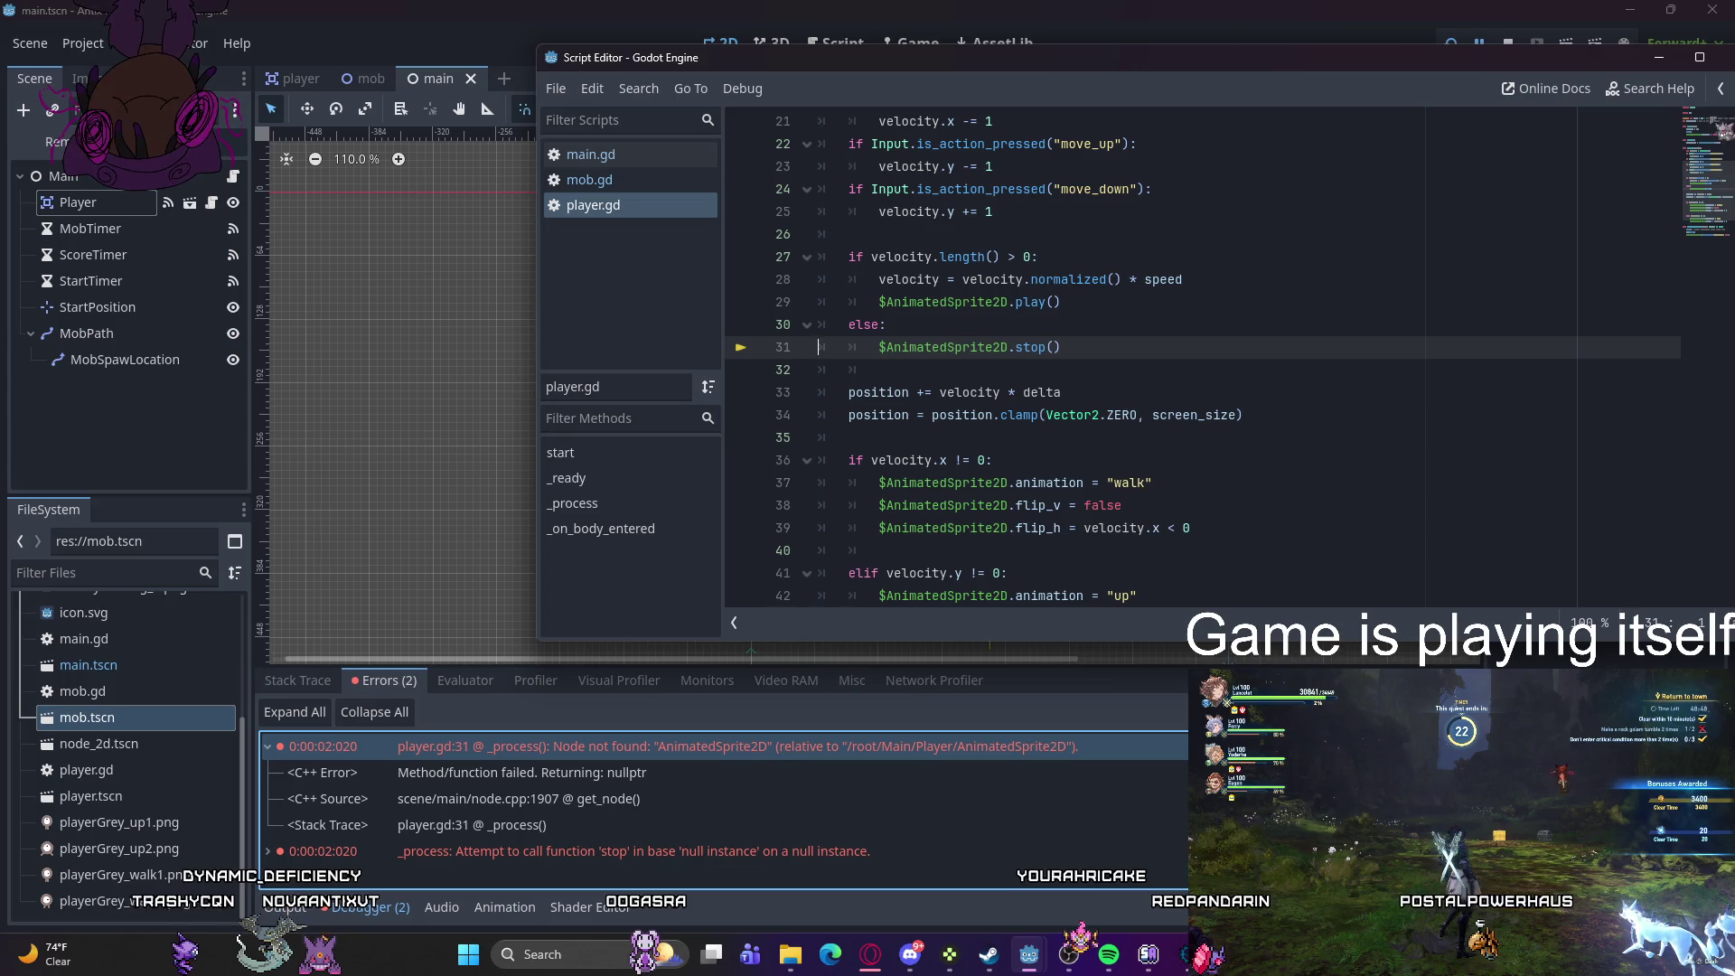
left_click(1658, 59)
scroll(651, 295, "right", 5)
scroll(898, 418, "down", 2)
scroll(1304, 498, "down", 3)
scroll(1478, 488, "up", 1)
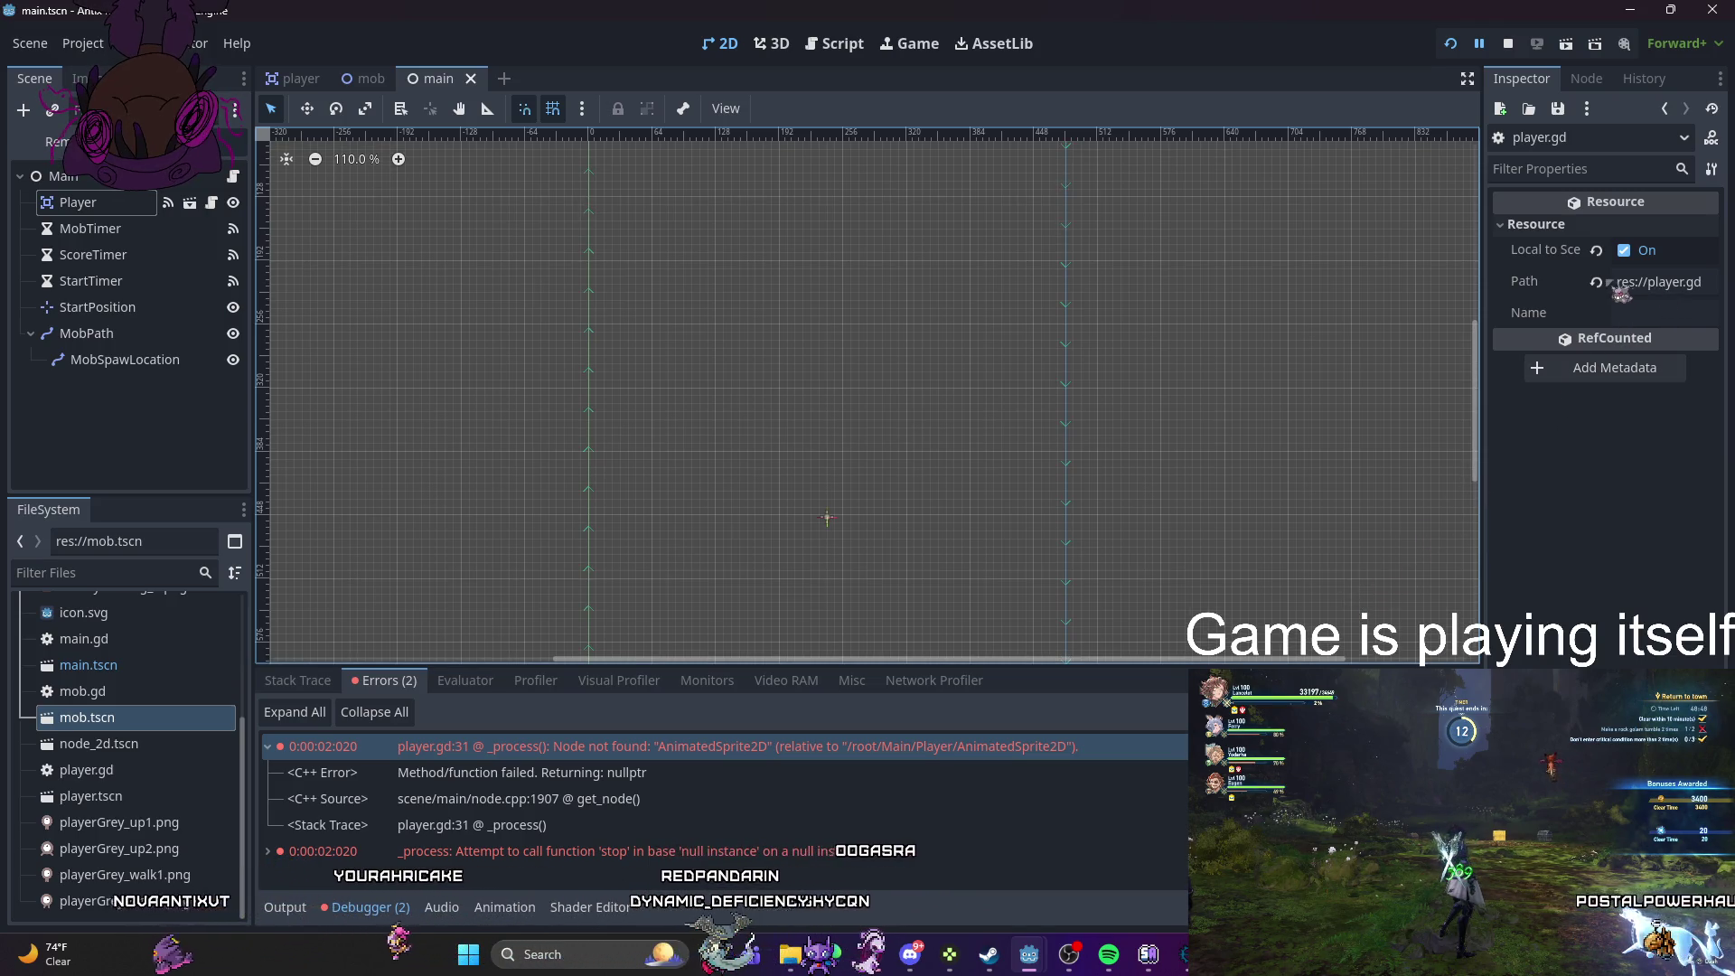
- Clear player.gd's resource path and turn off its Local to Scene option
left_click(1642, 282)
key("ctrl+a")
key("BackSpace")
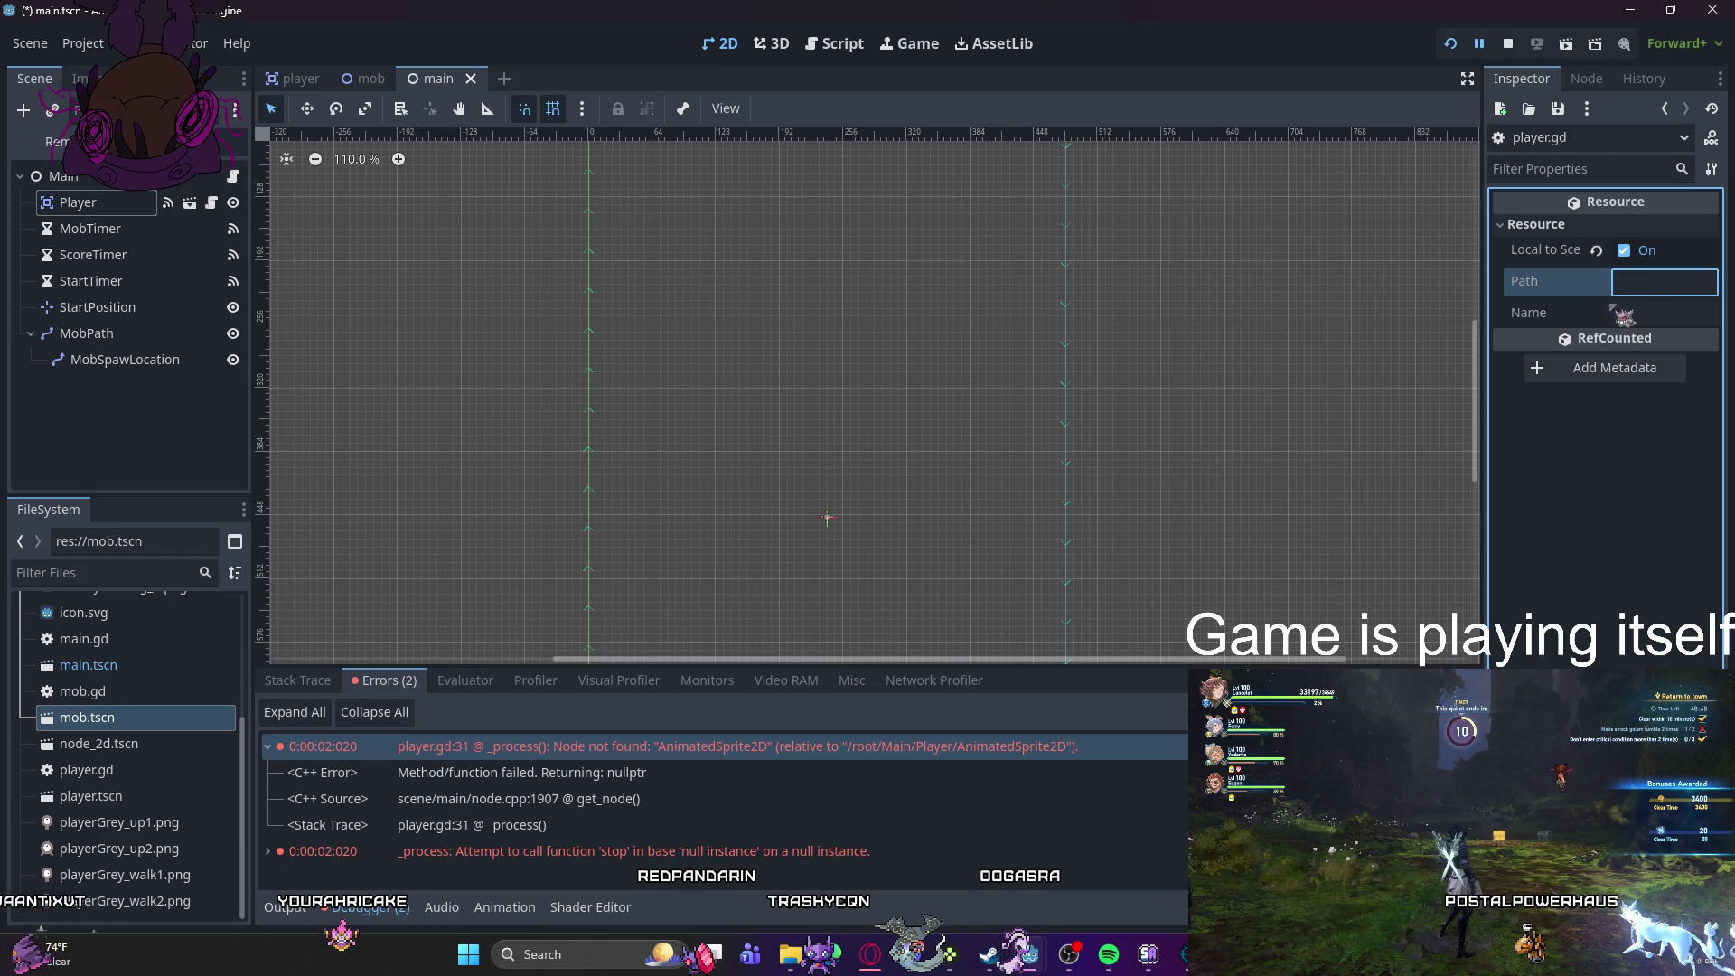
left_click(1627, 253)
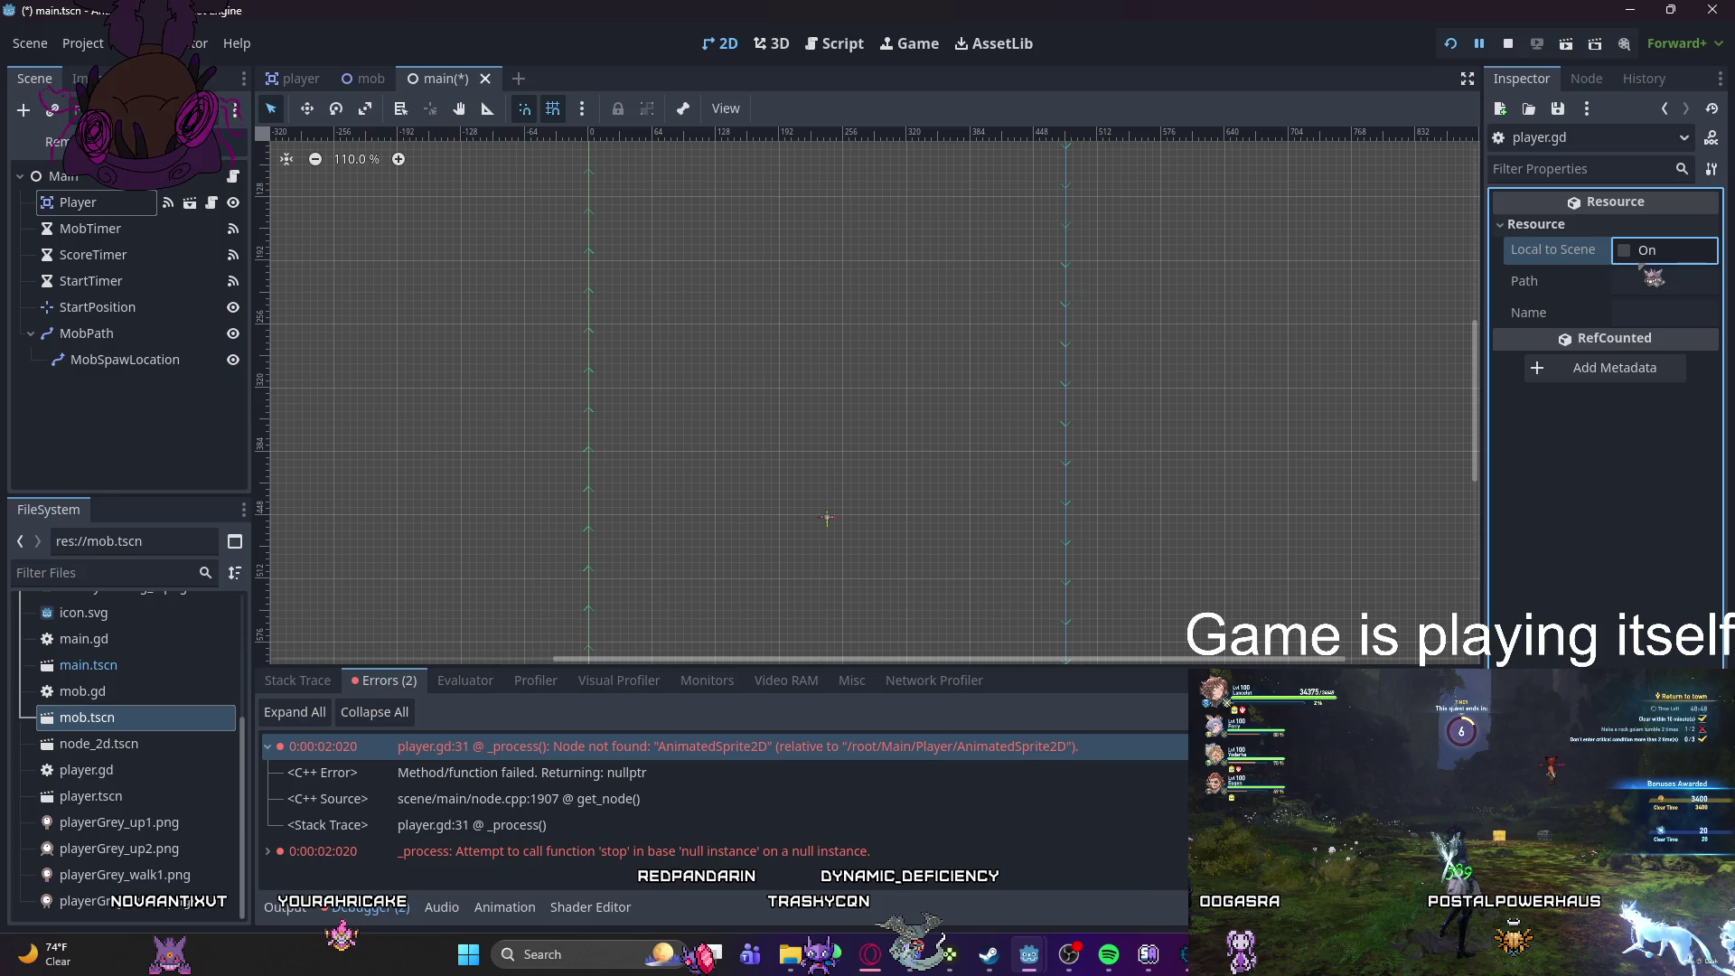
- Save and rerun the main scene, review the errors, and select the MobSpawLocation node
key("F5")
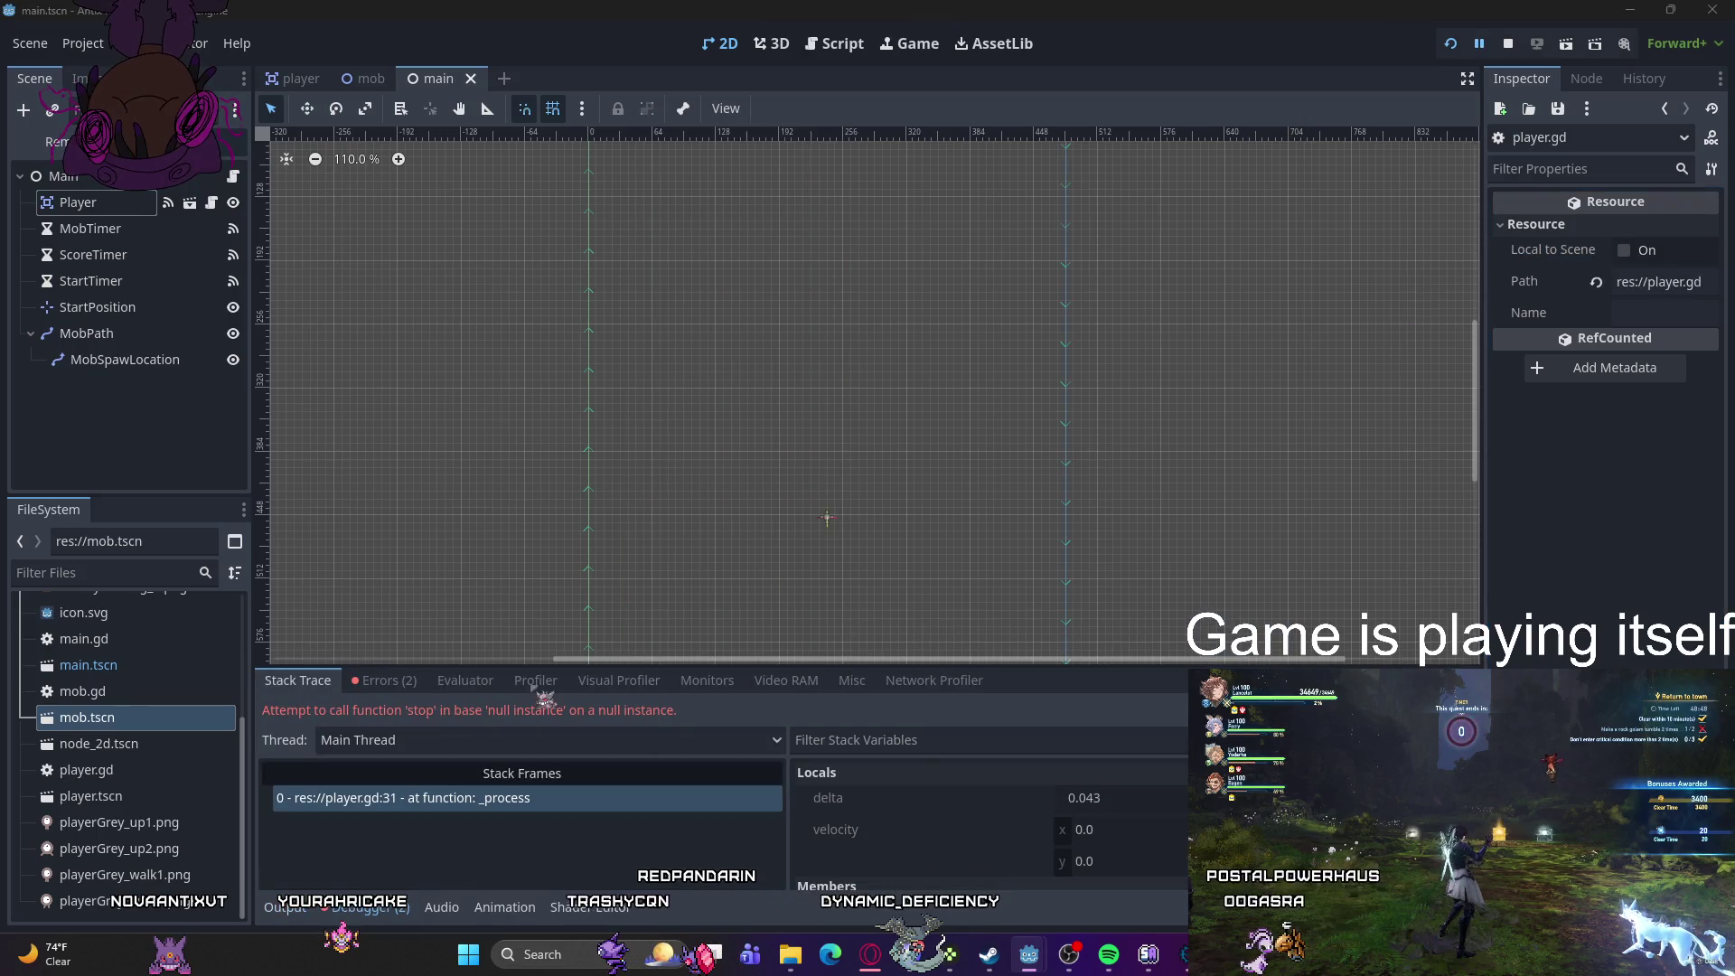
left_click(383, 680)
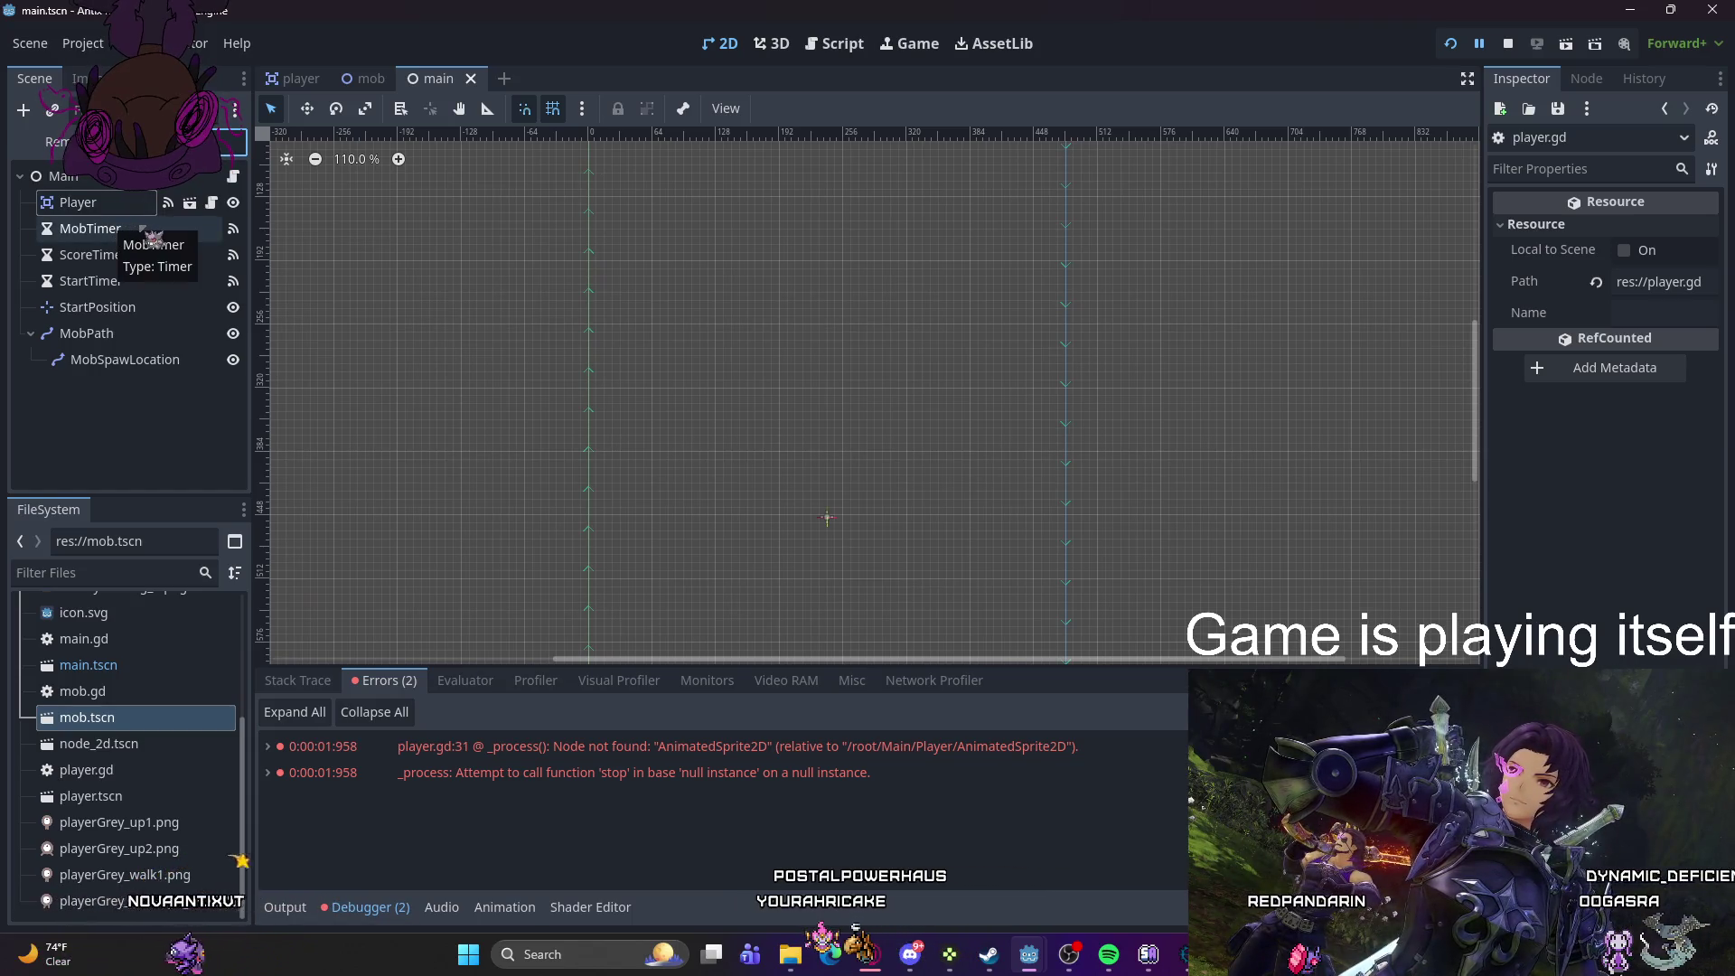
left_click(125, 360)
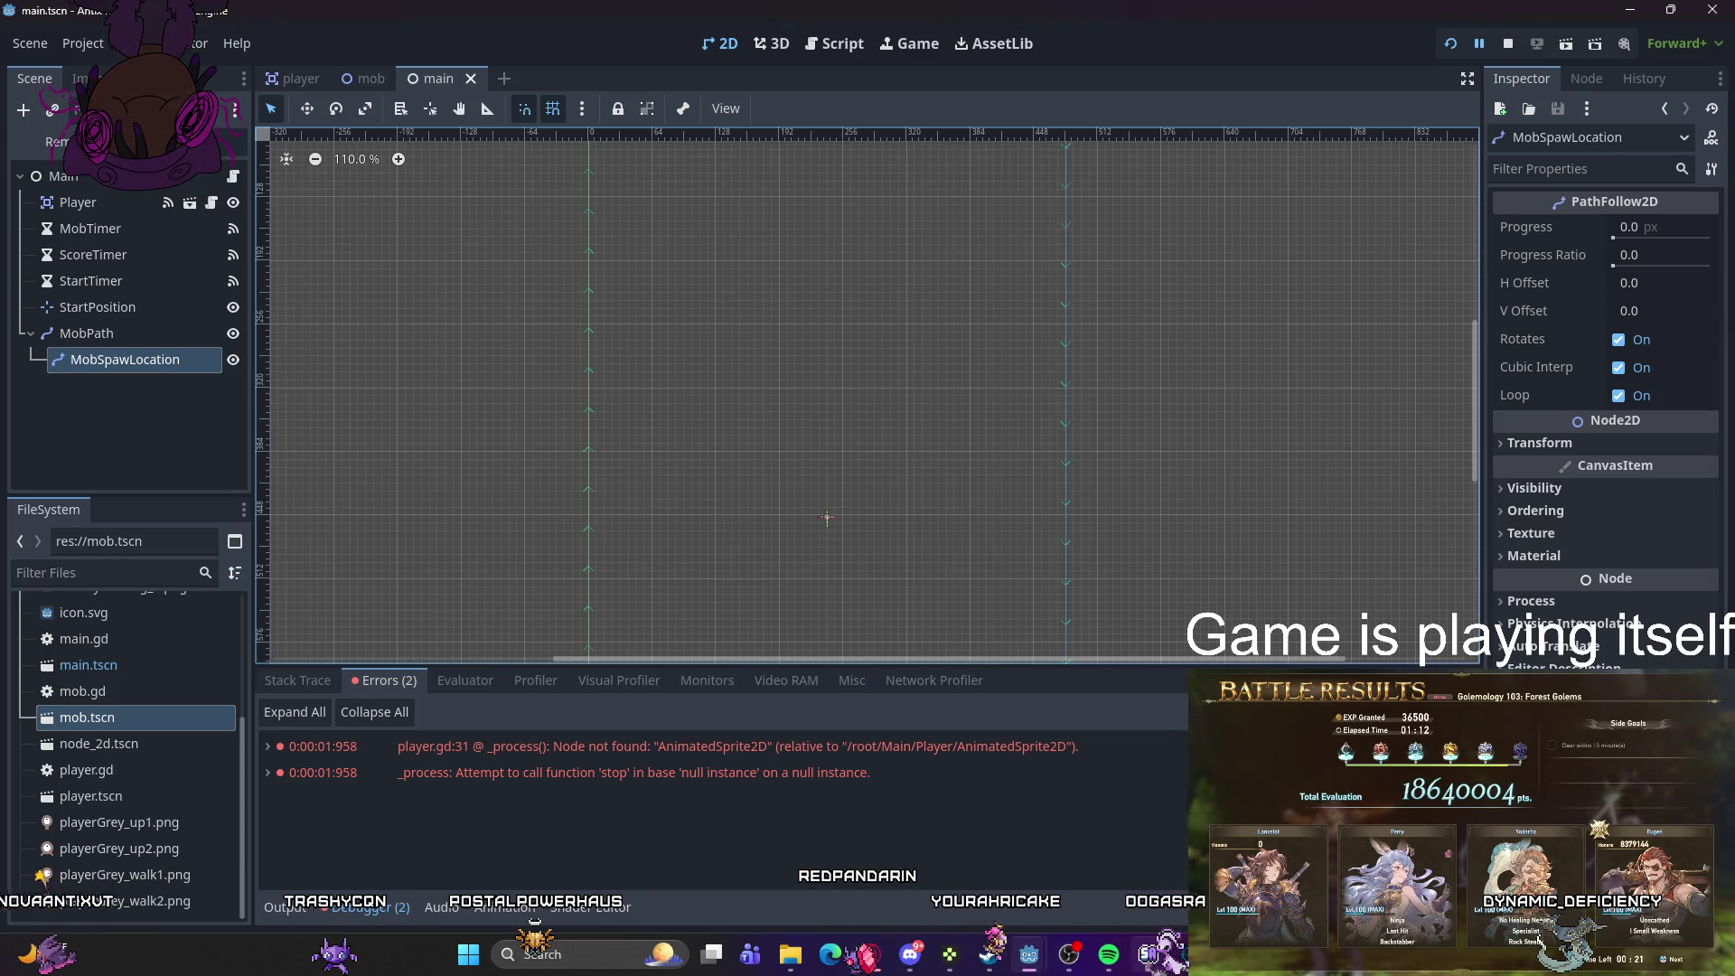
- Bring back the script window and close the unsaved built-in script without saving
mouse_move(1028, 955)
left_click(1066, 913)
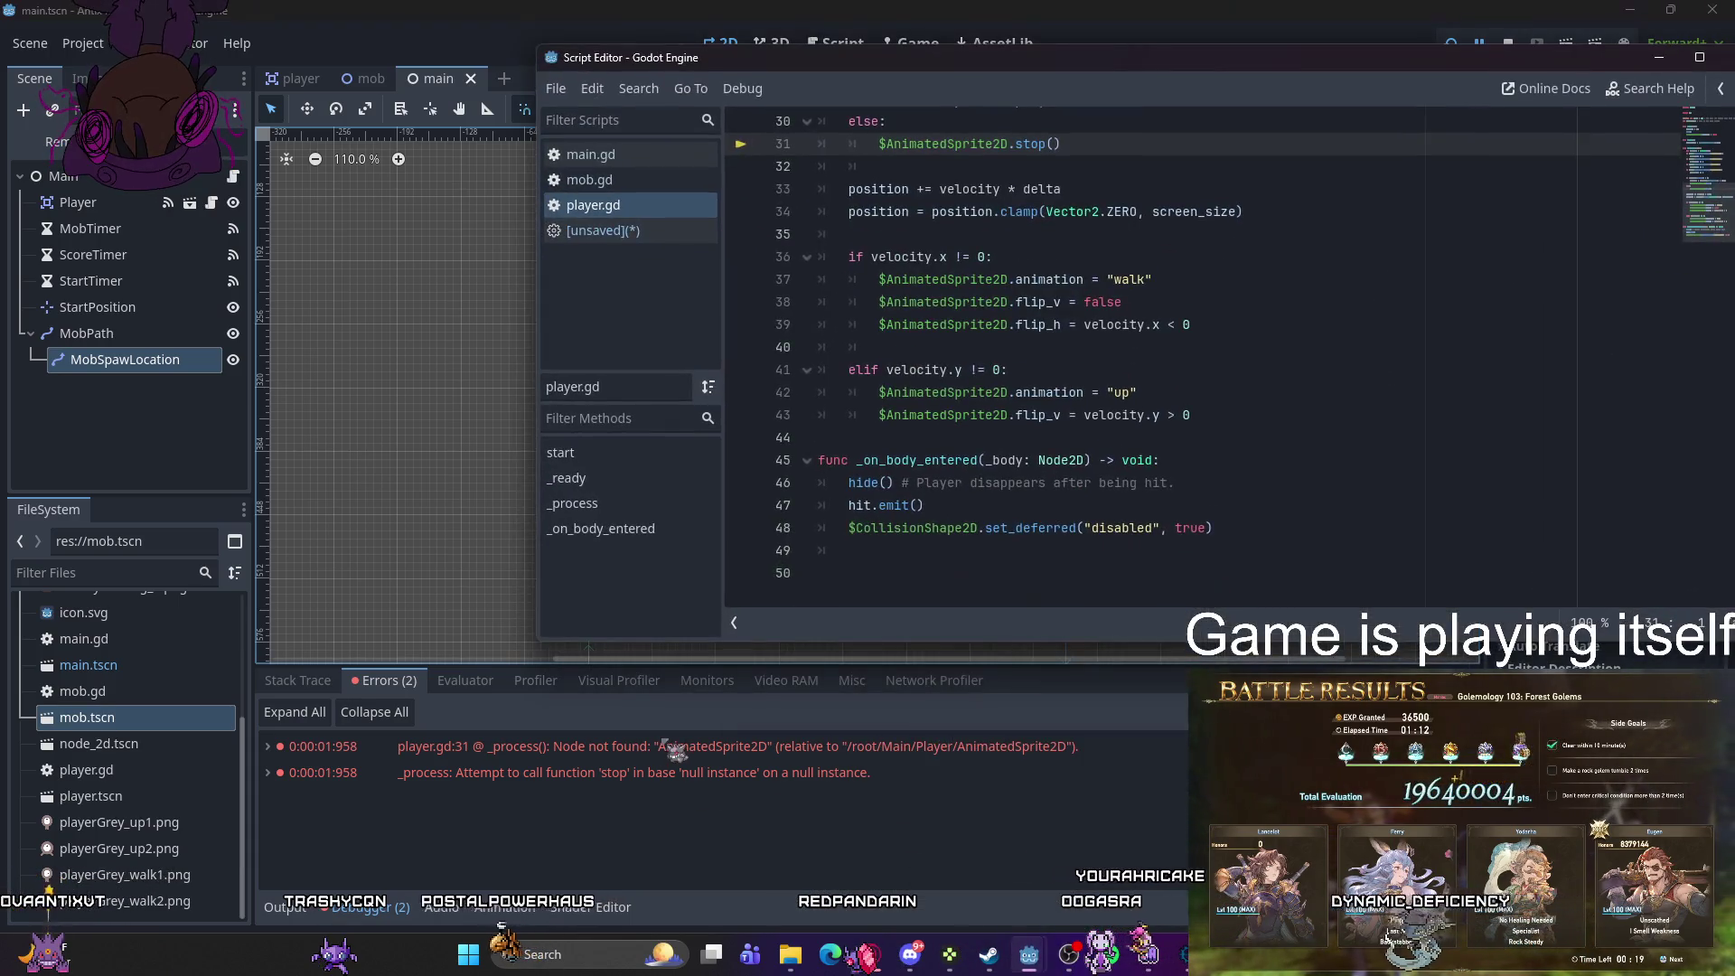
left_click(637, 233)
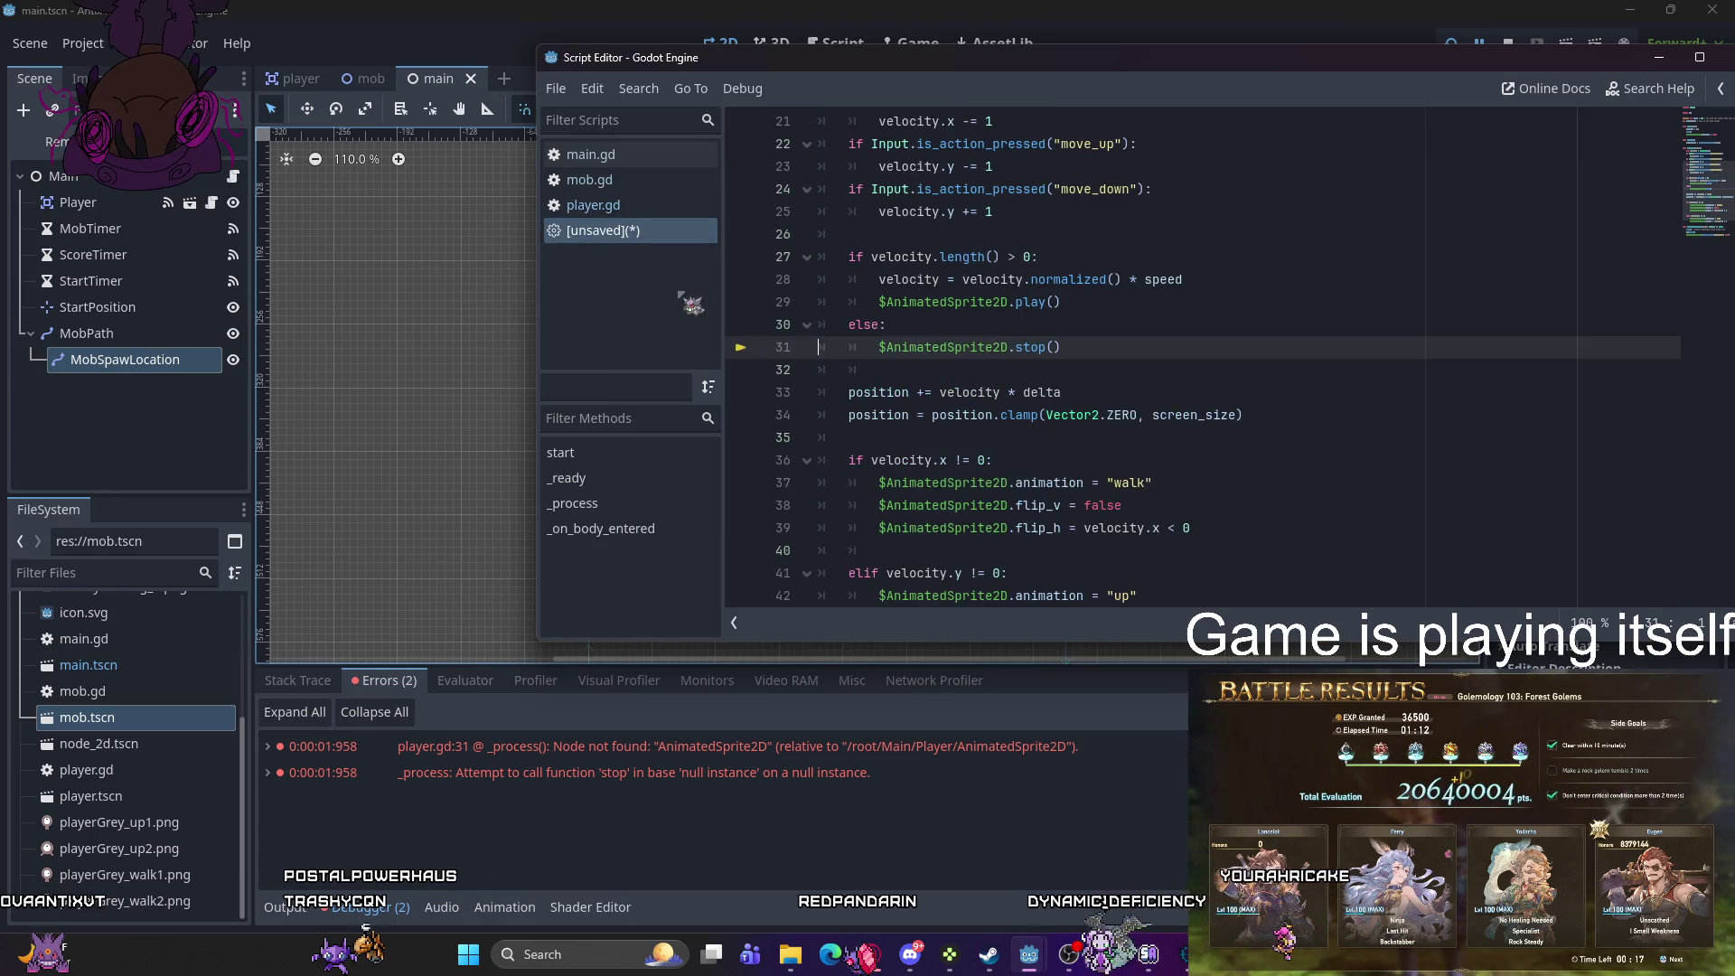
scroll(1030, 427, "down", 2)
scroll(1021, 429, "up", 6)
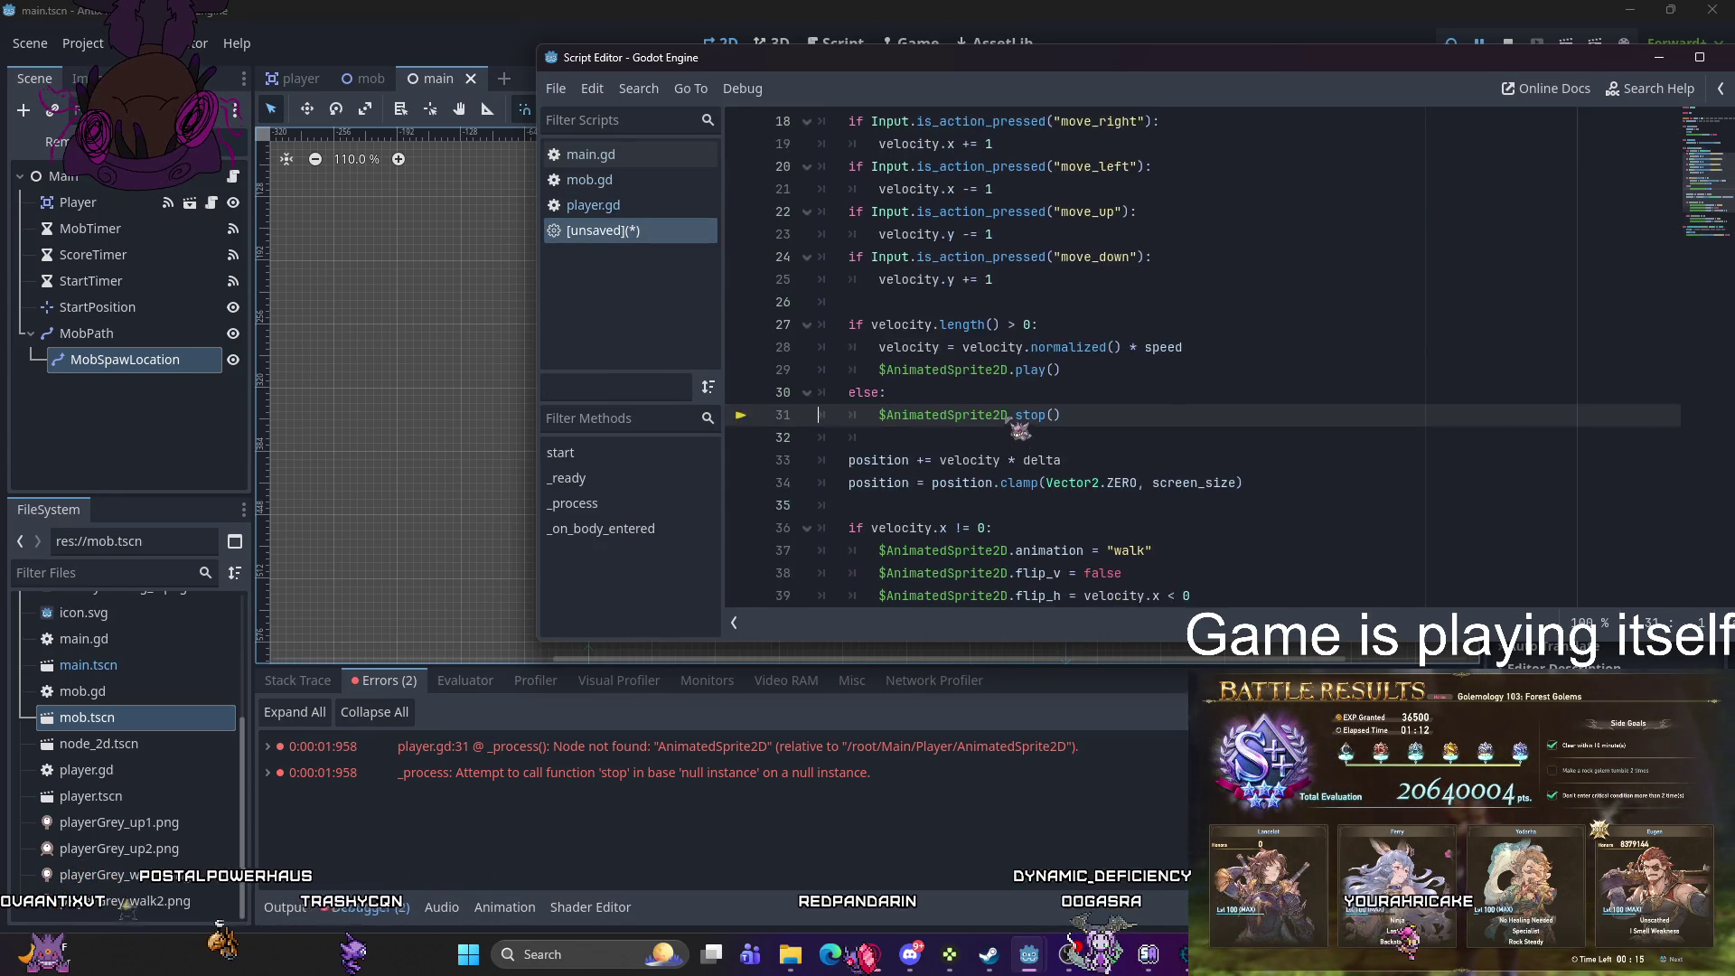
scroll(1017, 426, "down", 5)
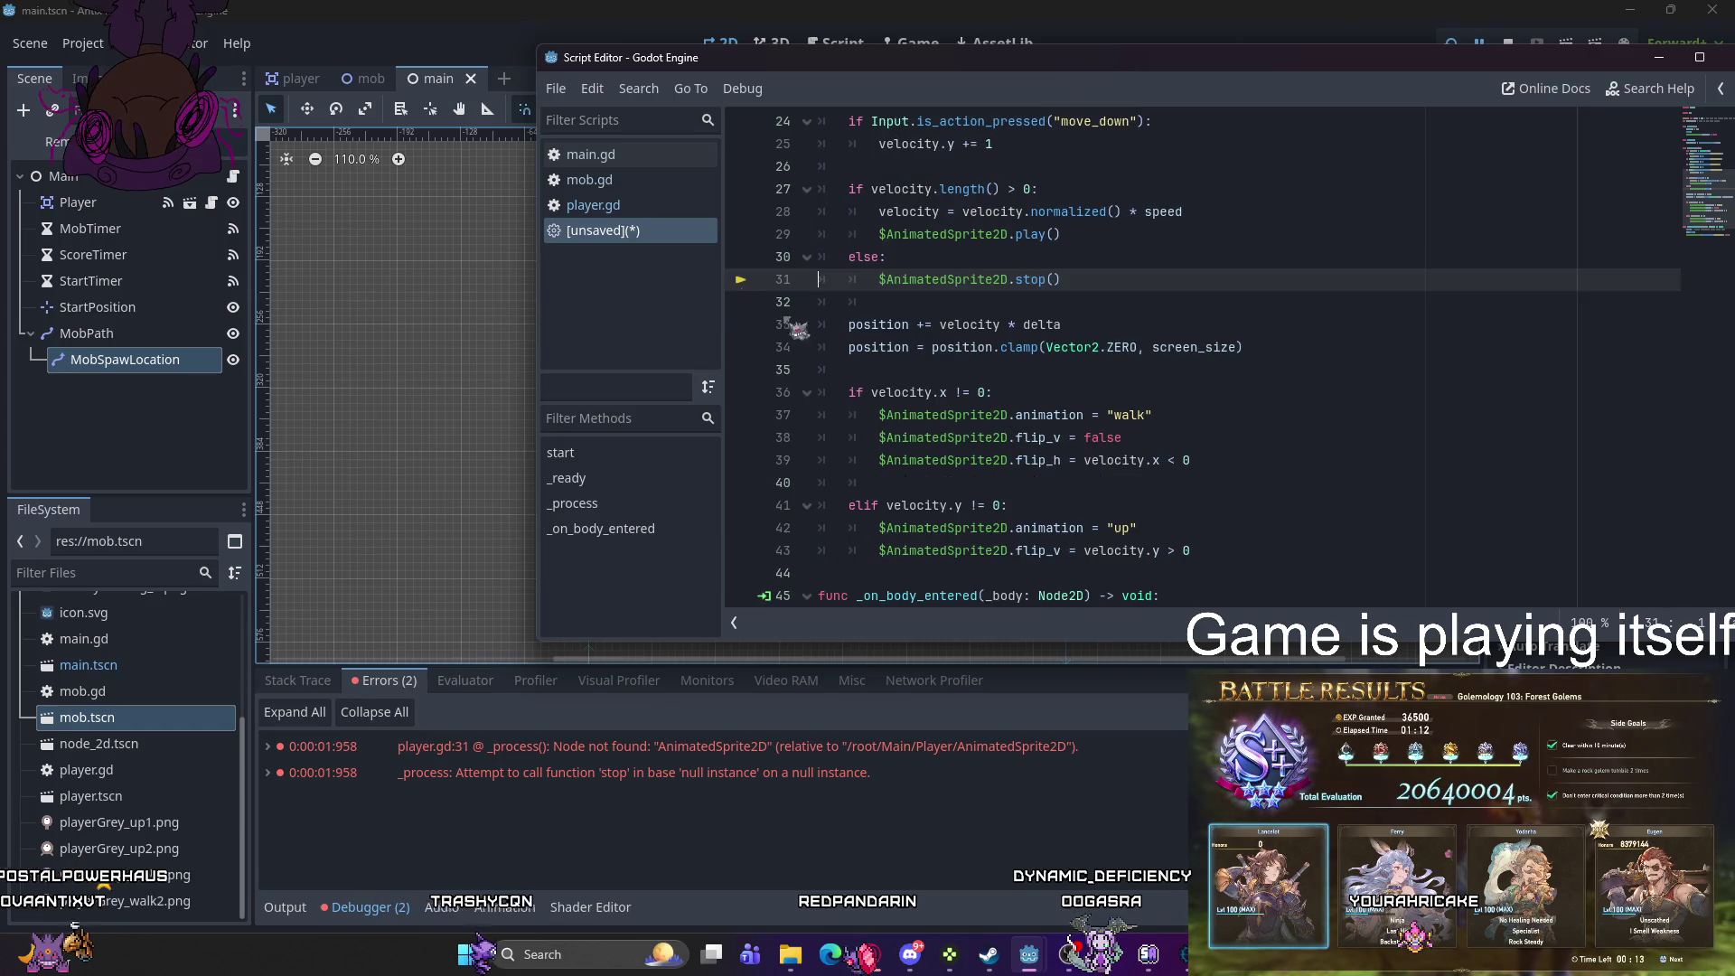
left_click(608, 210)
left_click(631, 232)
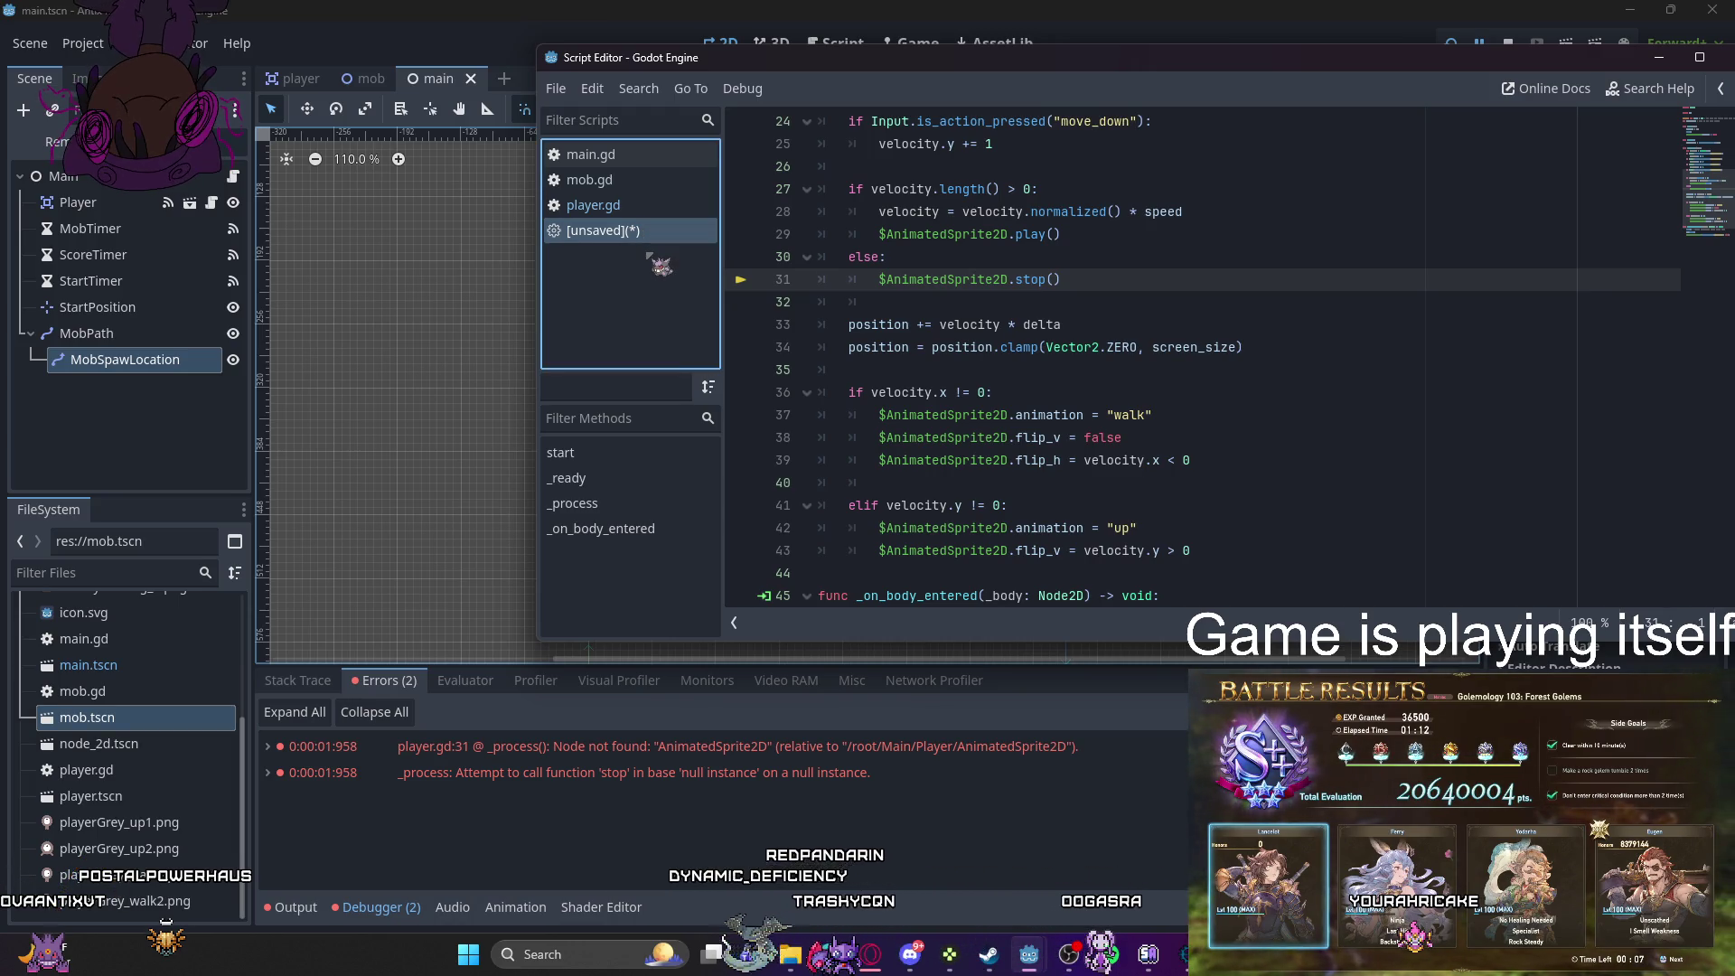
right_click(645, 237)
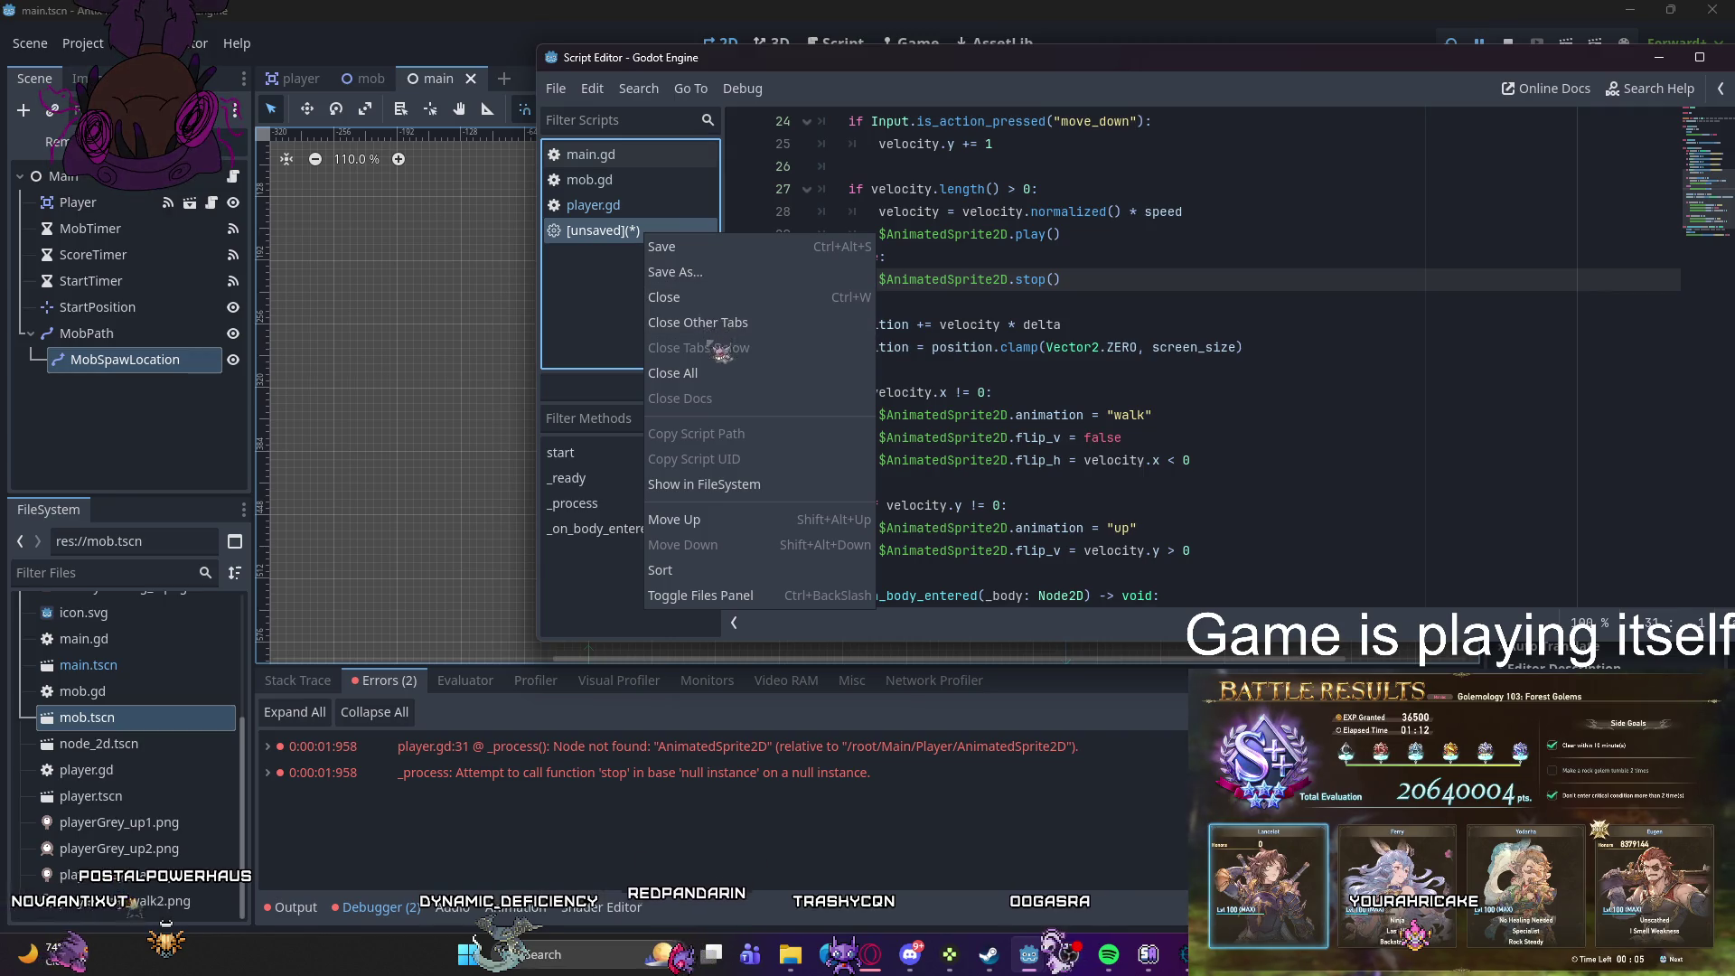
left_click(707, 298)
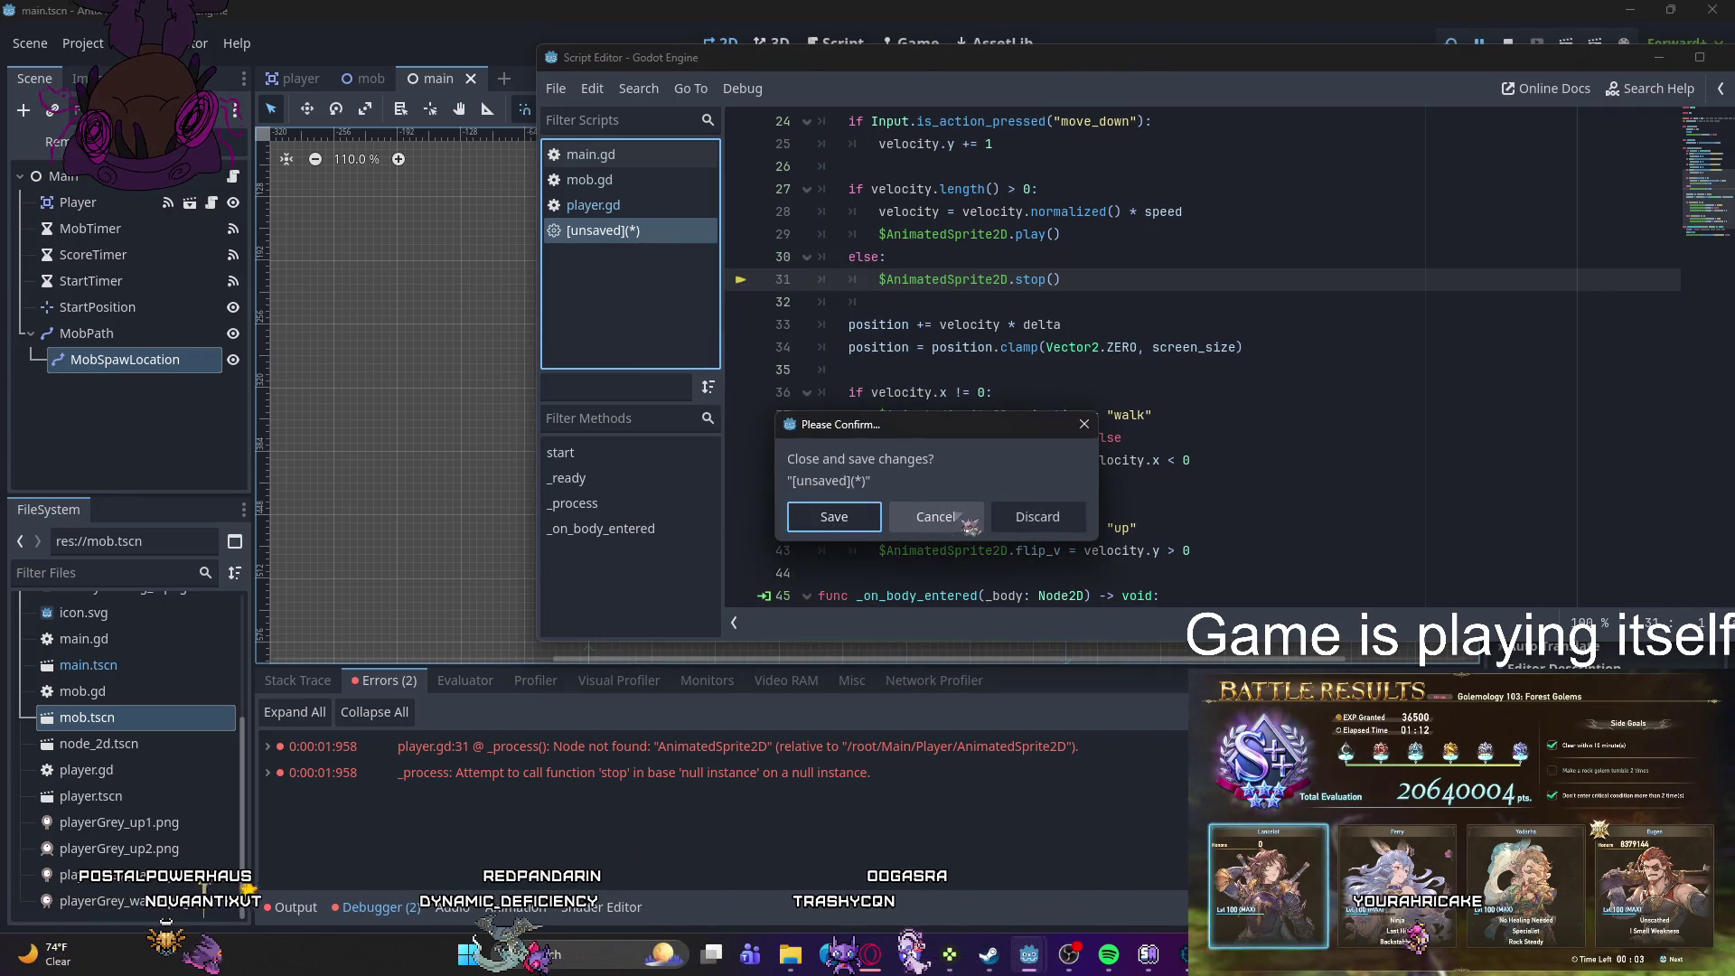
left_click(1021, 516)
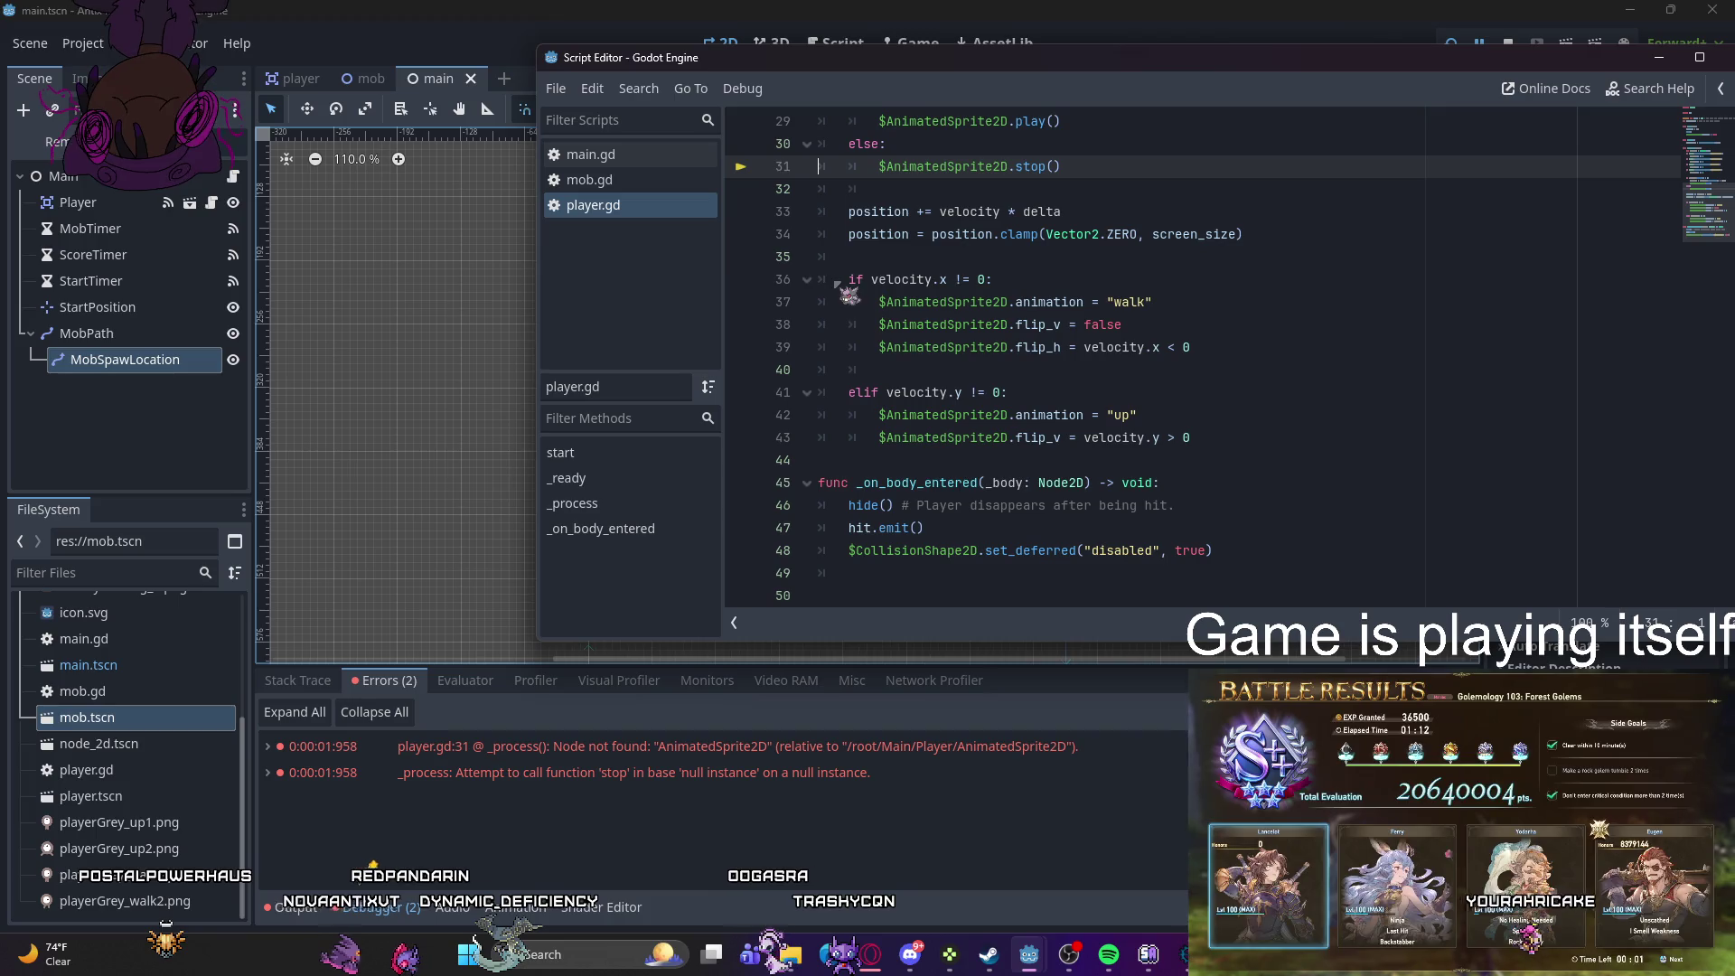
- Review mob.gd and main.gd, then select the misspelled MobSpawLocation node
left_click(583, 180)
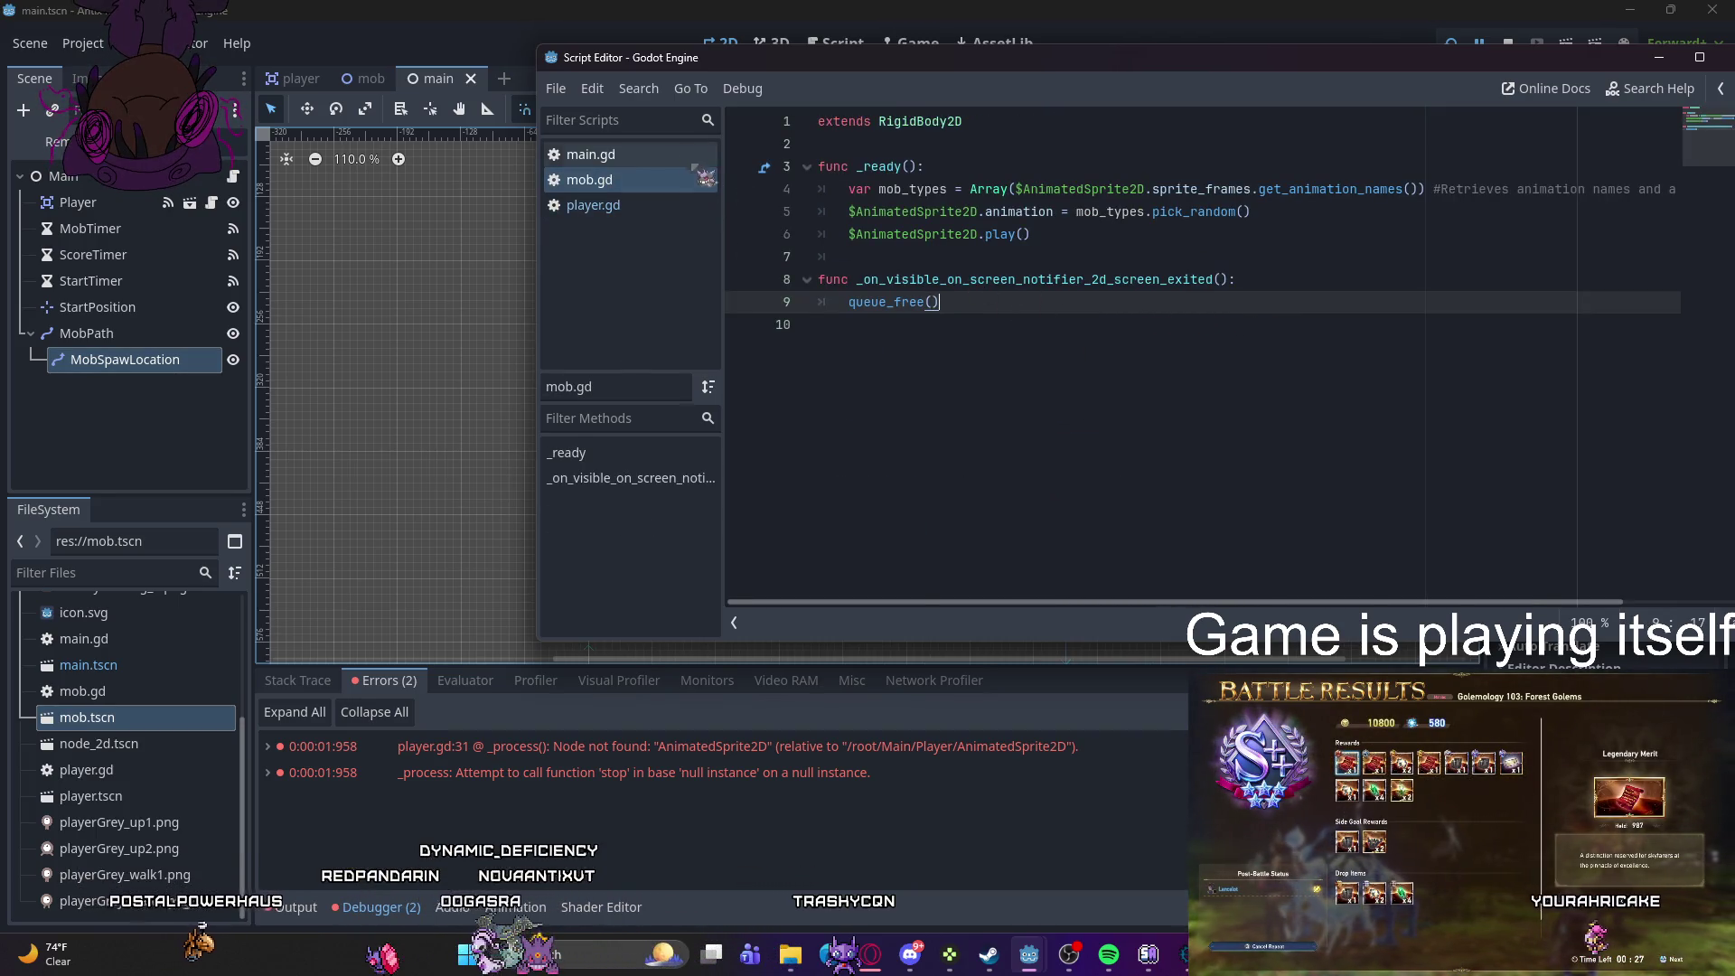
left_click(668, 159)
scroll(875, 301, "down", 7)
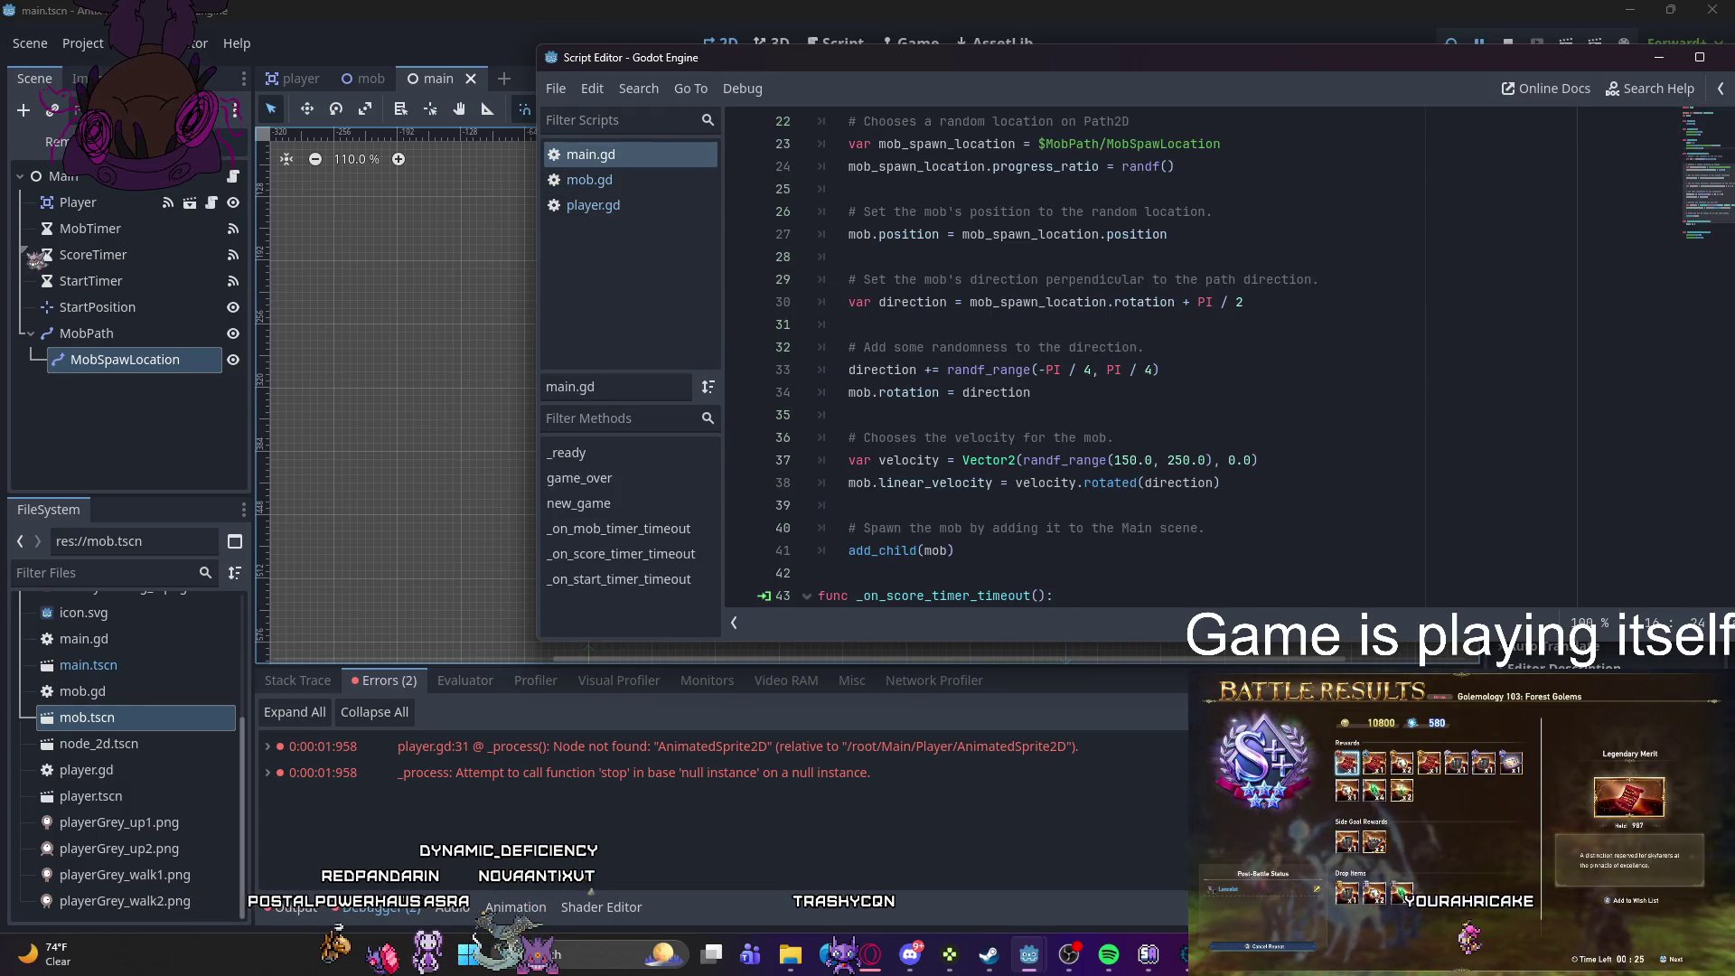
left_click(108, 352)
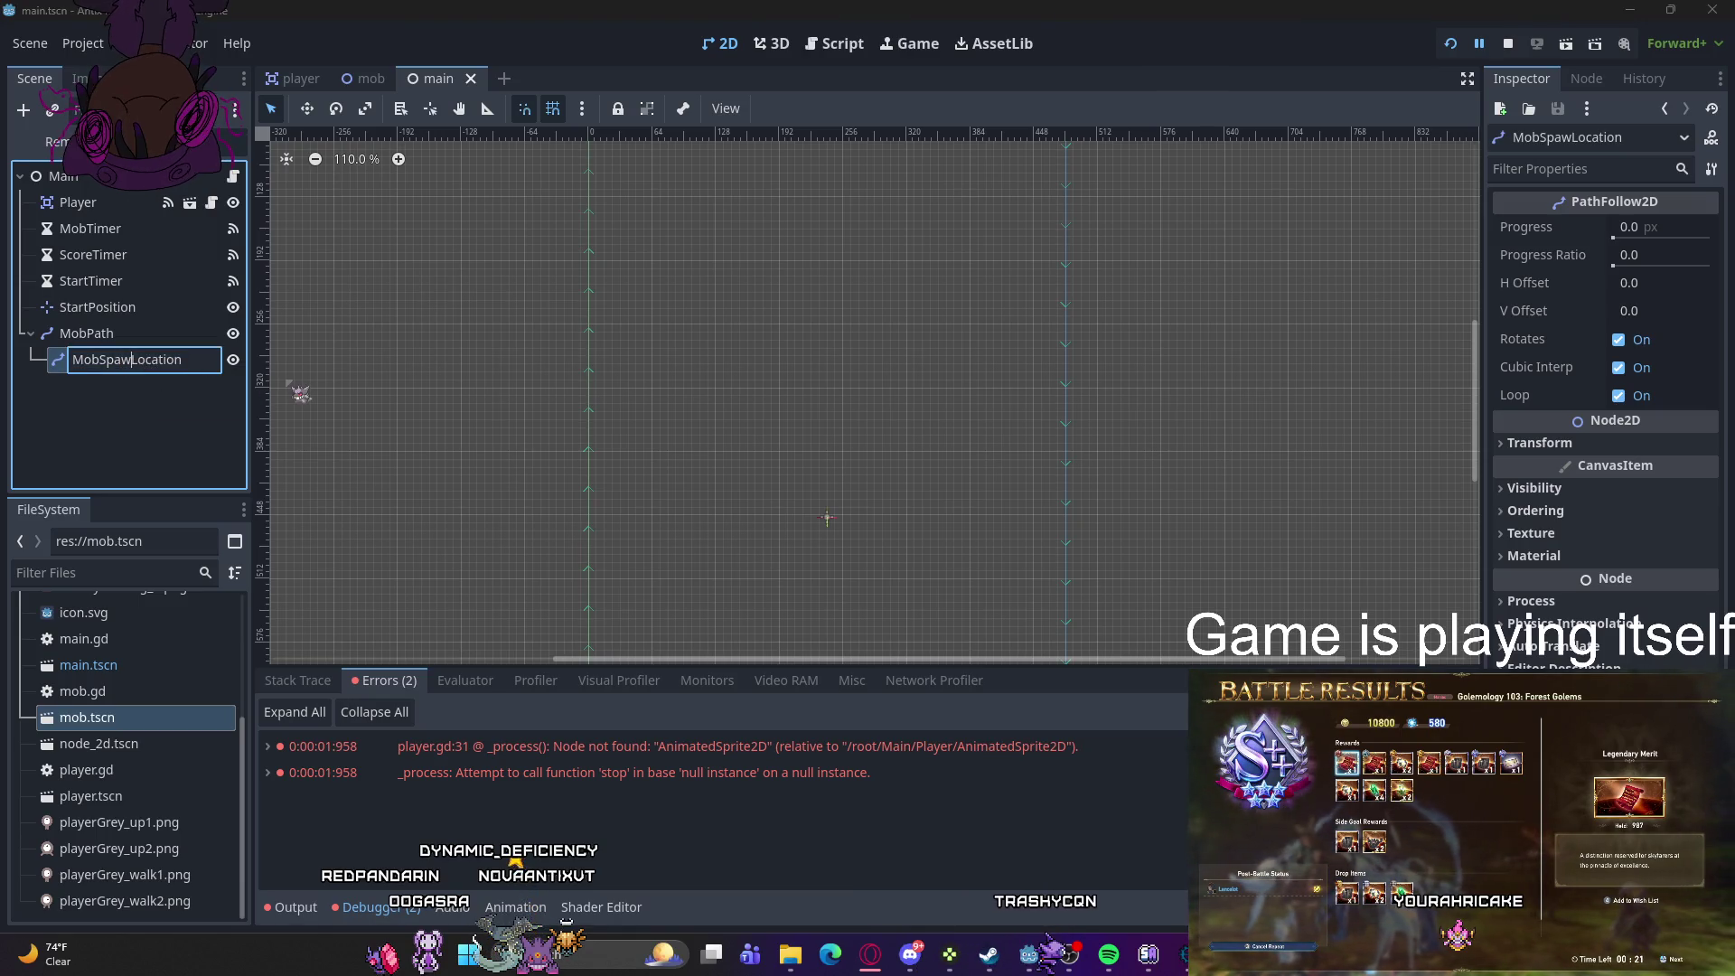
type("n")
- Commit the MobSpawnLocation name and run the game, which breaks at player.gd line 31
key("Return")
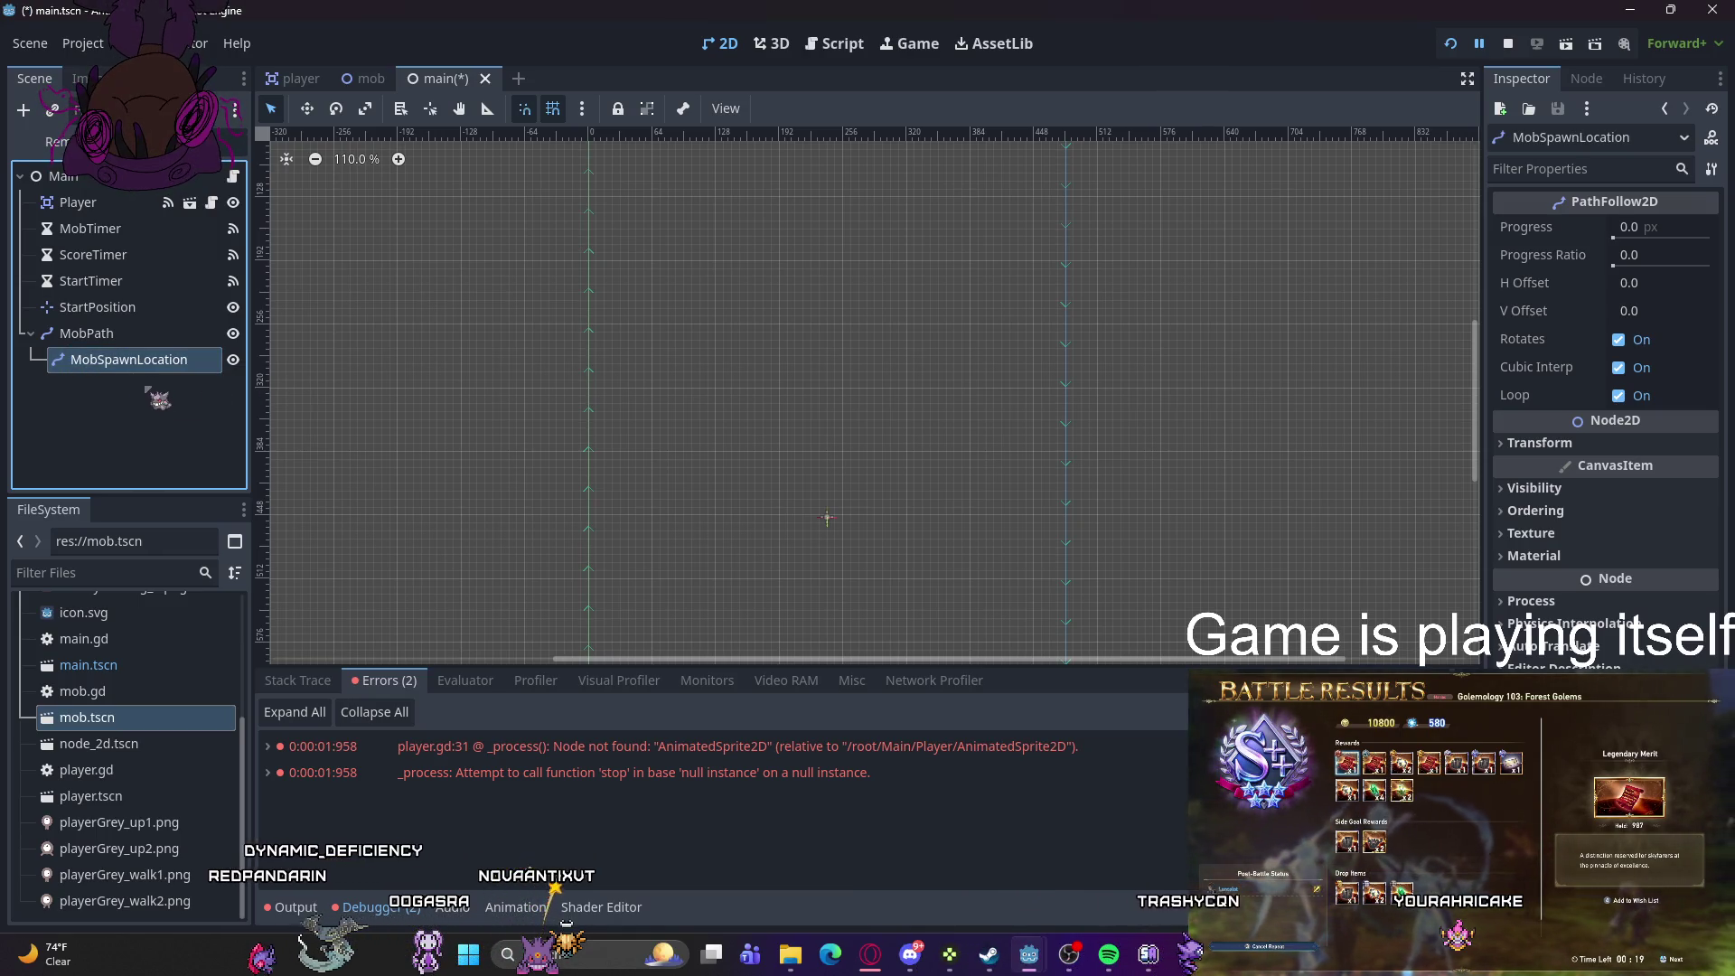
left_click(1566, 46)
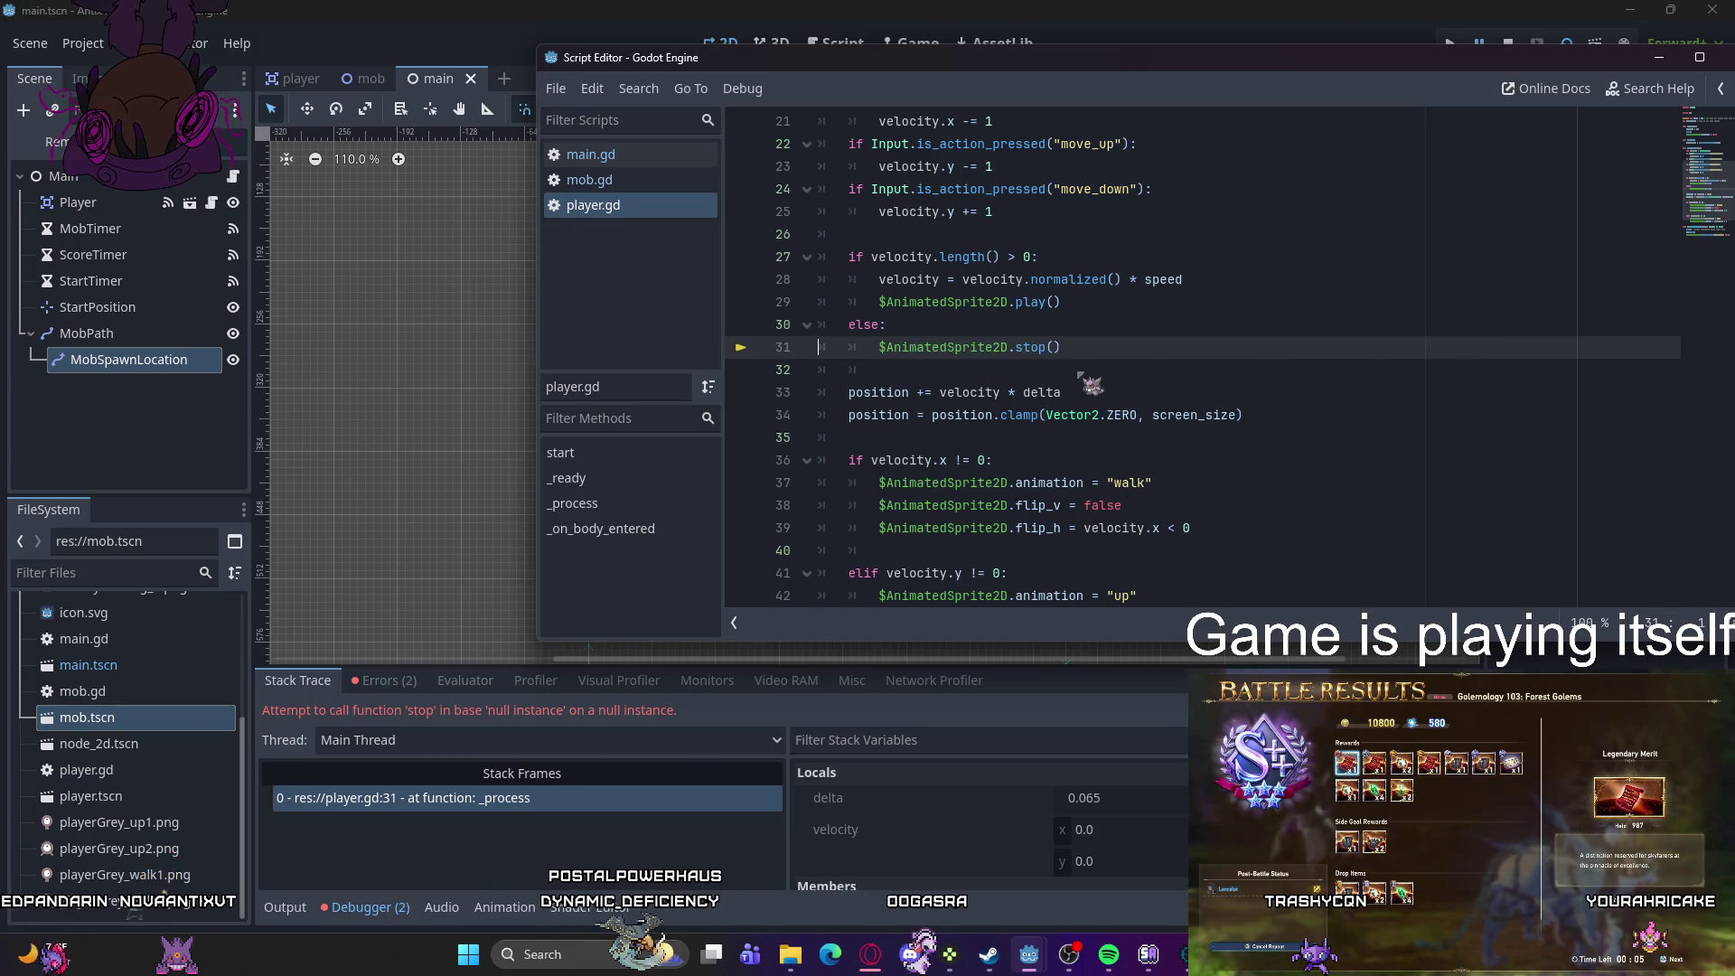
scroll(868, 362, "down", 2)
scroll(863, 357, "up", 2)
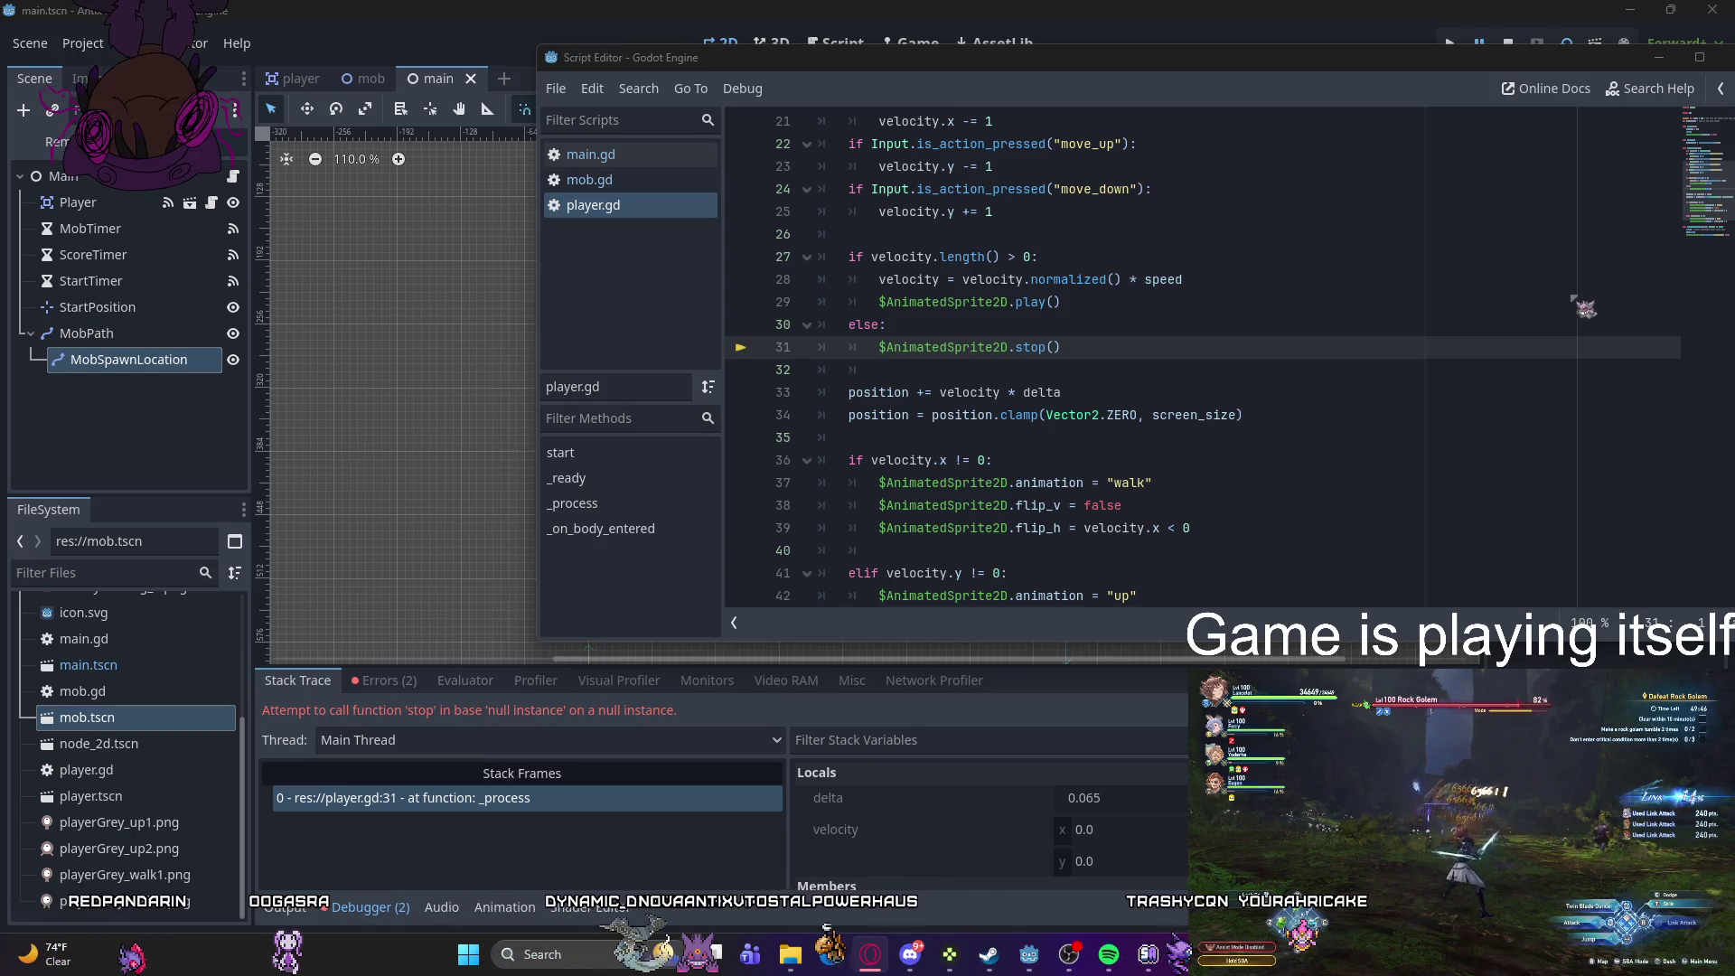
scroll(991, 305, "up", 2)
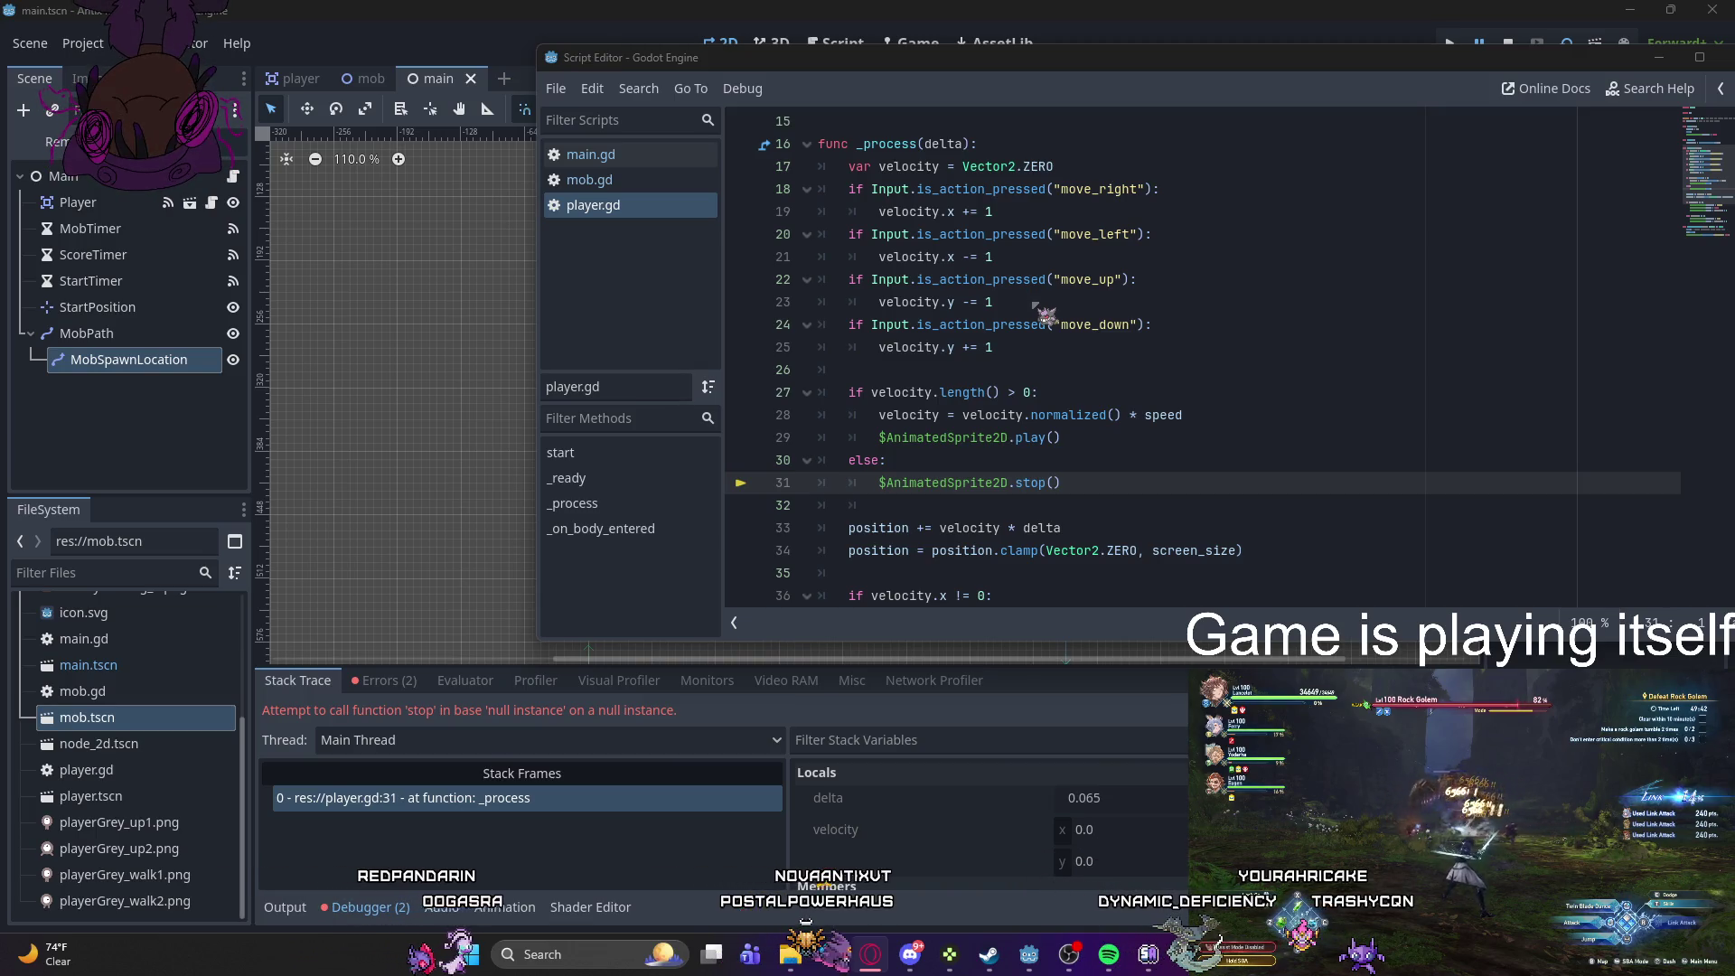
scroll(1040, 325, "down", 1)
scroll(1034, 323, "up", 5)
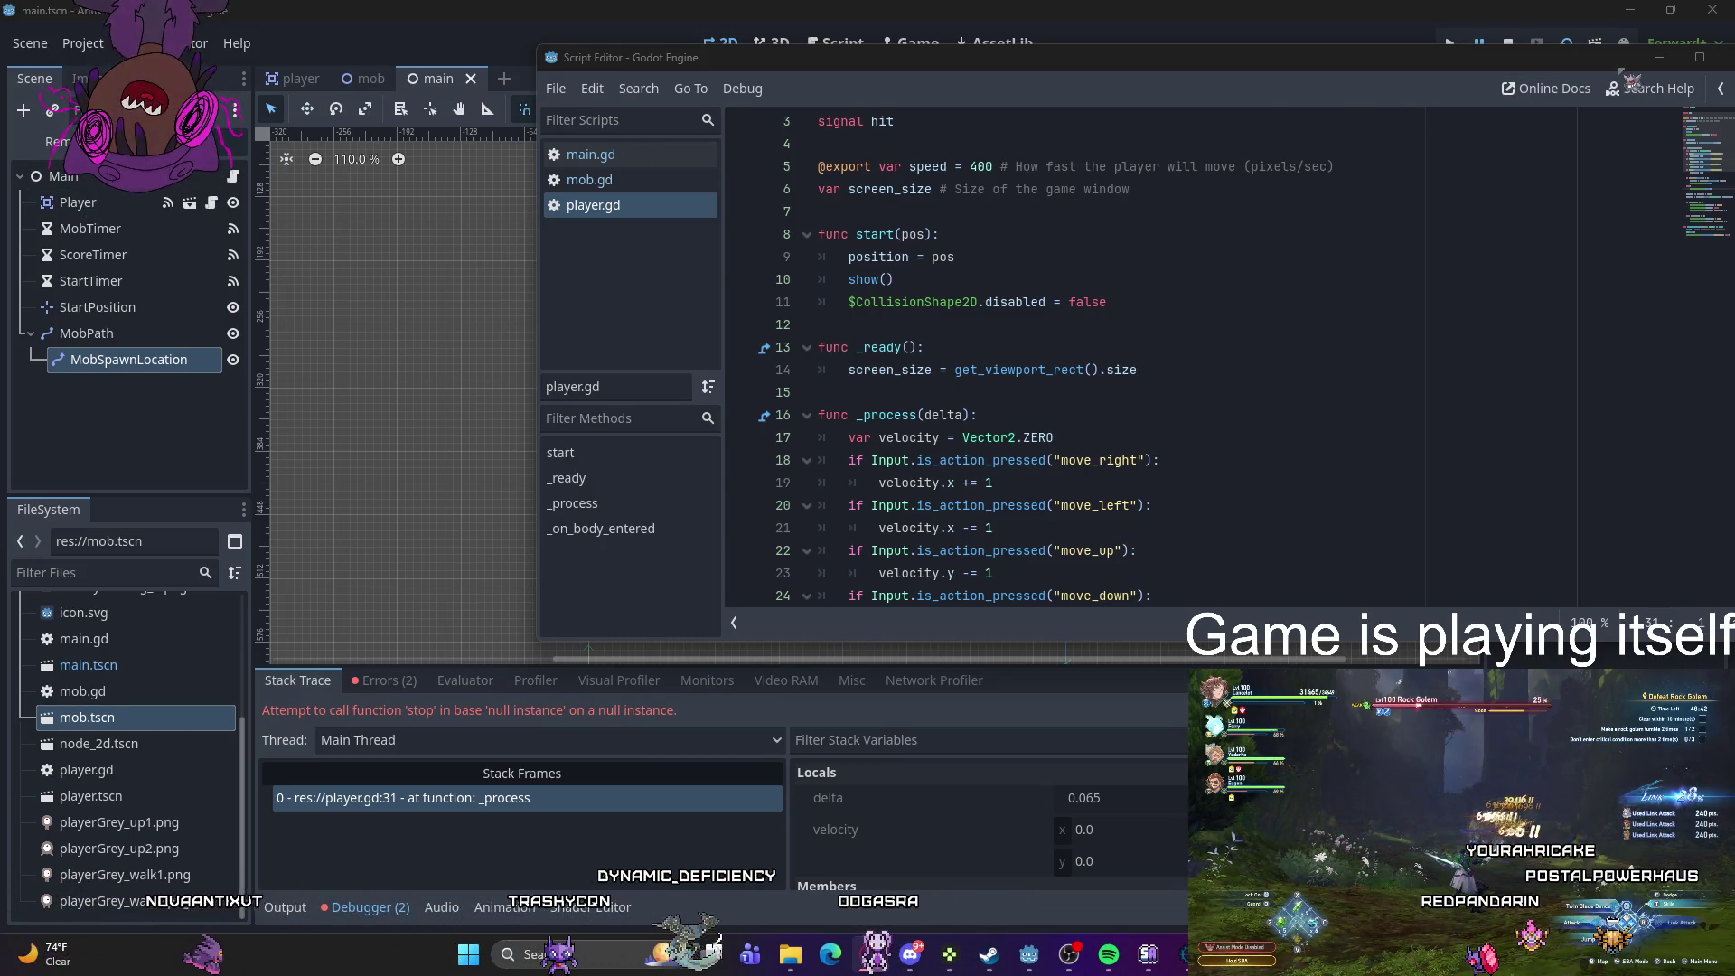
key("alt+Tab")
- Rerun the game, browse the remote Main tree's Node and History tabs, and open the player scene
left_click(1449, 44)
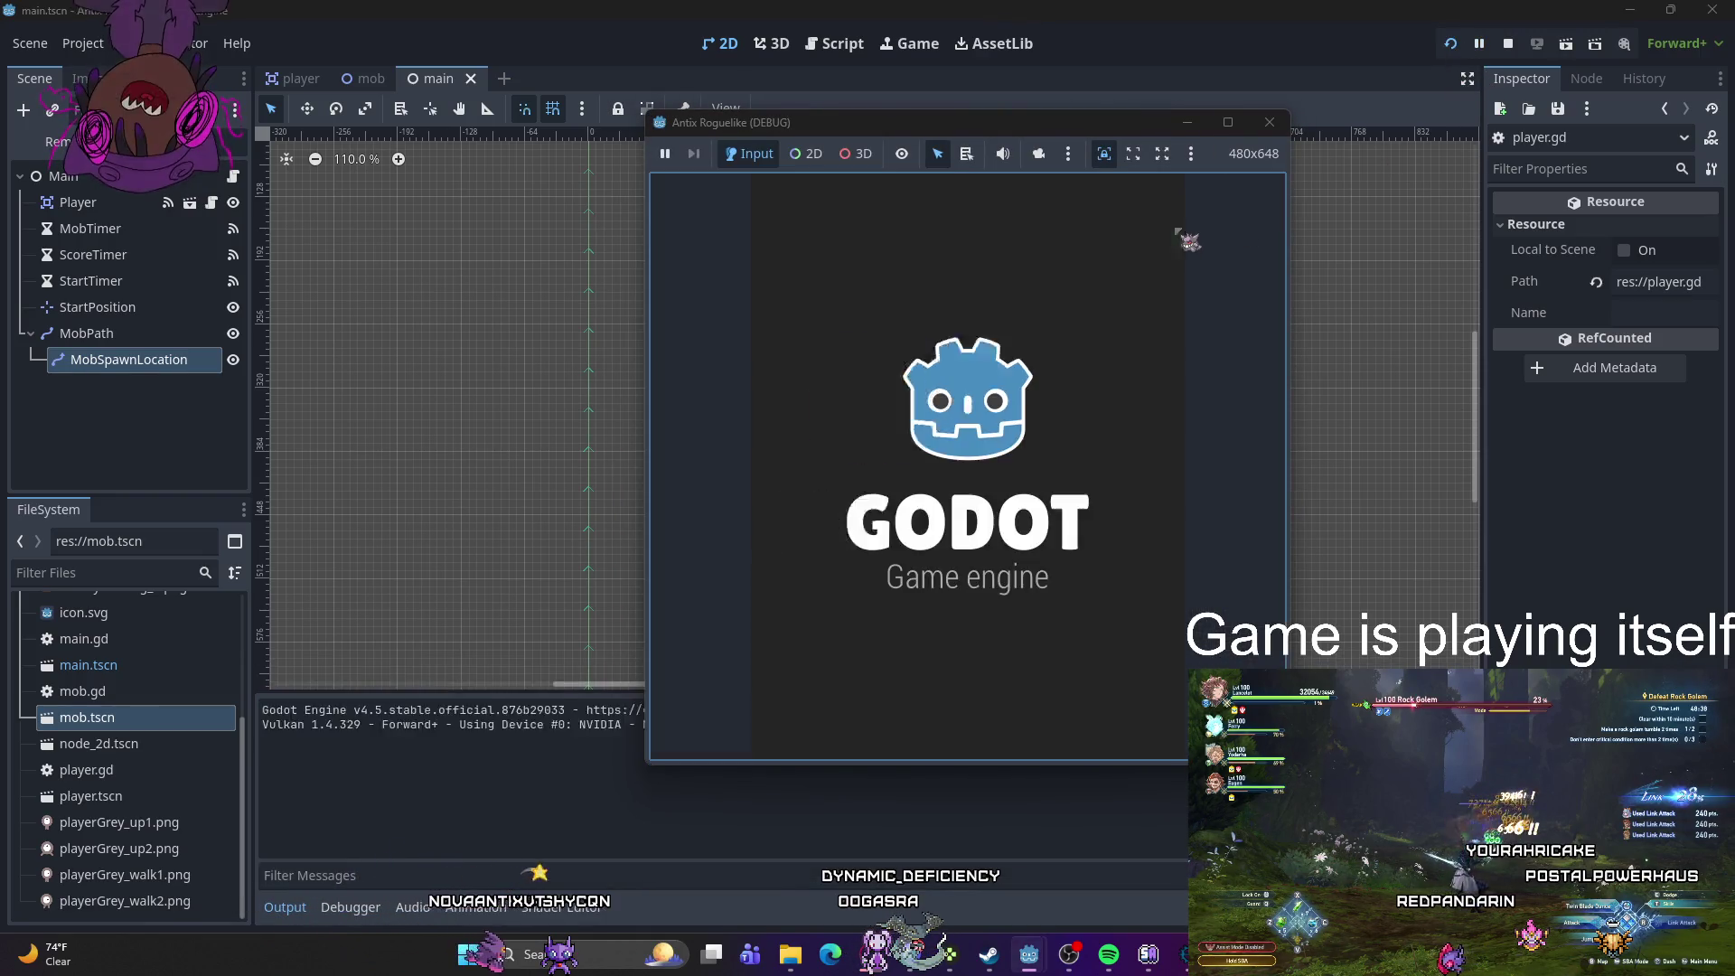
left_click(57, 141)
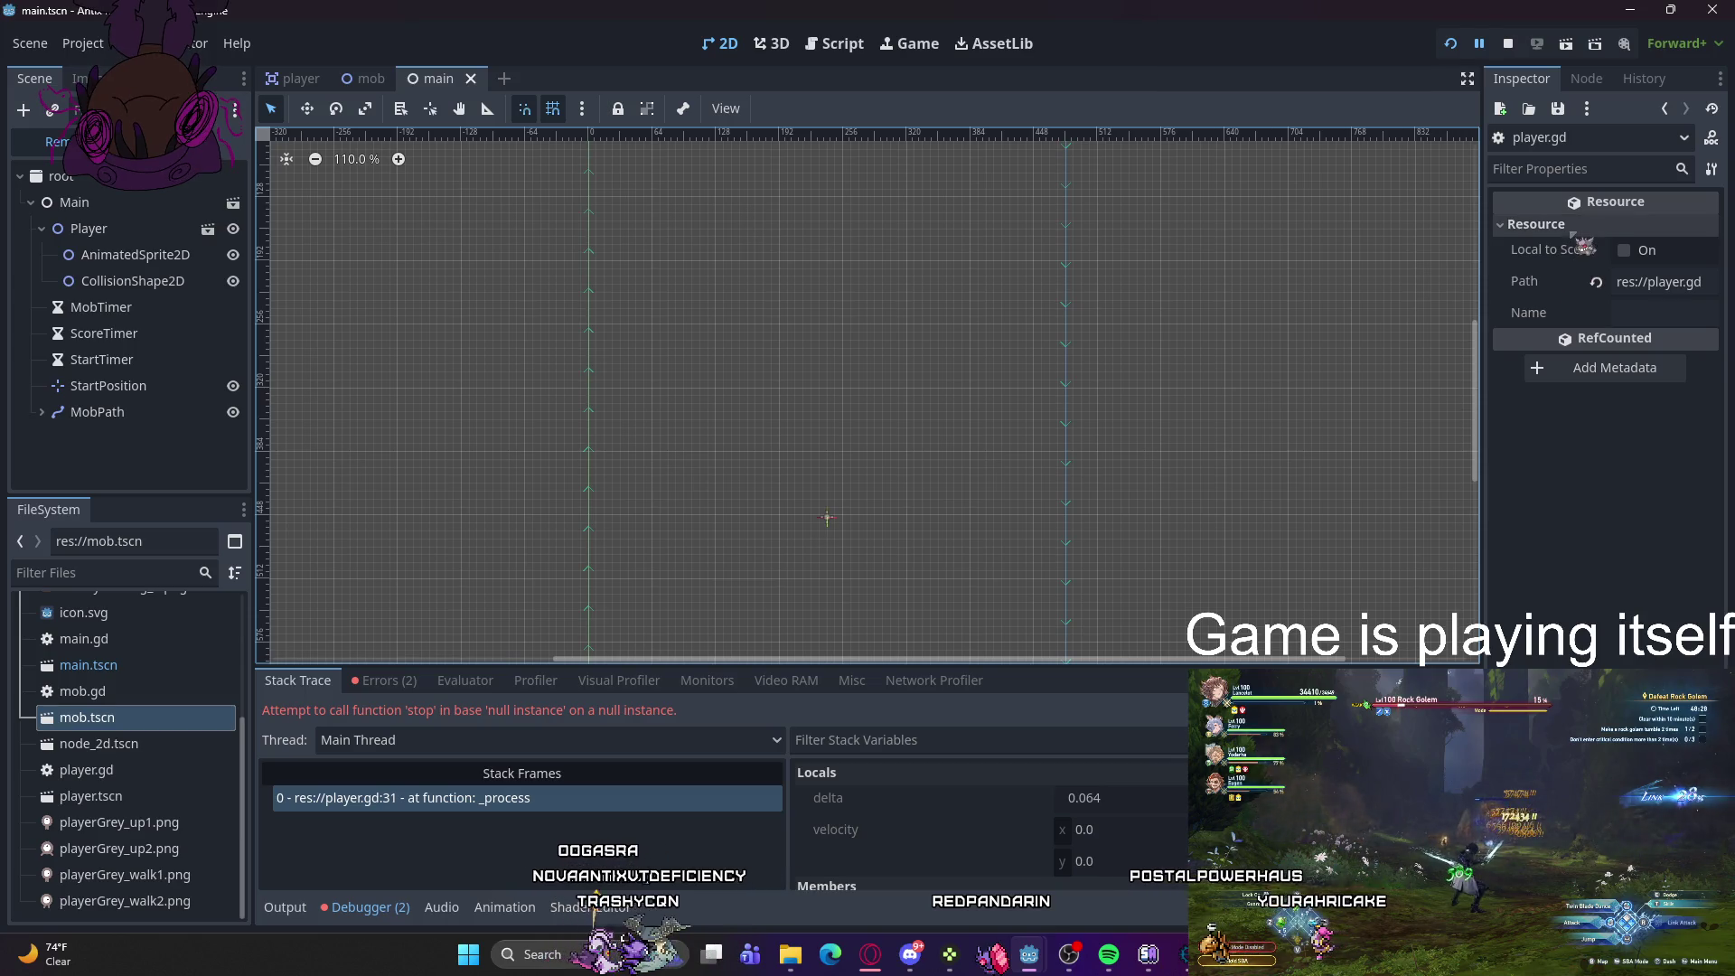
left_click(1586, 80)
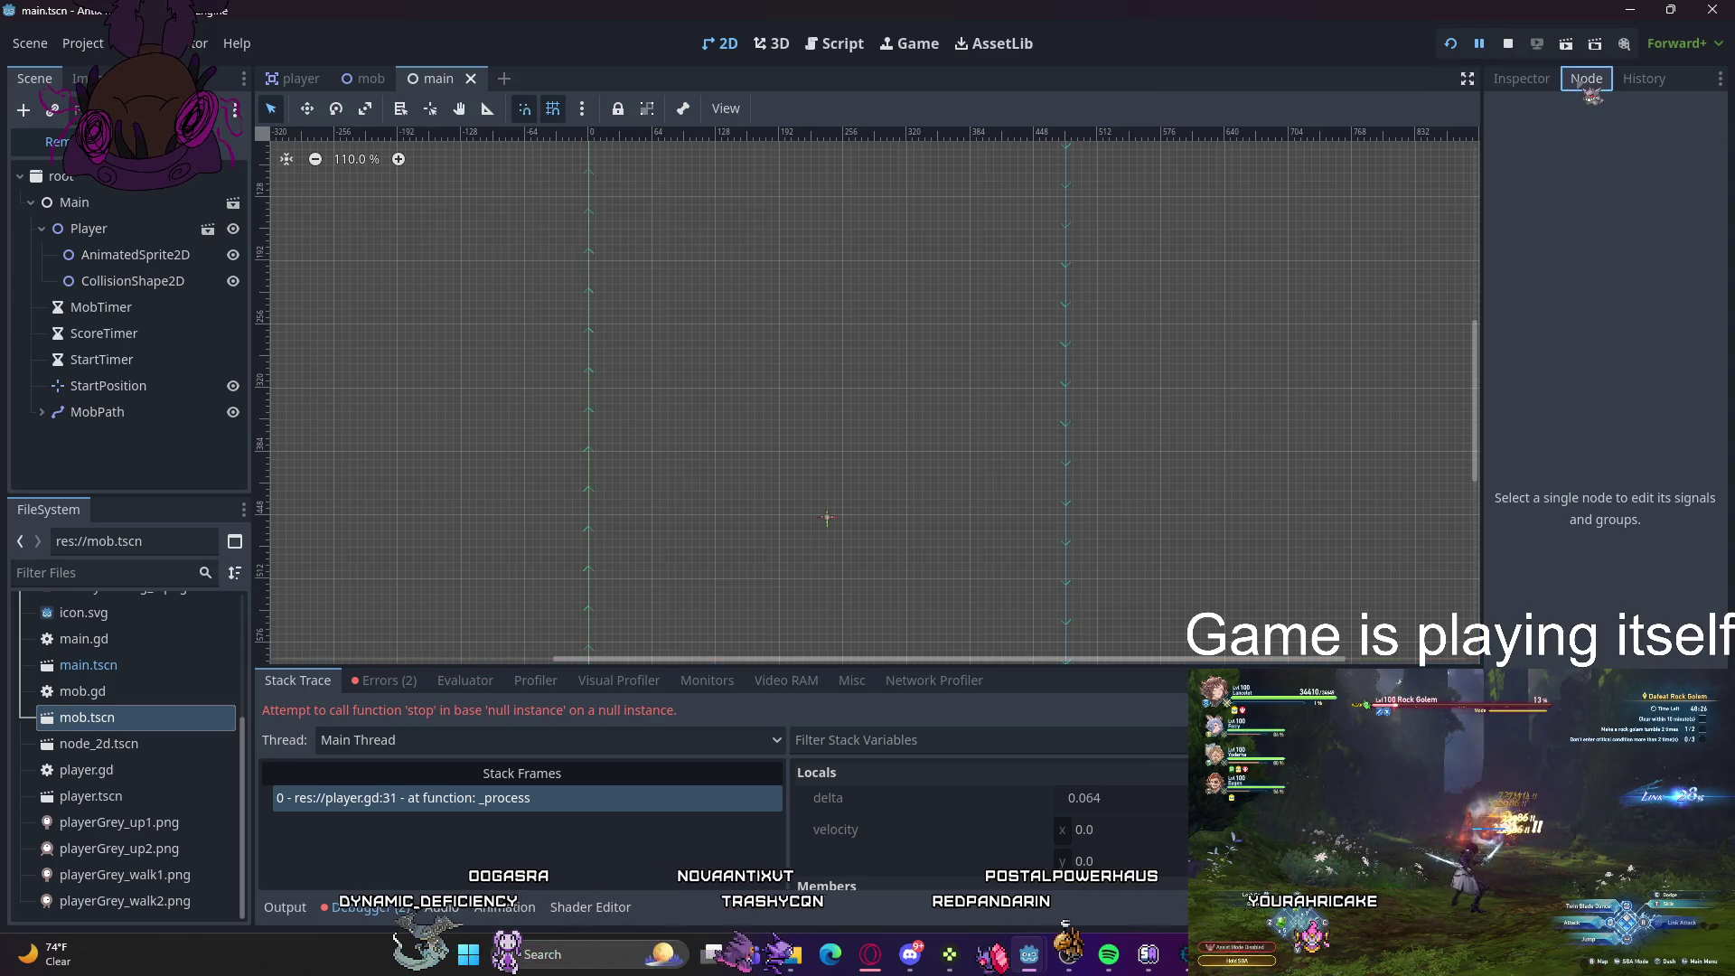
left_click(1645, 80)
left_click(1537, 83)
left_click(1622, 83)
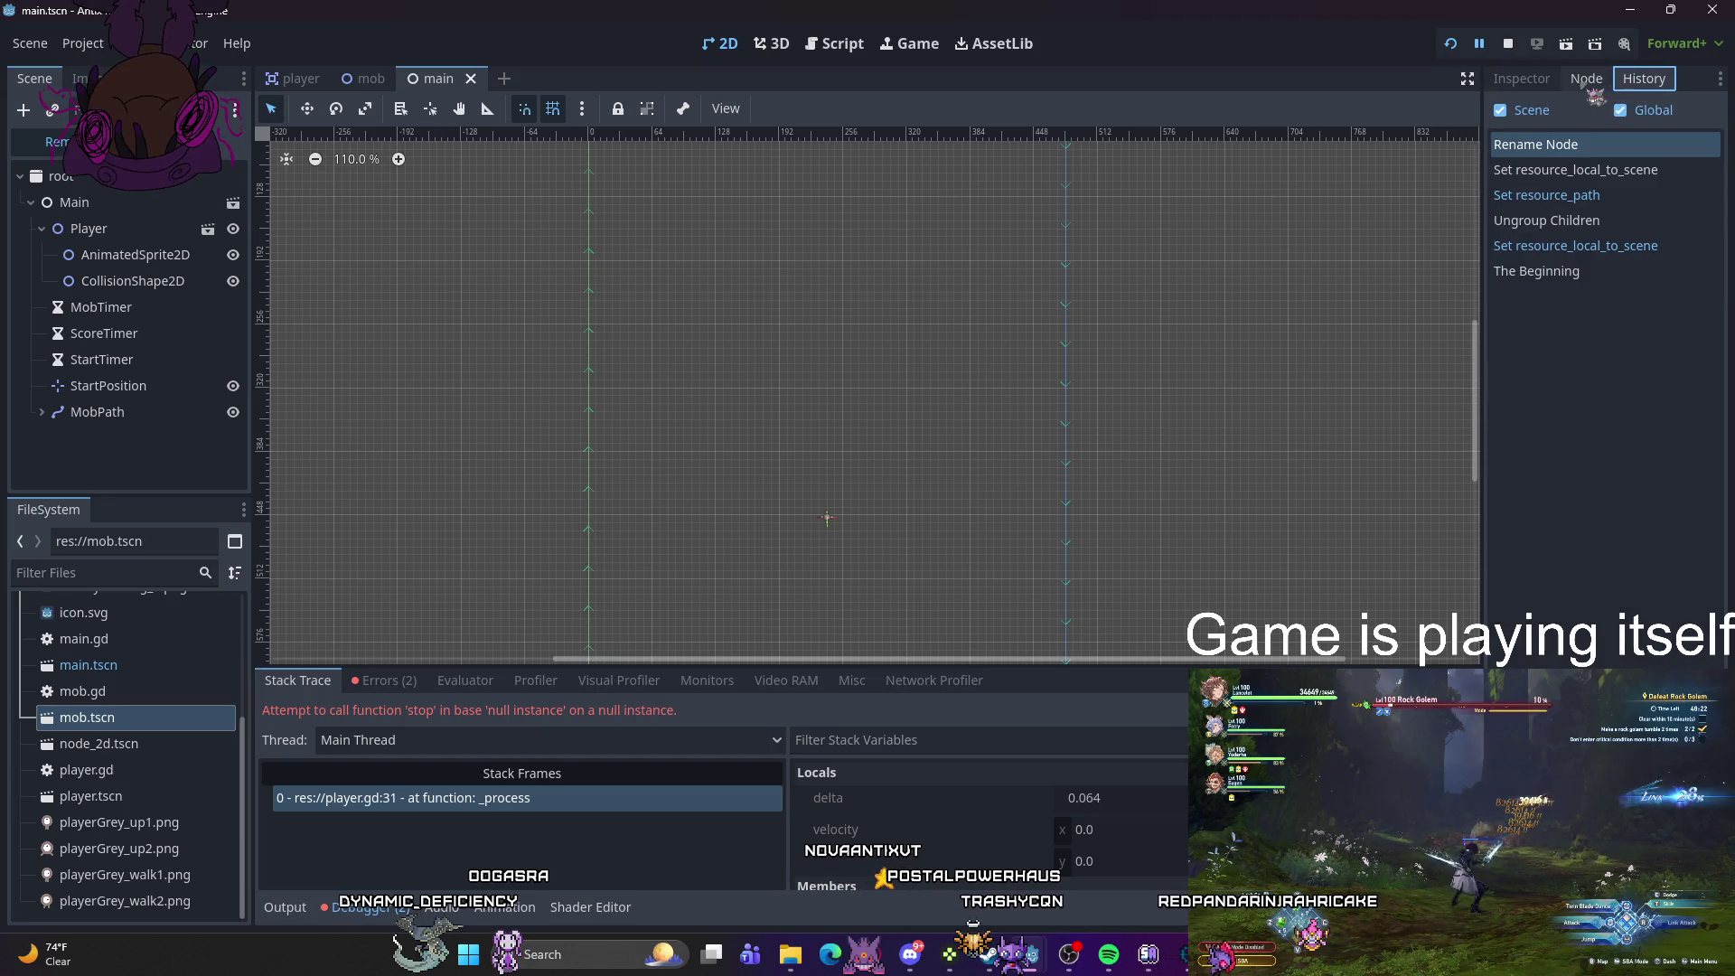
left_click(1543, 86)
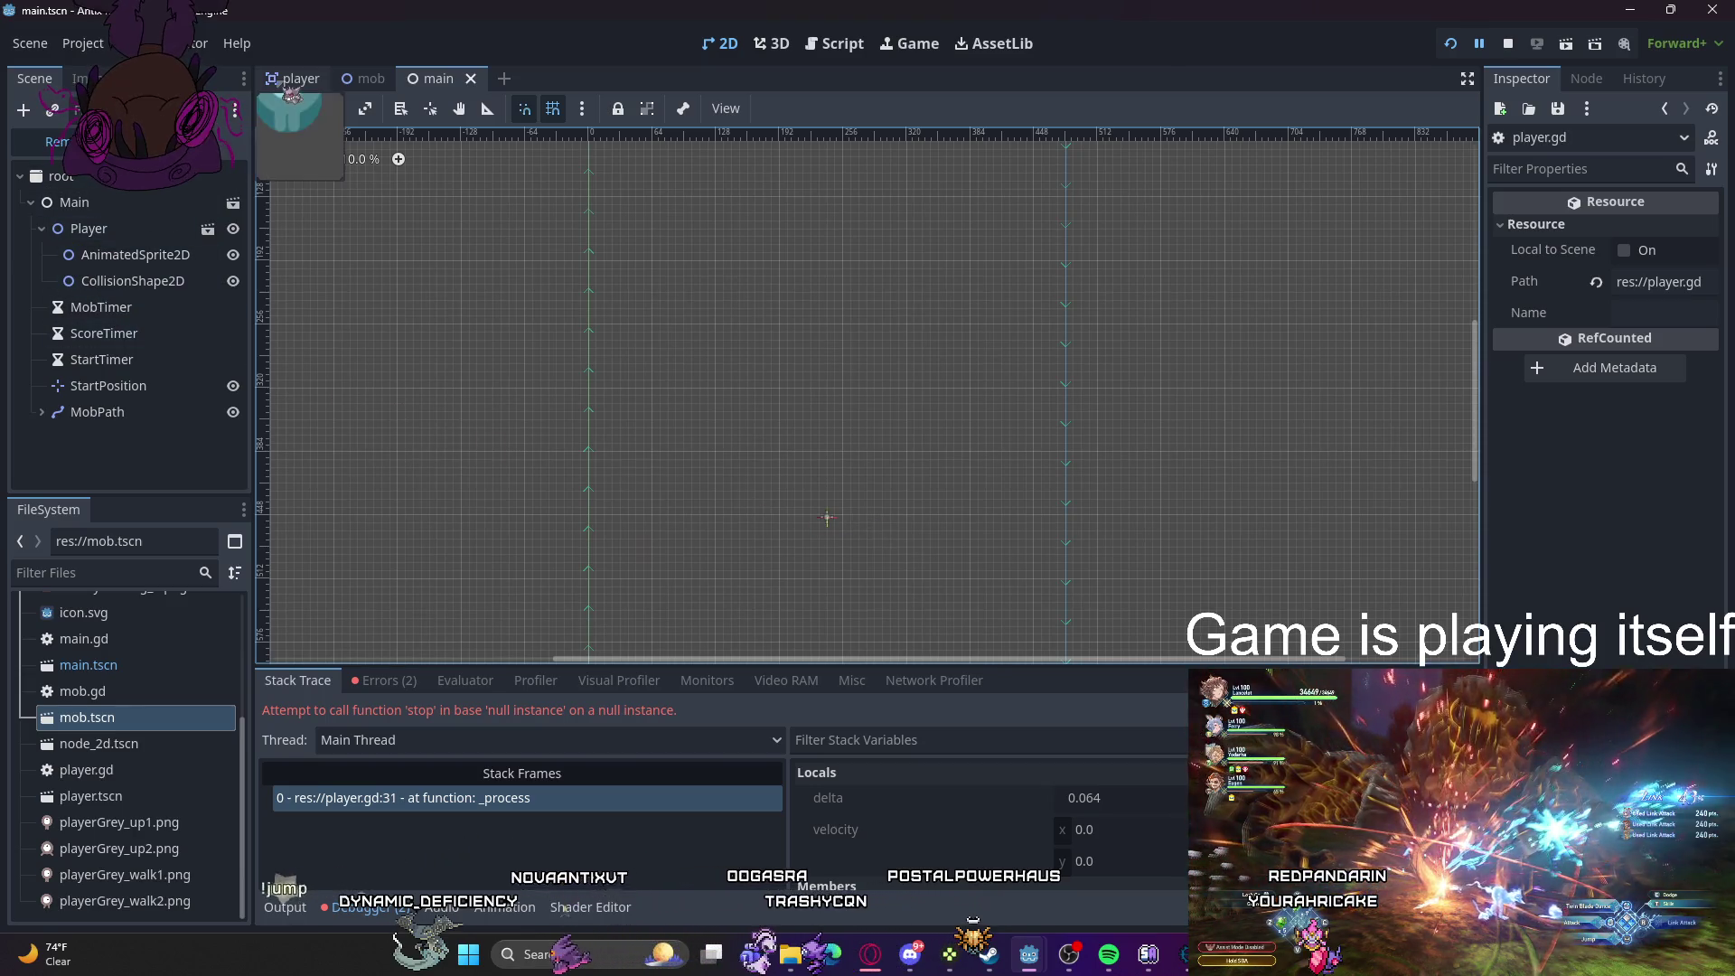
left_click(298, 80)
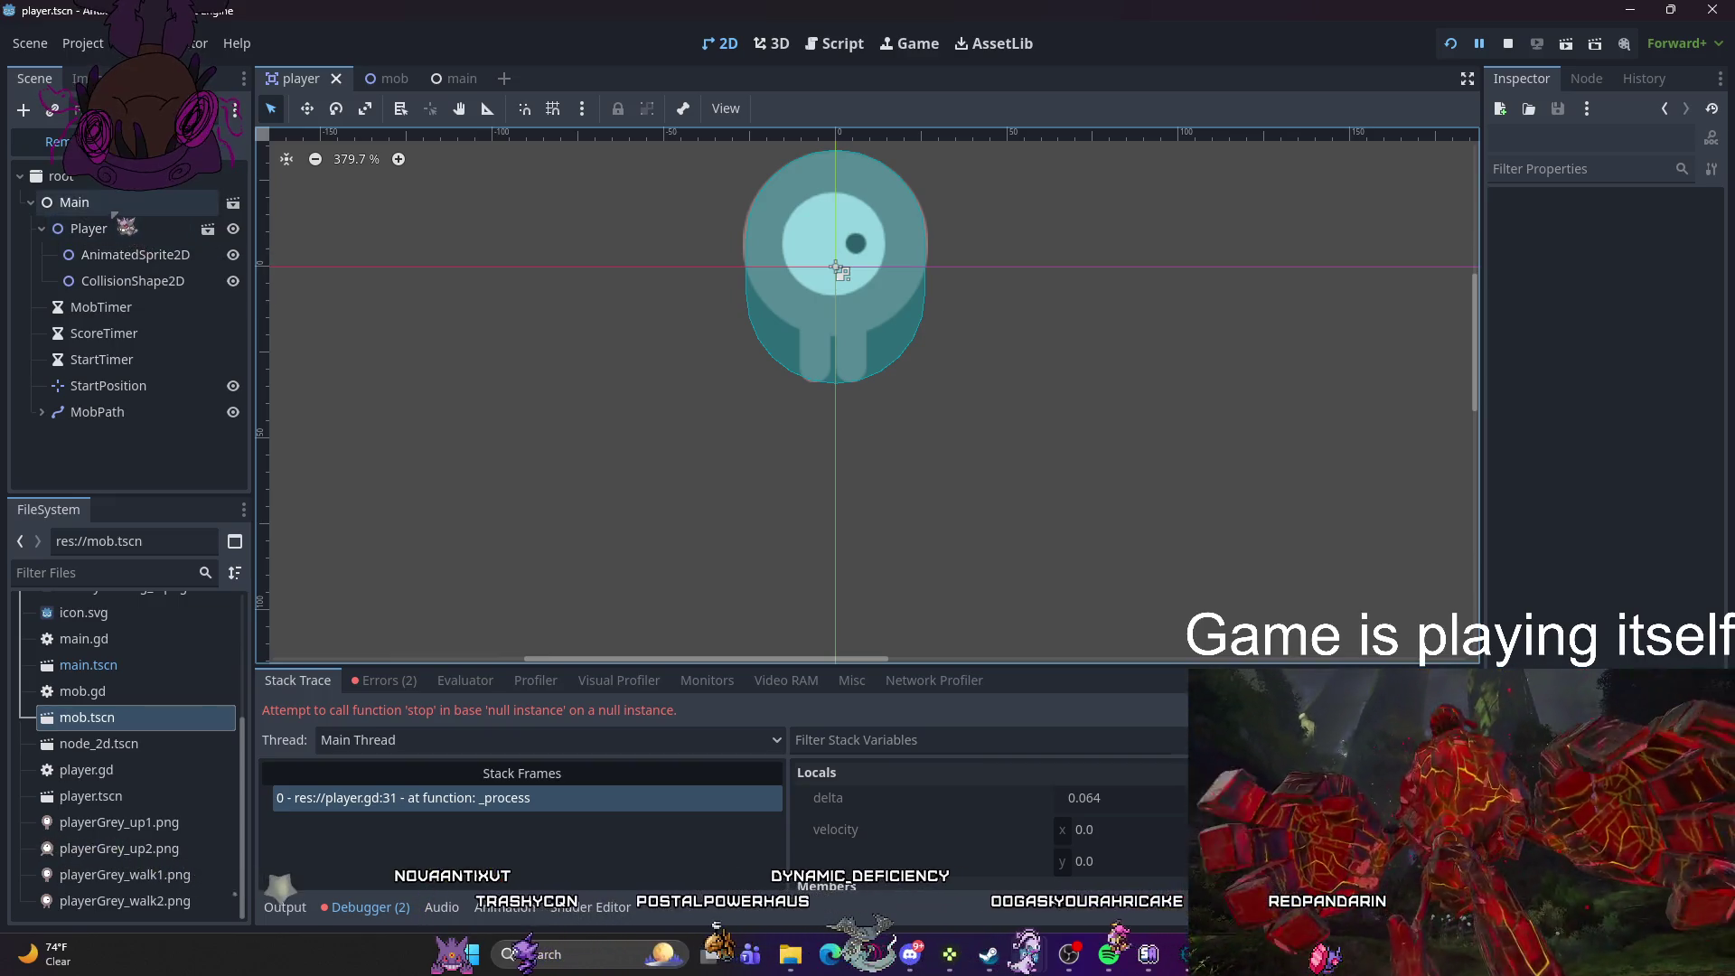
- Switch to the Local player tree, select Player, and open AnimatedSprite2D's attached script
left_click(62, 176)
left_click(226, 141)
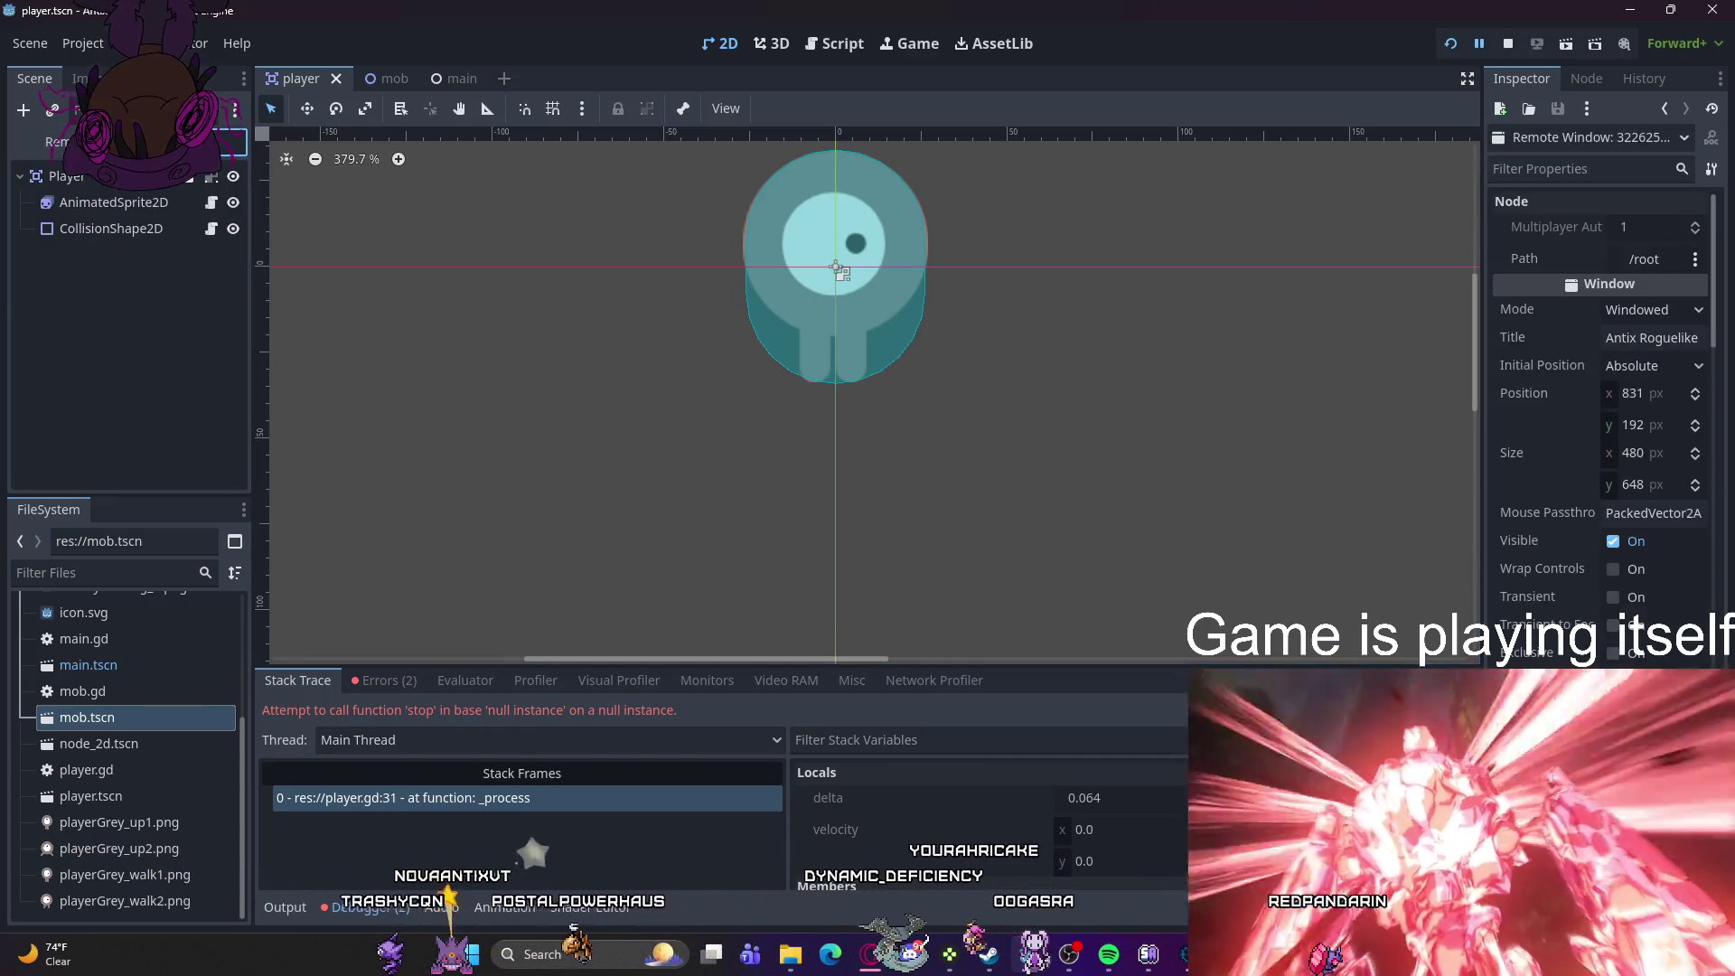
left_click(101, 179)
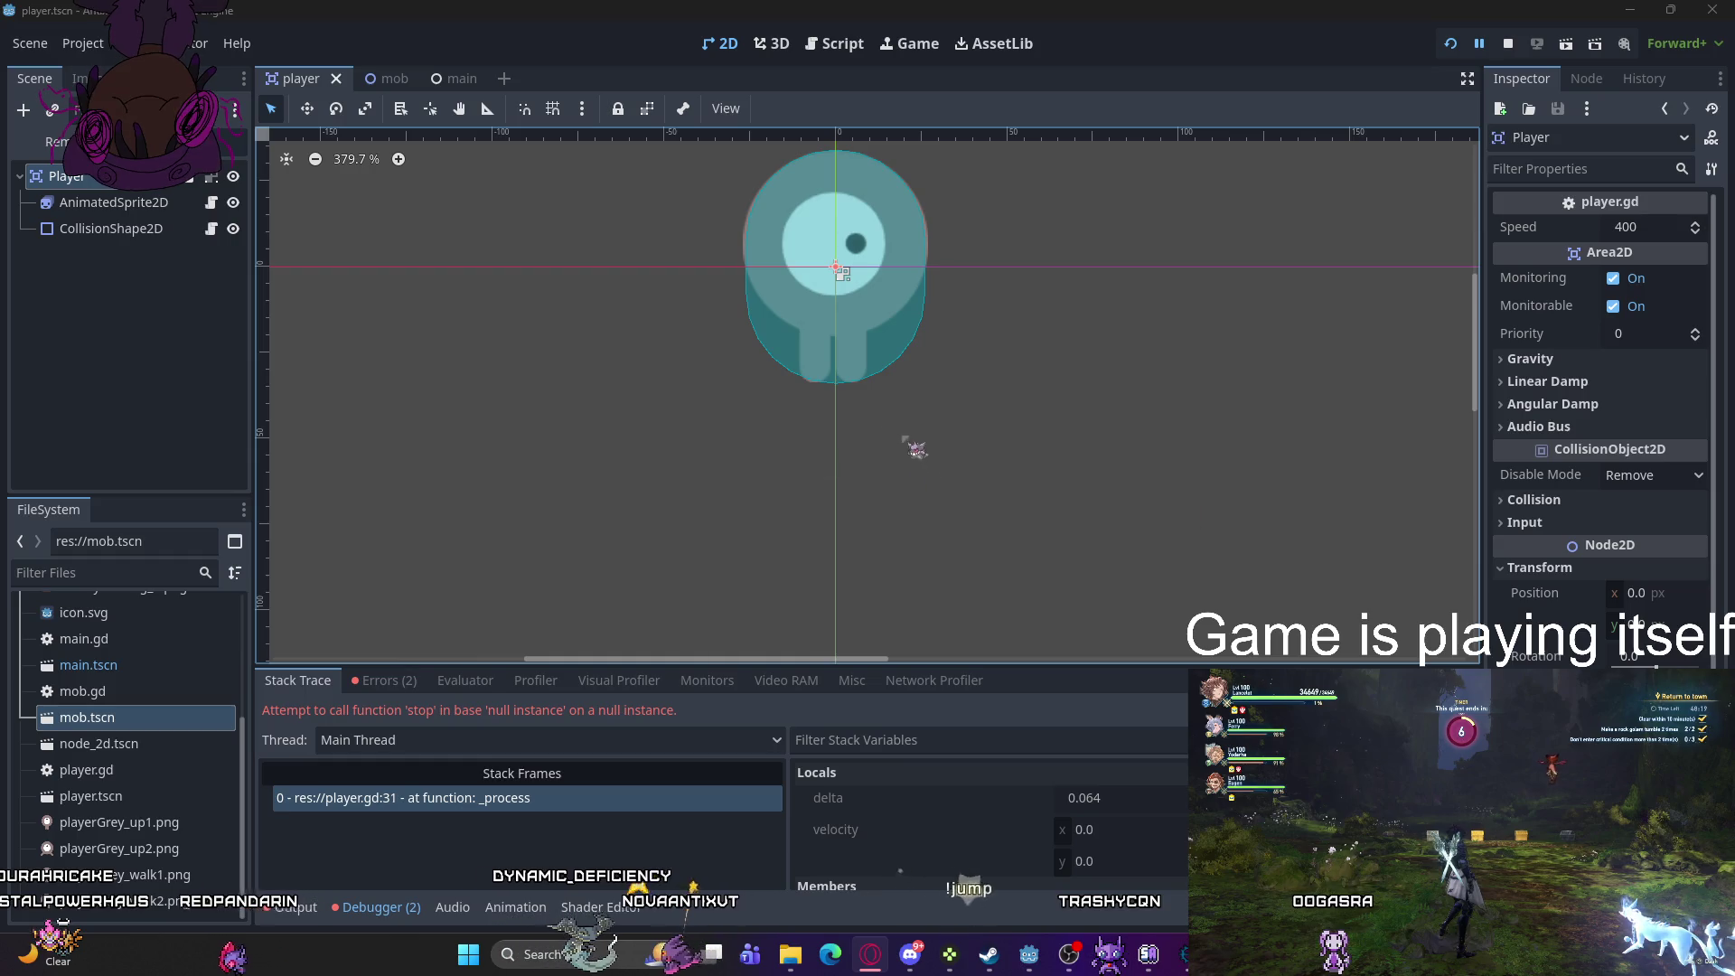
left_click(209, 177)
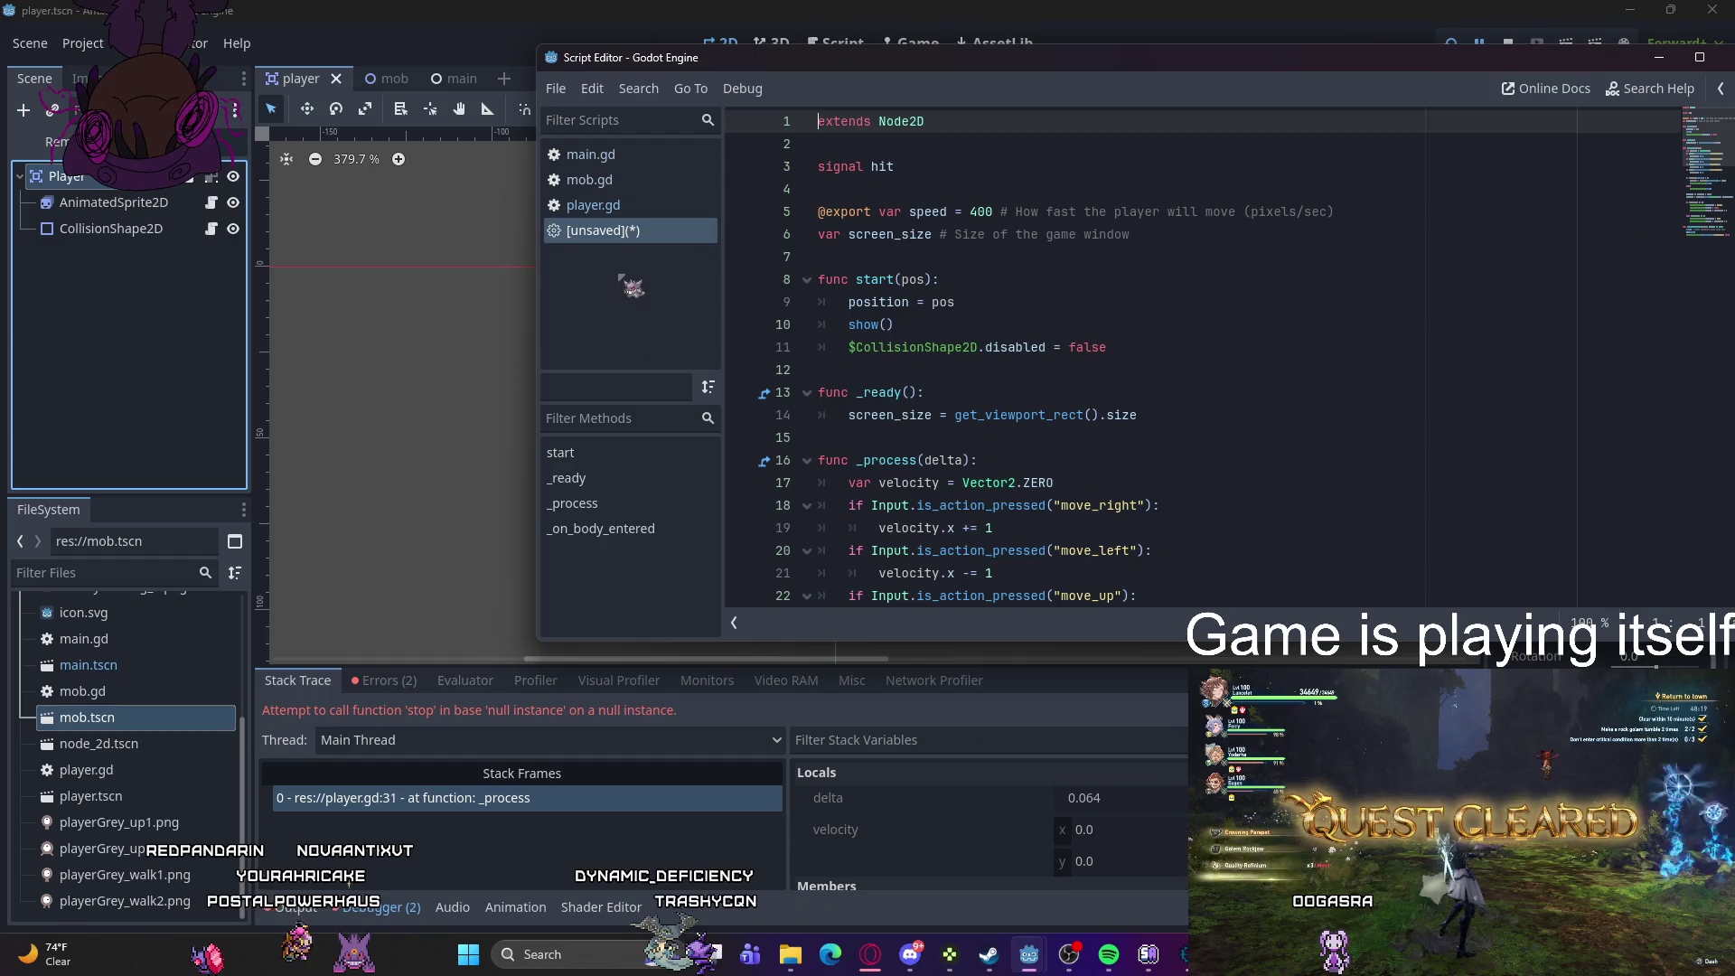
- Change player.gd's line 1 from 'extends Node2D' to 'extends Area2D' and run the game
left_click(622, 208)
scroll(965, 396, "up", 7)
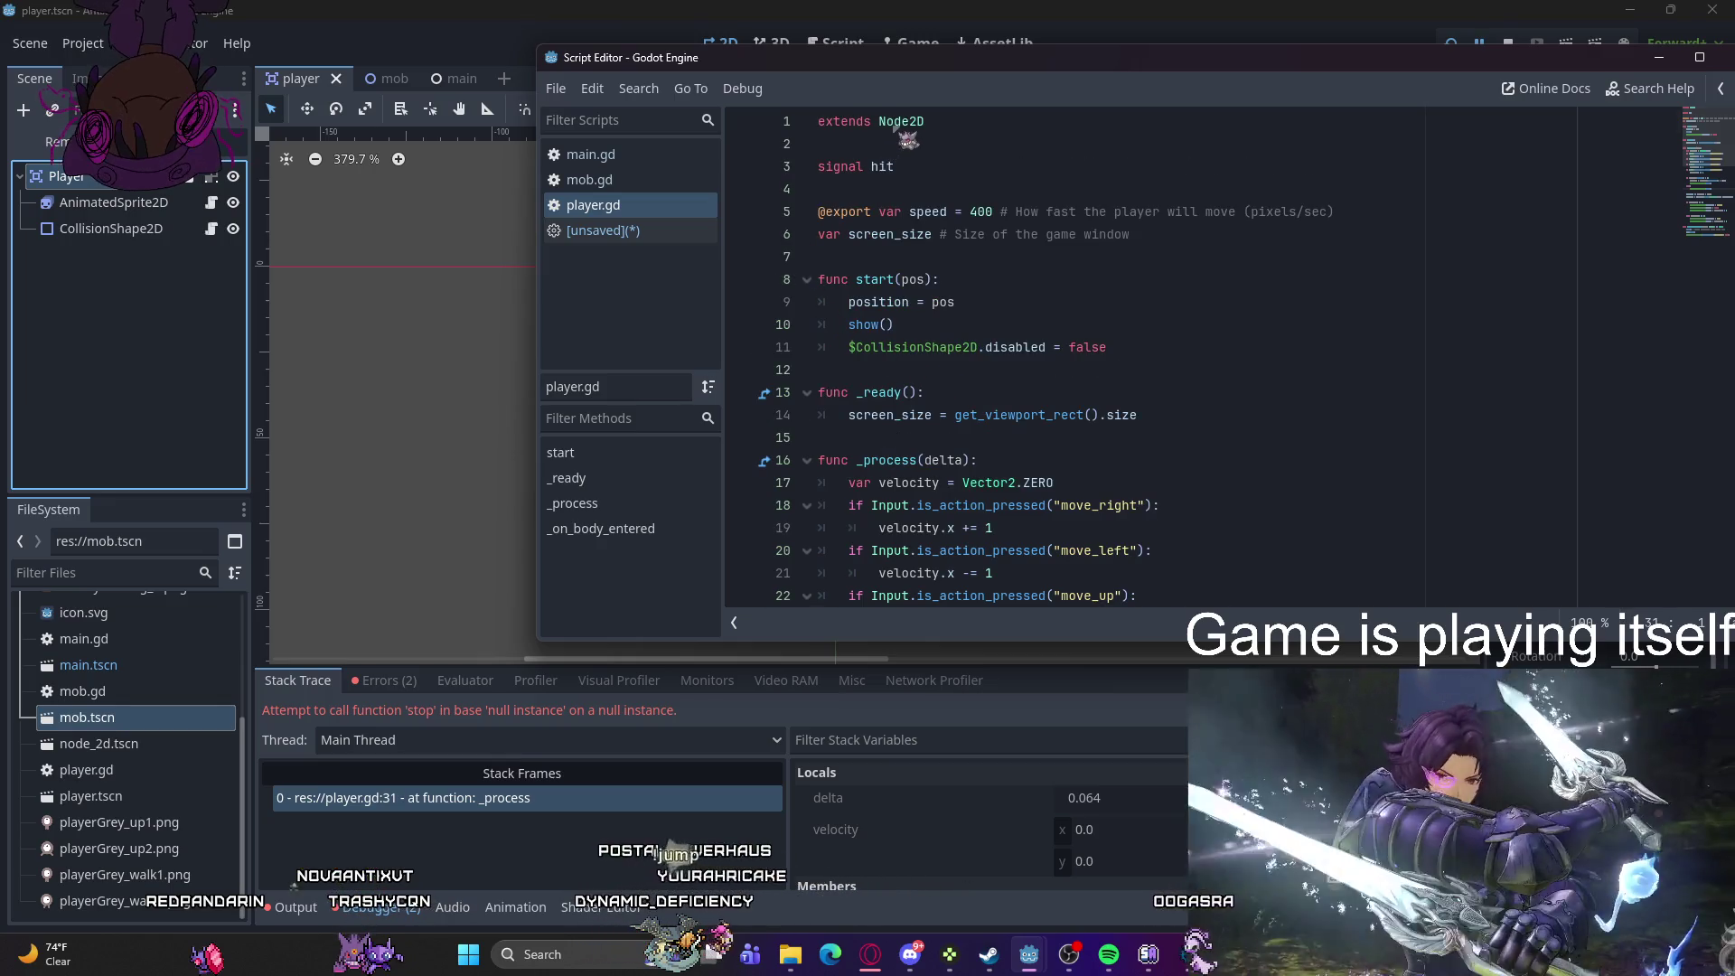
double_click(901, 122)
type("Are")
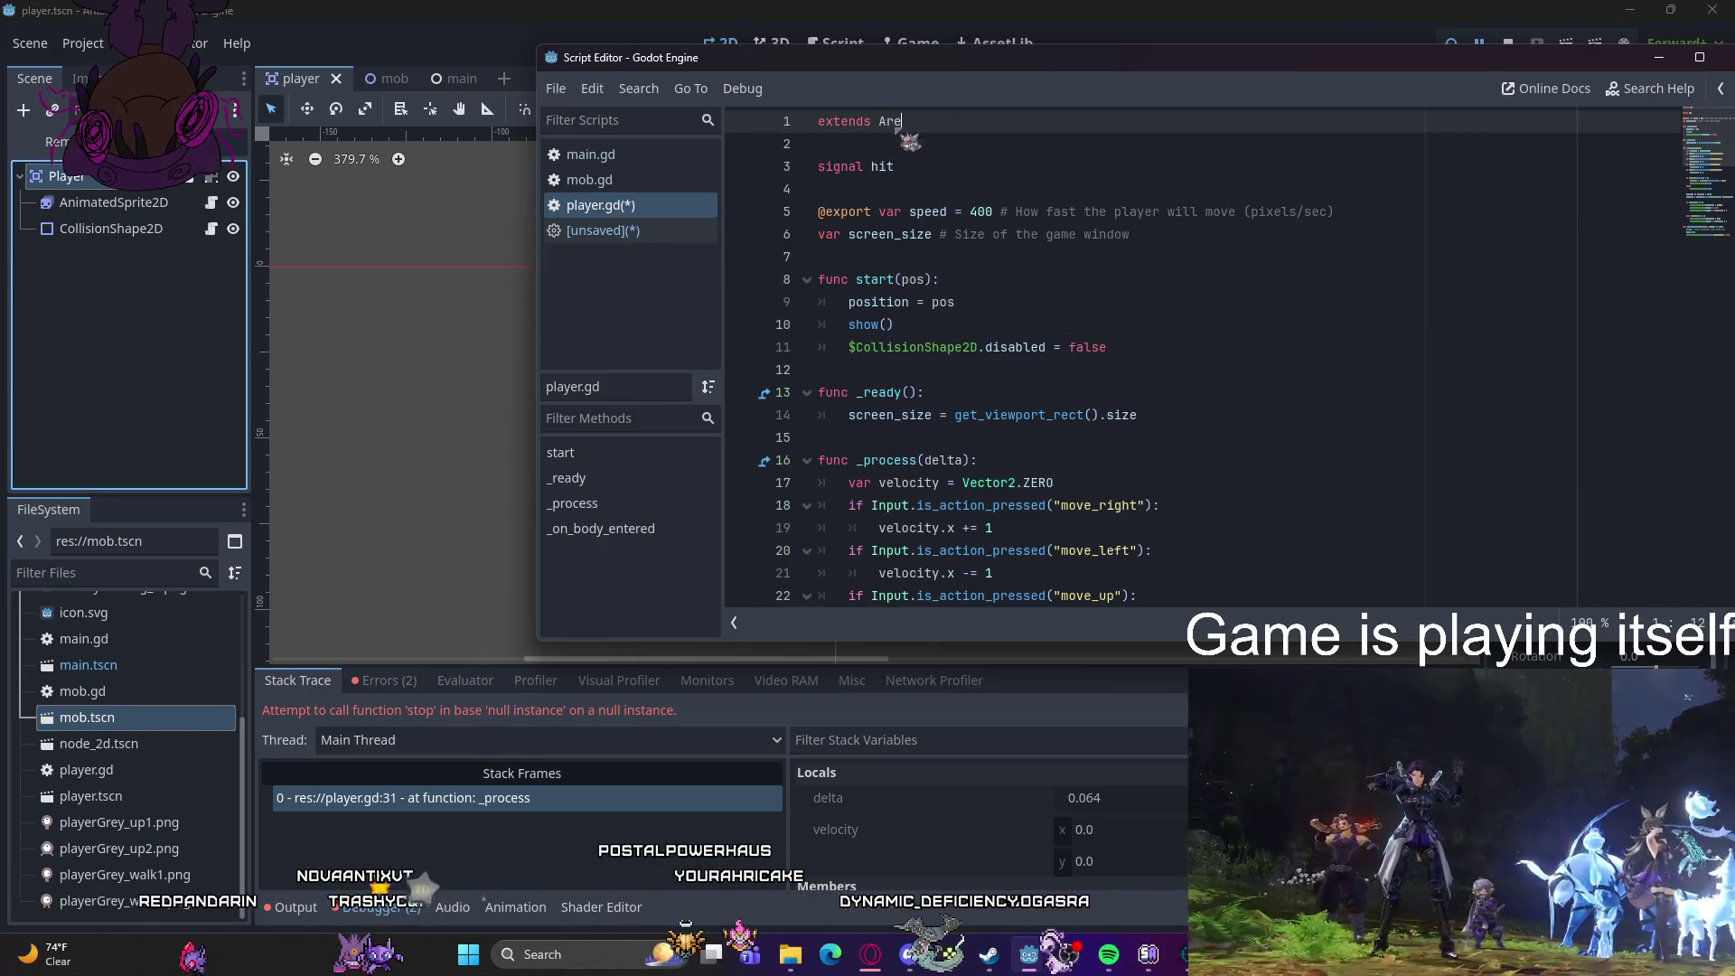
type("a2D")
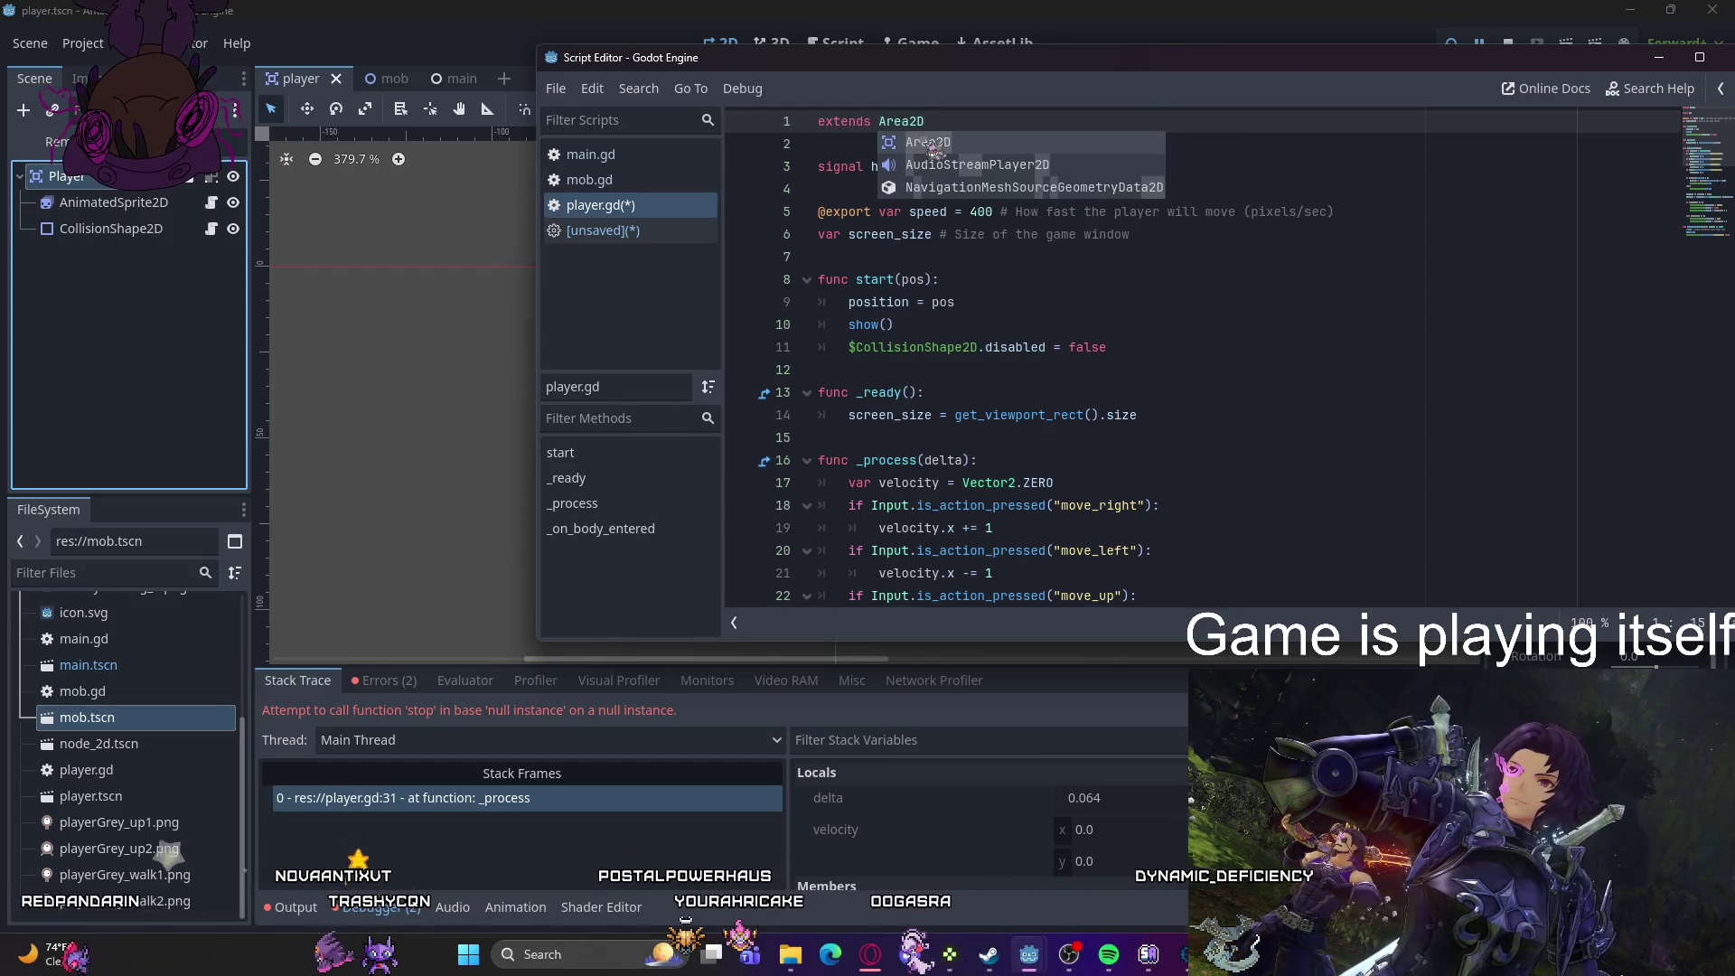
left_click(928, 142)
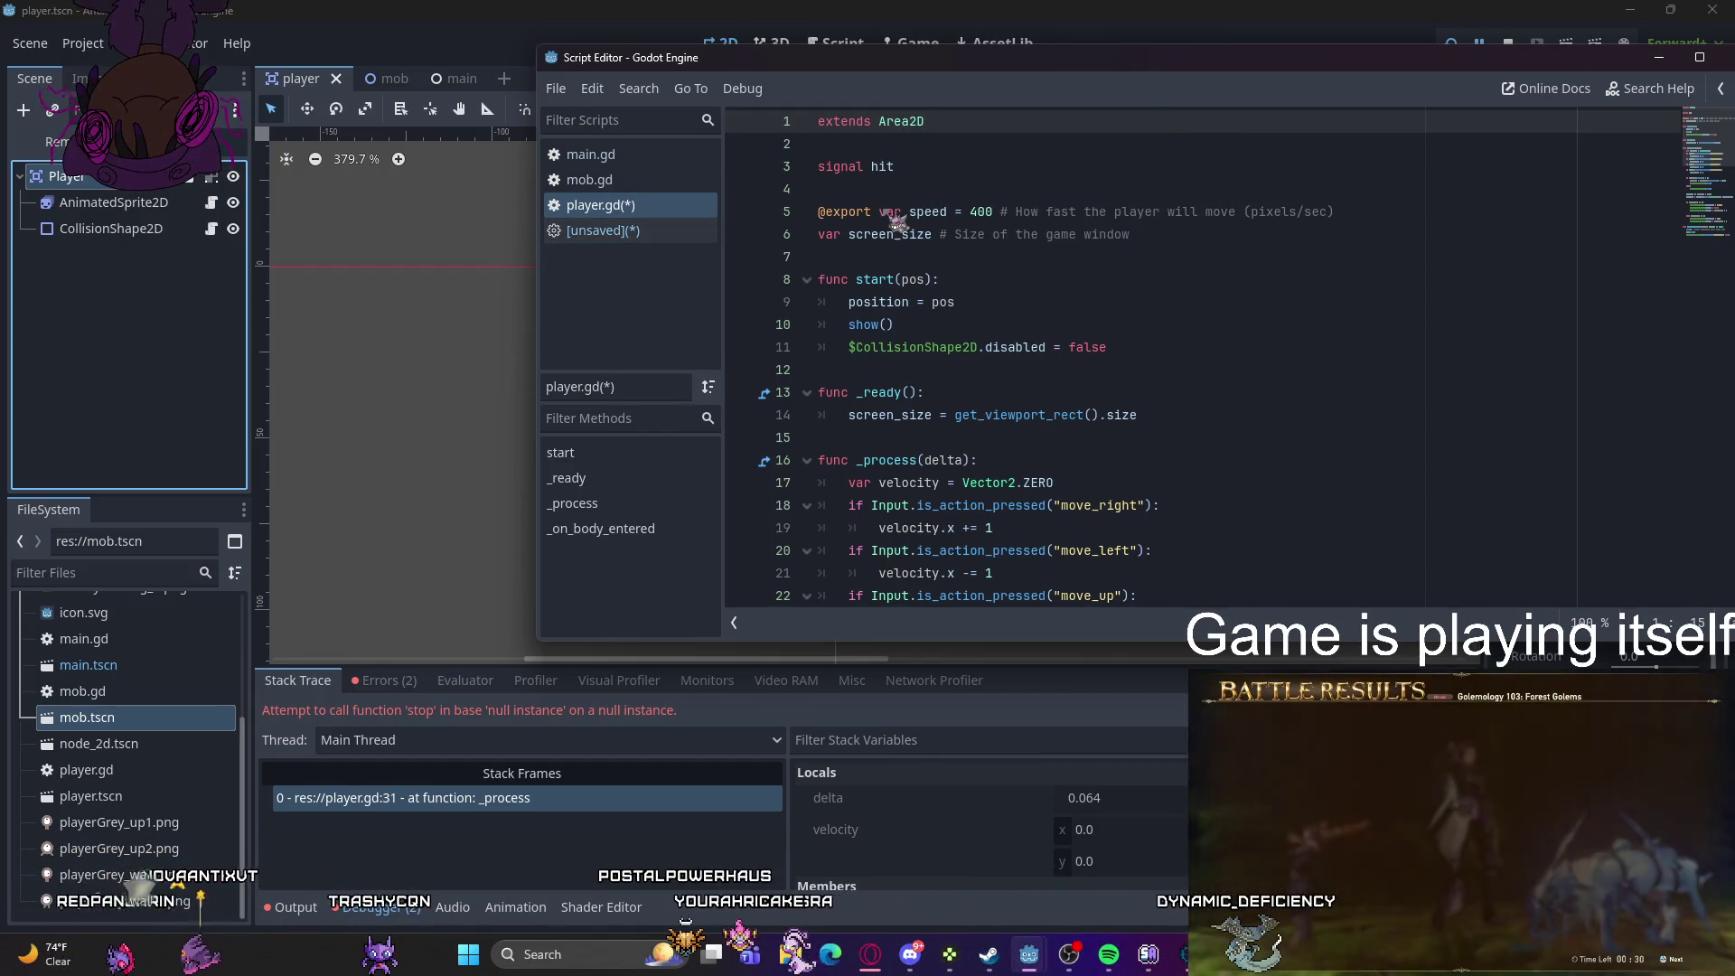
left_click(652, 233)
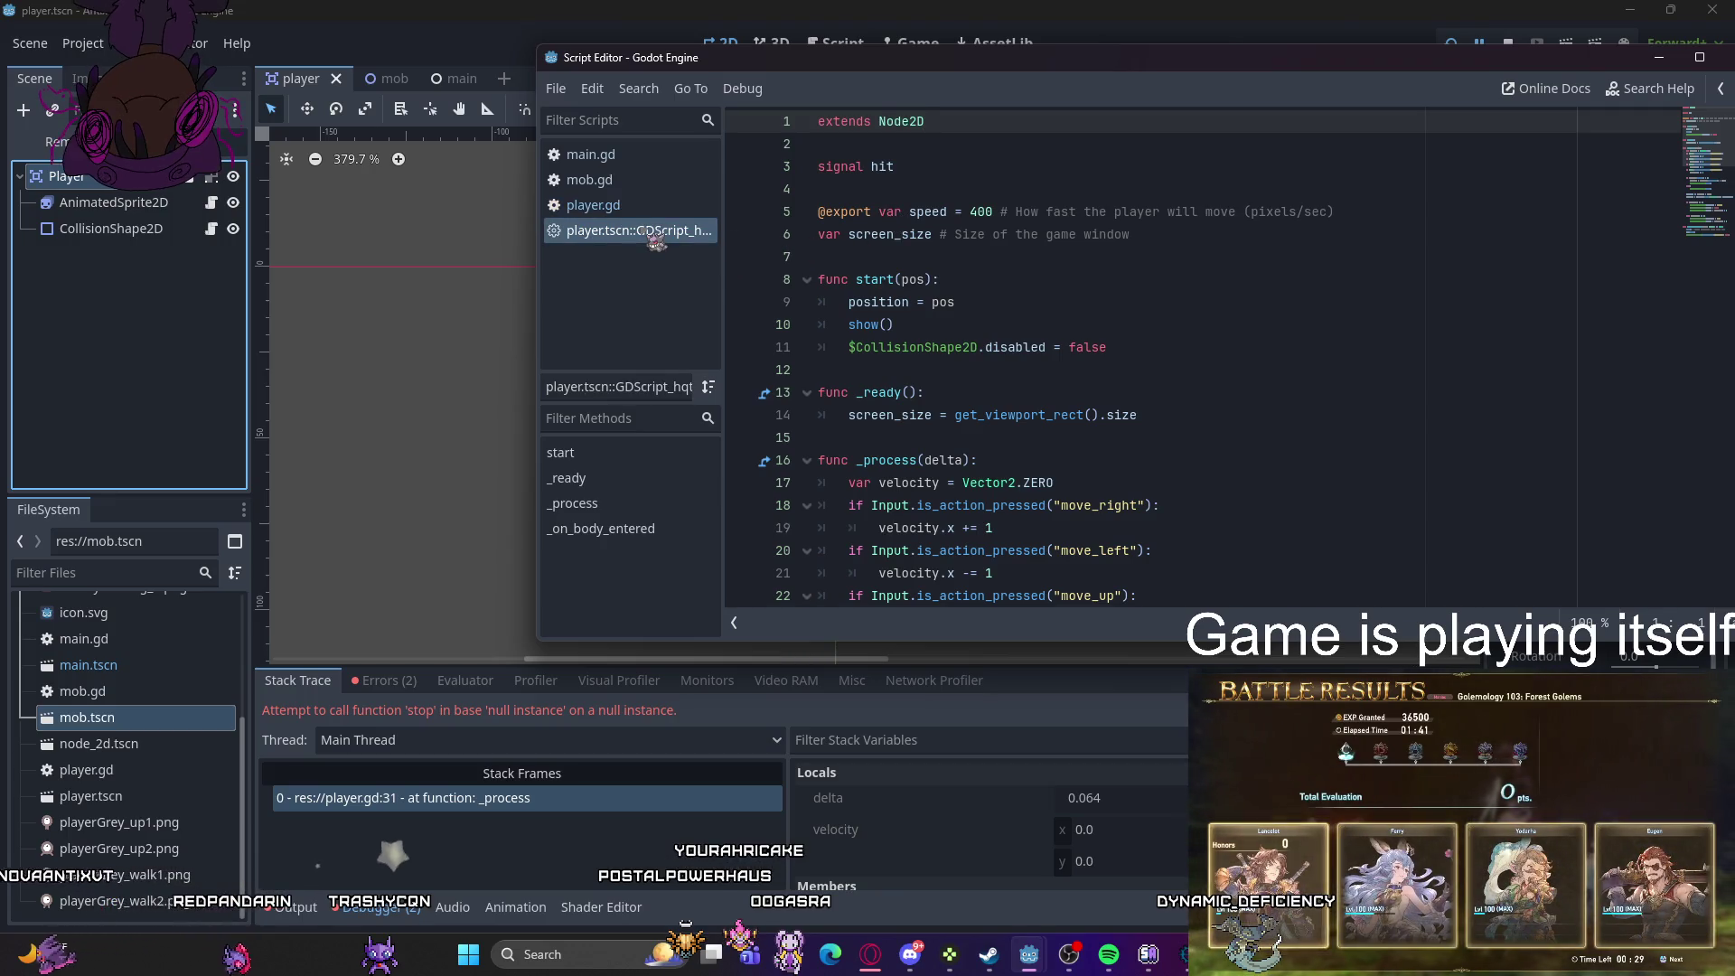
left_click(428, 375)
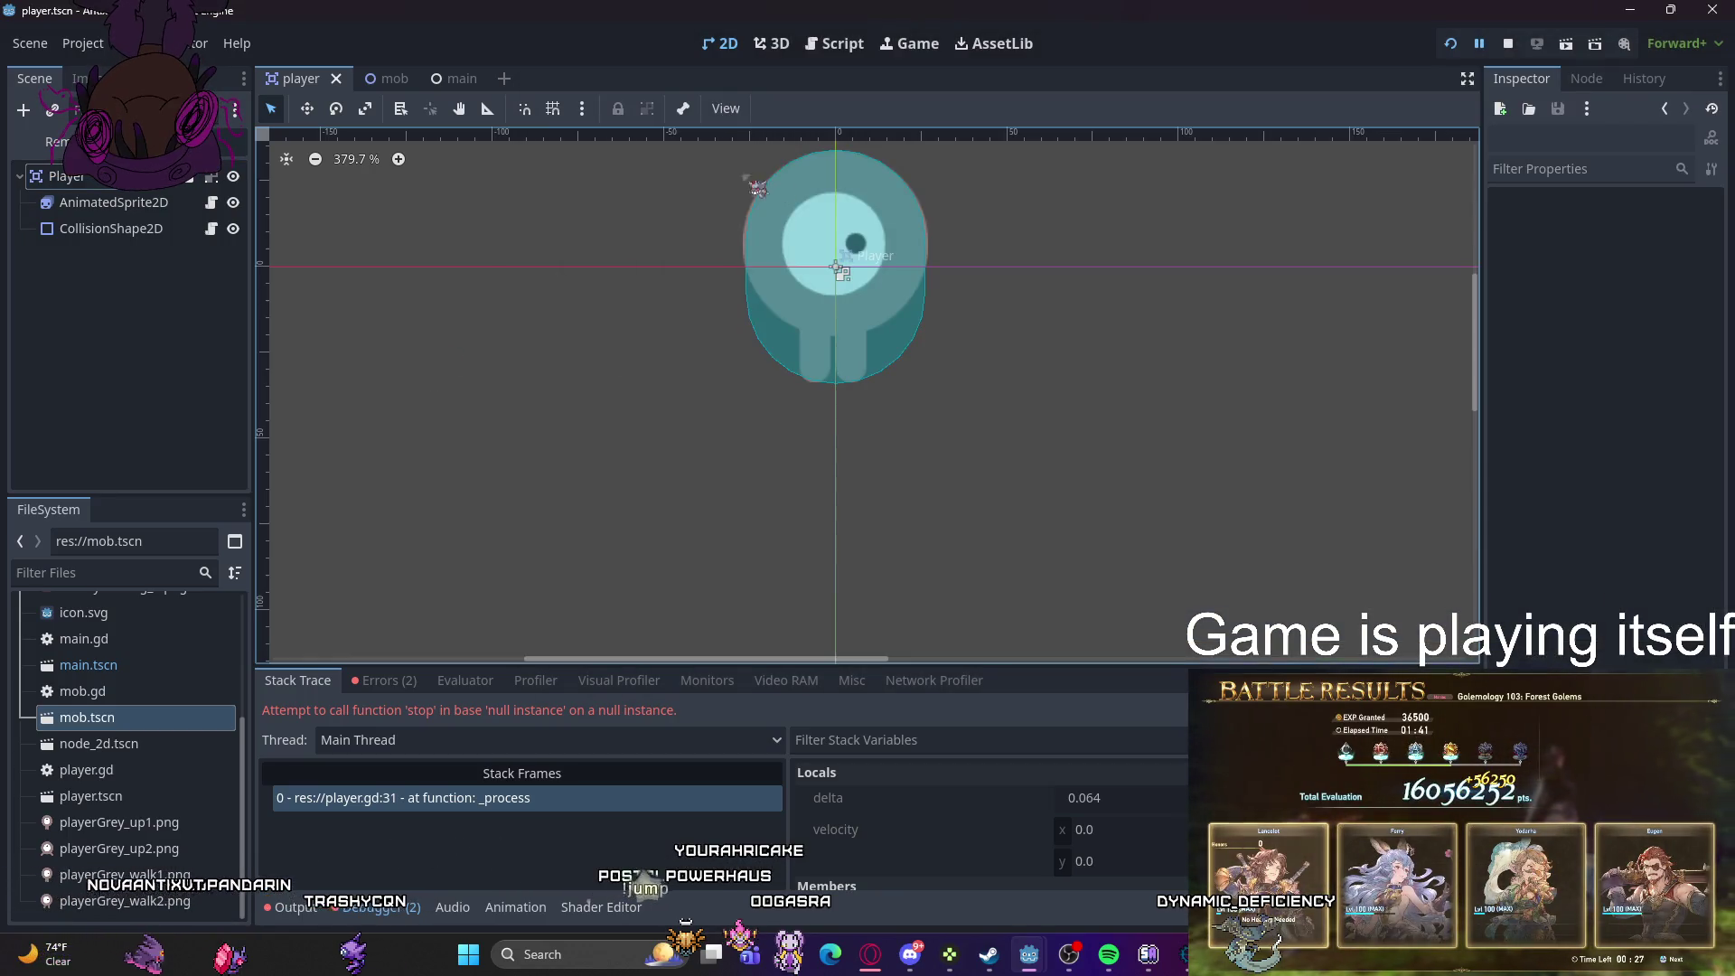
key("F5")
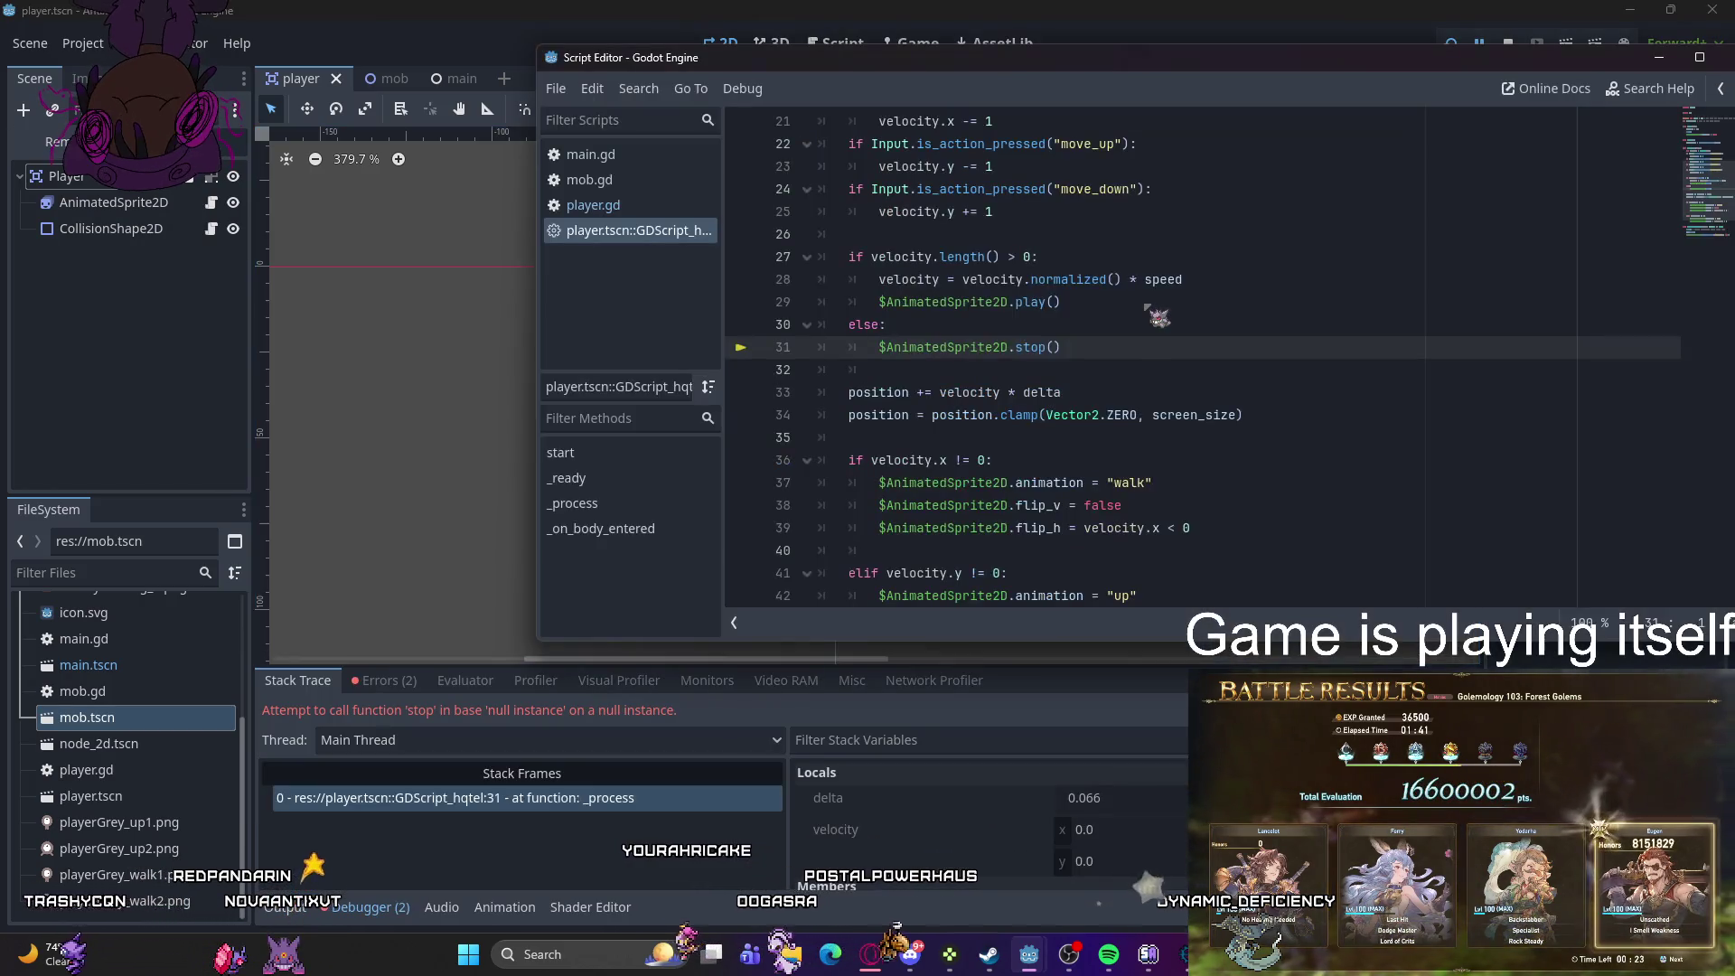
- Make the built-in sprite script extend Area2D too and rerun the game
scroll(938, 433, "up", 7)
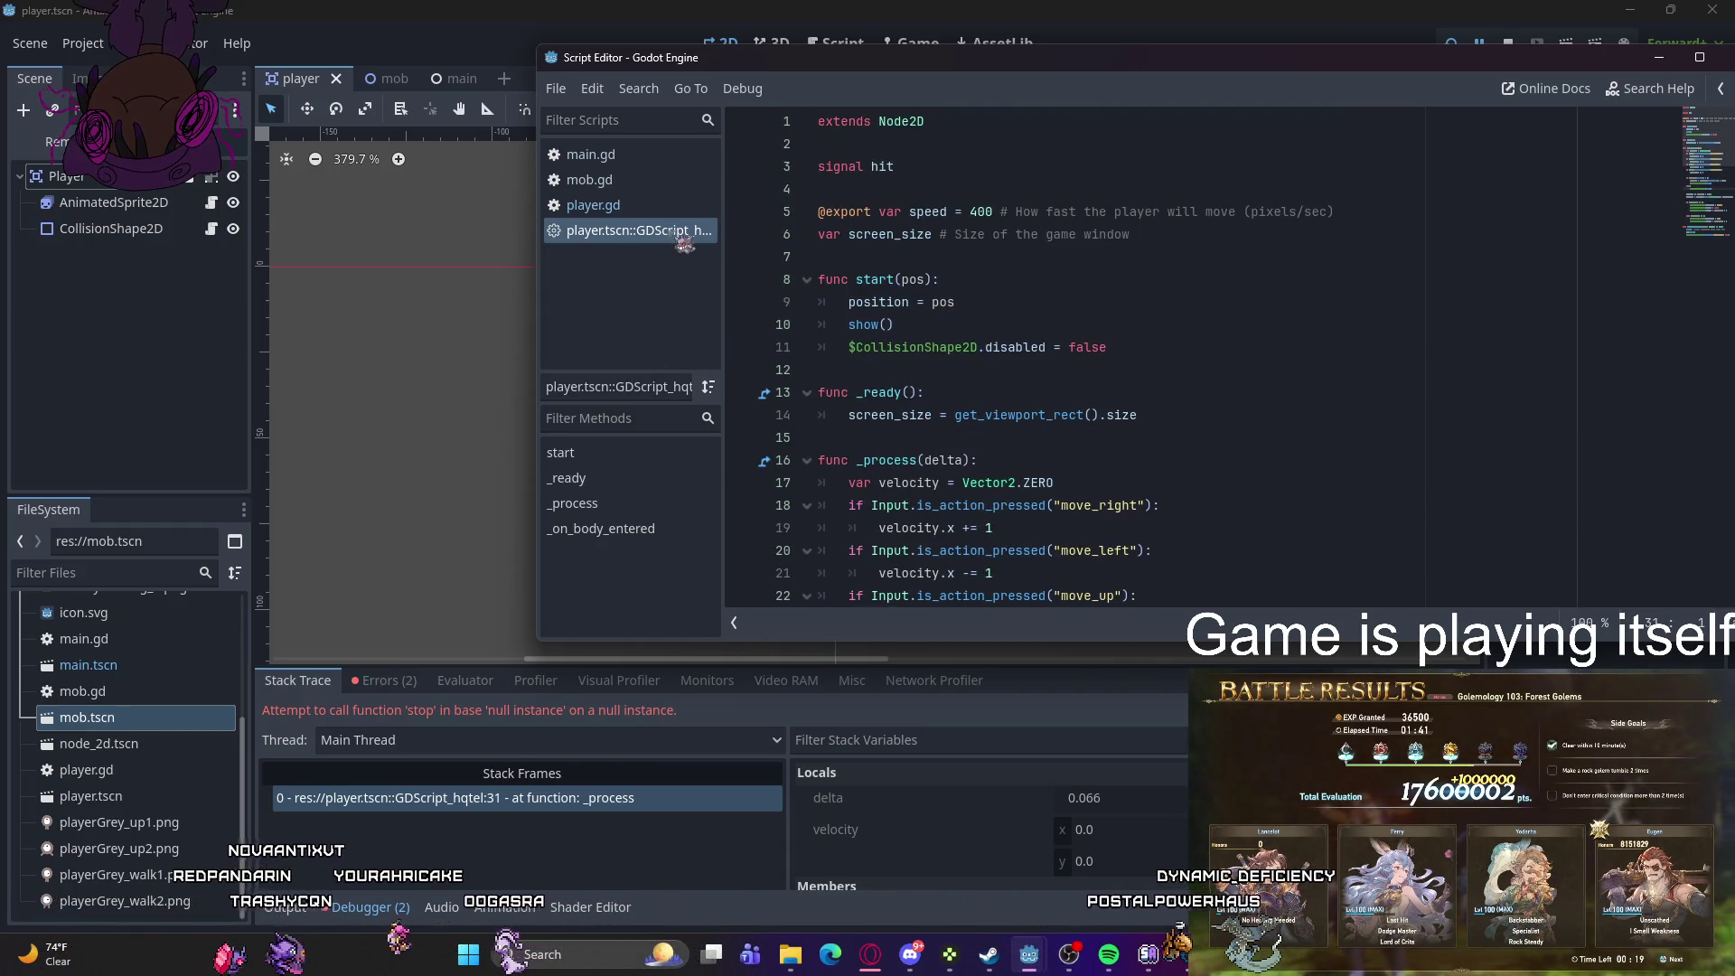
left_click(632, 206)
left_click(647, 231)
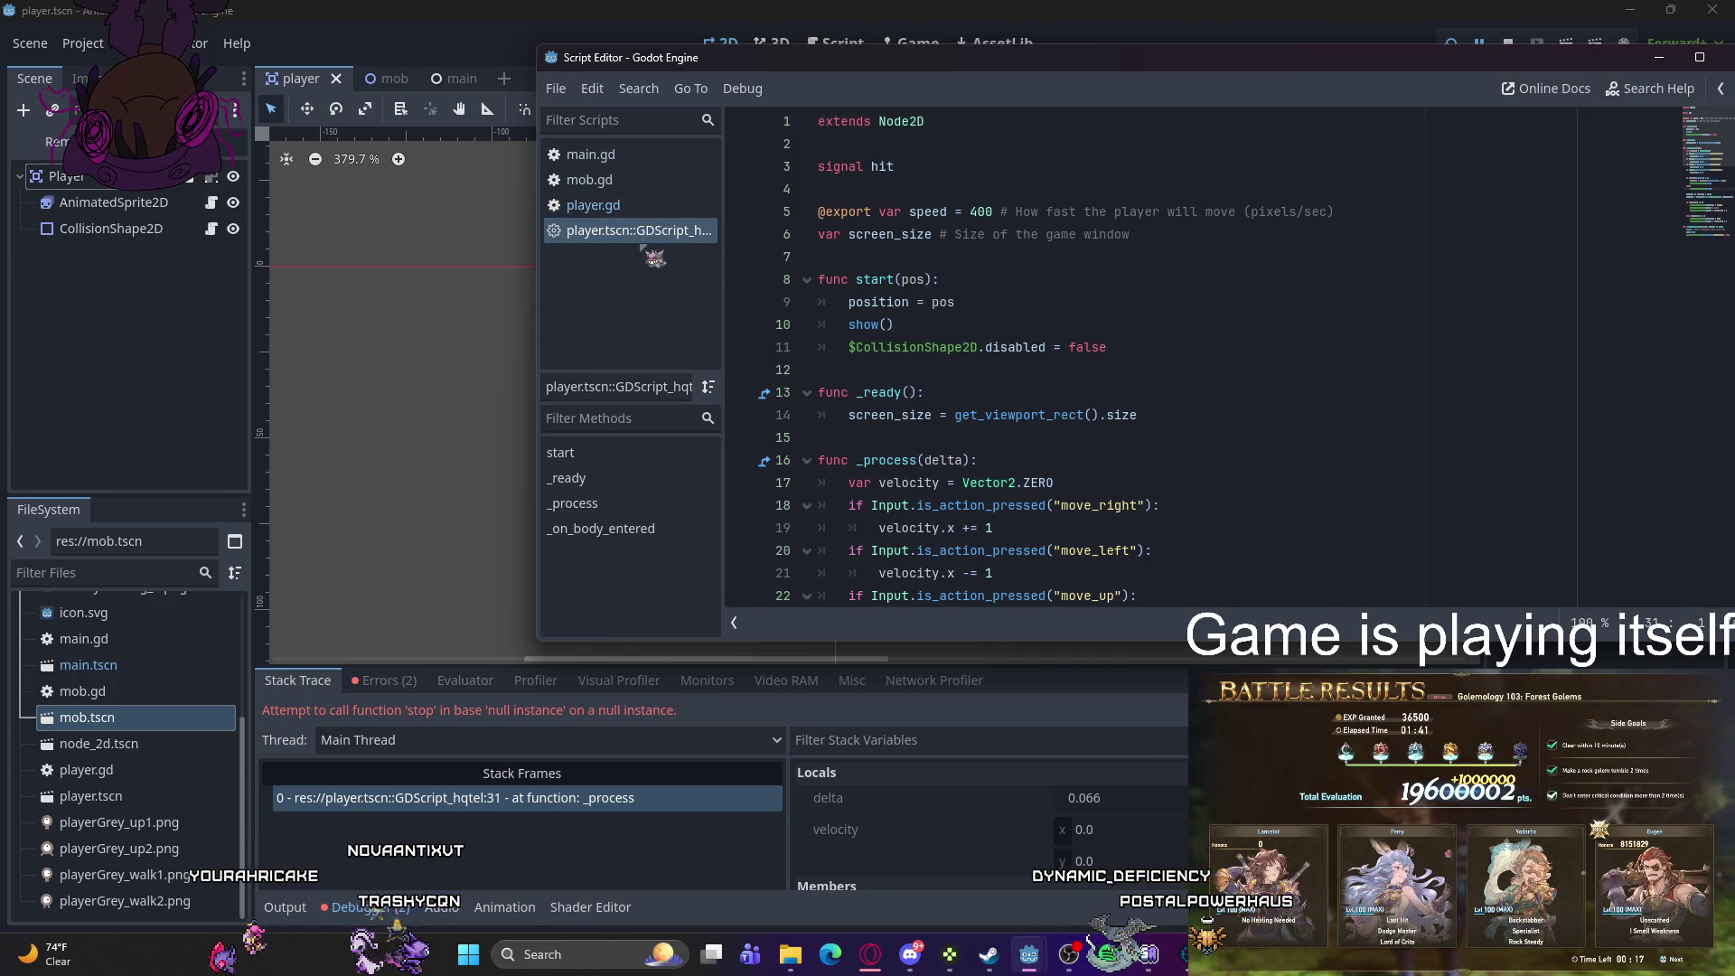
mouse_move(904, 127)
type("Area2")
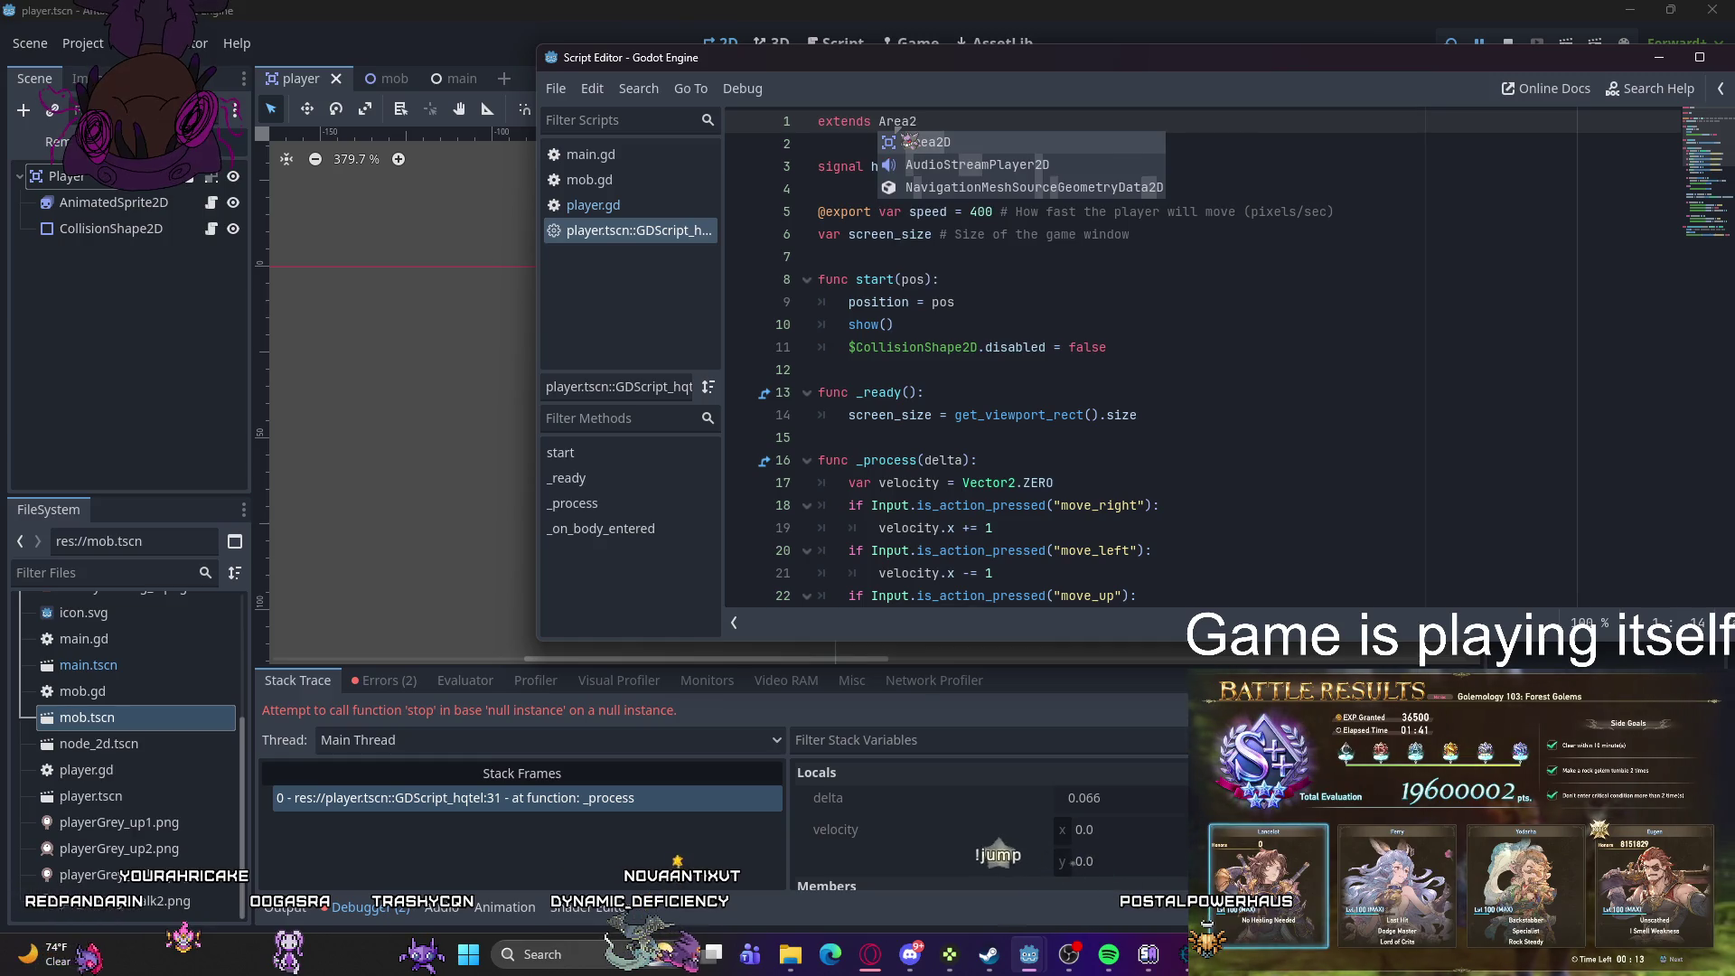
left_click(958, 145)
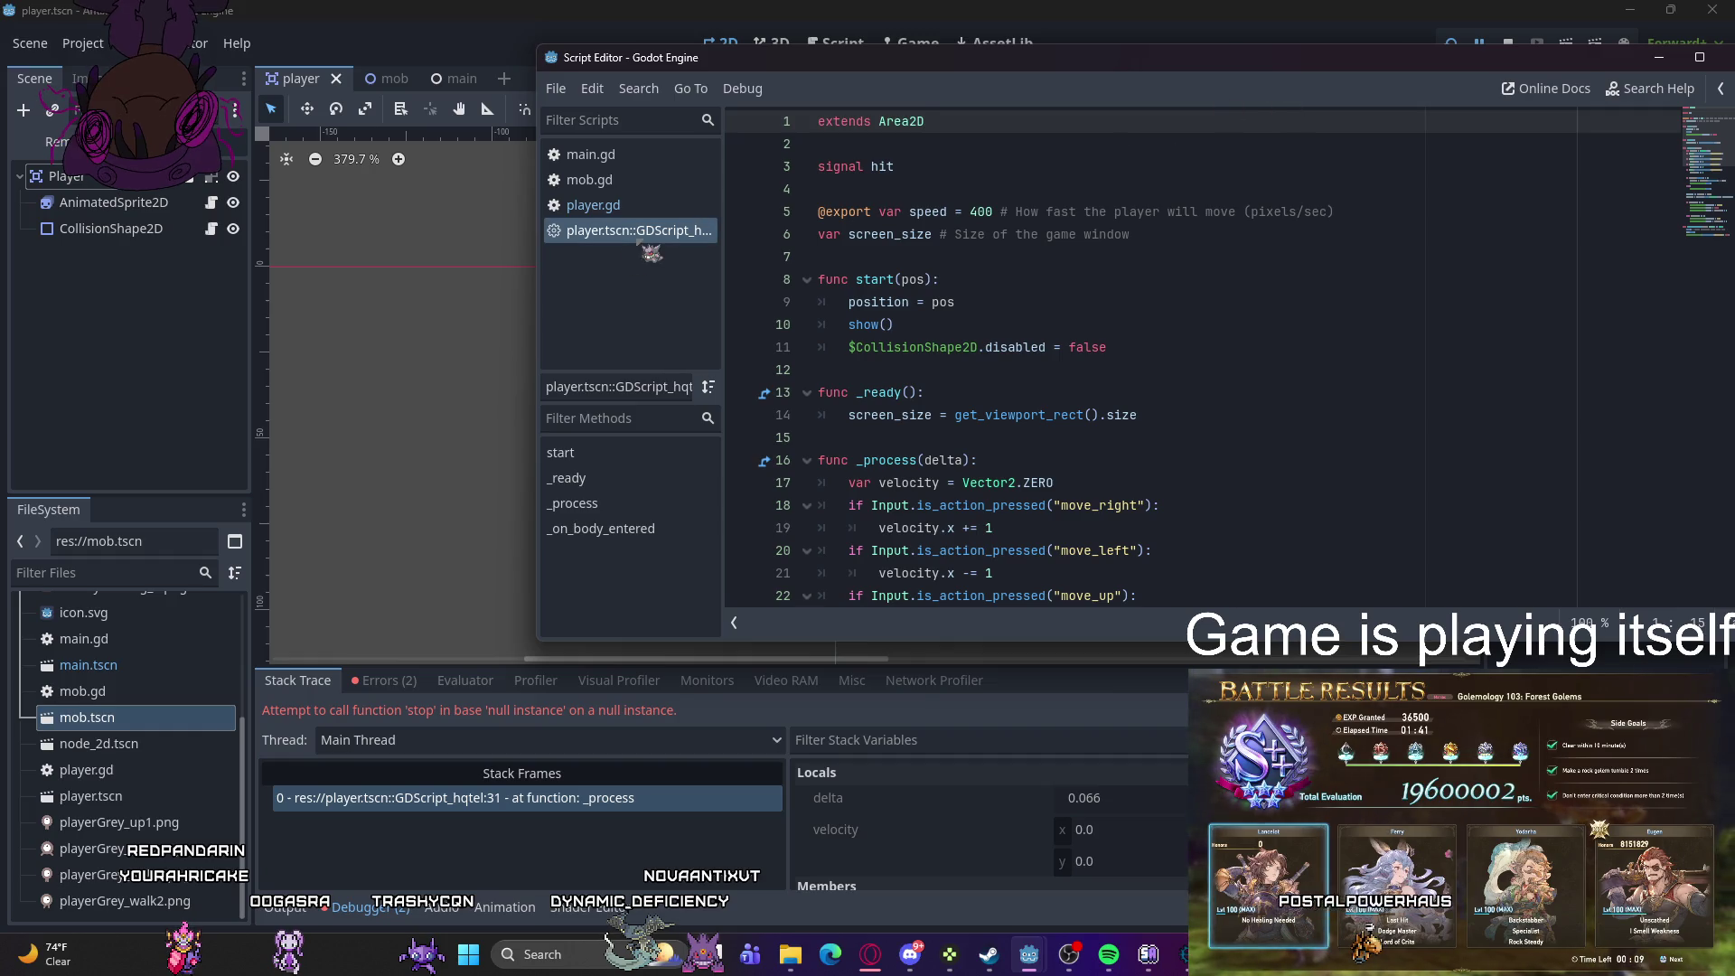
key("F5")
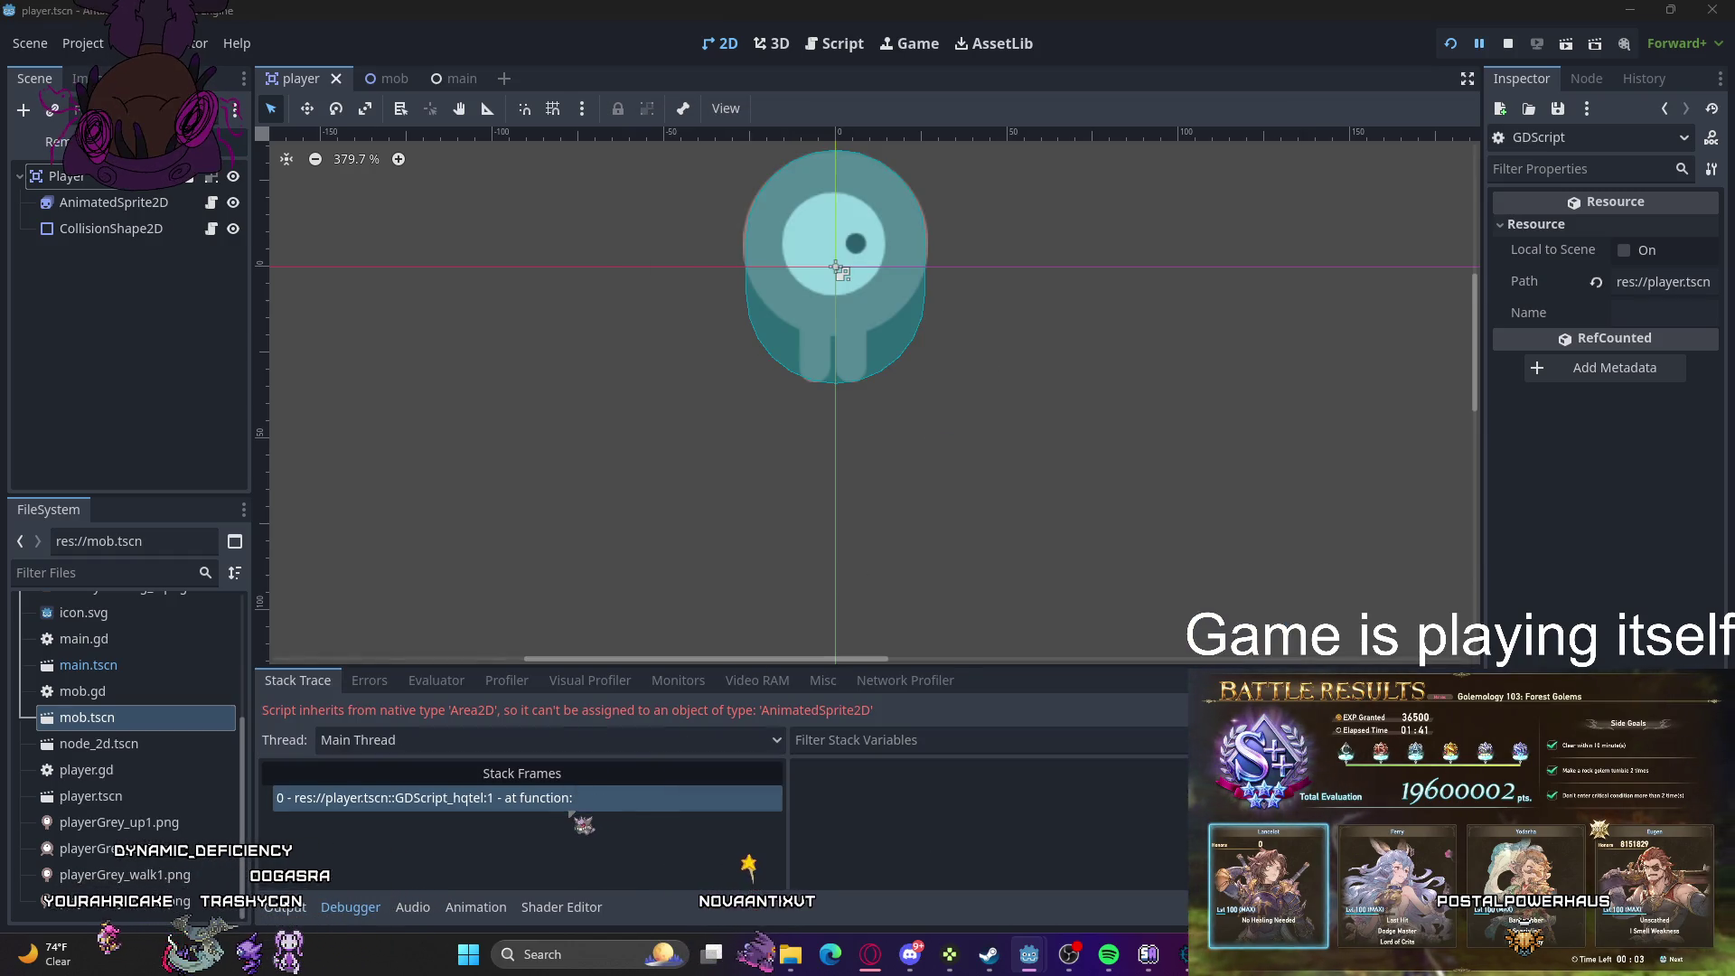
- Inspect the new error's stack frame, then bring forward the script window showing the built-in script
left_click(572, 798)
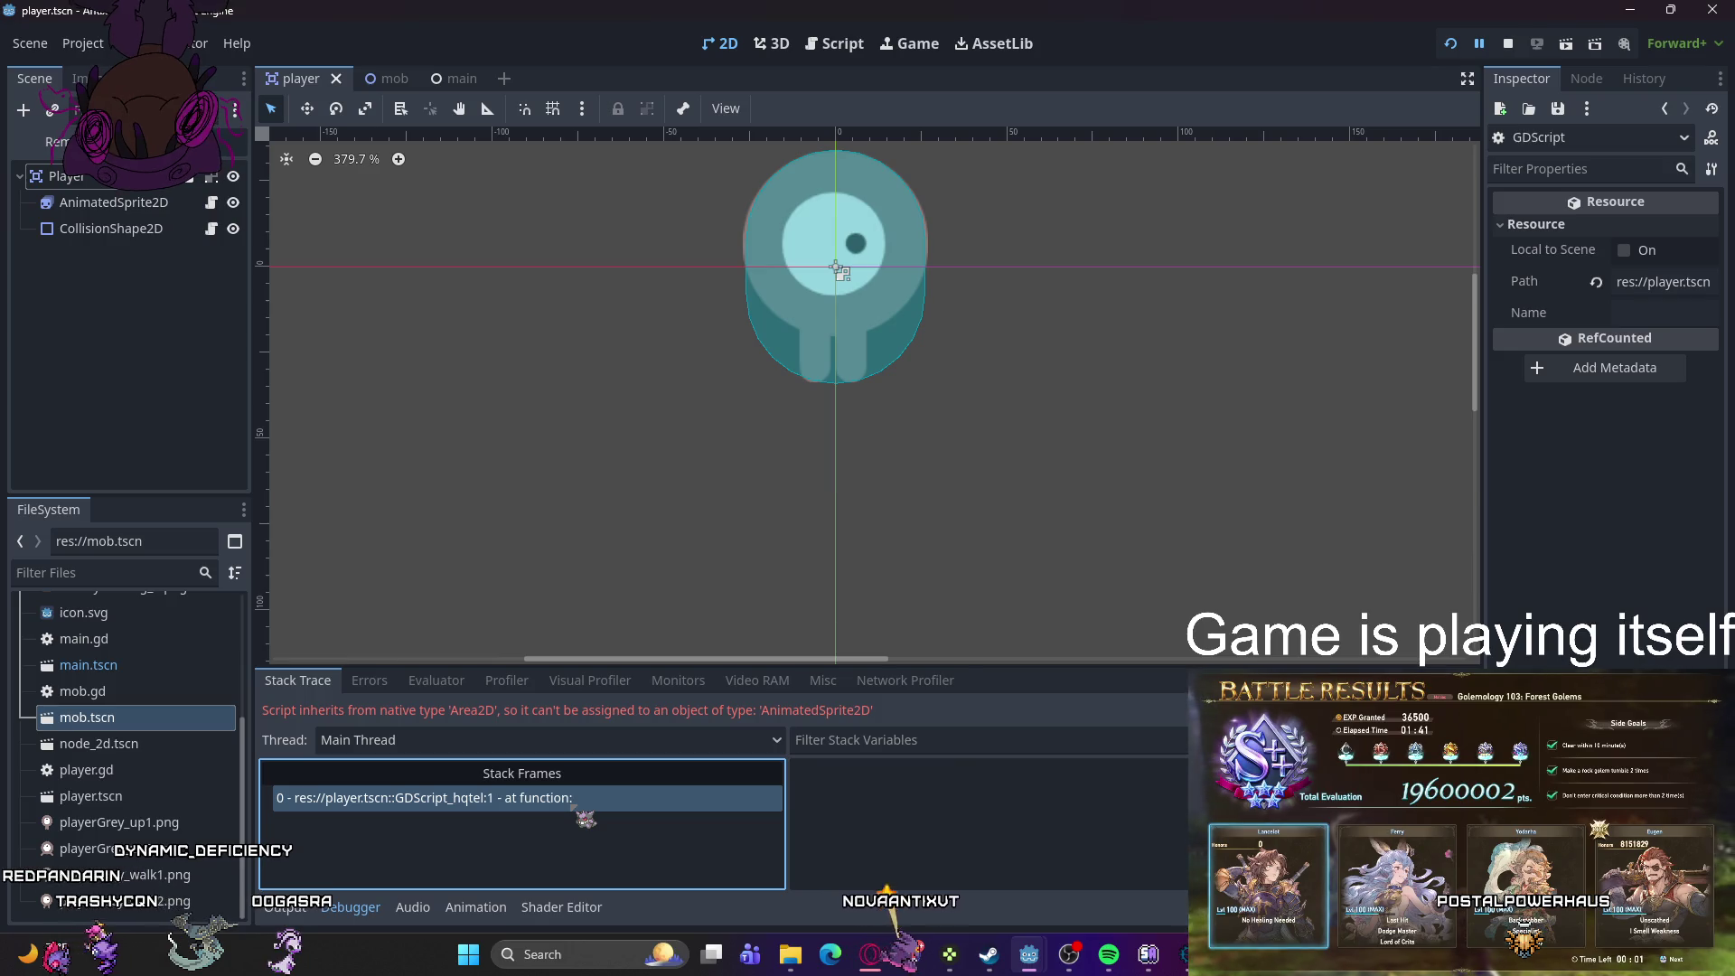
left_click(394, 682)
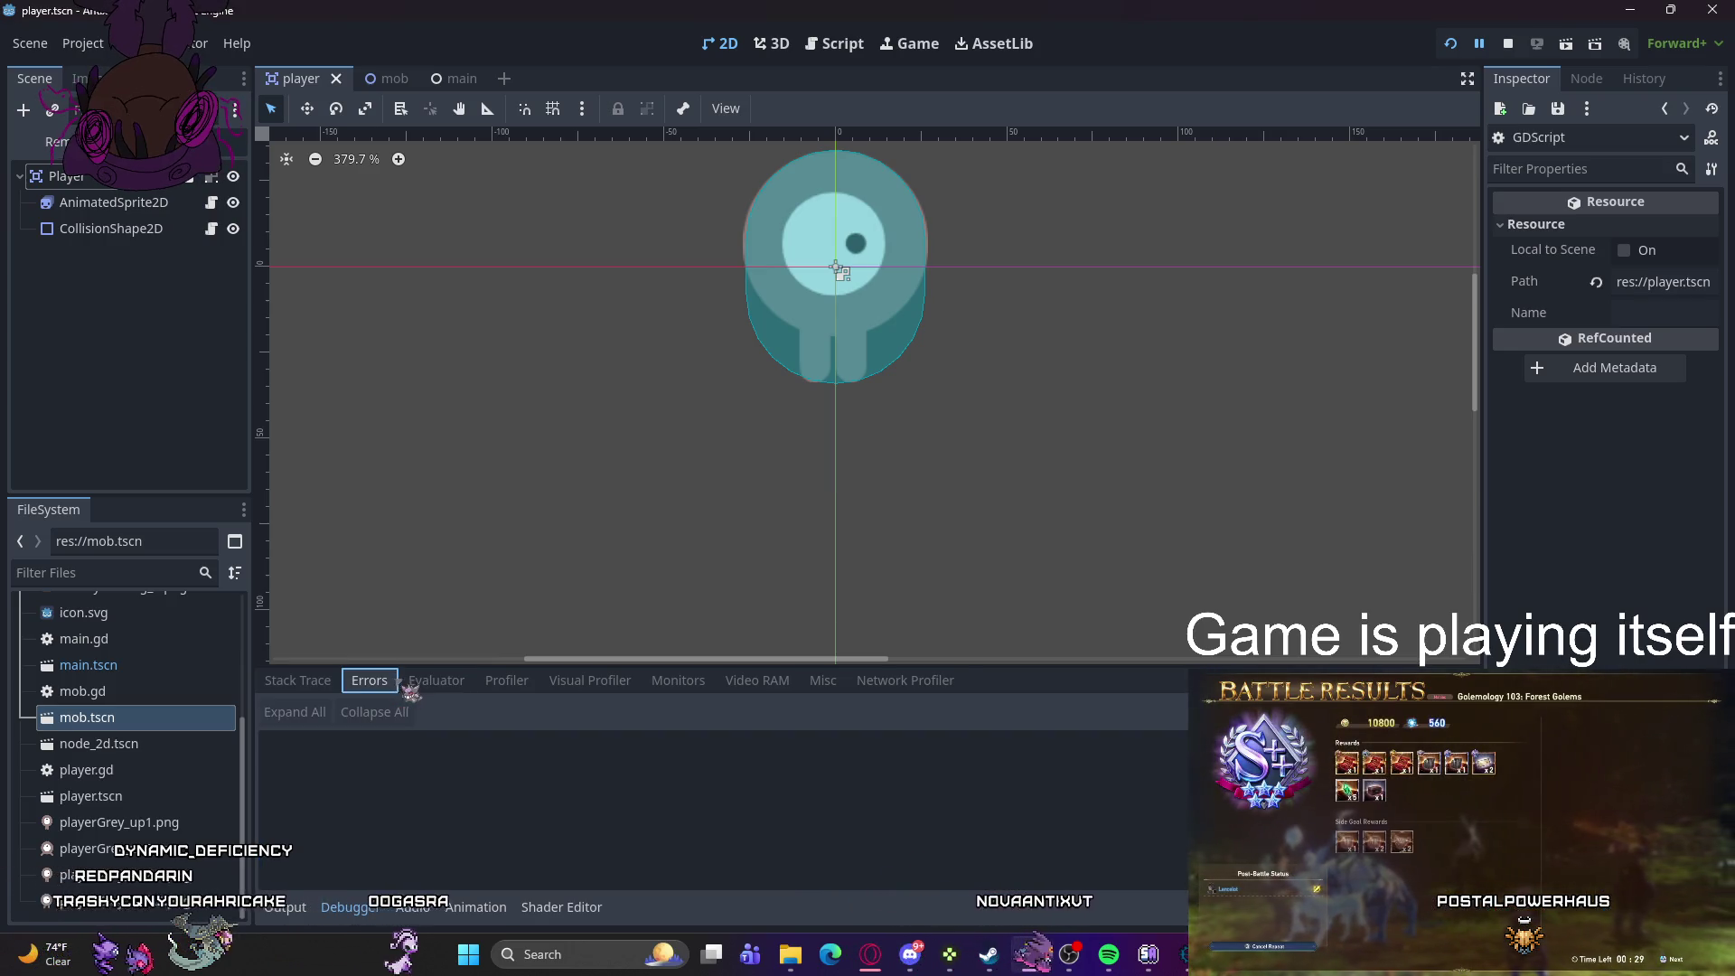
left_click(592, 804)
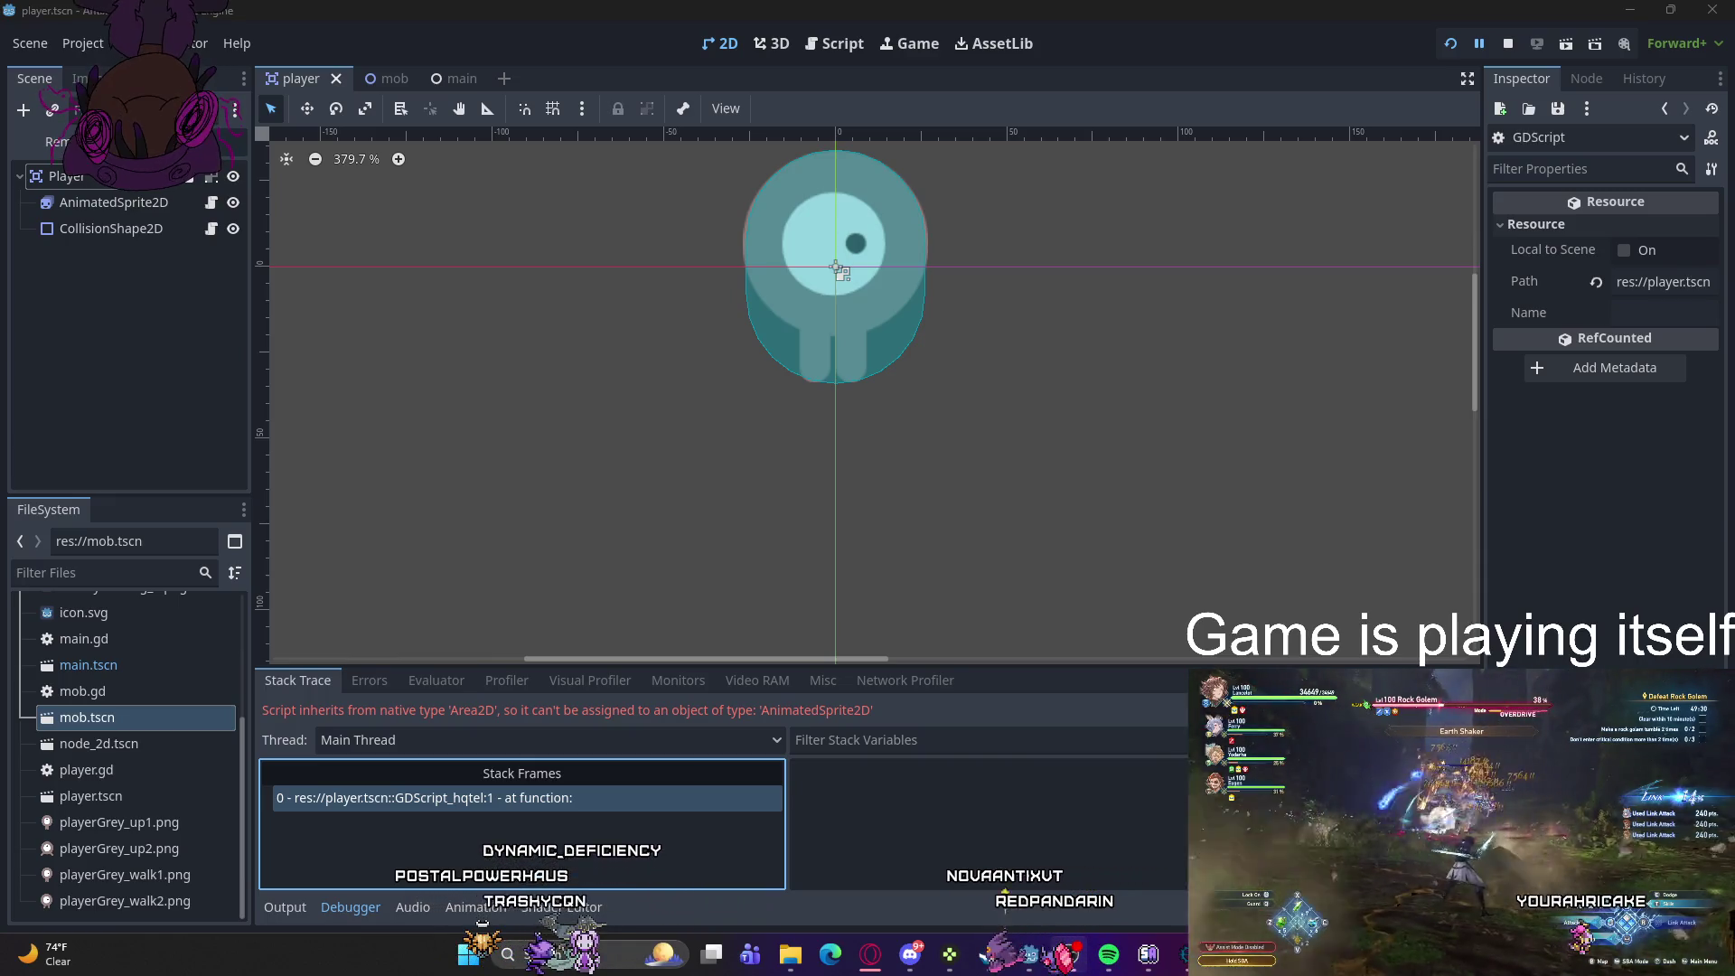
mouse_move(1029, 955)
left_click(1089, 863)
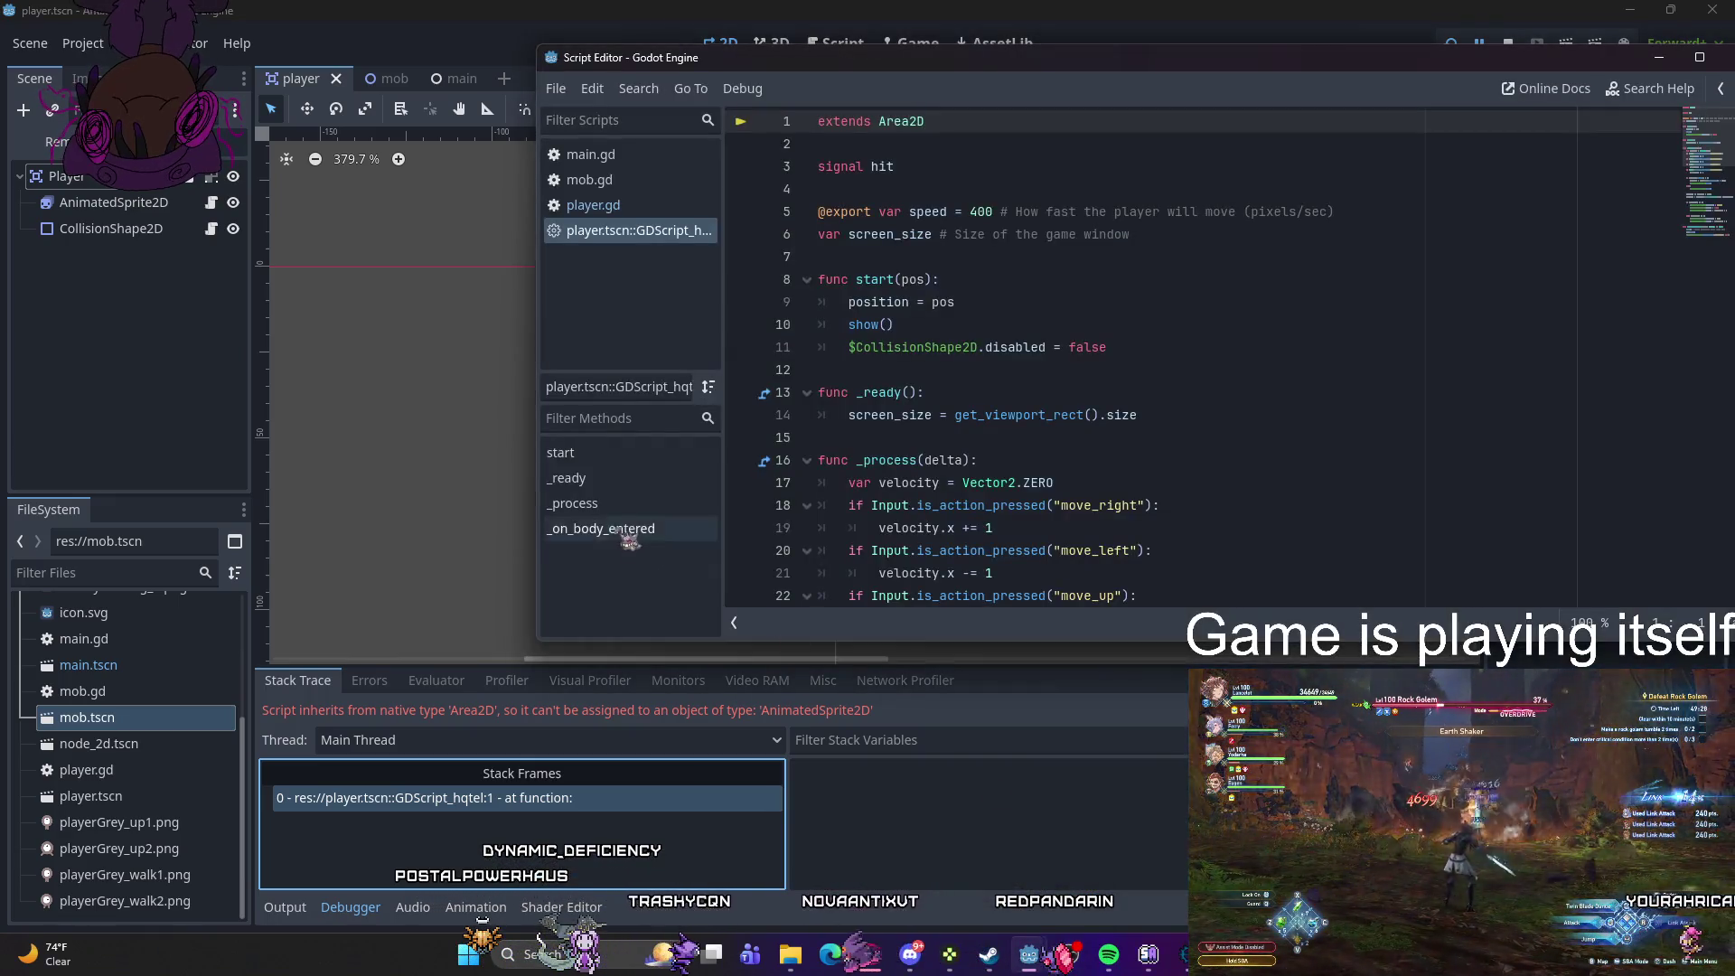
- Close the player.tscn::GDScript tab, enable Local to Scene on the script, and save the player scene
right_click(637, 233)
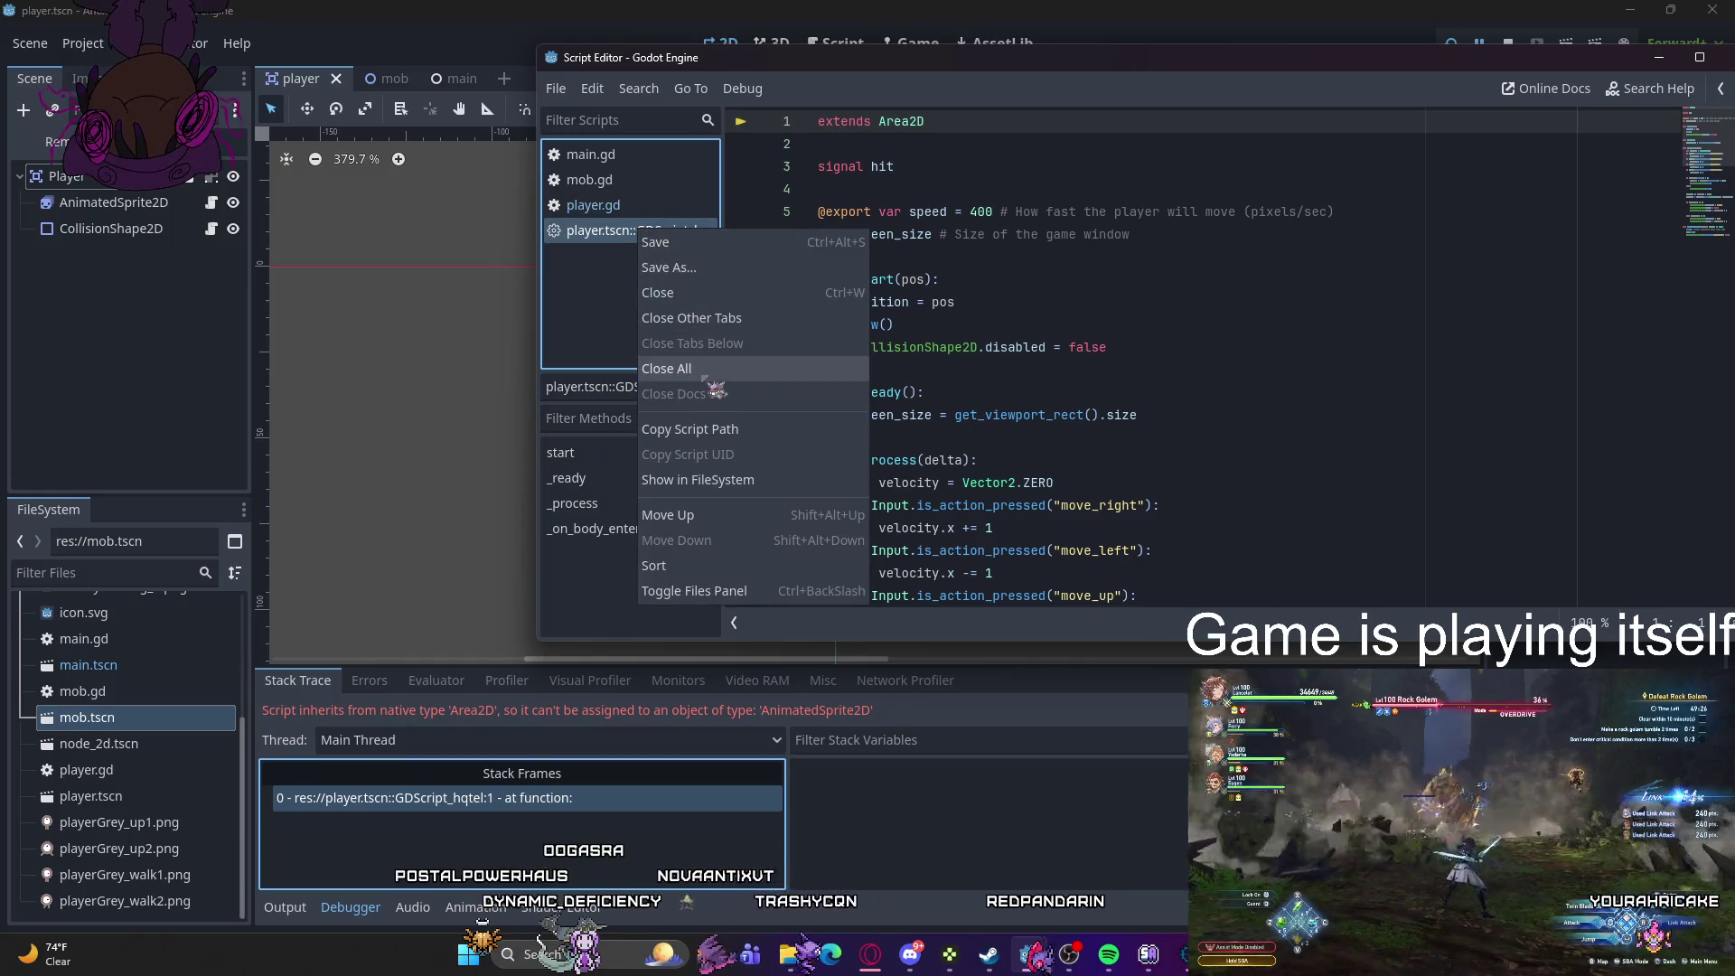
left_click(713, 295)
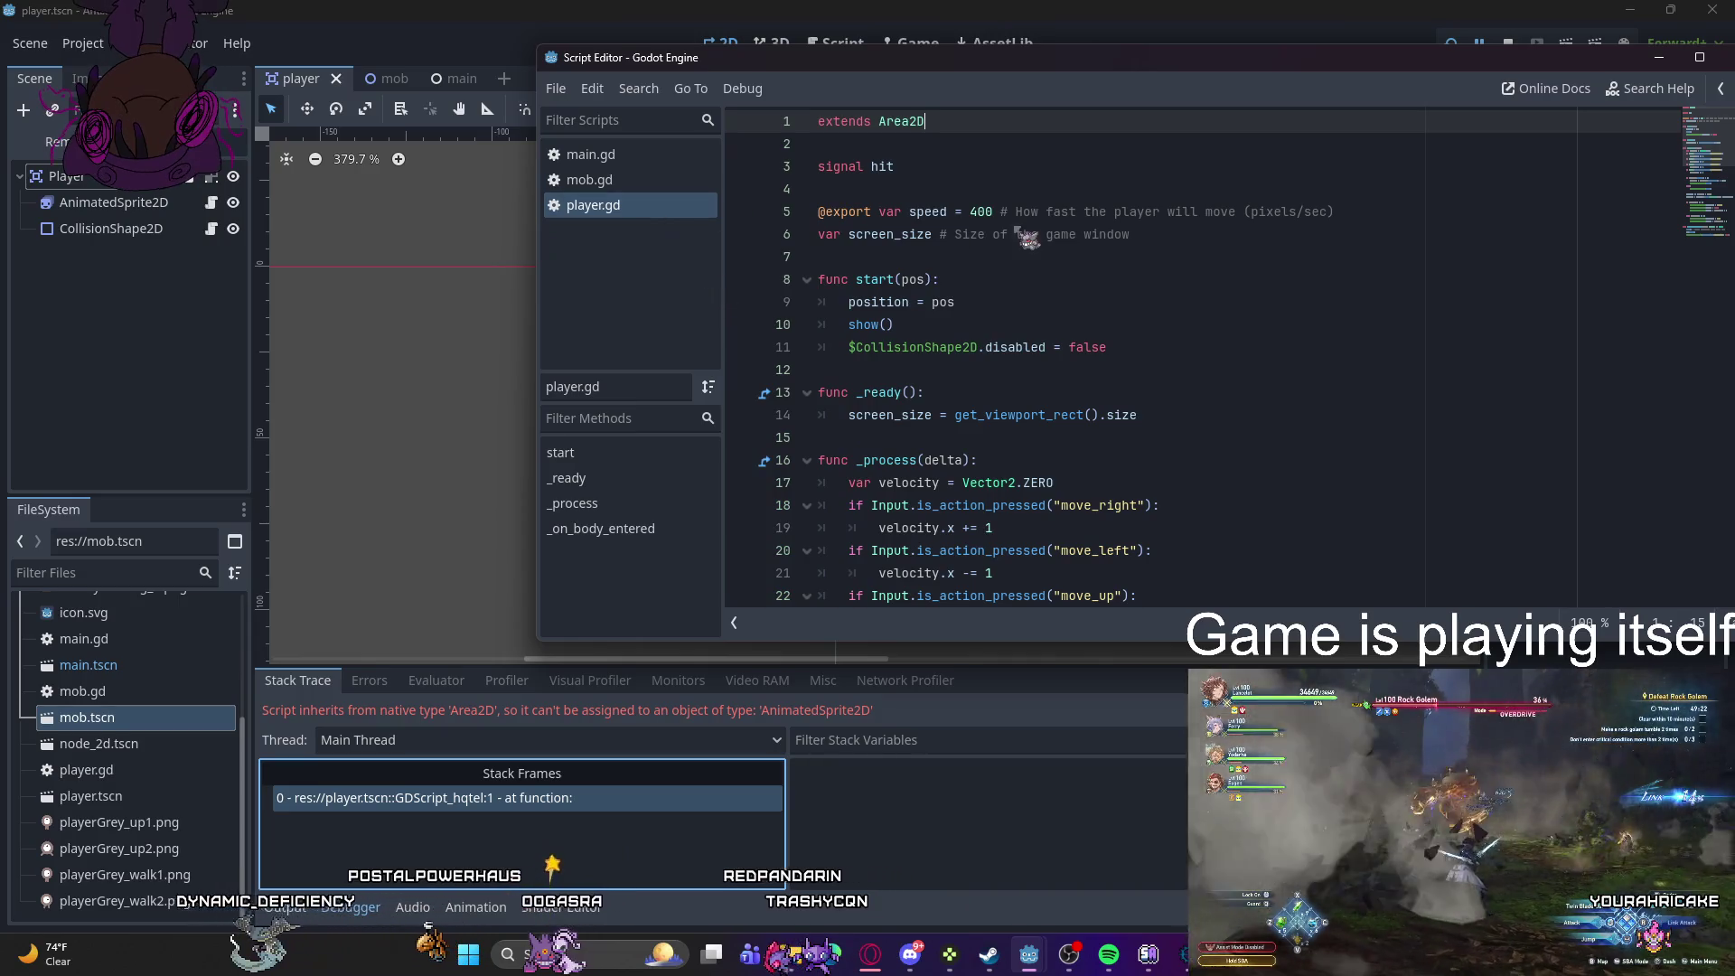
scroll(1039, 304, "down", 4)
scroll(1030, 298, "down", 6)
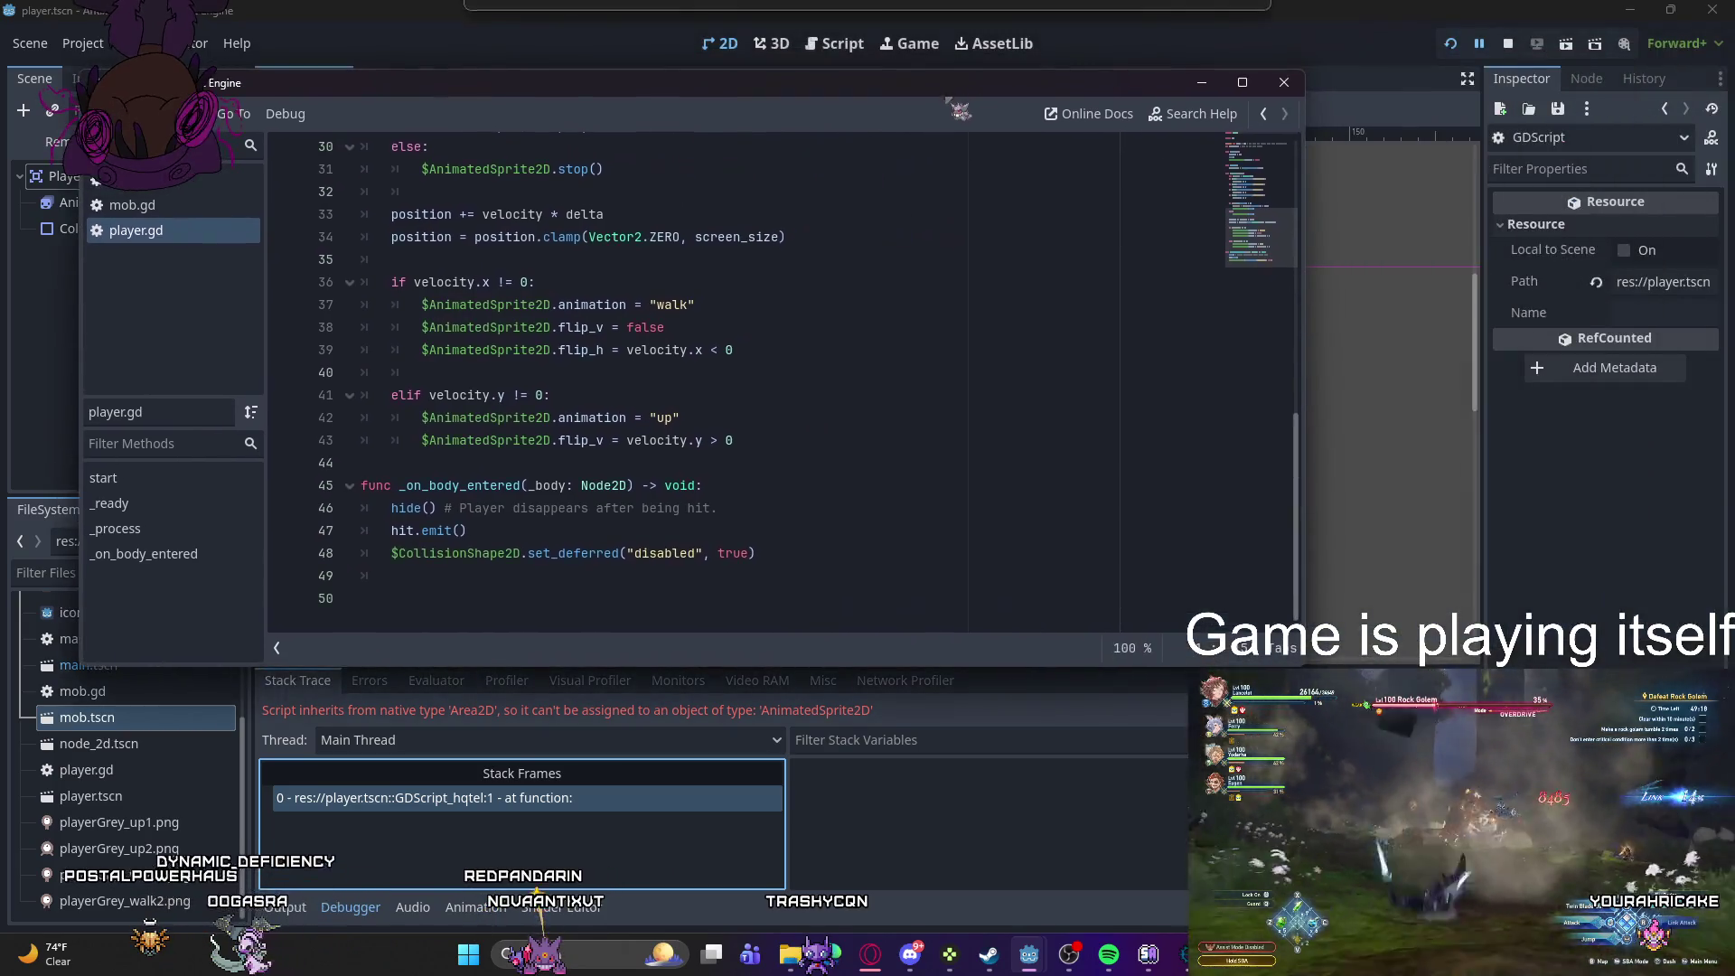
left_click(1624, 250)
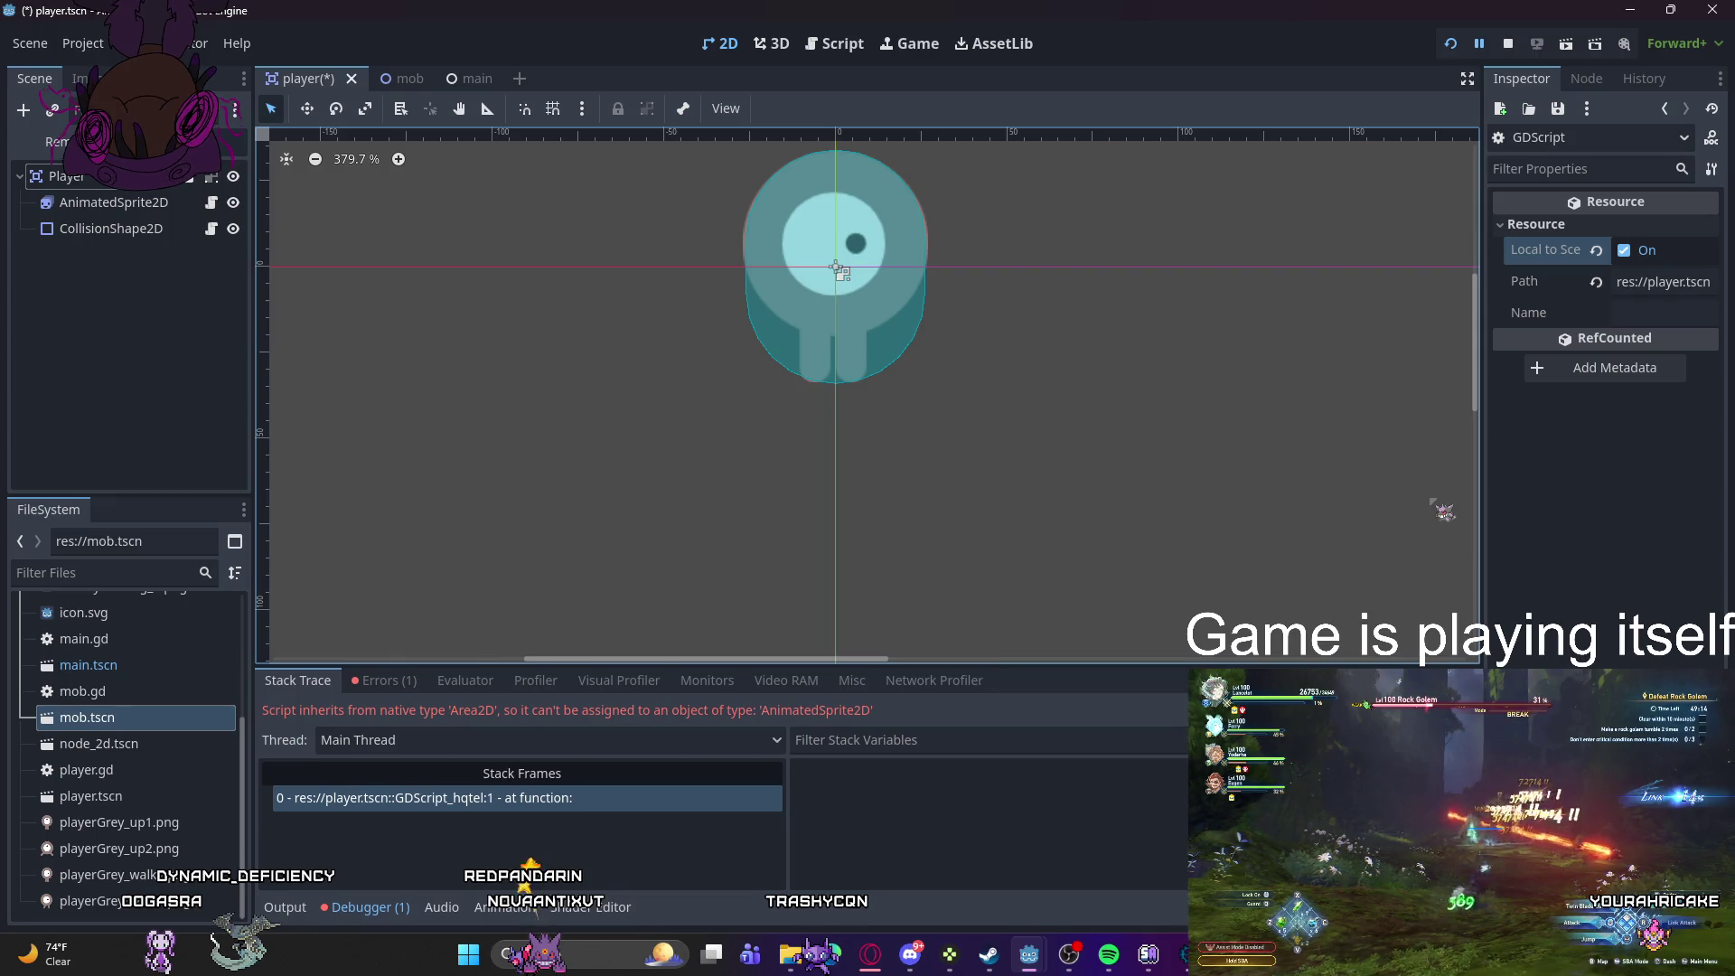
key("ctrl+s")
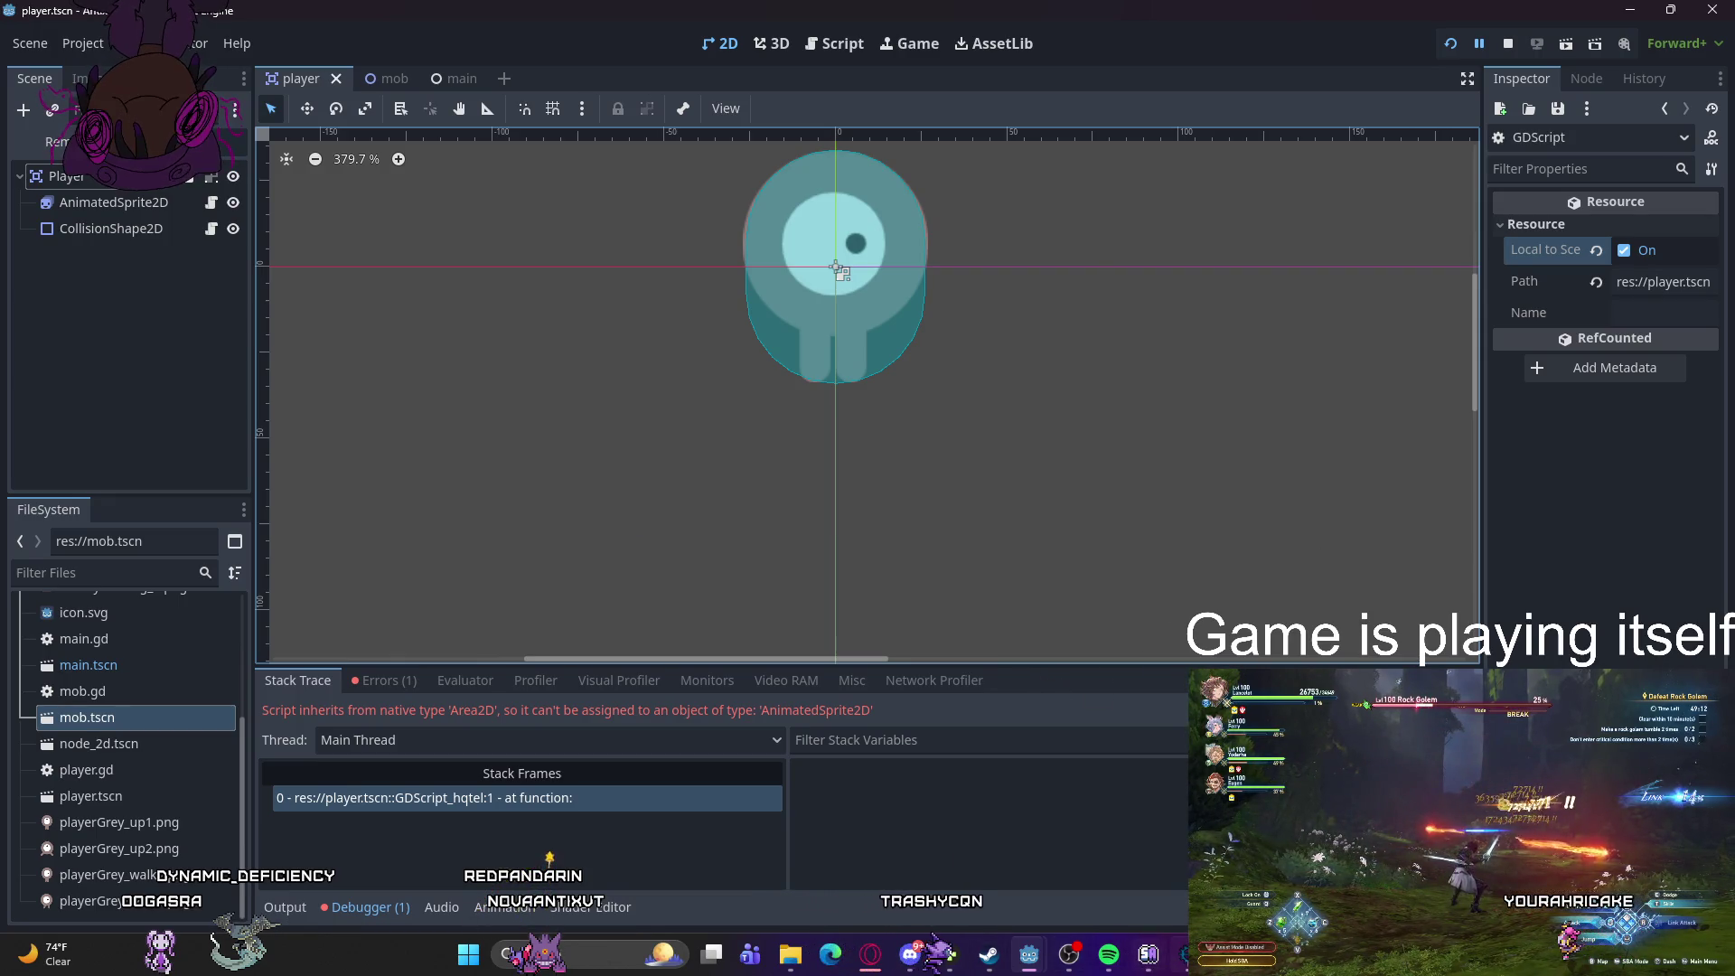
- Delete the 'else: $AnimatedSprite2D.stop()' lines 30–31 from player.gd and leave the script window
mouse_move(1148, 954)
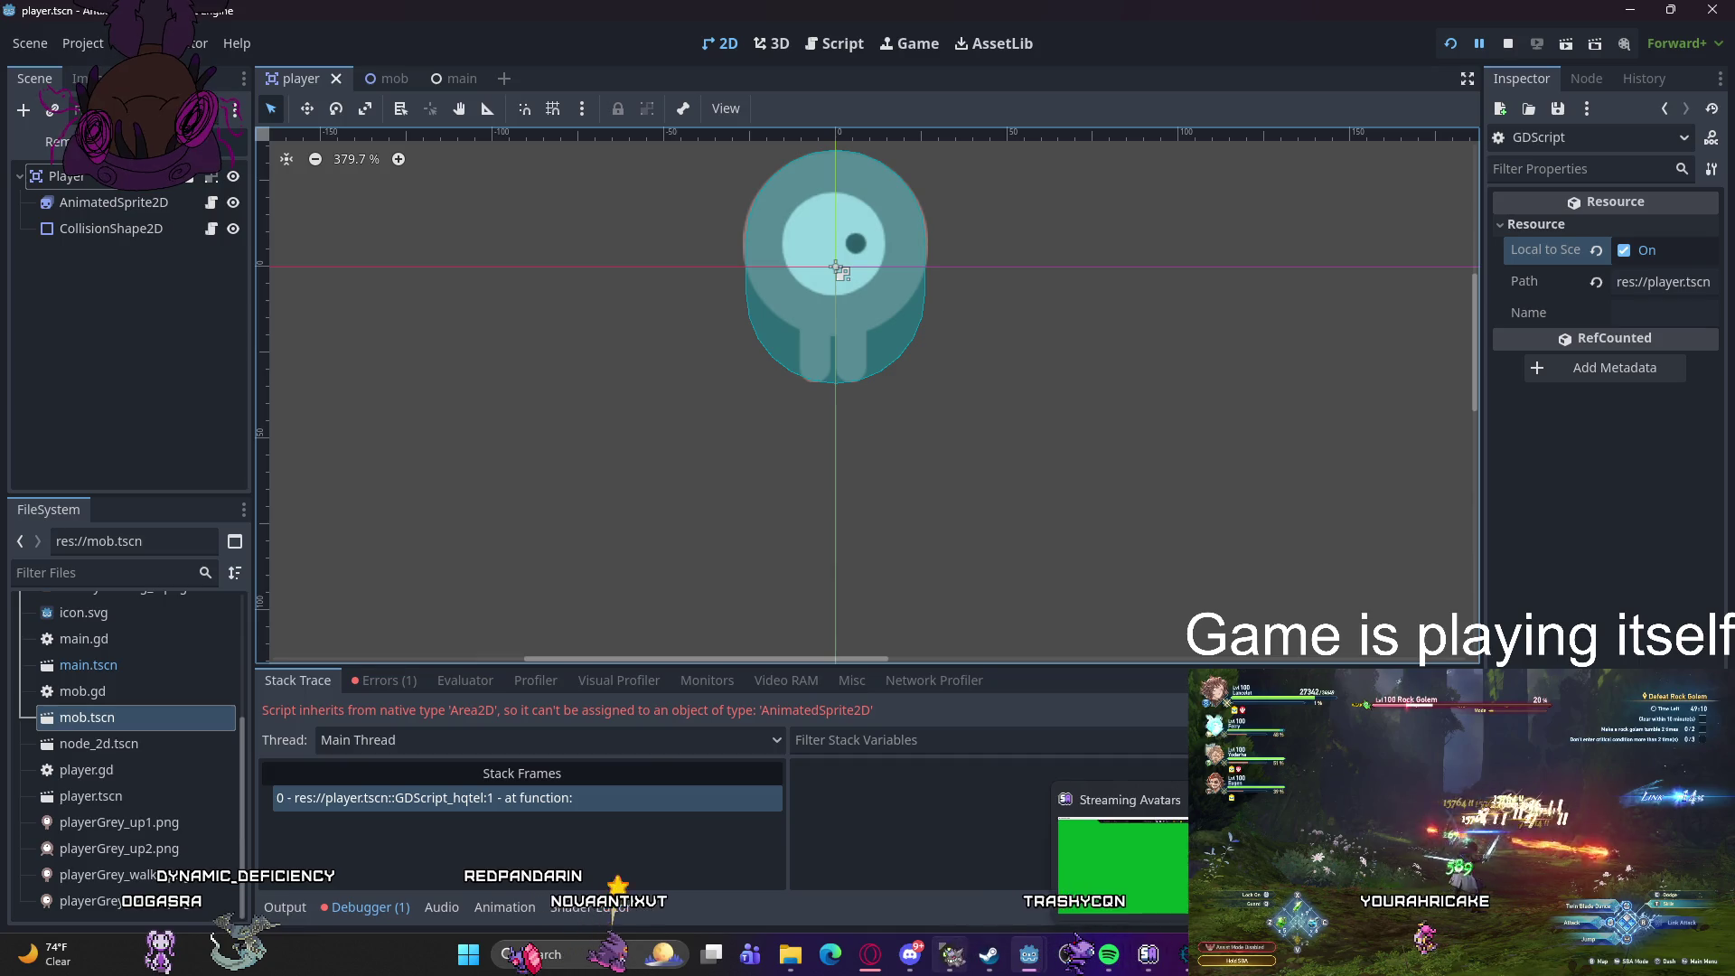
mouse_move(1029, 954)
left_click(1048, 855)
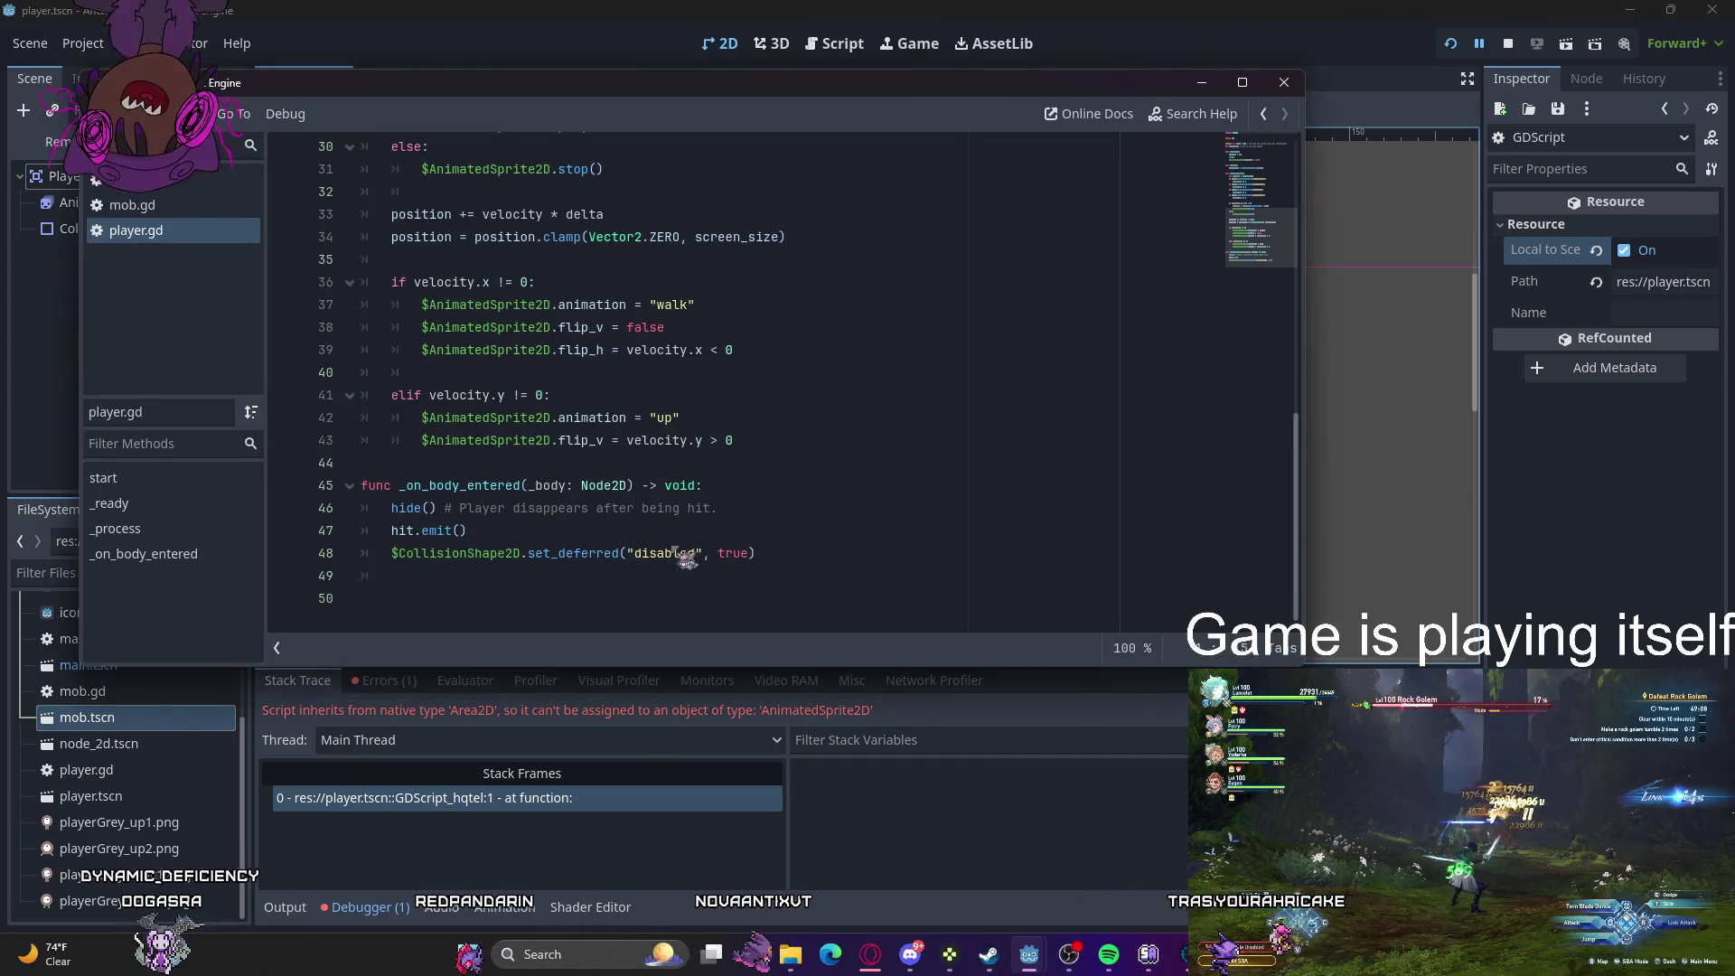
scroll(686, 558, "up", 5)
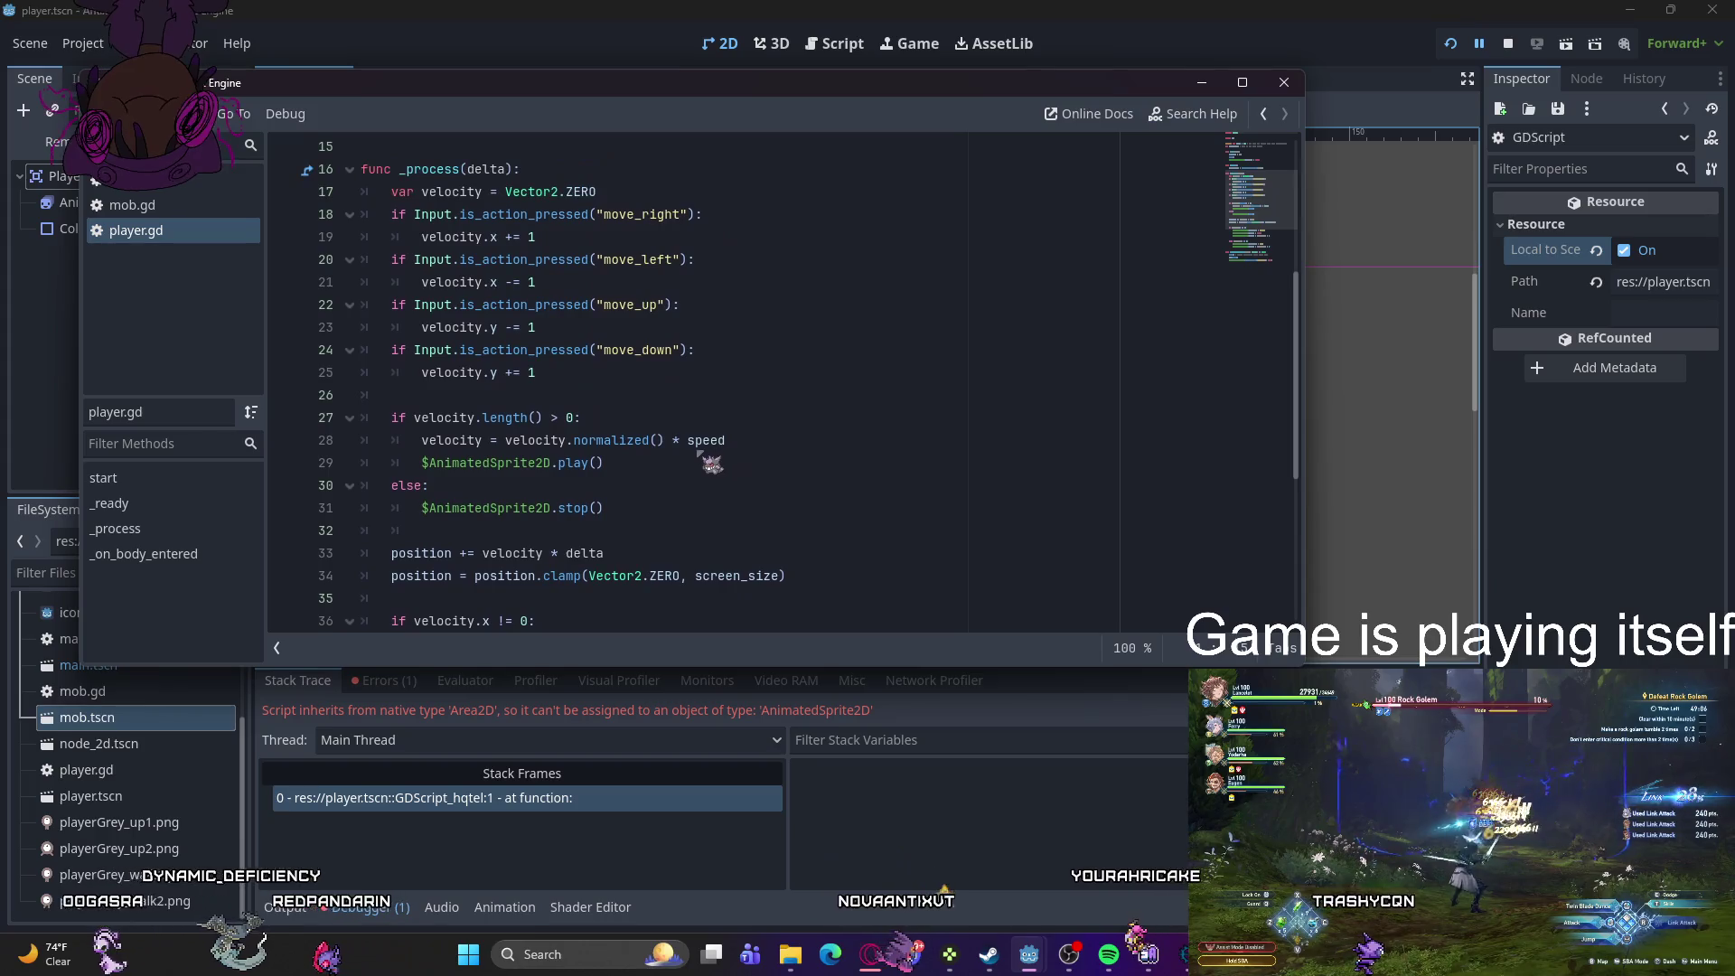
left_click_drag(604, 508, 372, 492)
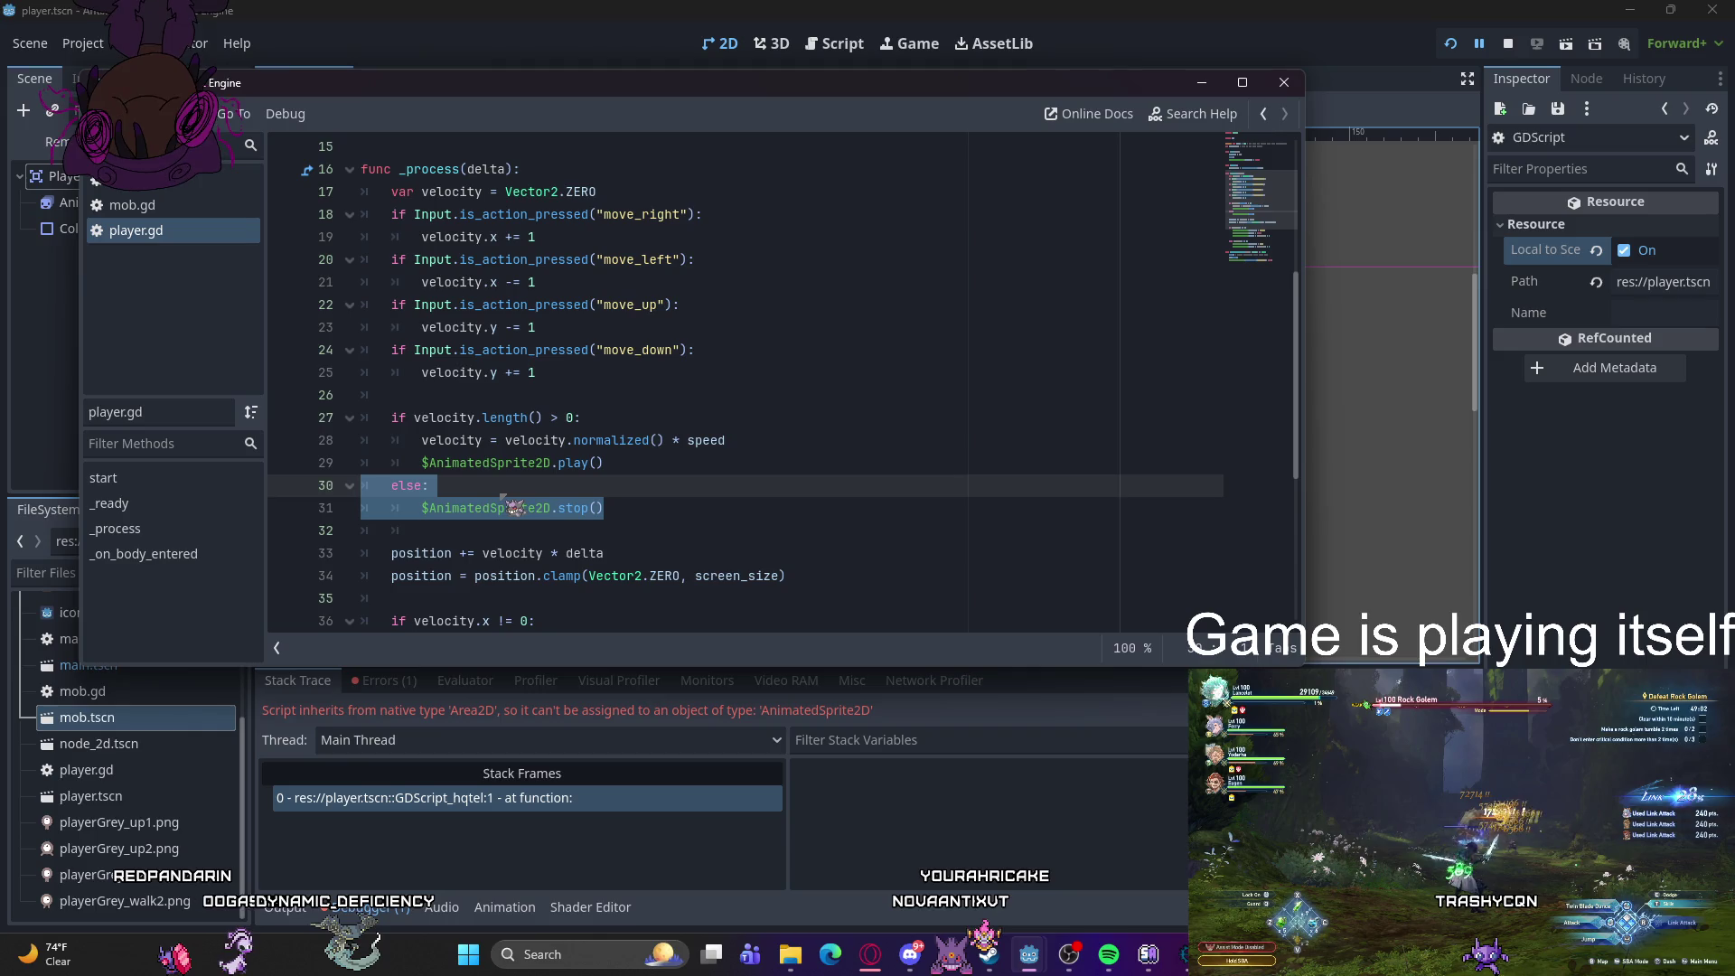
key("BackSpace")
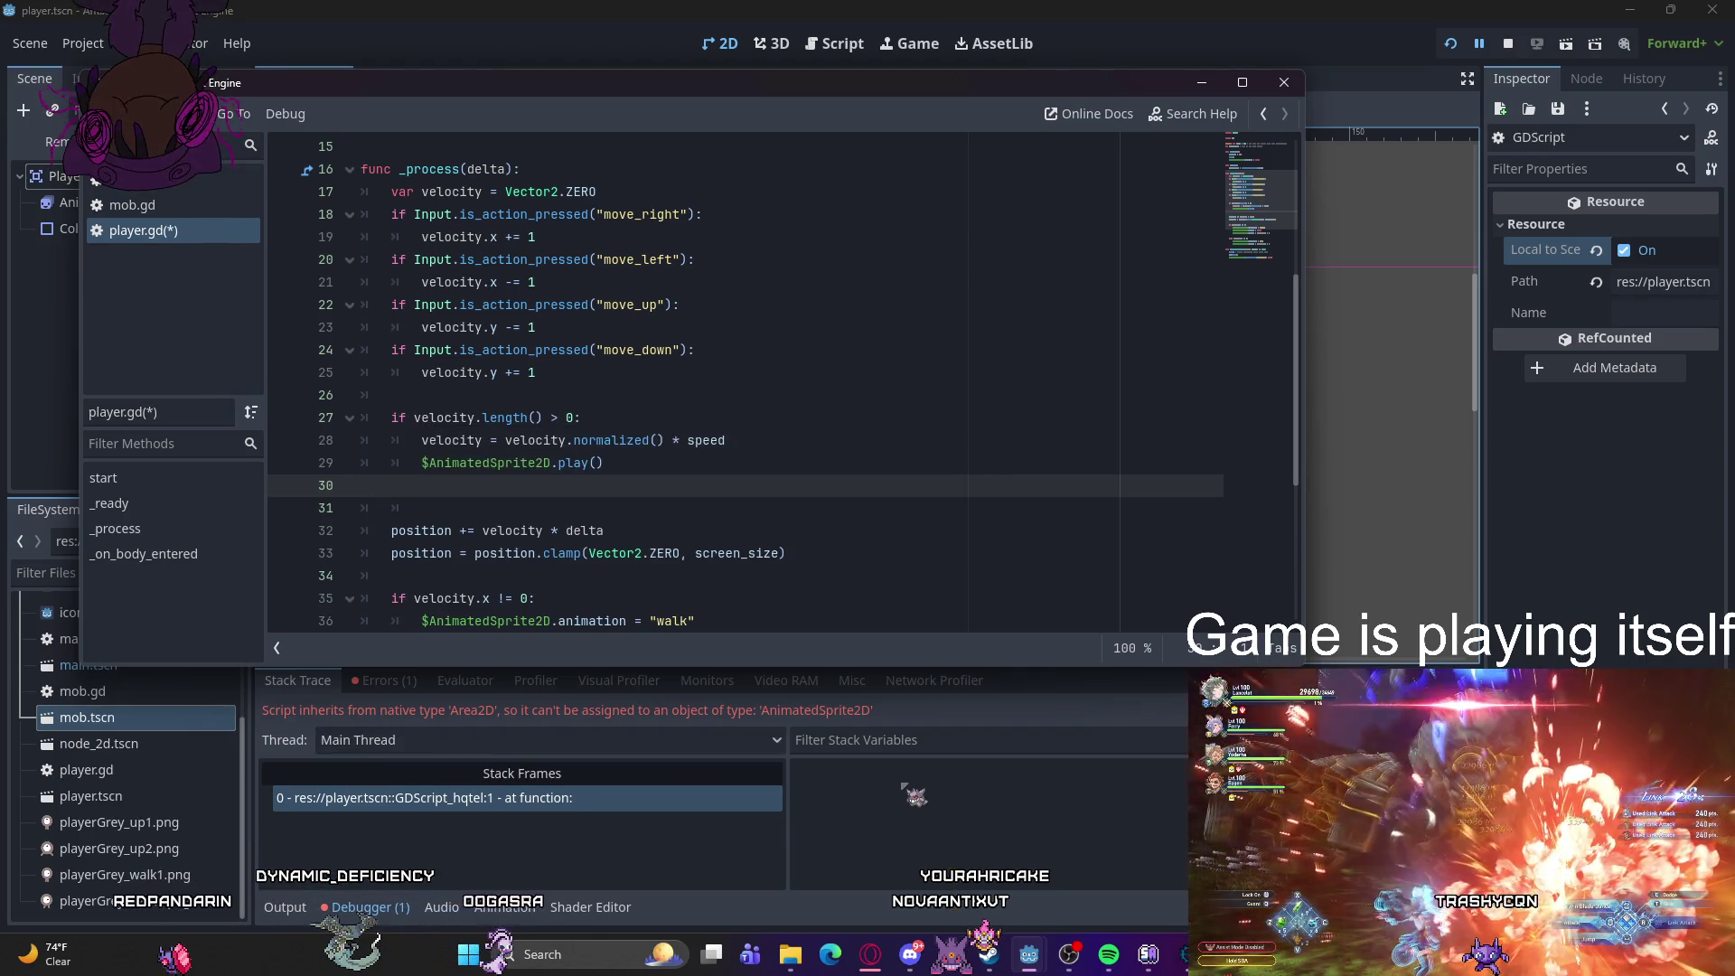
key("BackSpace")
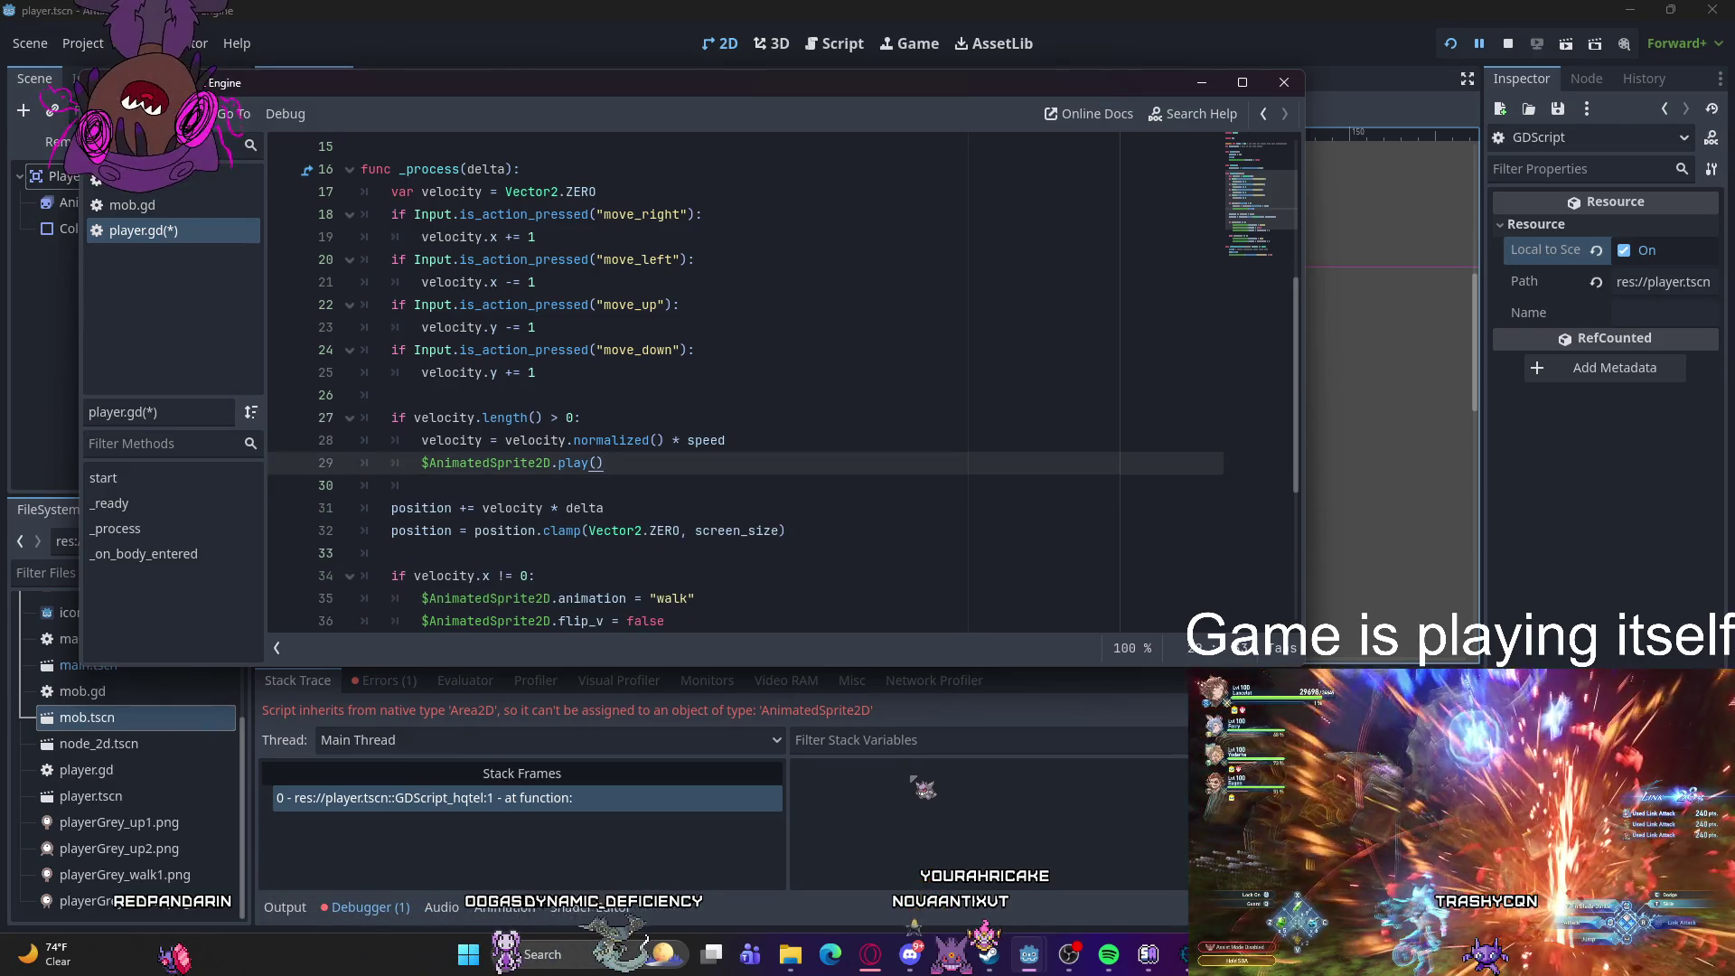
key("alt+Tab")
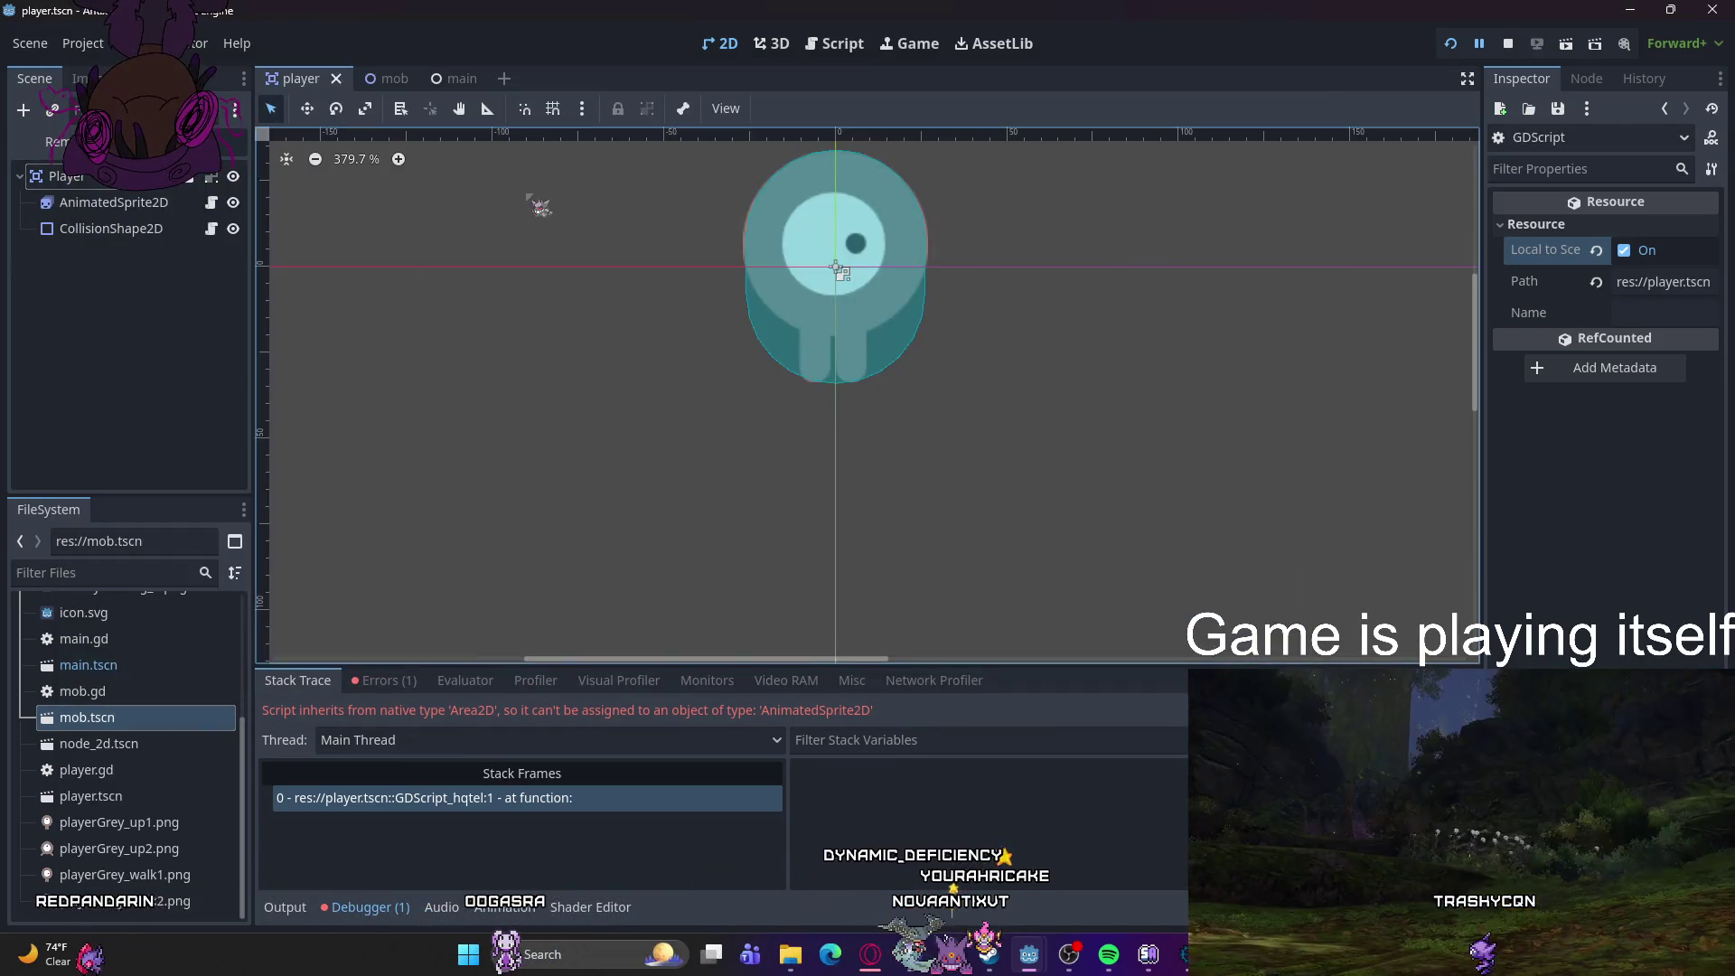
- Run the game and compare player.gd with the built-in player.tscn::GDScript
key("F5")
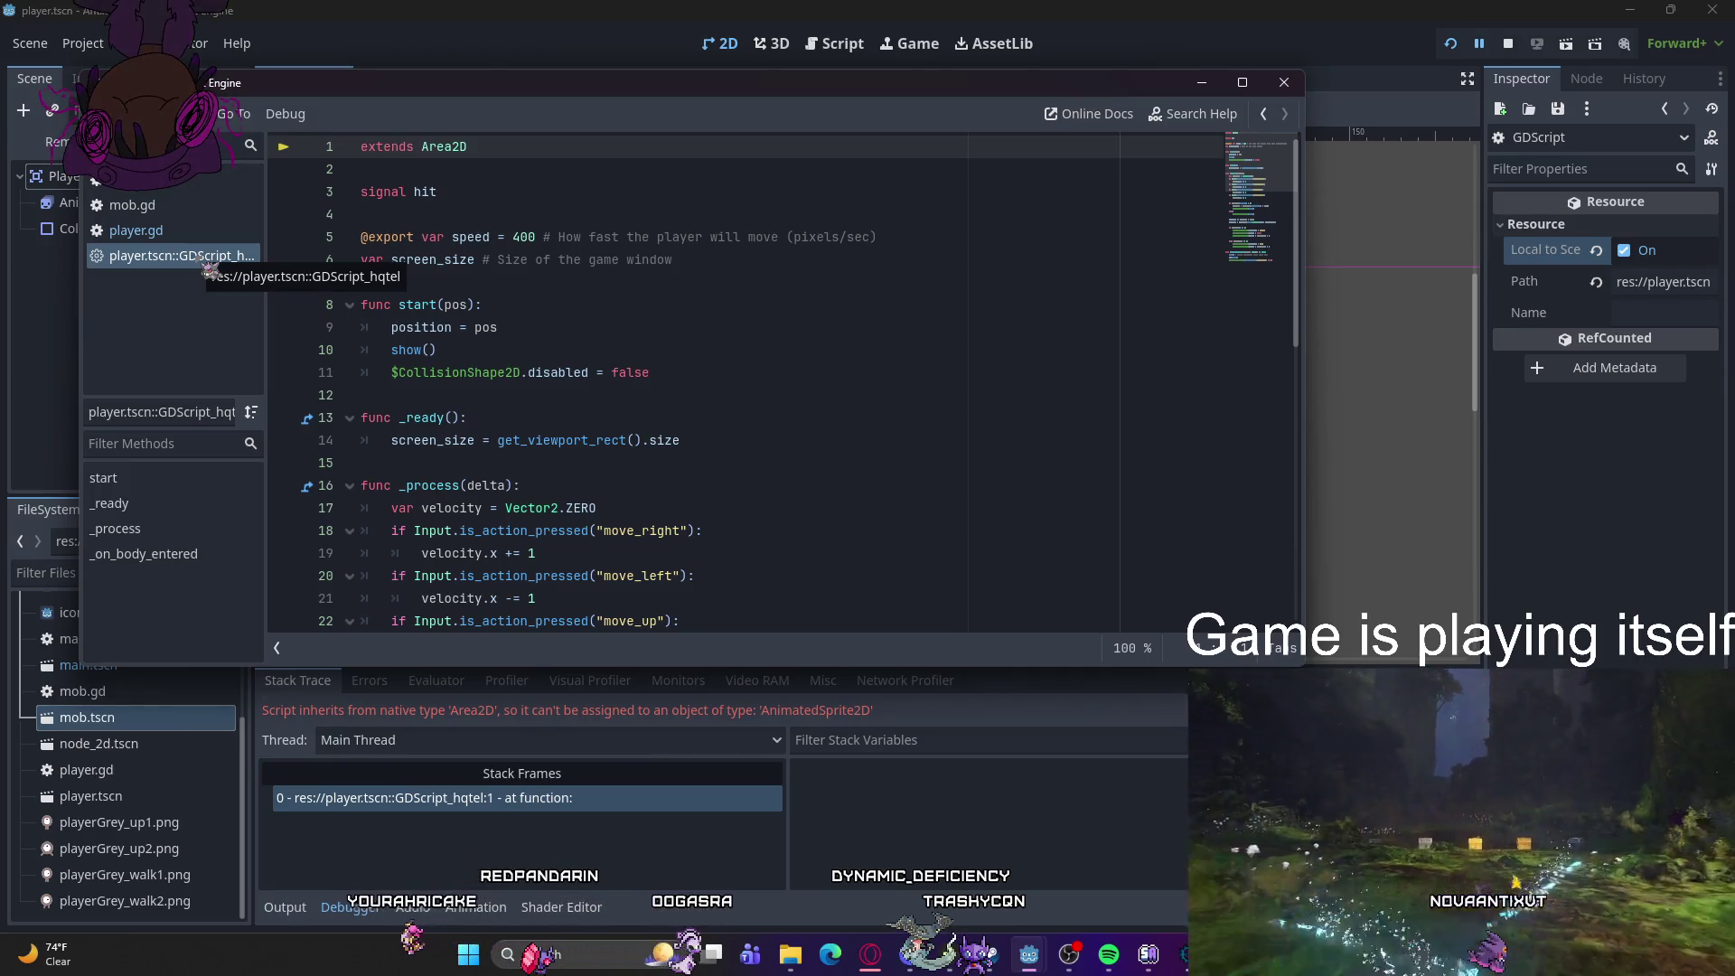
left_click(208, 232)
left_click(209, 253)
left_click(208, 231)
left_click(210, 256)
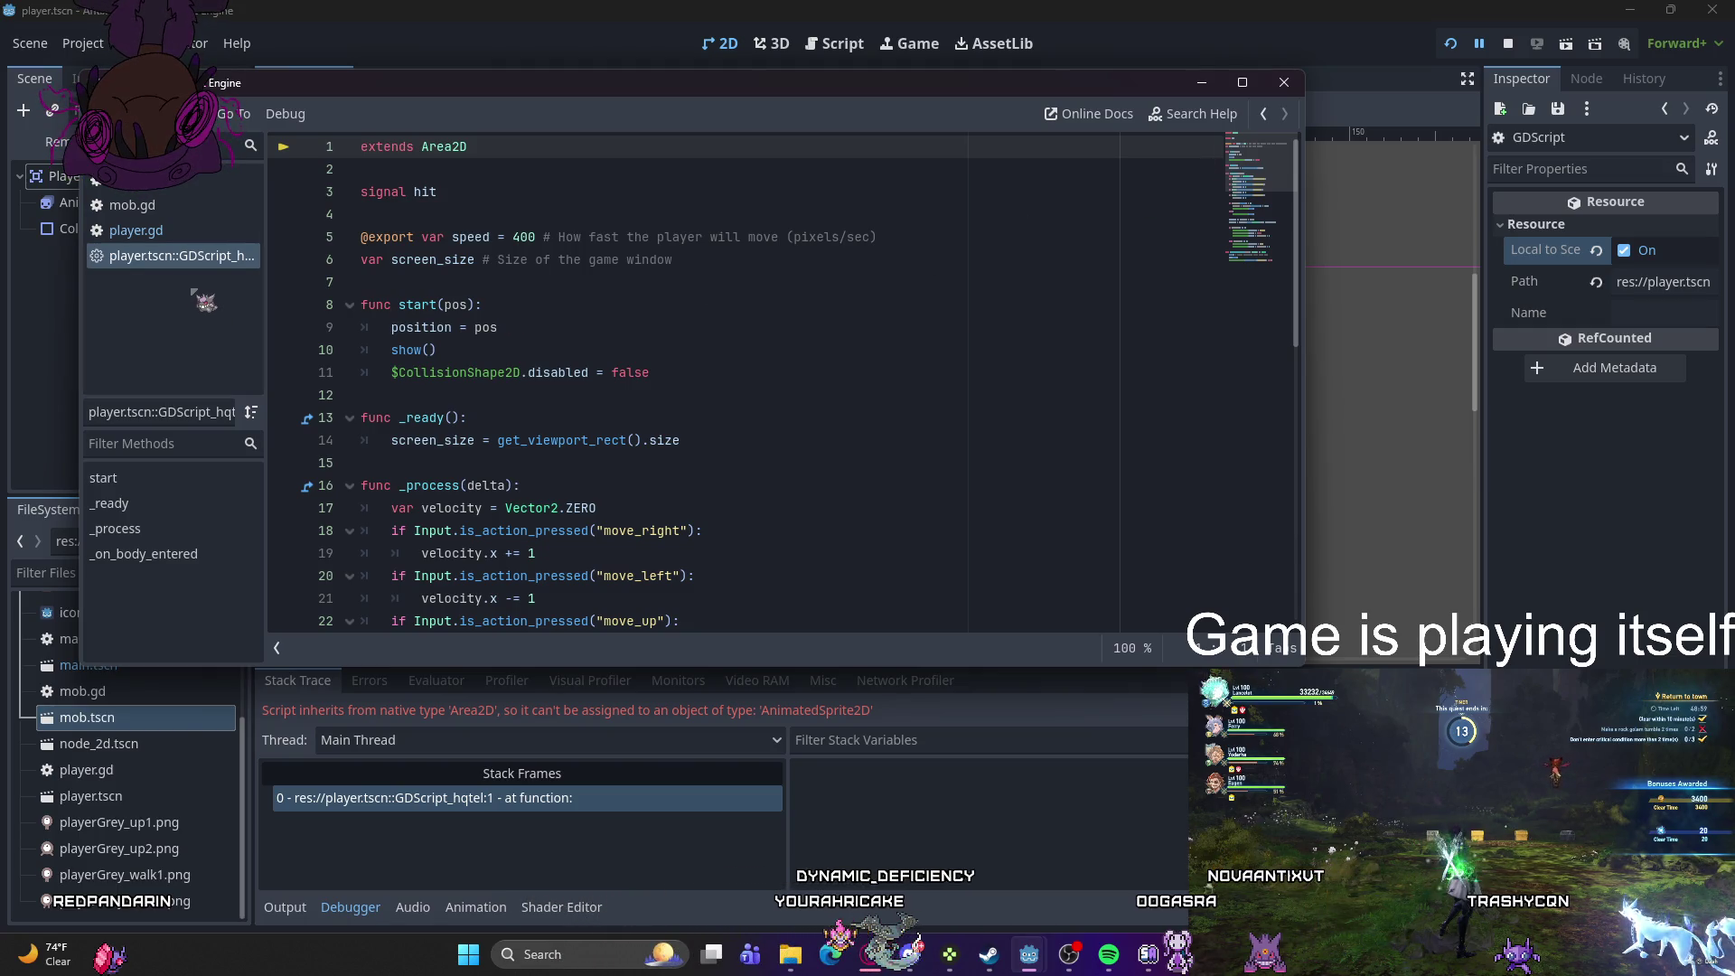
scroll(520, 288, "down", 4)
scroll(520, 288, "up", 3)
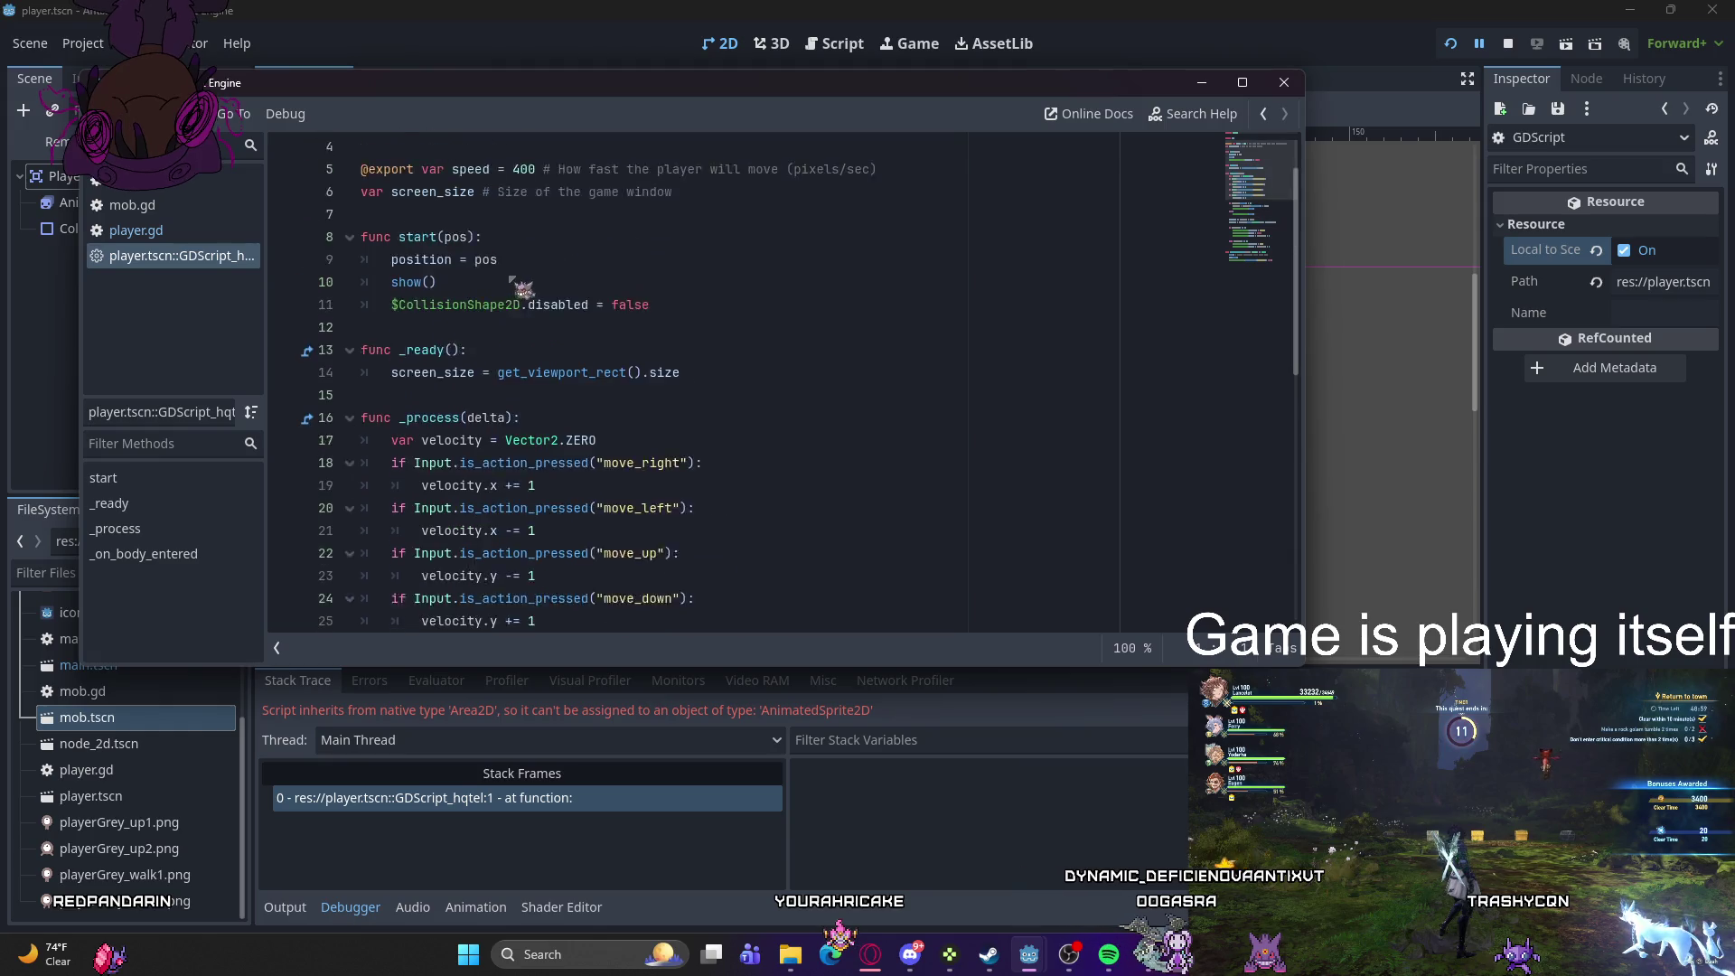
scroll(509, 278, "up", 1)
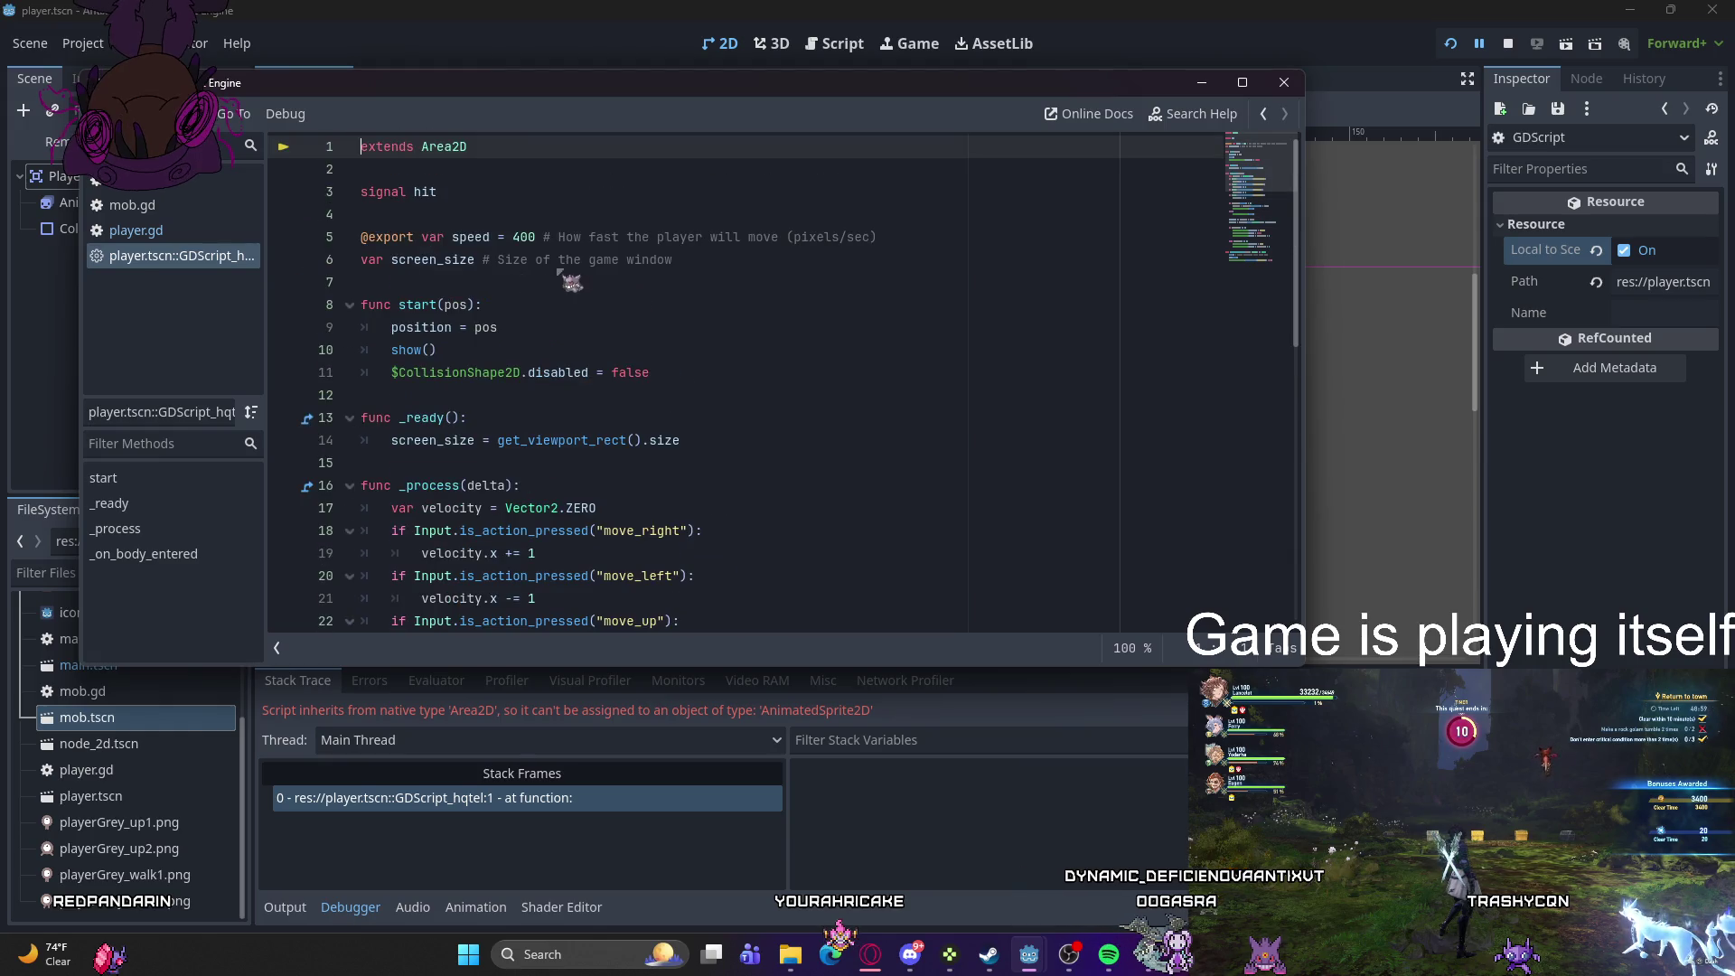
- Close the built-in player.tscn::GDScript from the script list, keeping player.gd
left_click(181, 231)
left_click(185, 257)
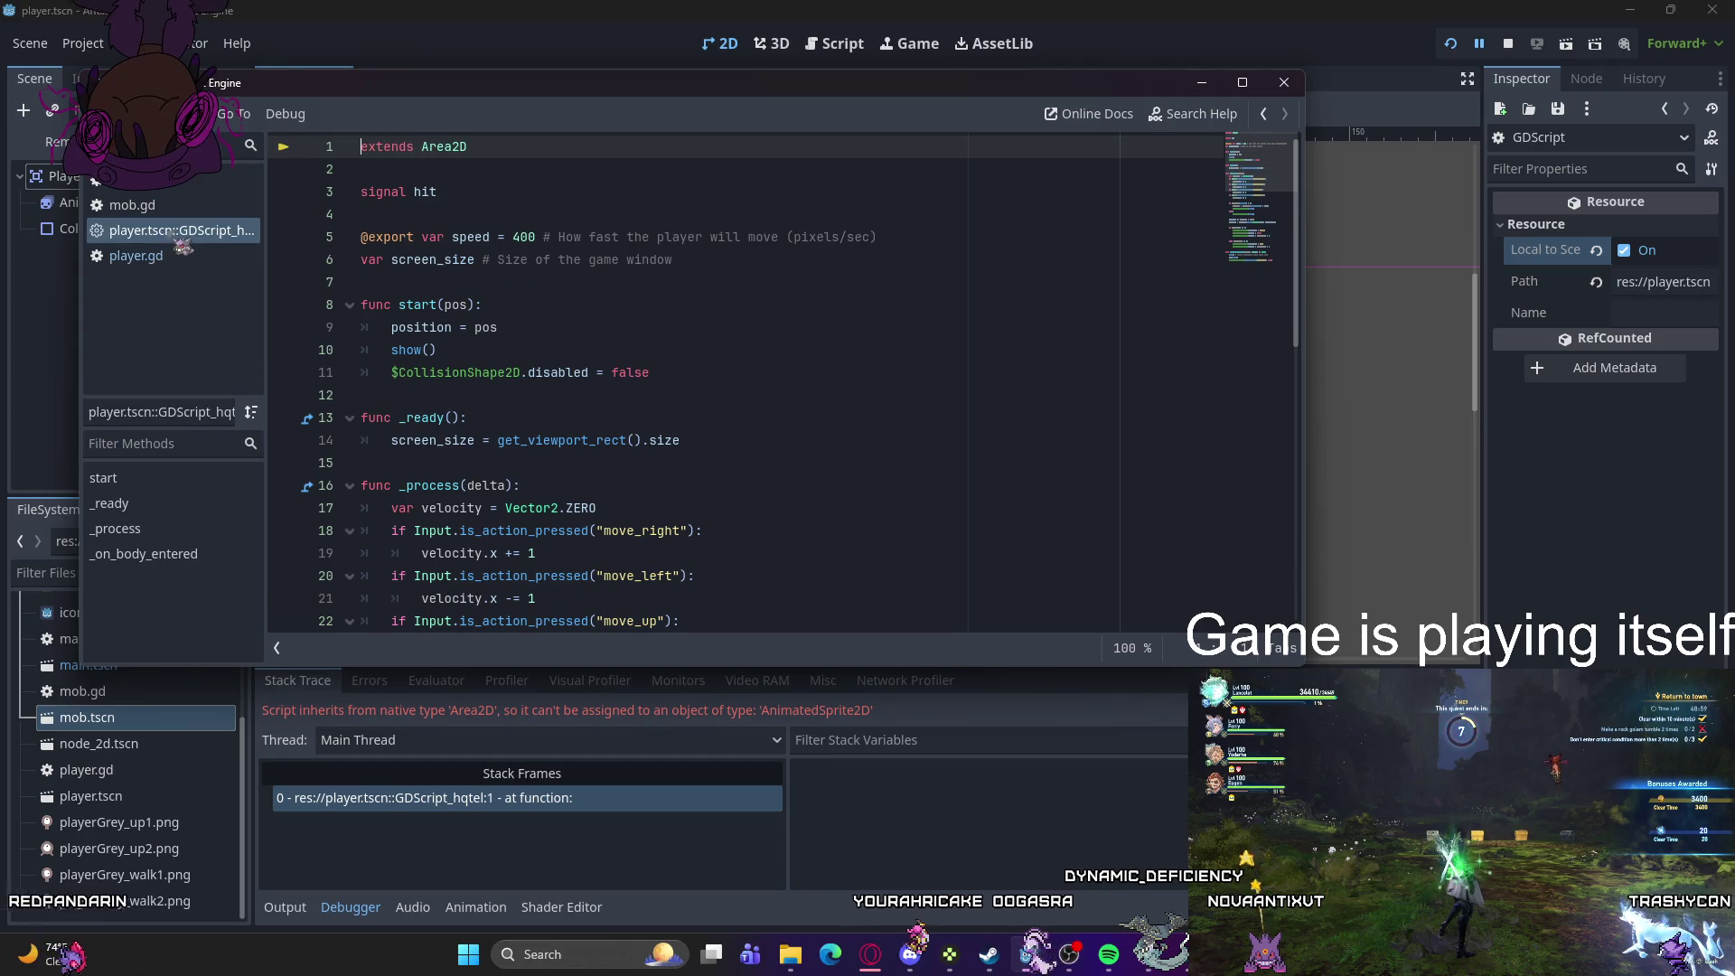
left_click(179, 233)
left_click(181, 256)
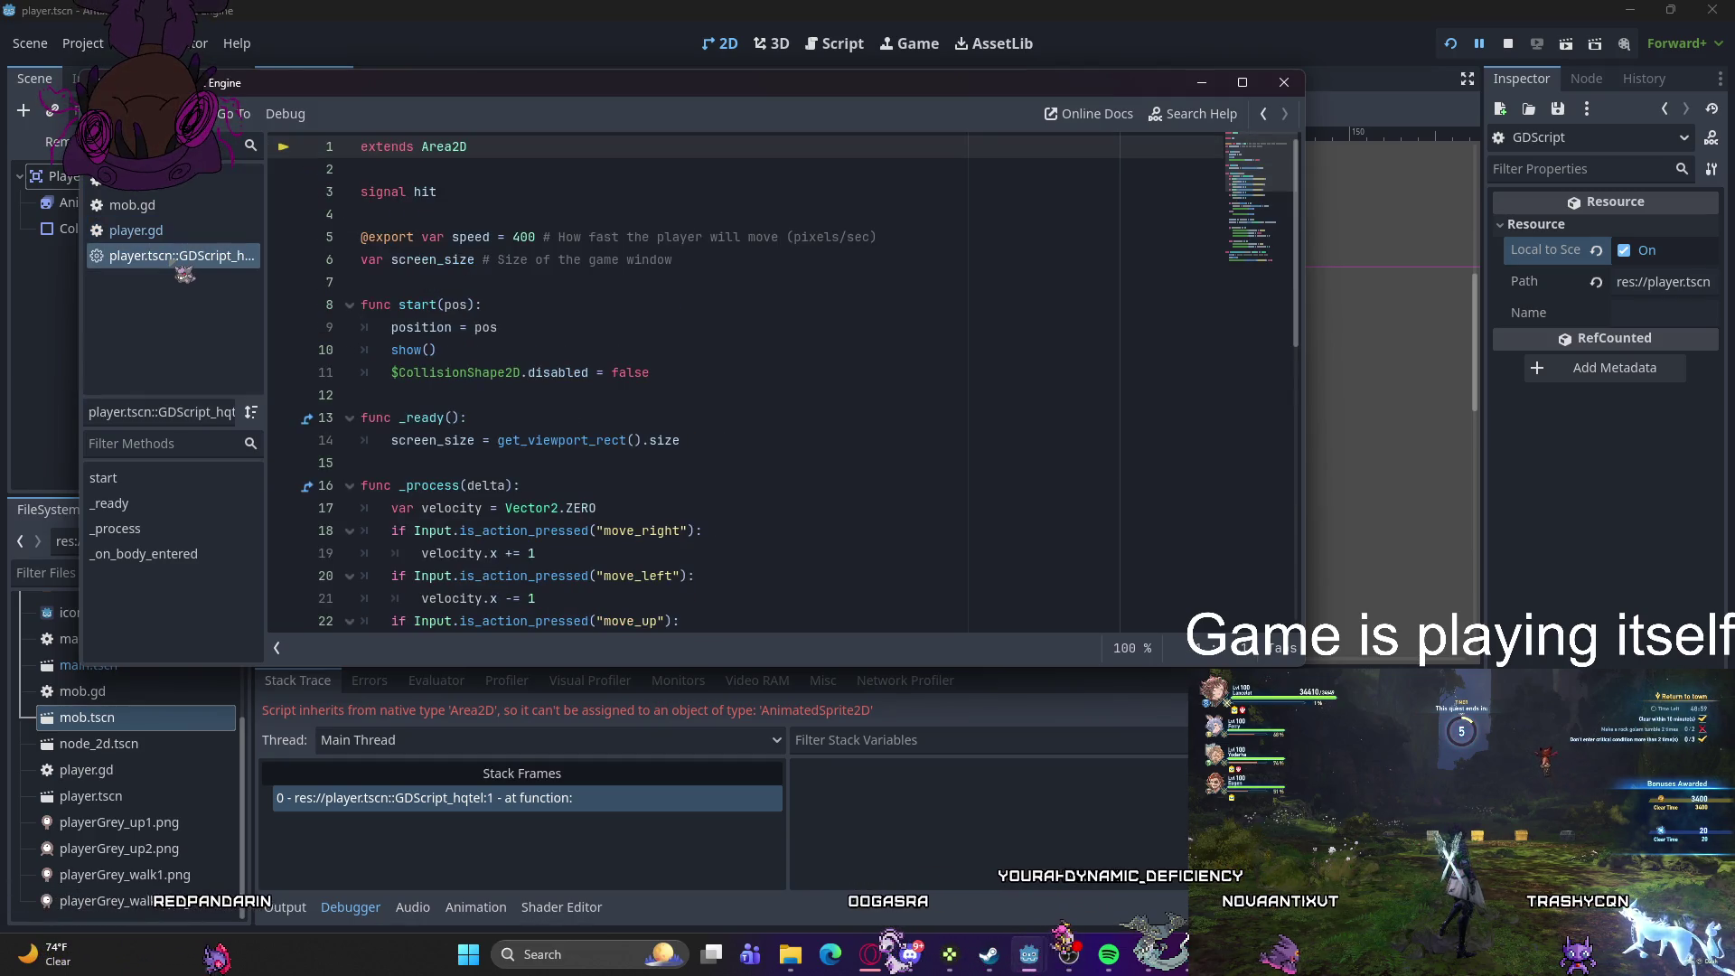
right_click(171, 259)
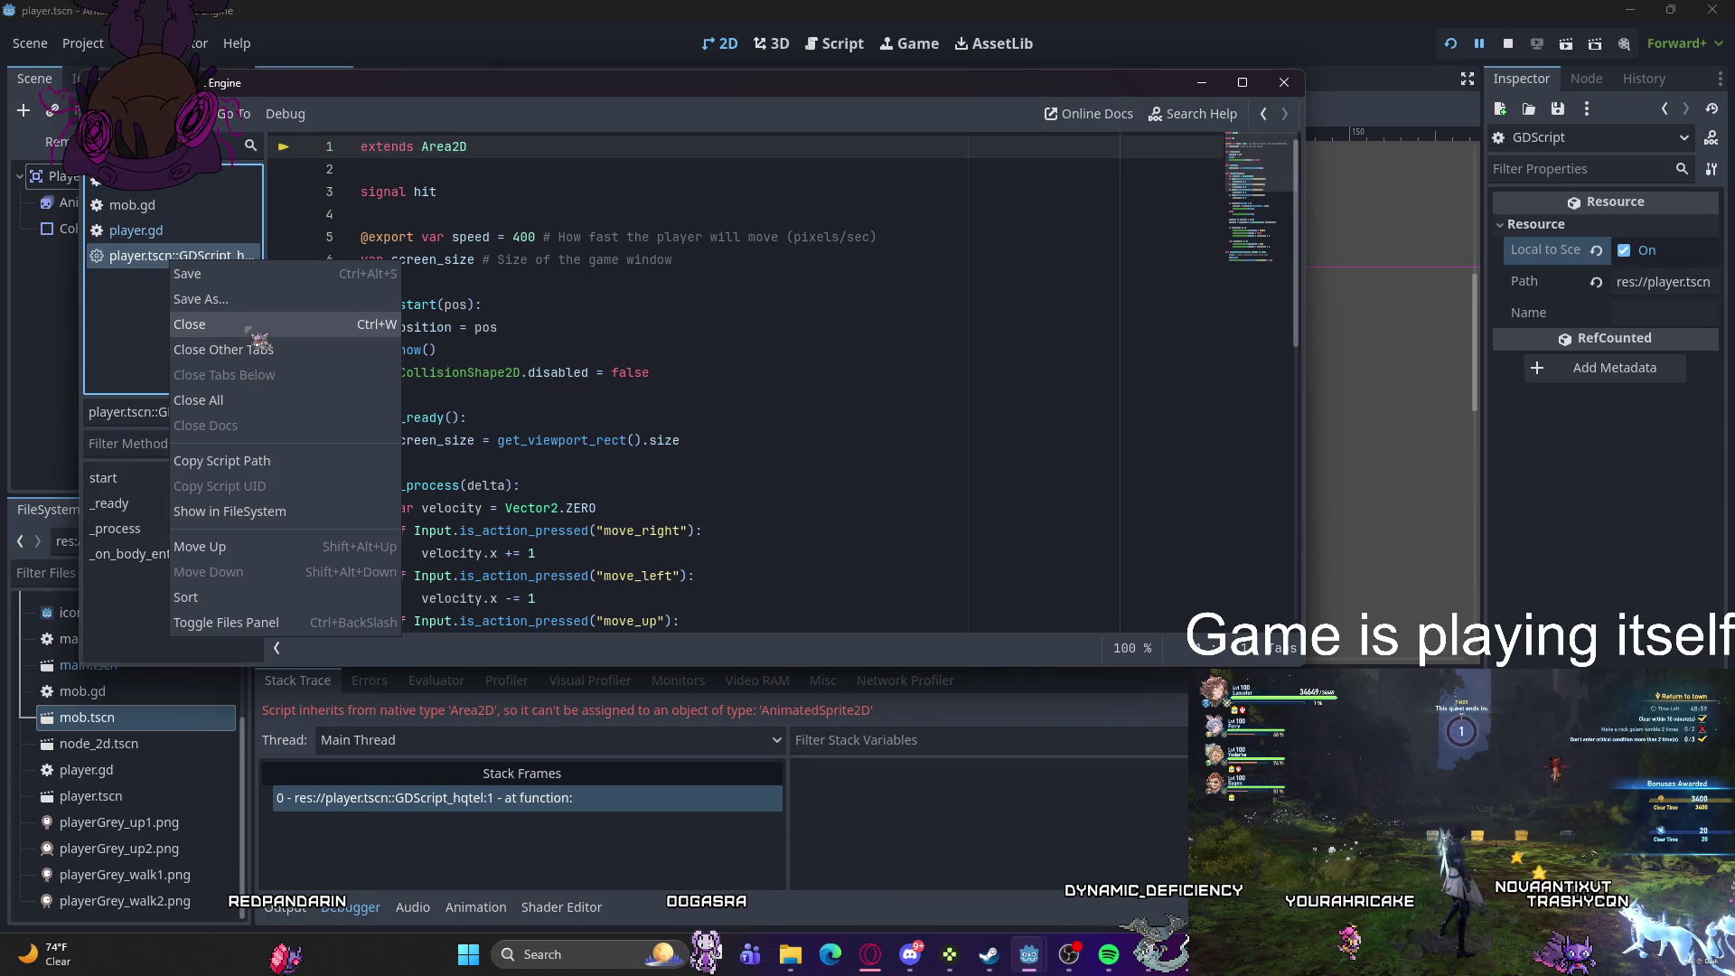
left_click(247, 330)
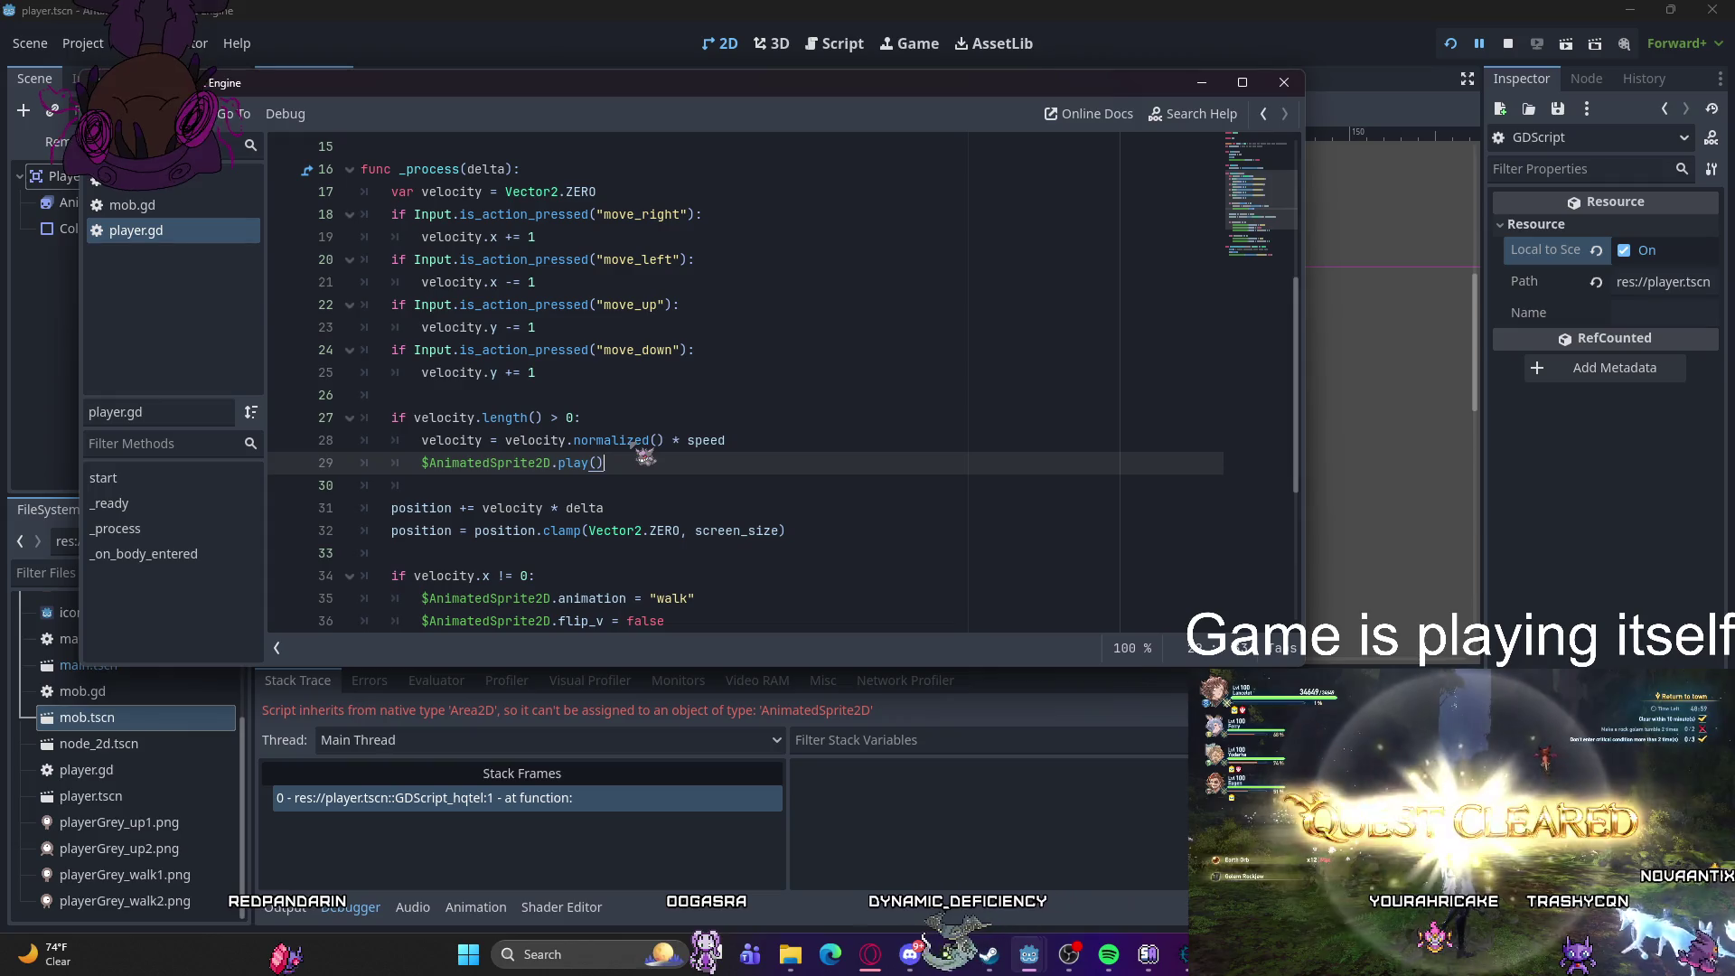
- Add a blank line after play() and go back to the player scene
key("Return")
key("ctrl+Home")
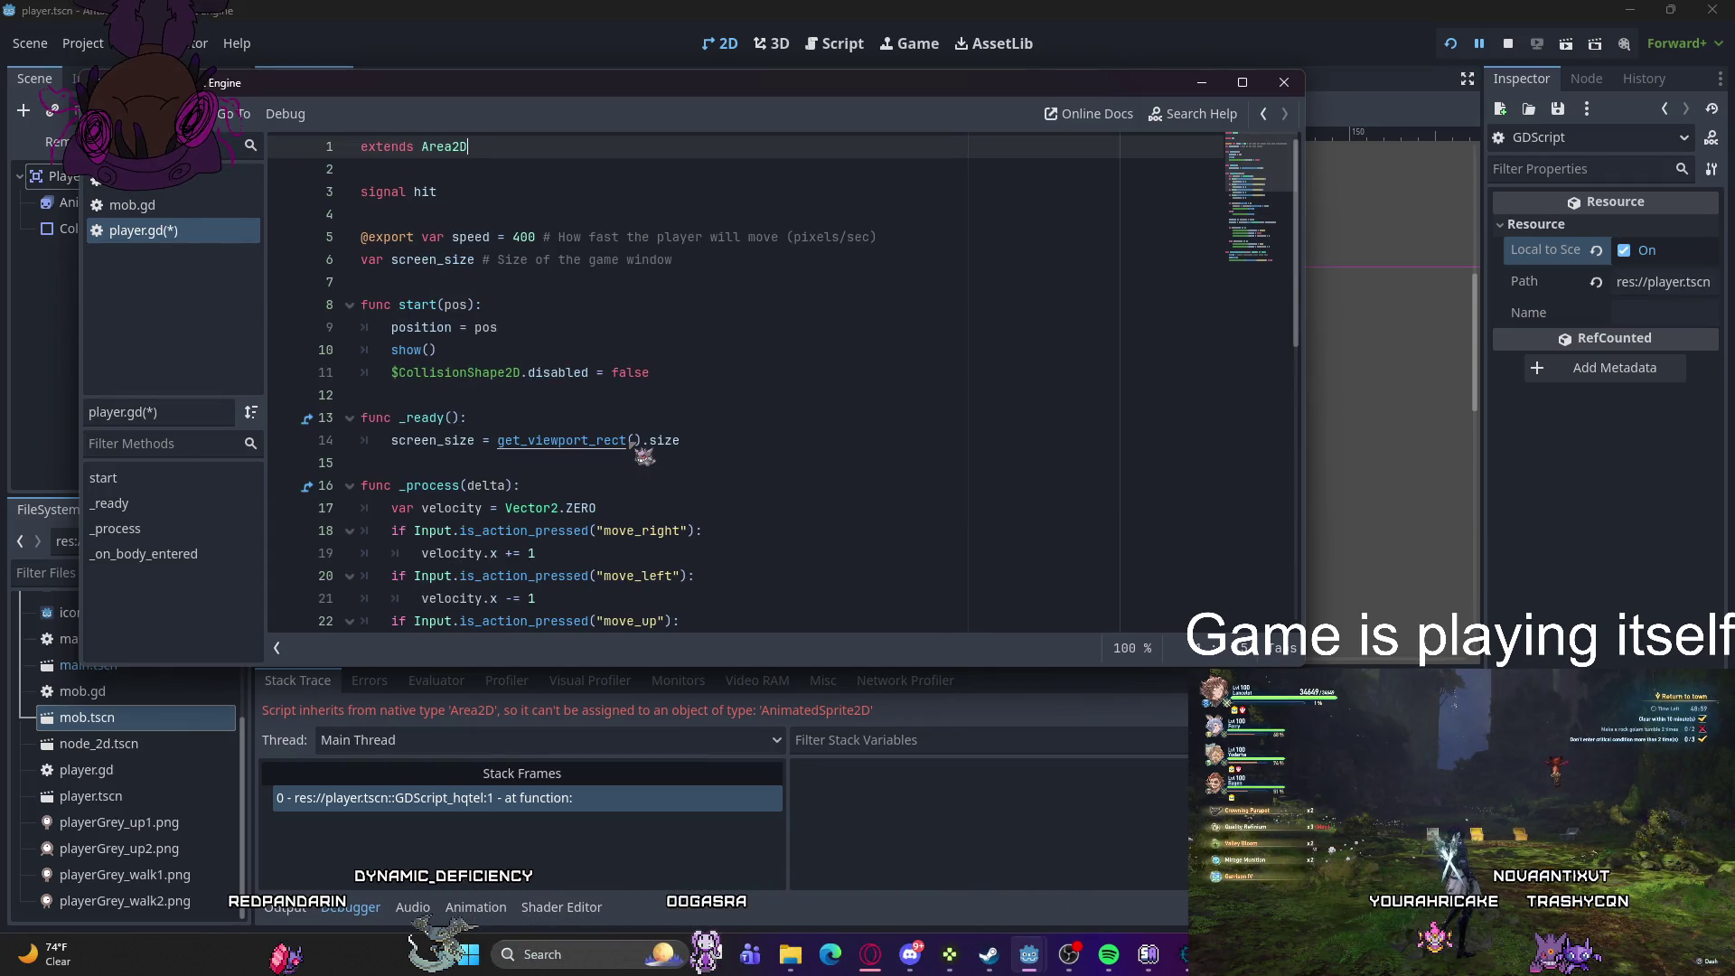
left_click(1202, 84)
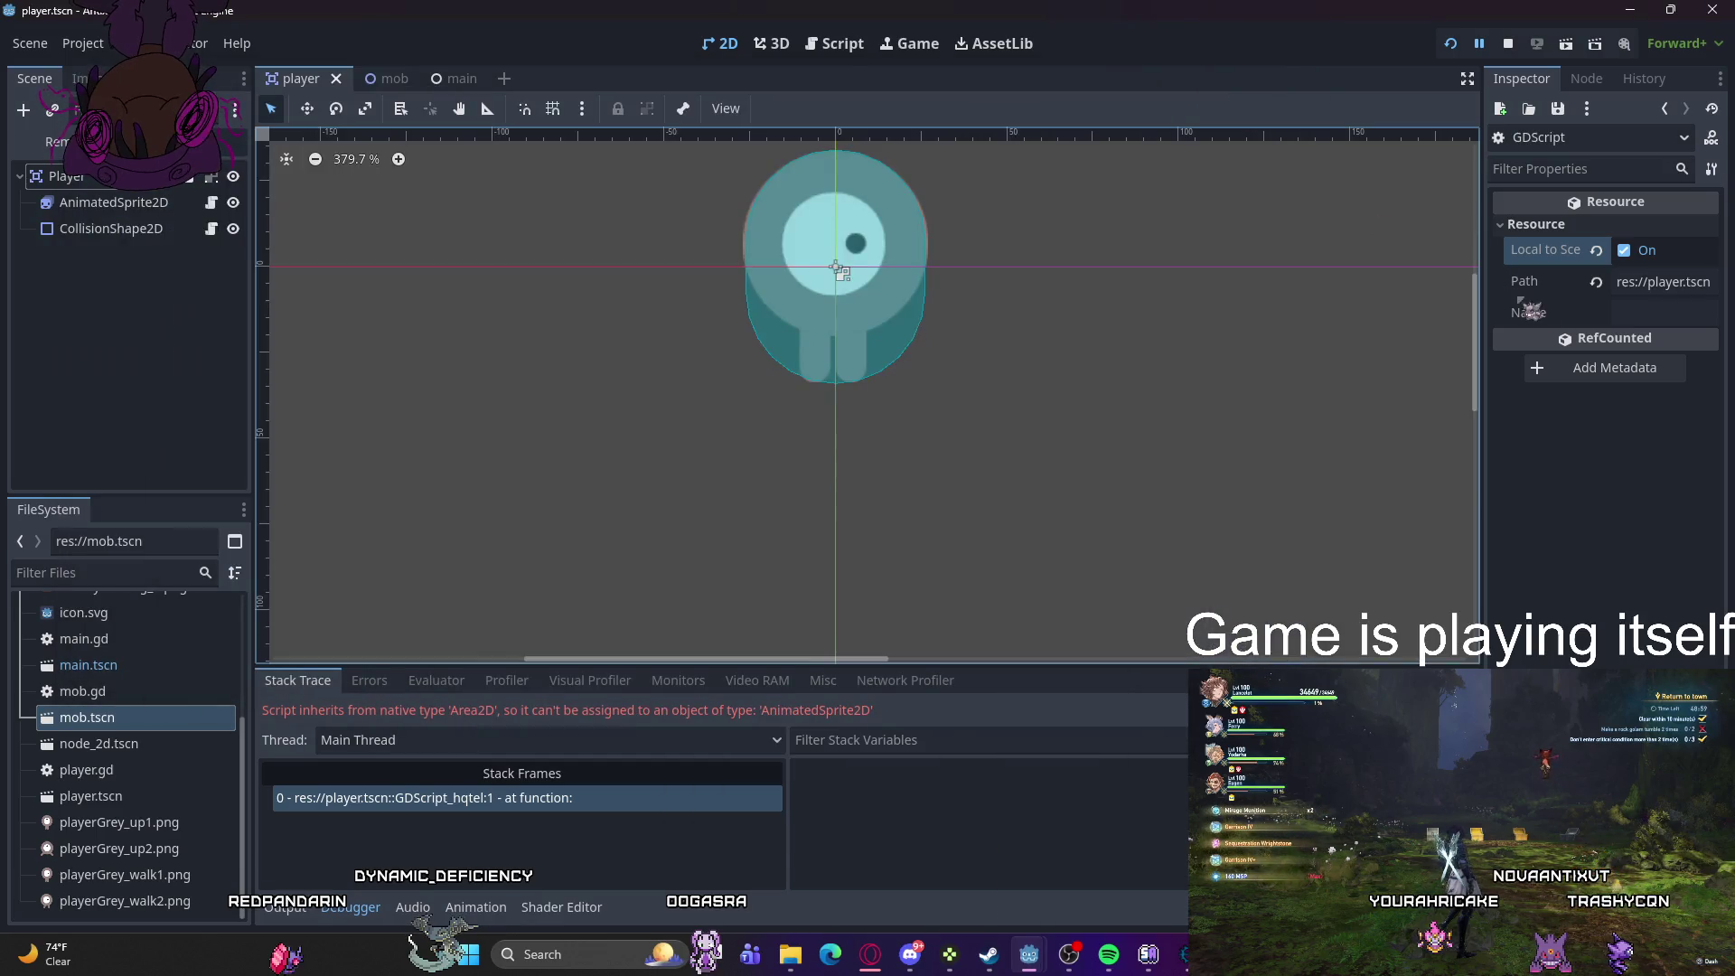
- Try clearing the script resource's Path, undo it, and check its empty sub-resources list
left_click(1626, 282)
key("ctrl+a")
key("BackSpace")
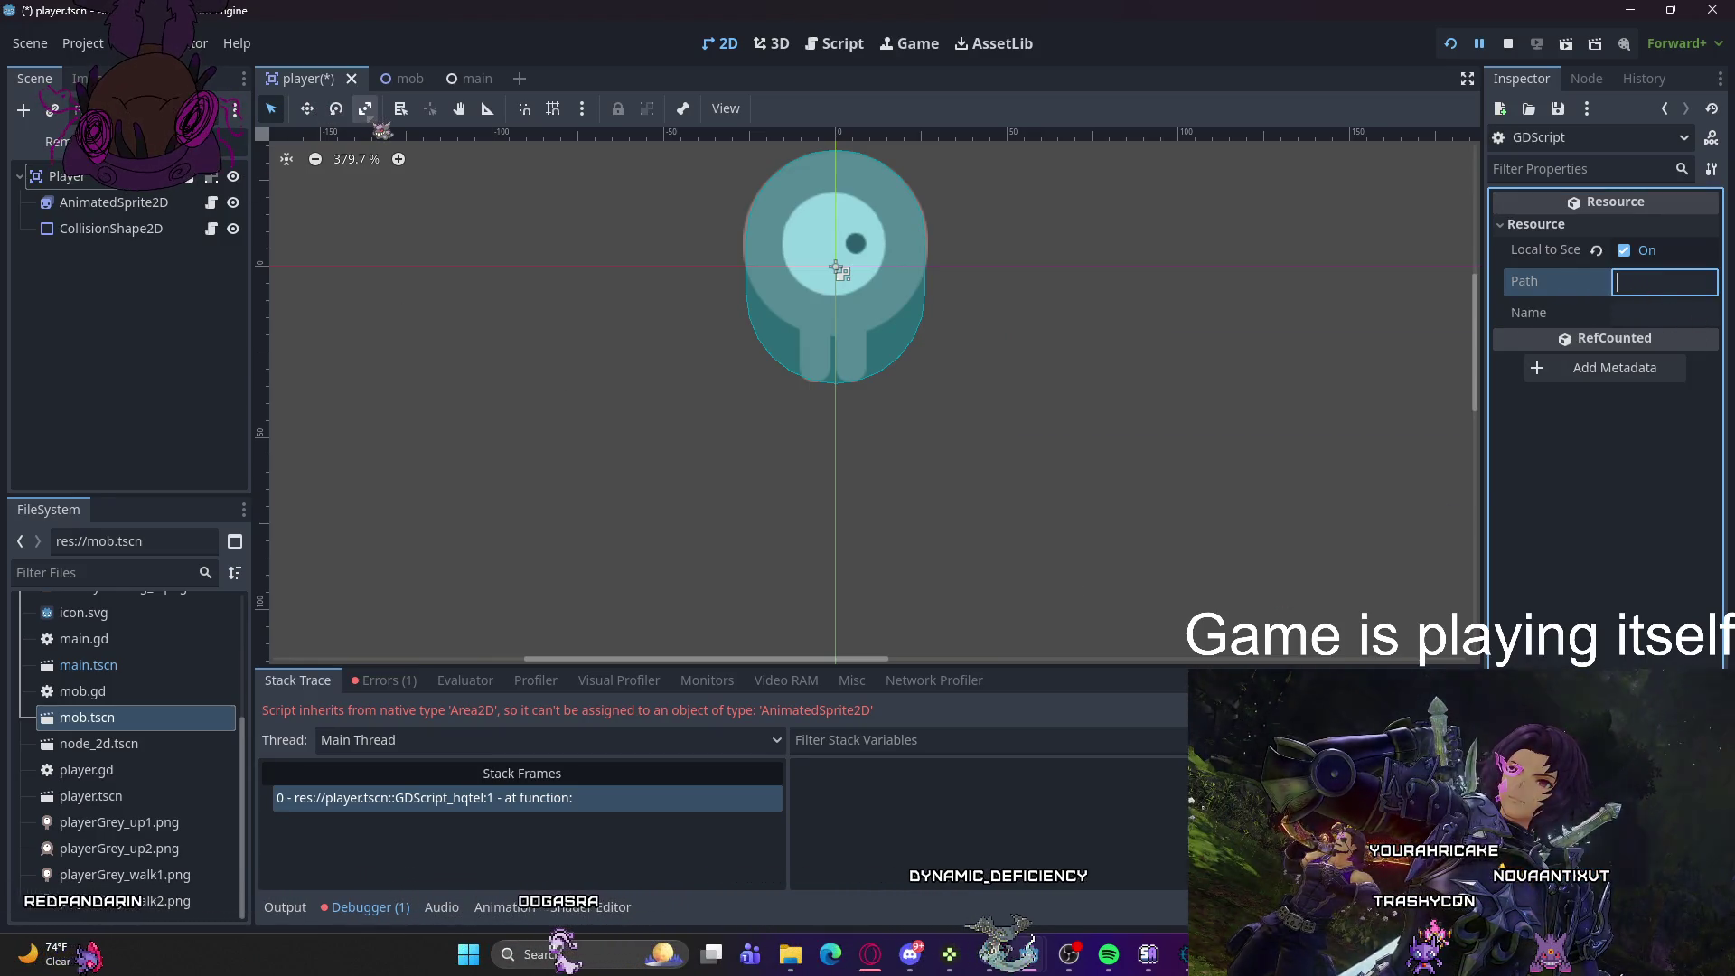
key("ctrl+z")
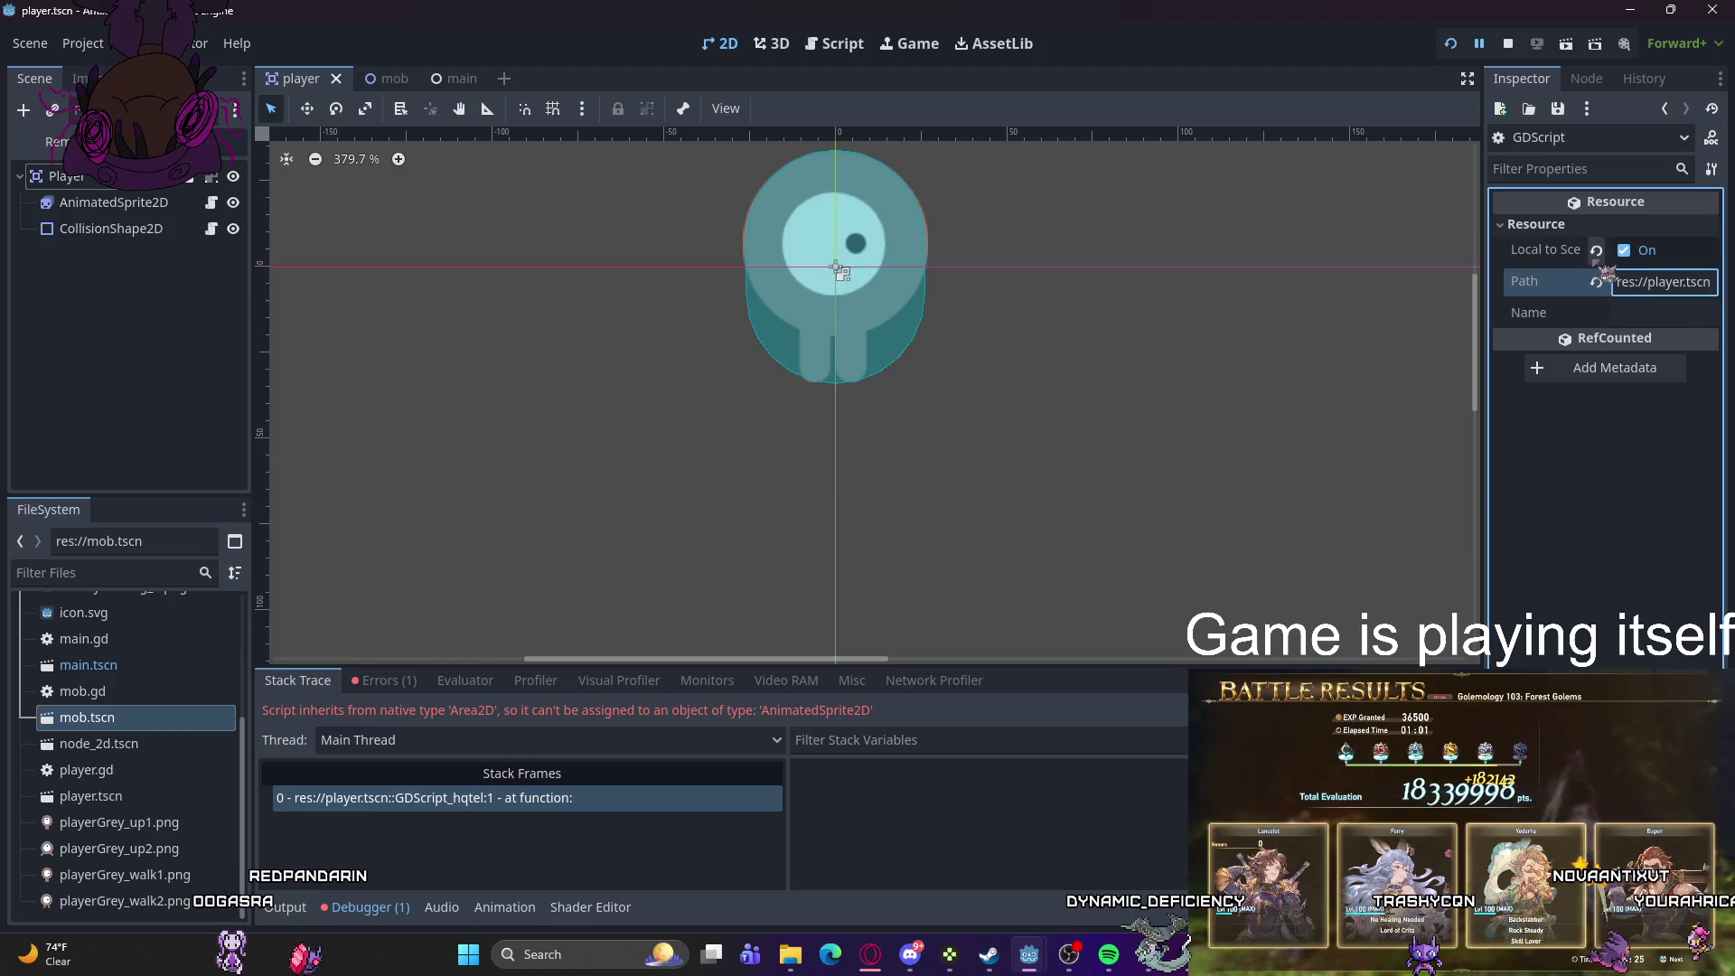
mouse_move(1607, 262)
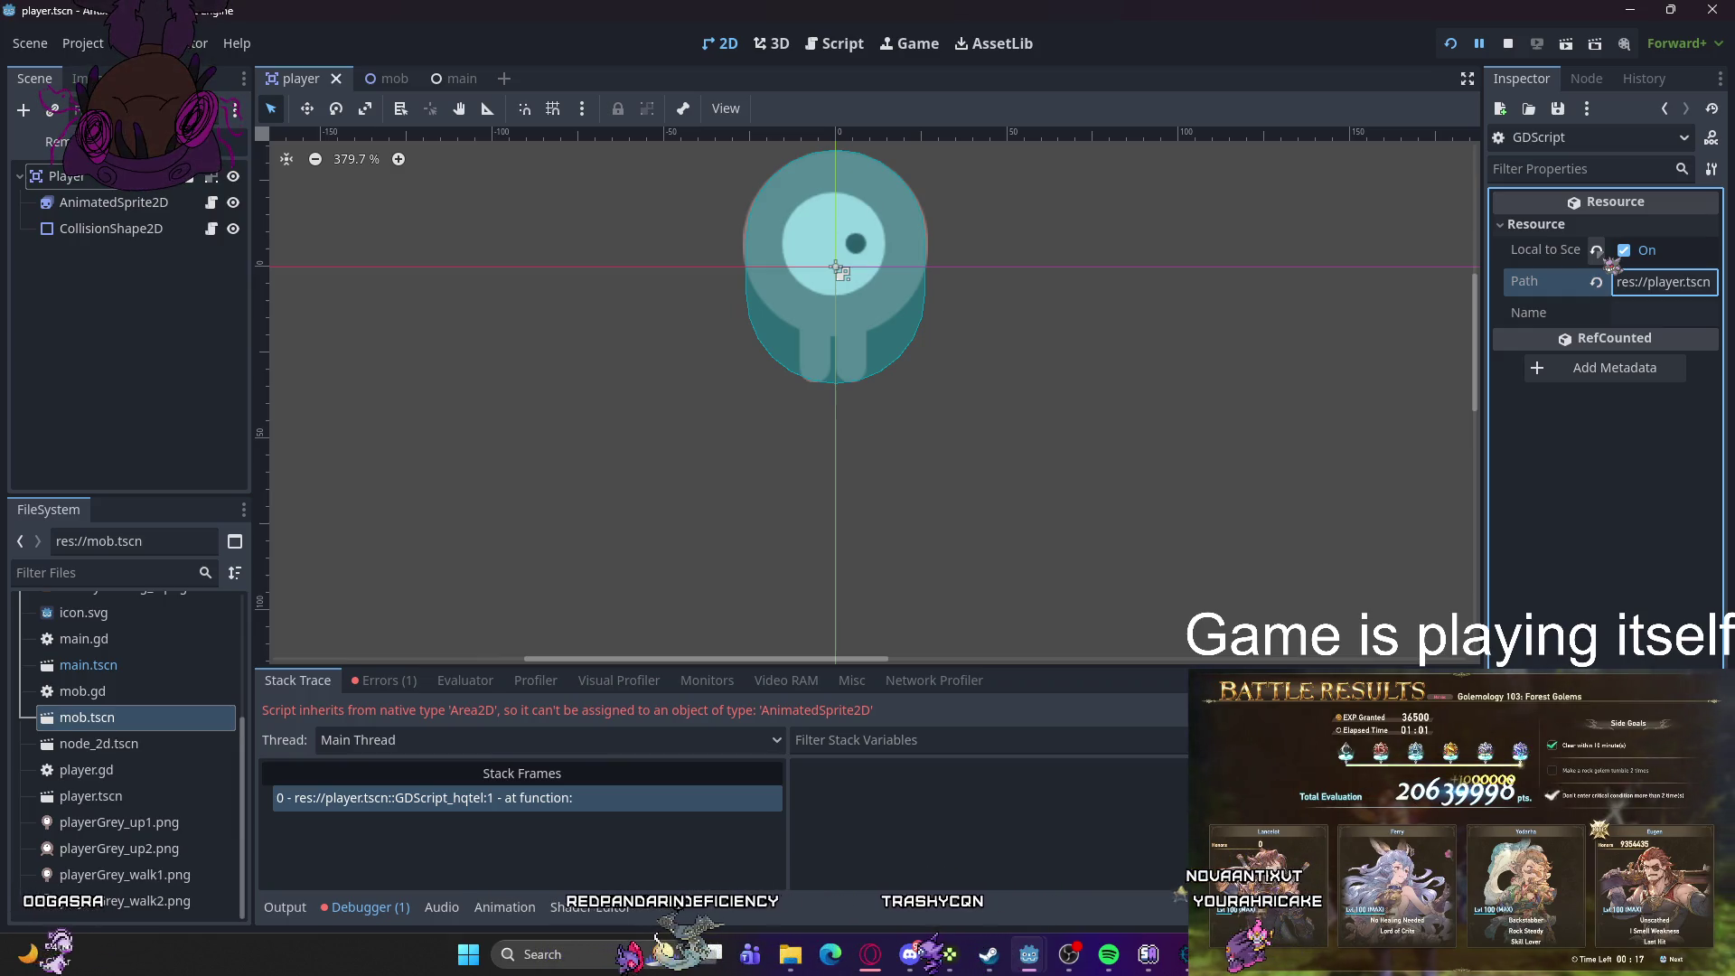
left_click(1654, 145)
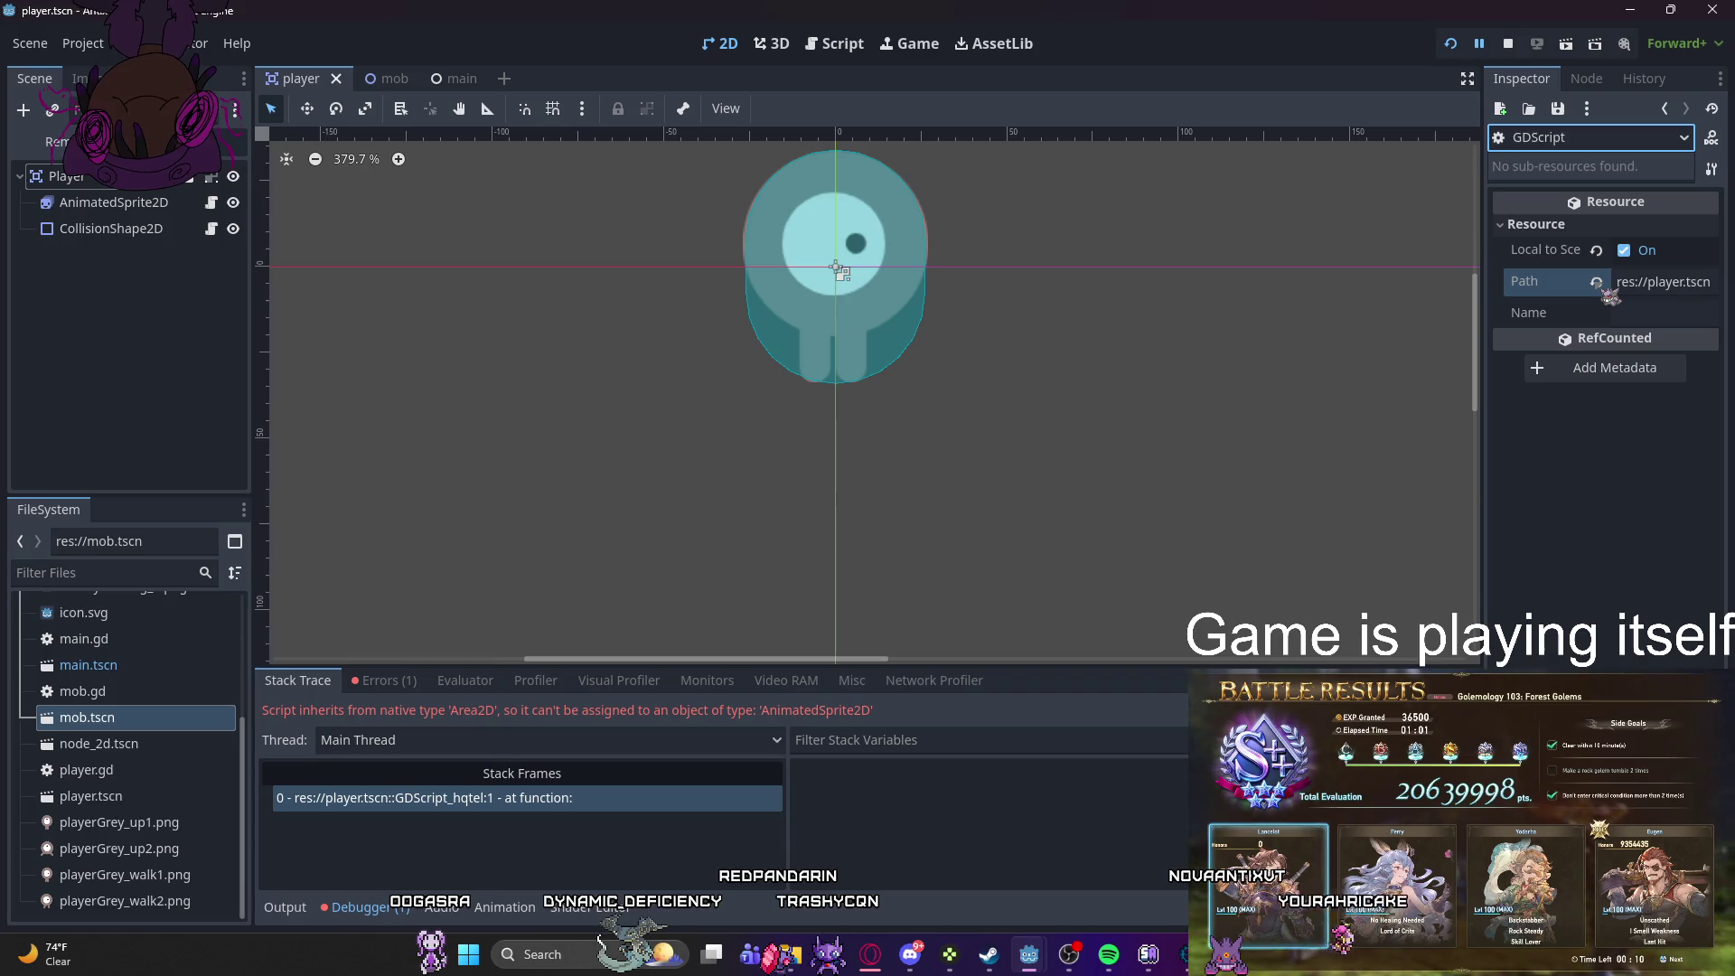
left_click(1643, 291)
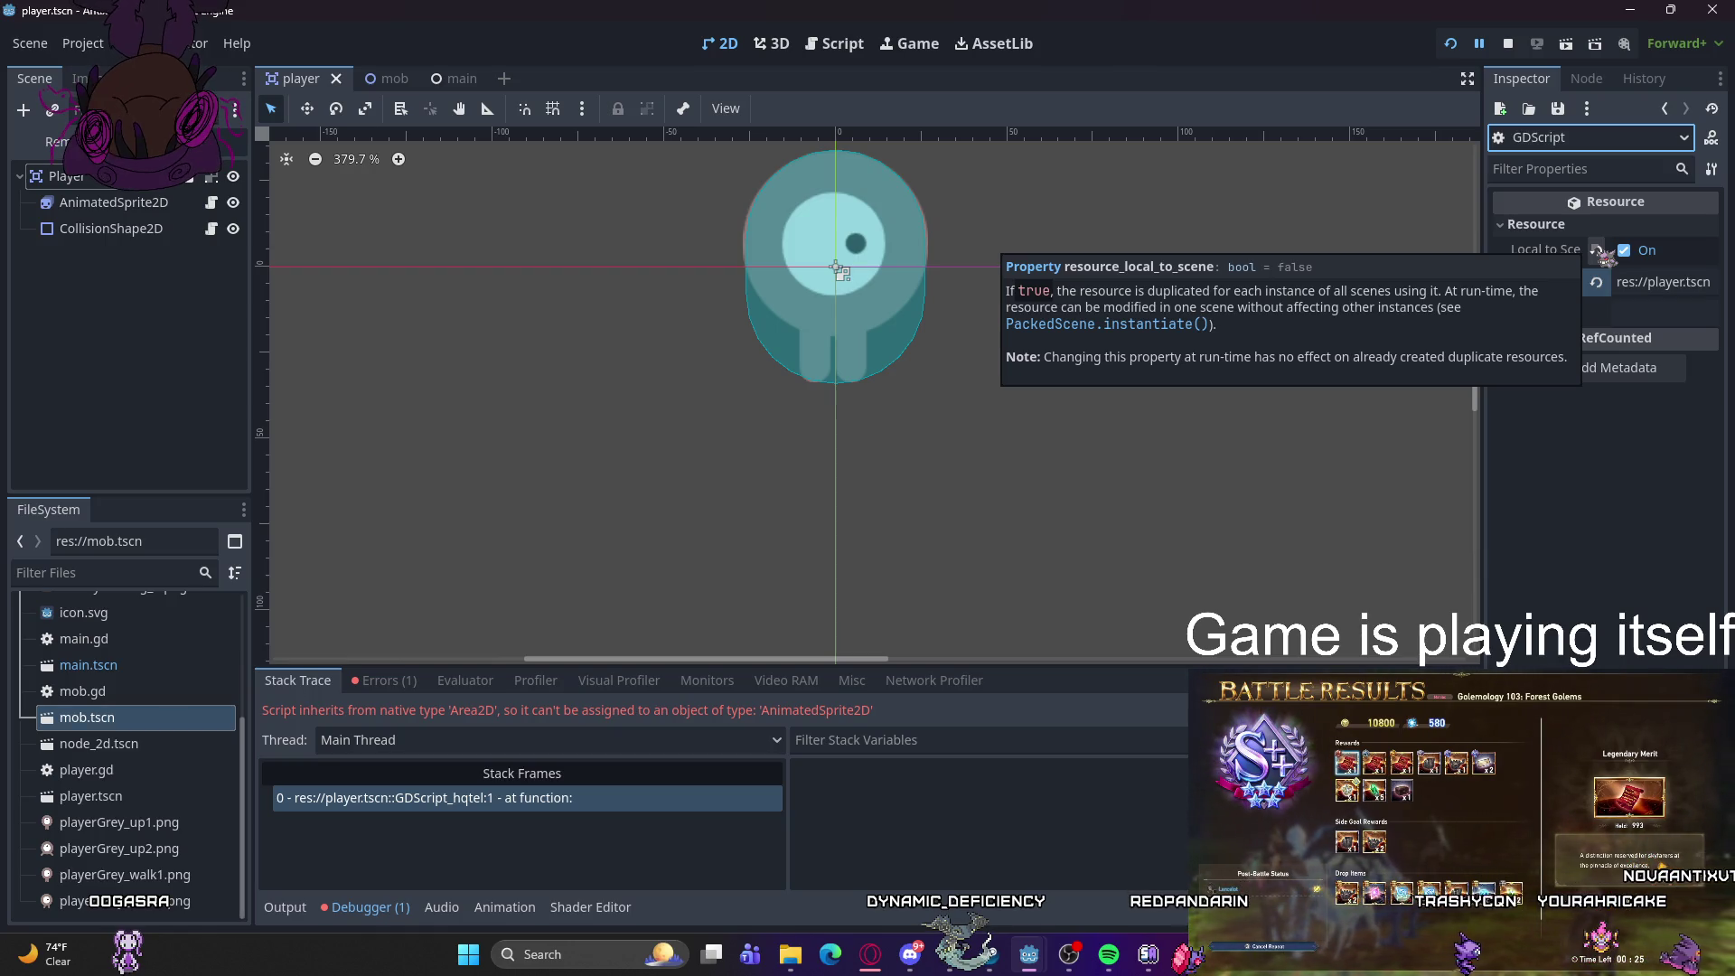
- Turn off Local to Scene on the script, save player.tscn, and restart the game
left_click(1624, 251)
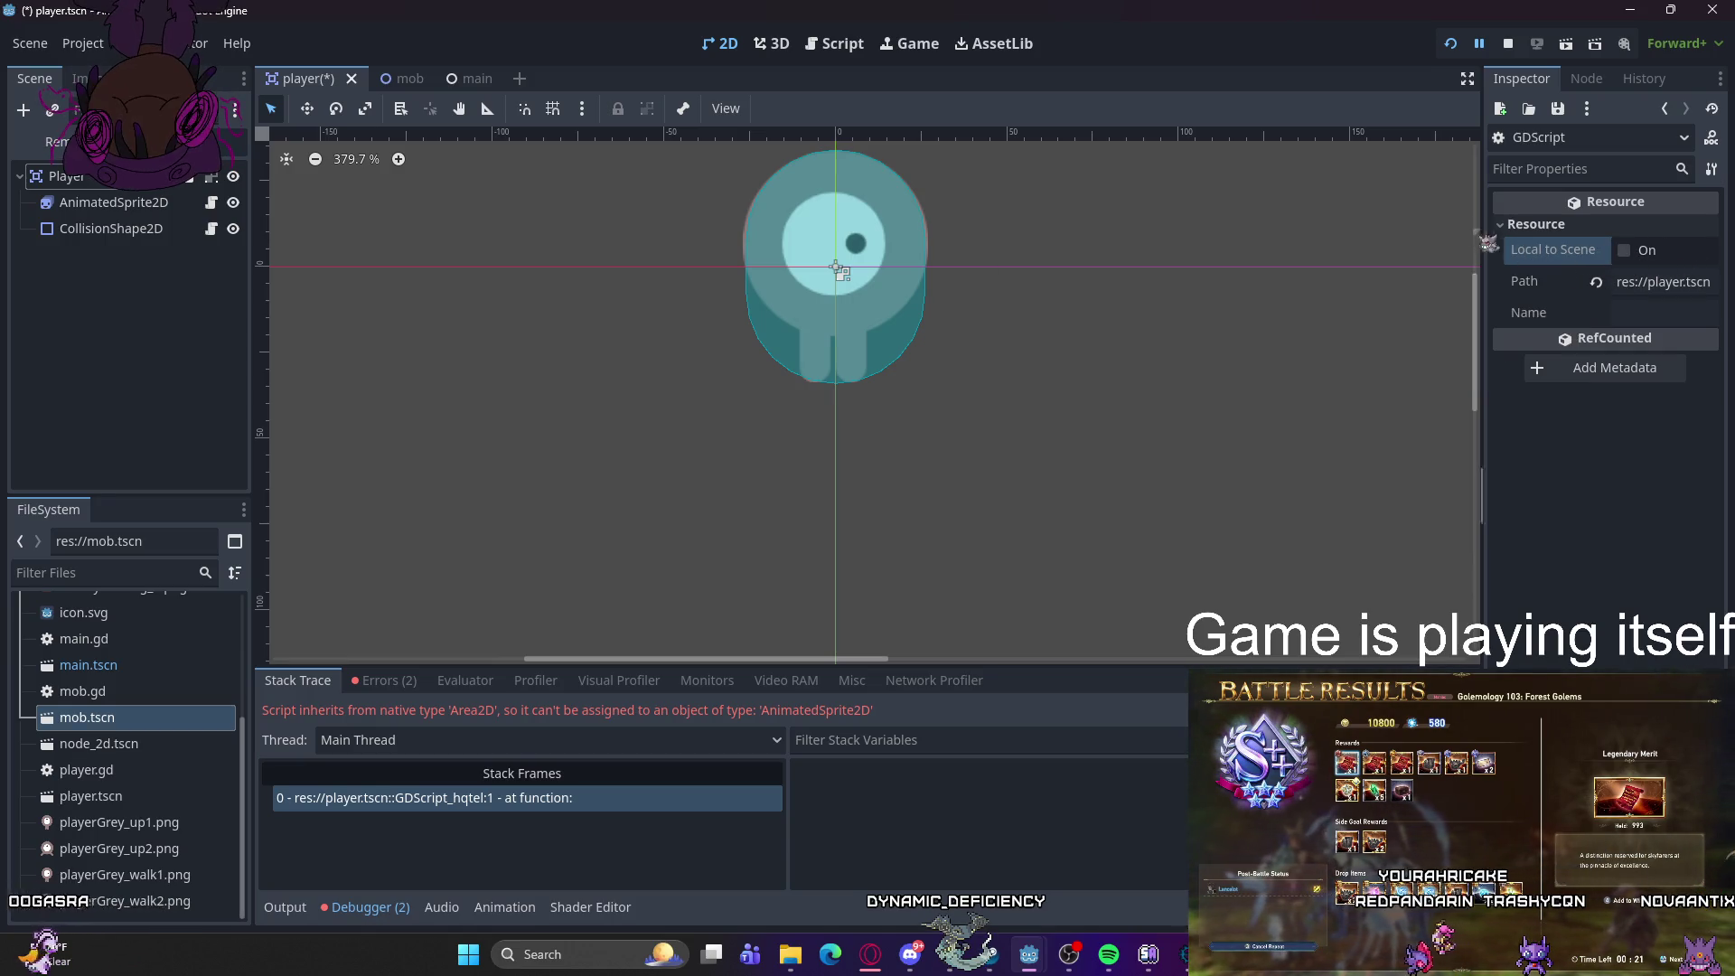
key("ctrl+s")
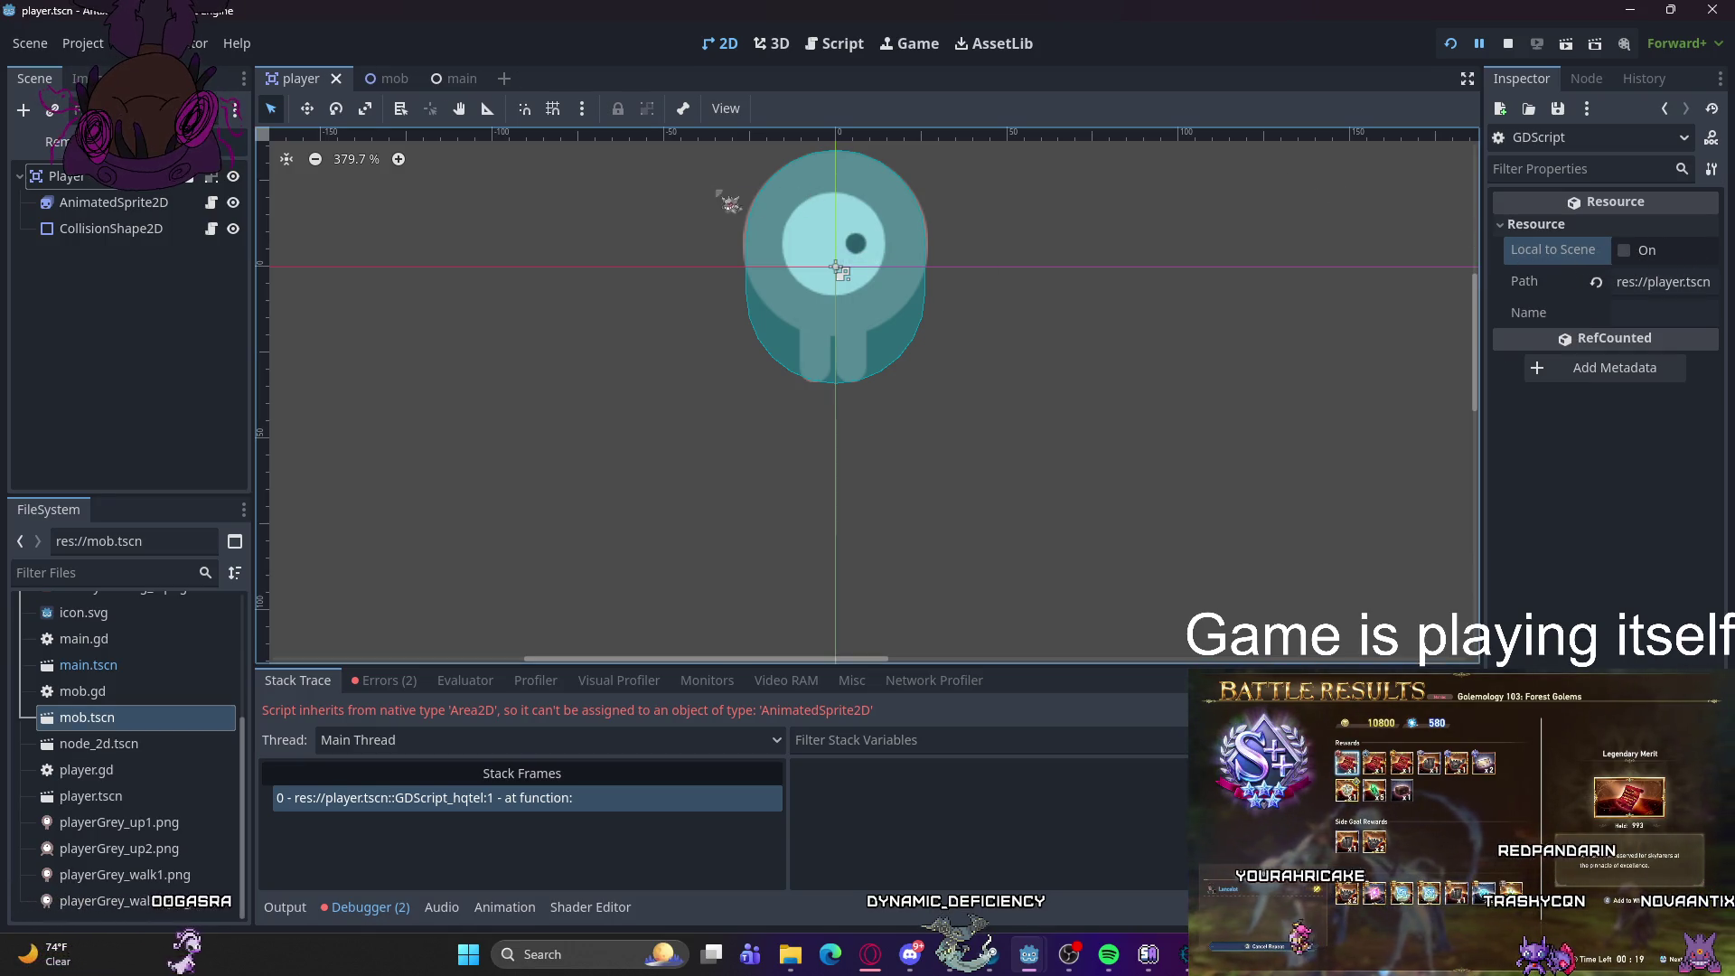
left_click(1453, 44)
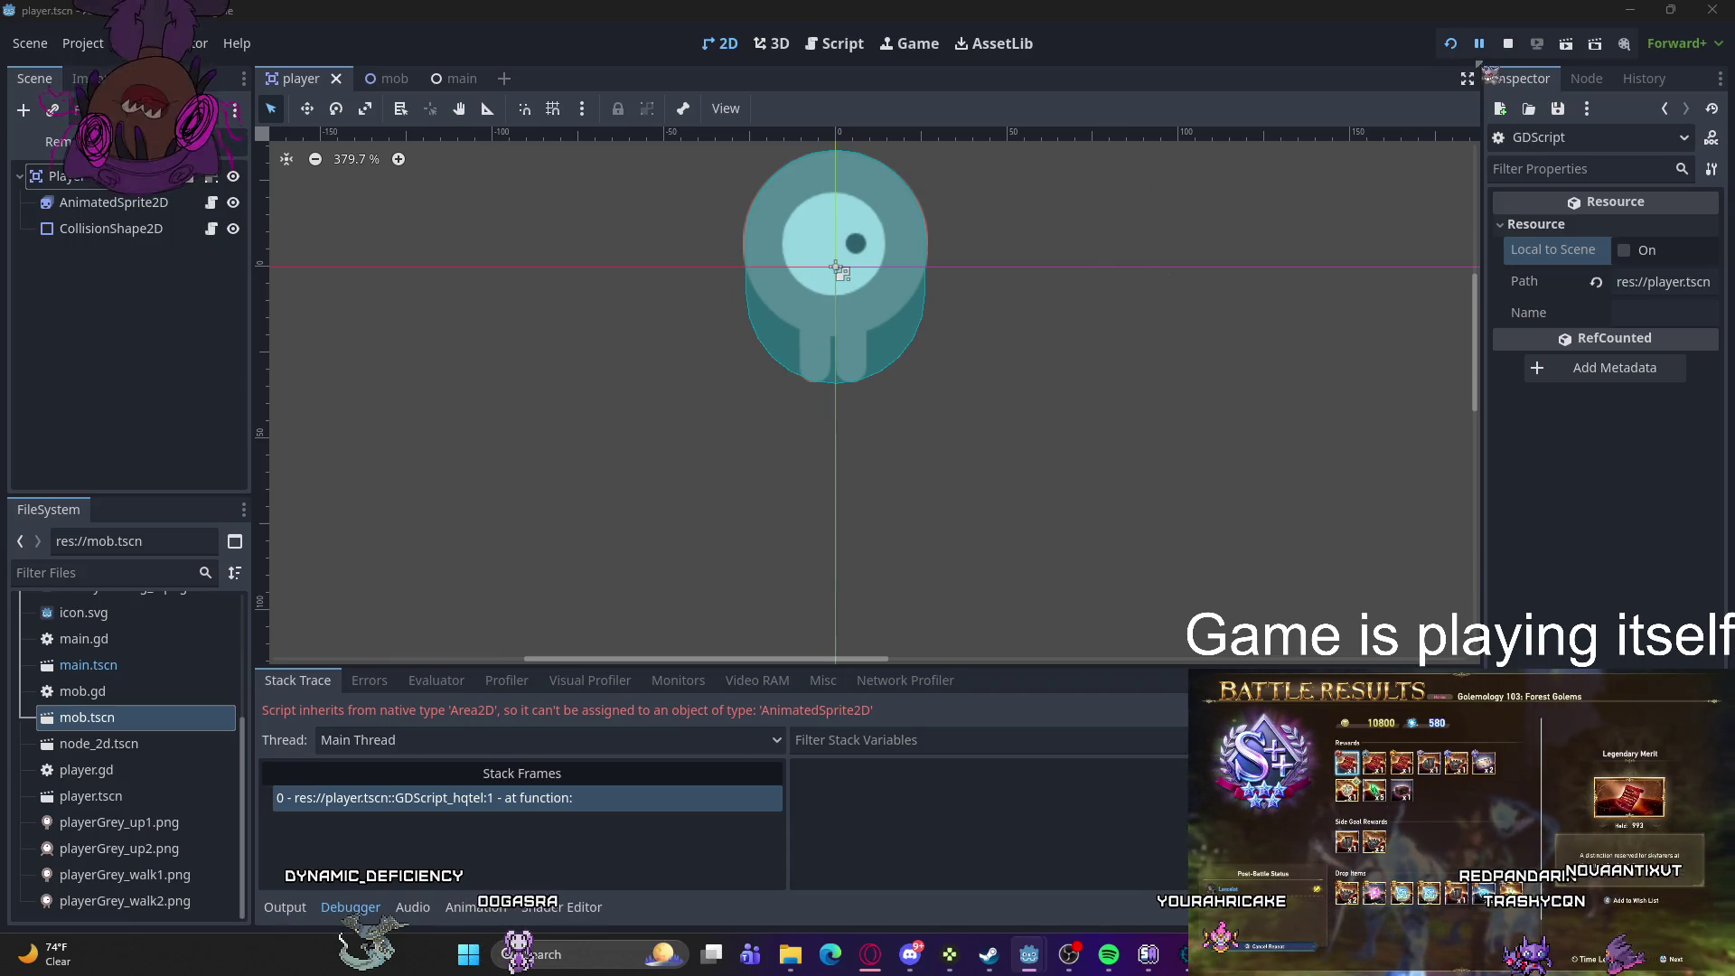
- Stop the game, close the built-in player.tscn script, and hide the script editor window
left_click(1507, 45)
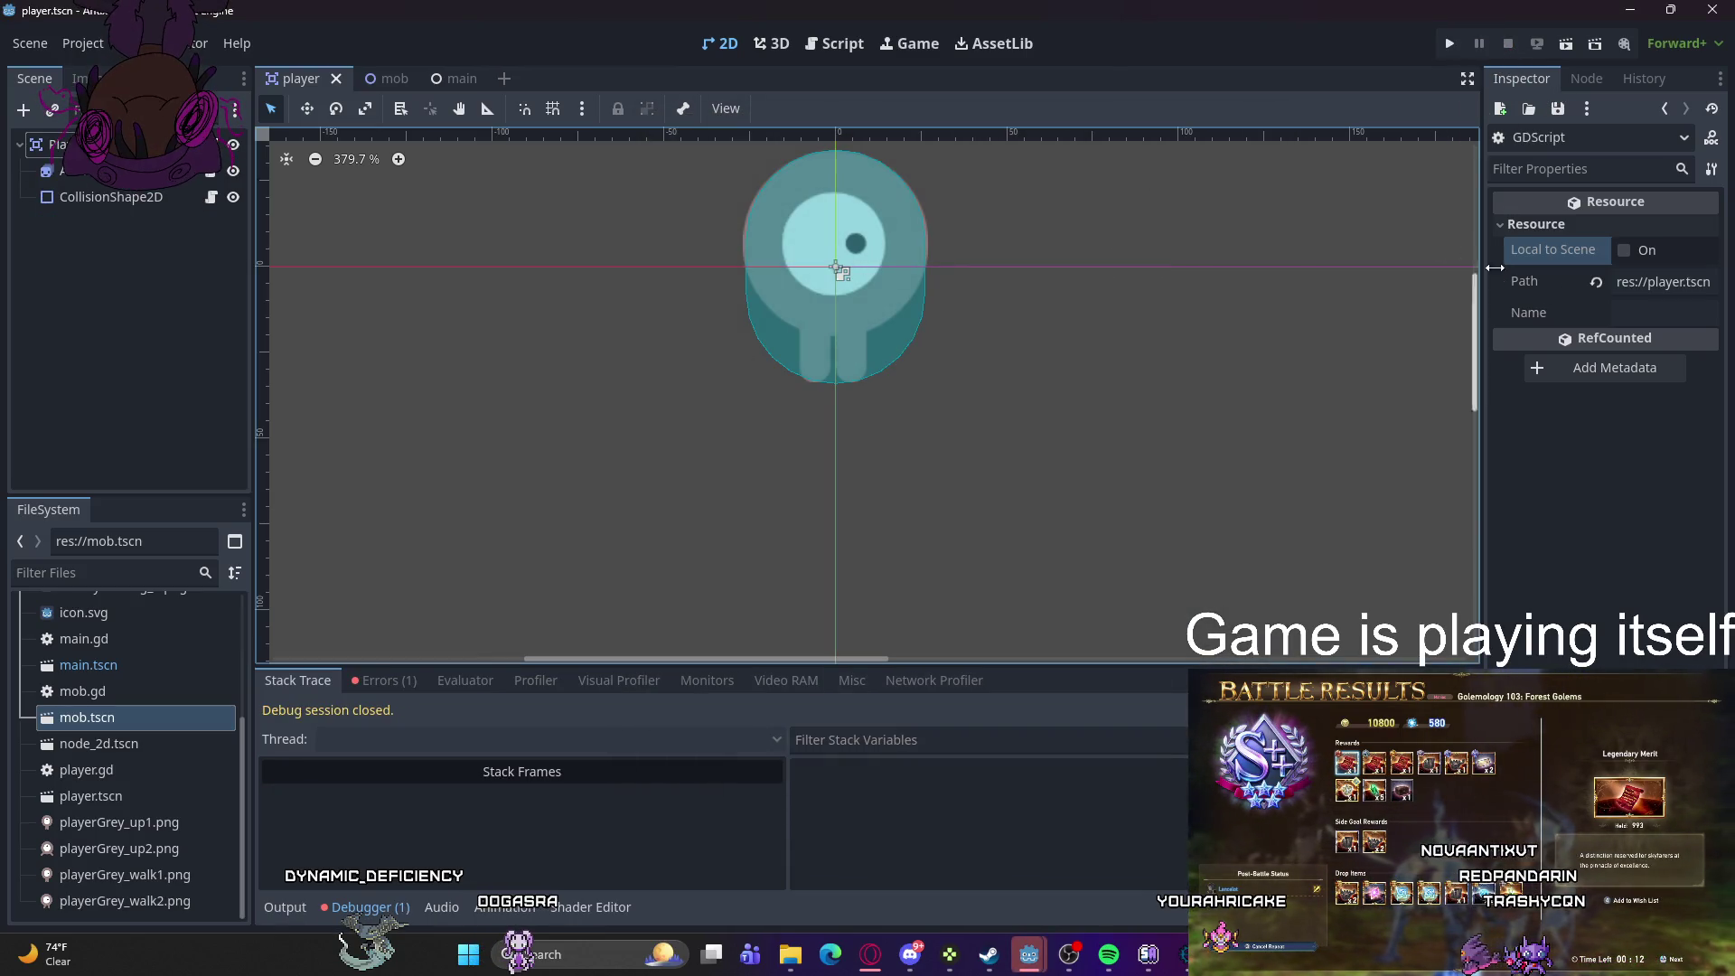
mouse_move(1029, 954)
left_click(1054, 859)
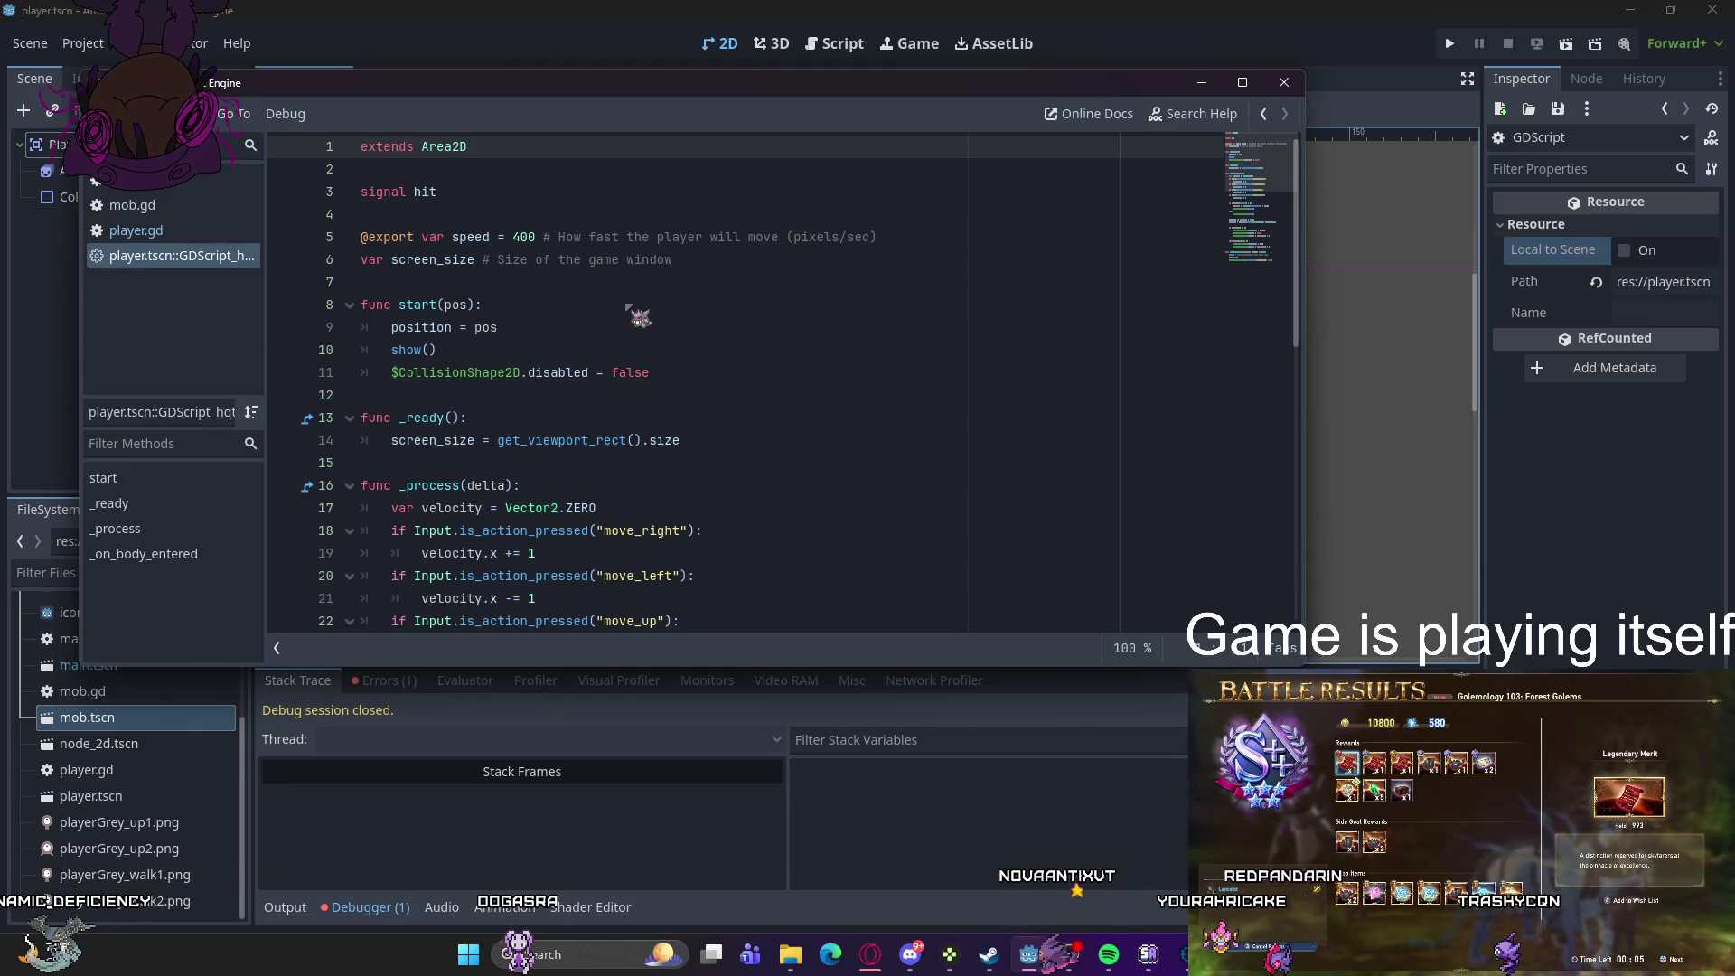
right_click(225, 257)
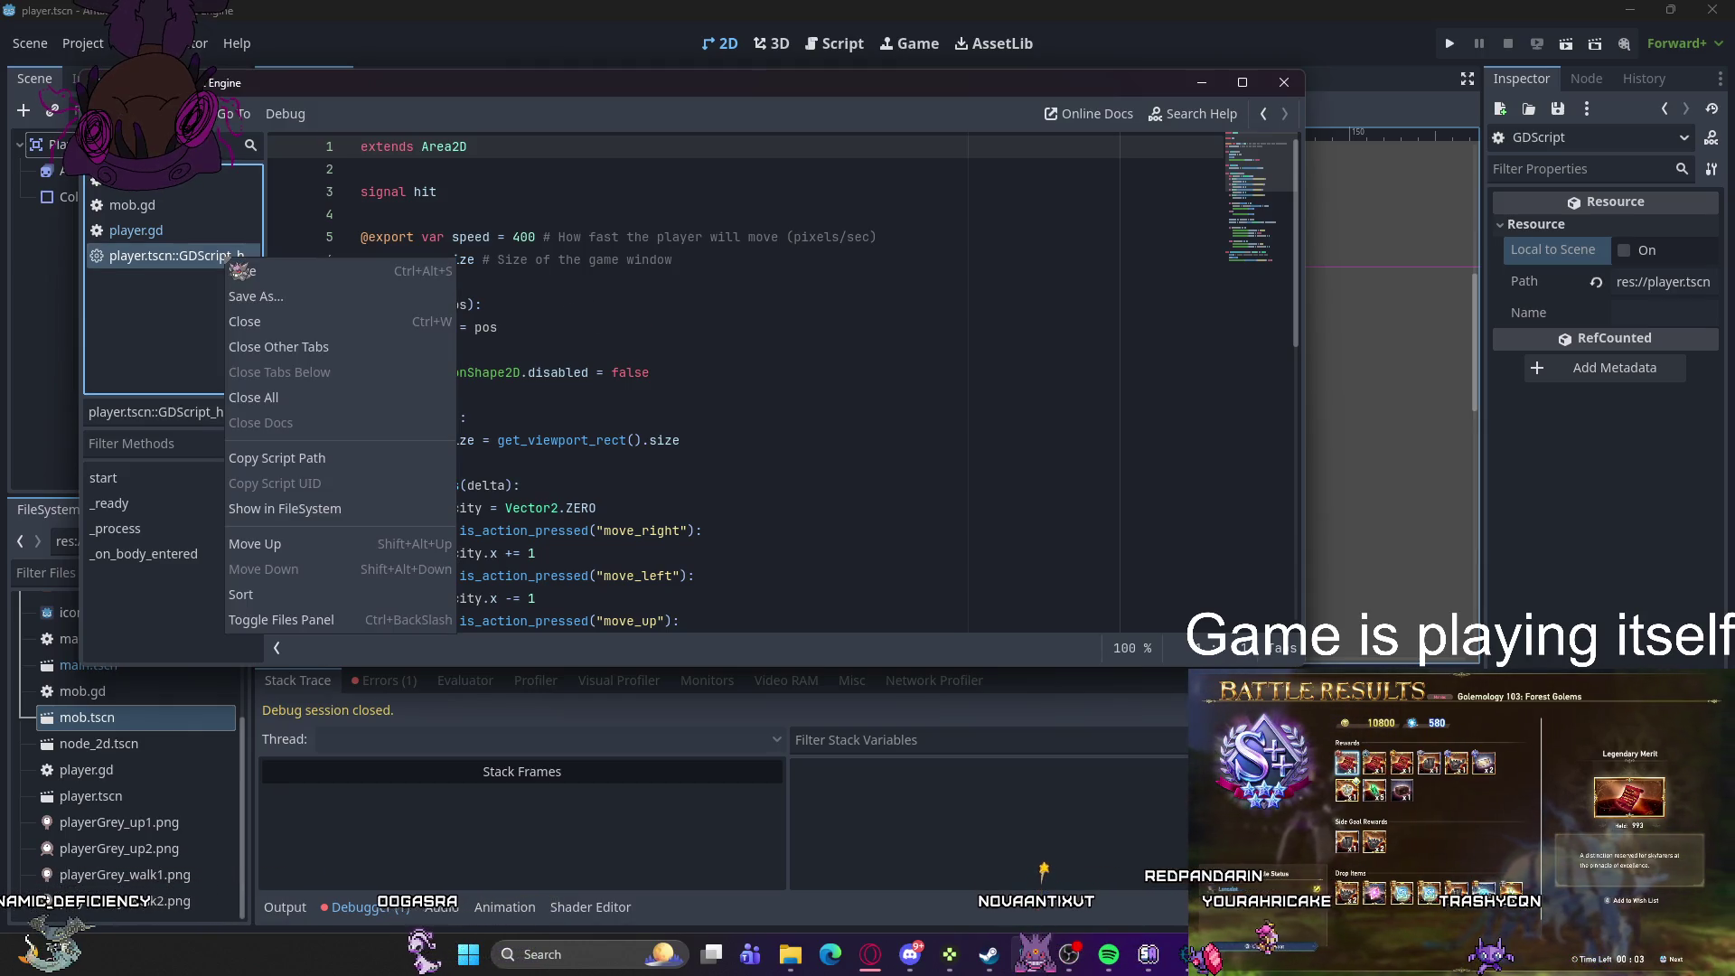
left_click(308, 321)
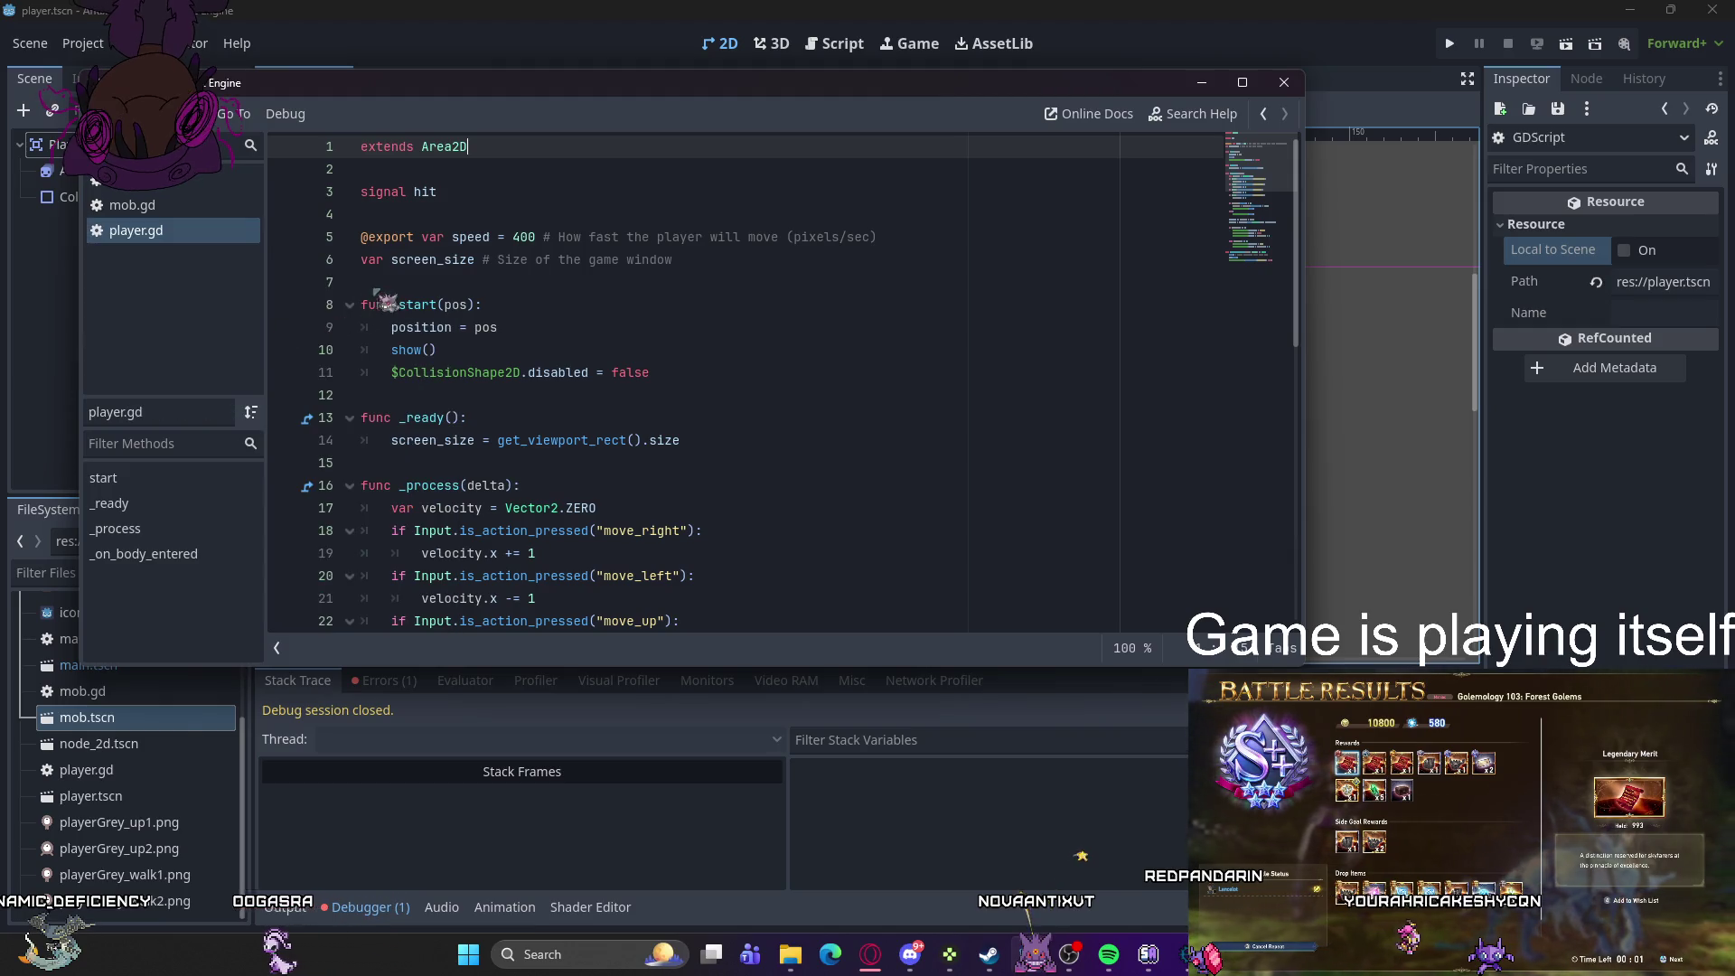
scroll(608, 294, "down", 8)
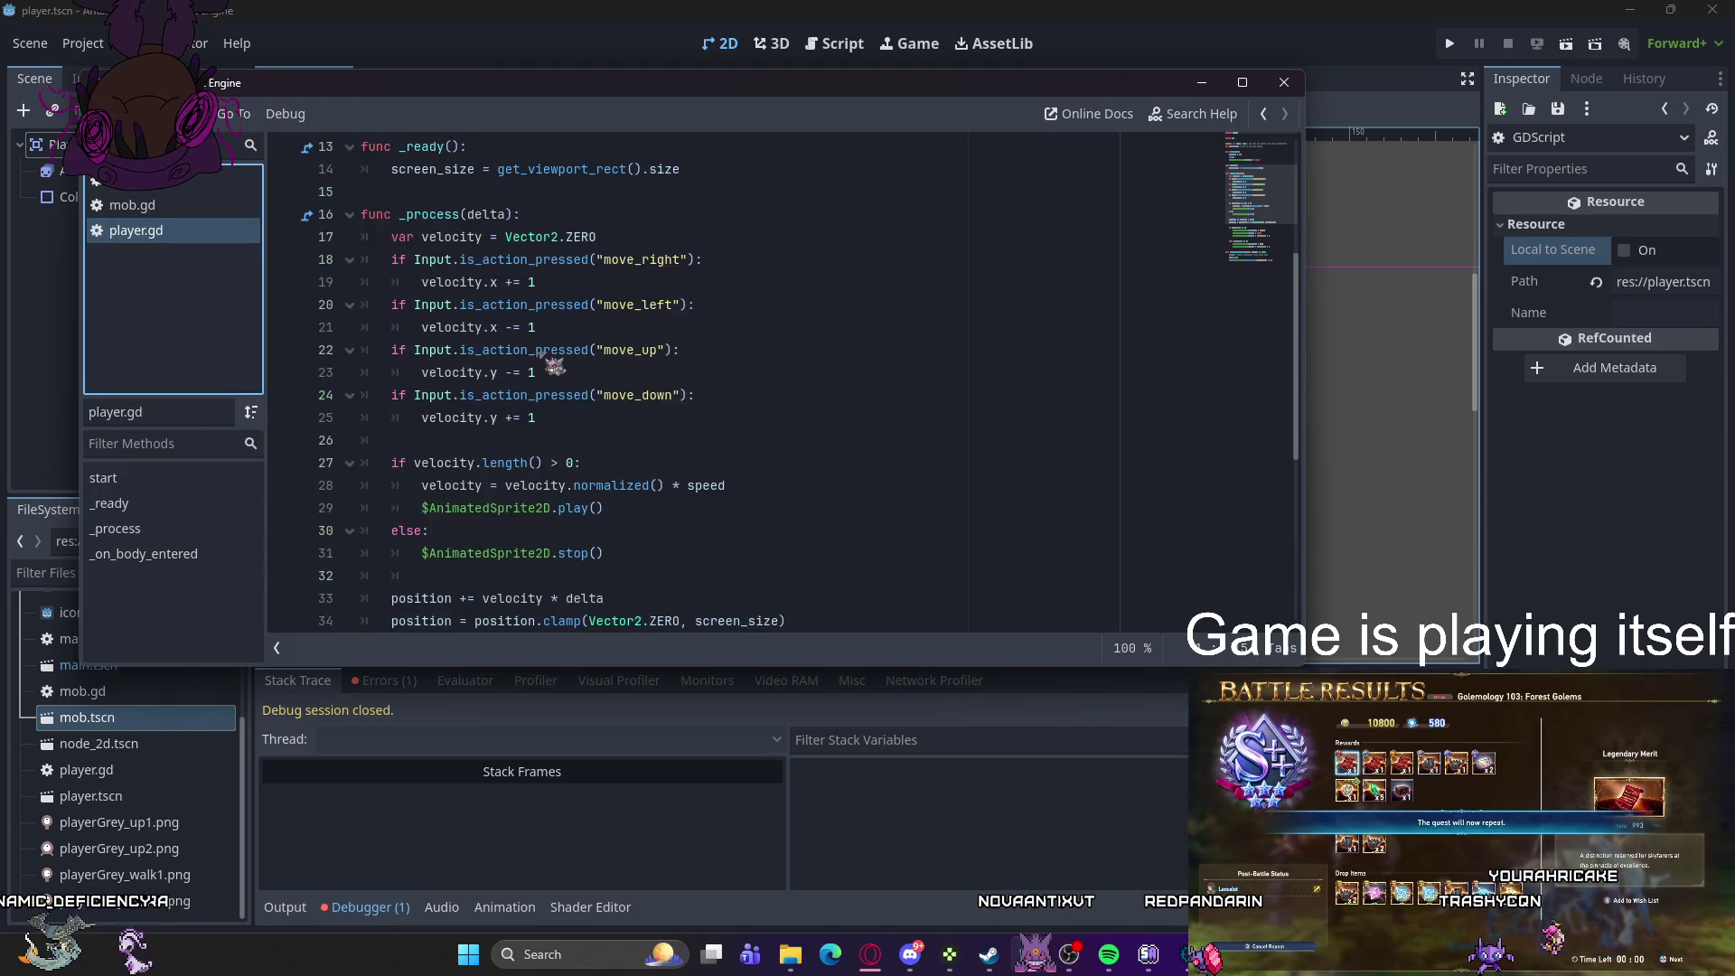
scroll(620, 305, "up", 8)
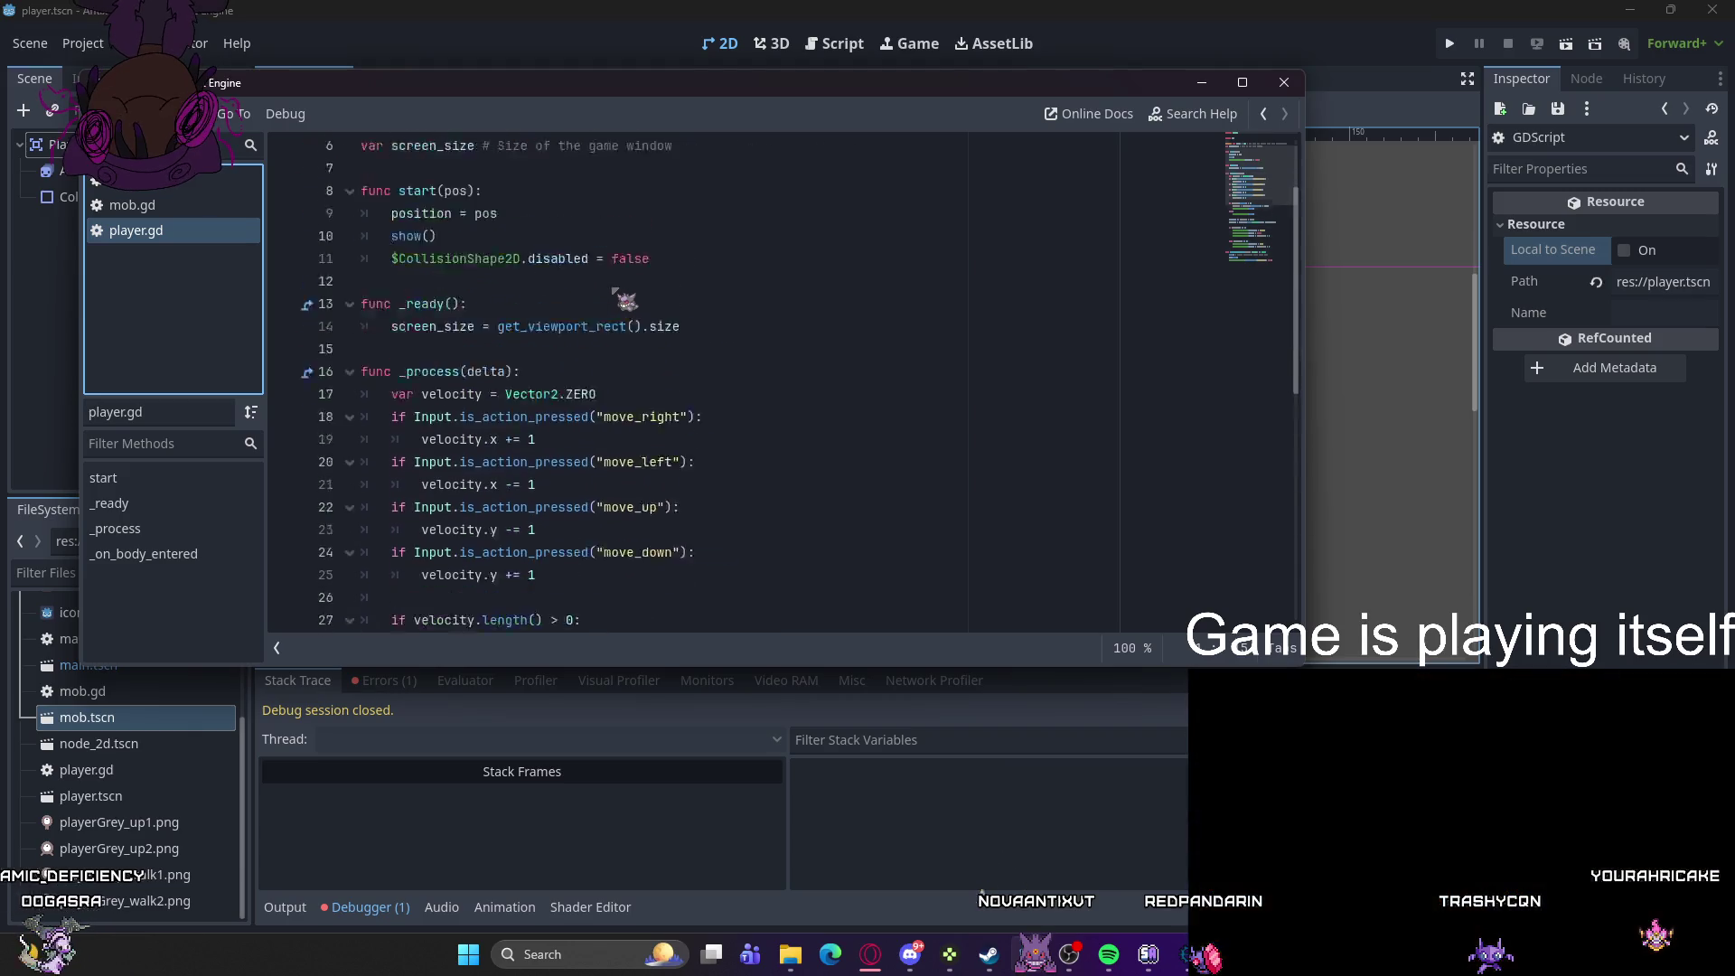
left_click(1201, 82)
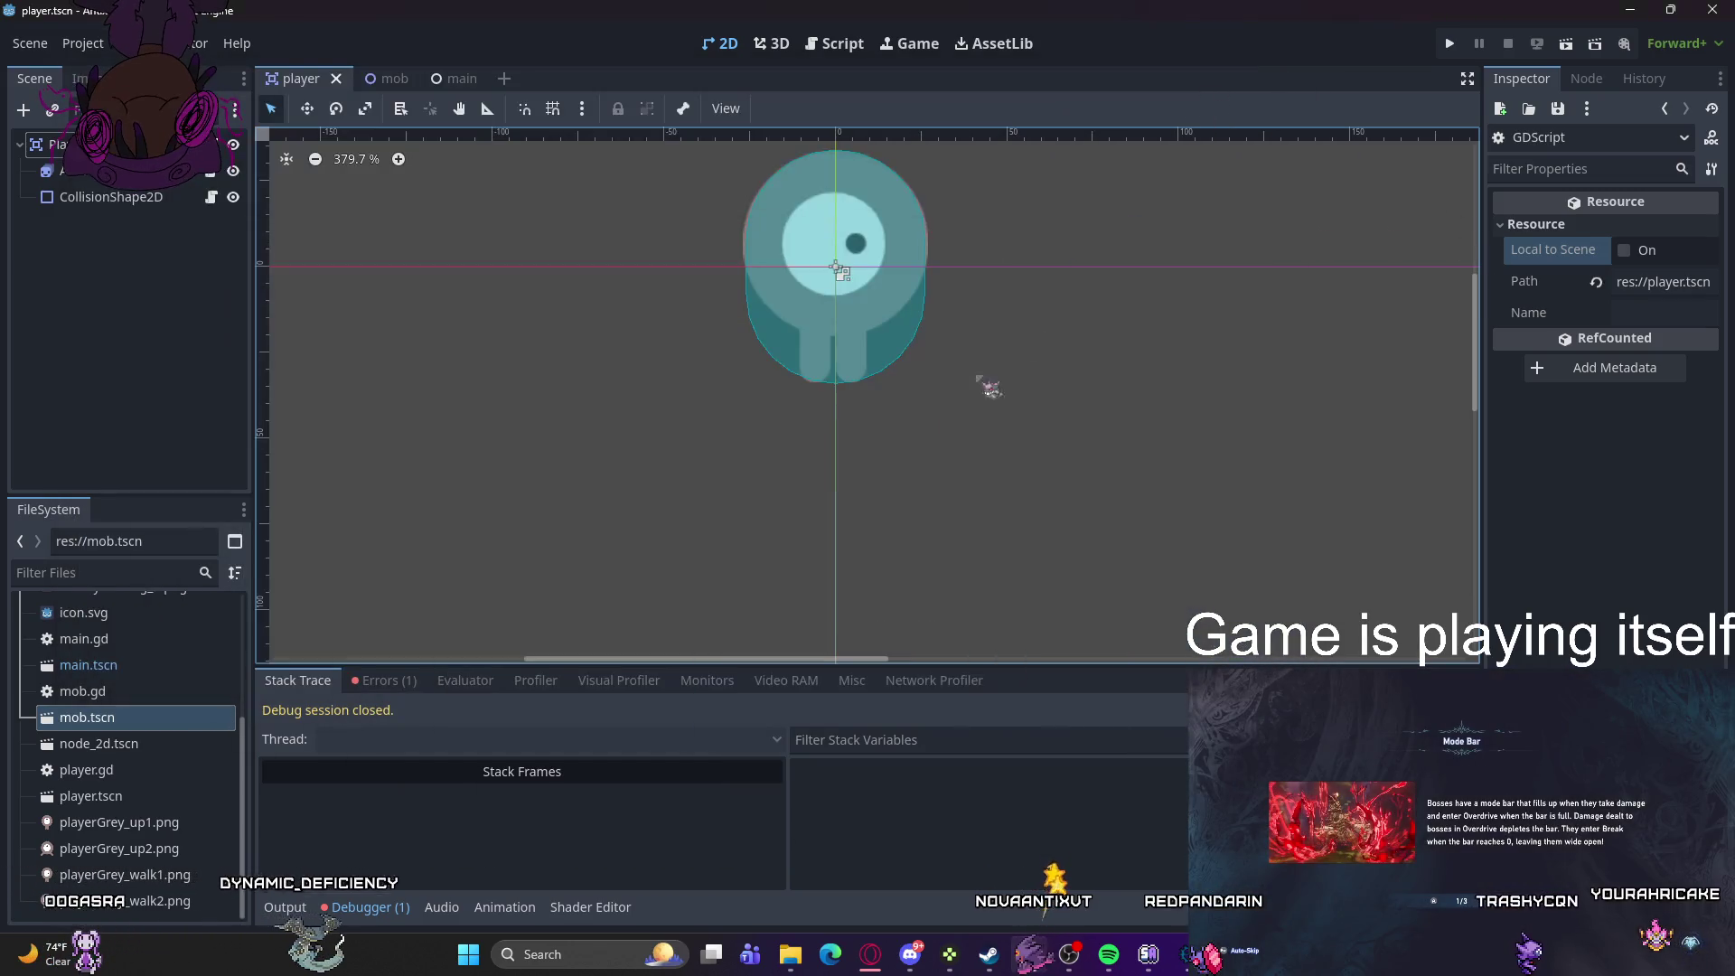
- Read the Errors entry saying an Area2D script can't be assigned to AnimatedSprite2D, then select the sprite
left_click(384, 680)
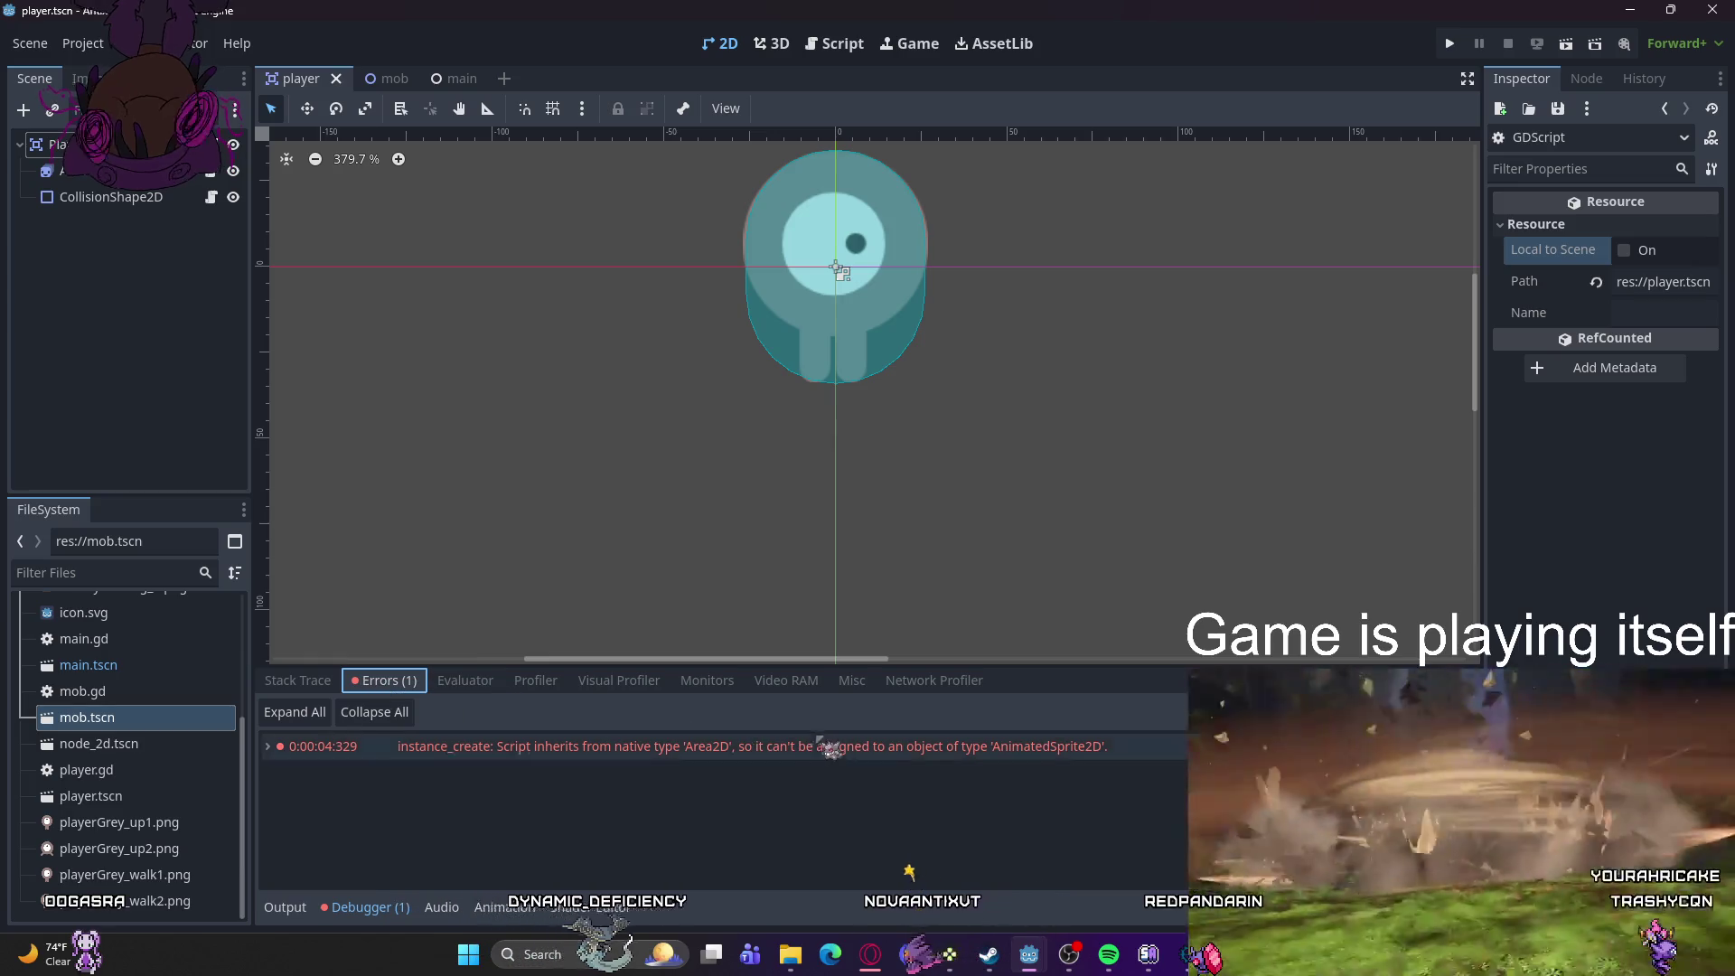
mouse_move(1021, 767)
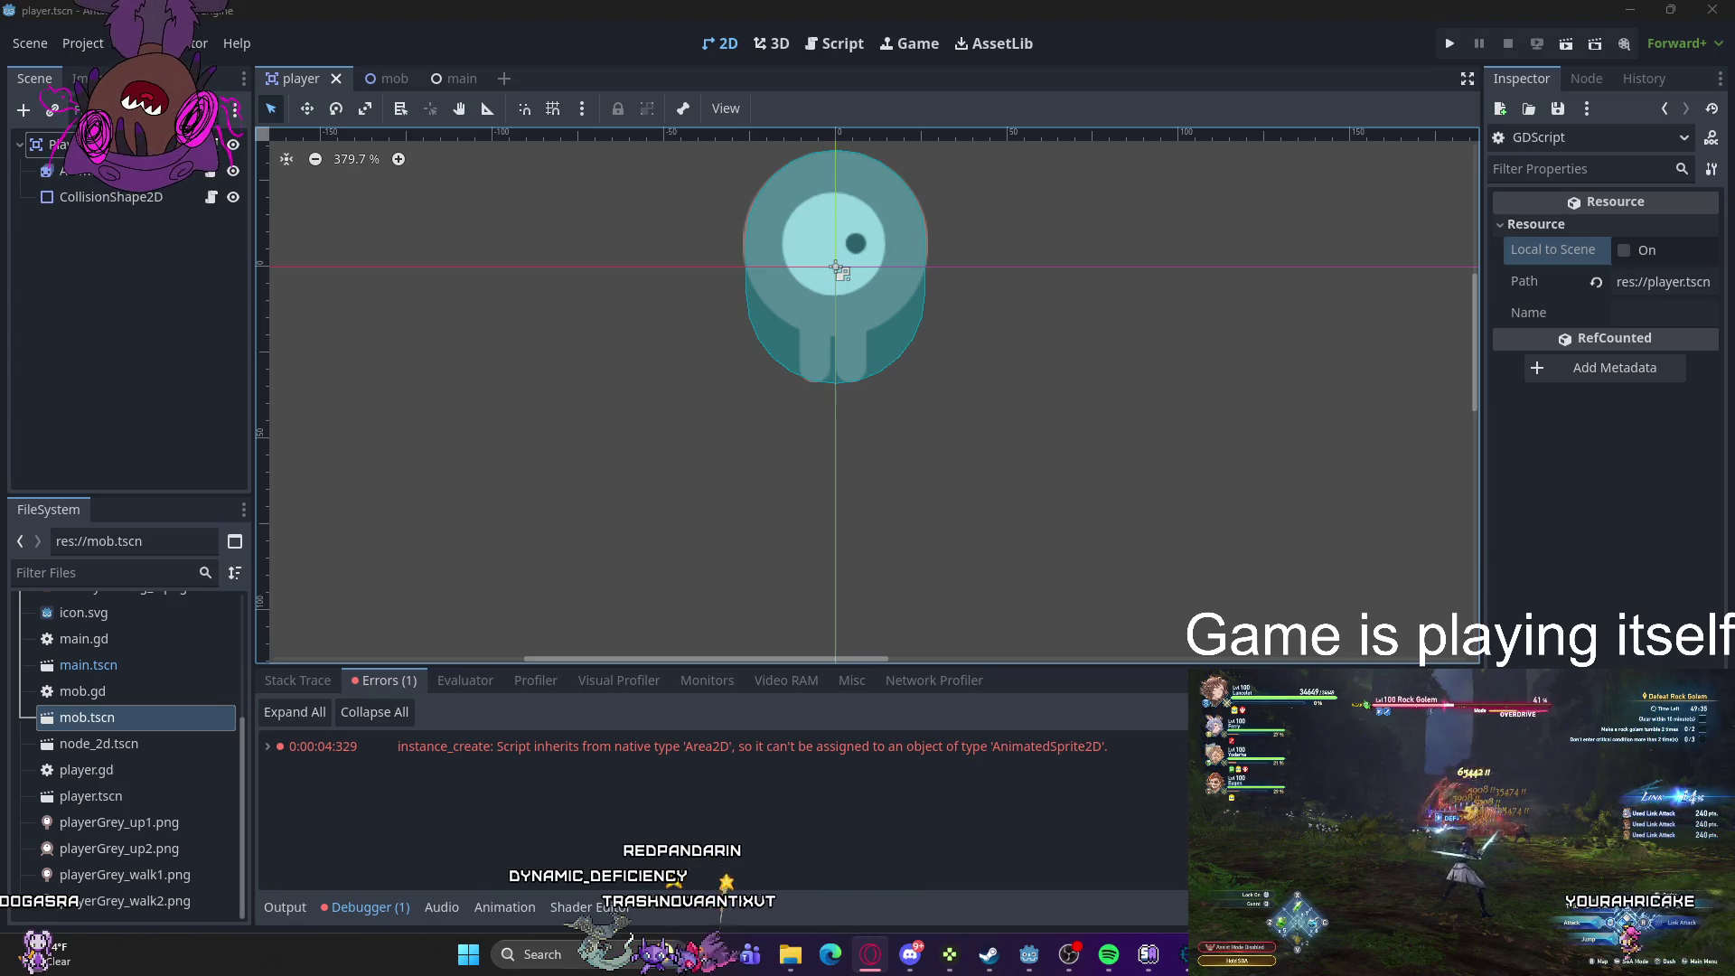
left_click(837, 269)
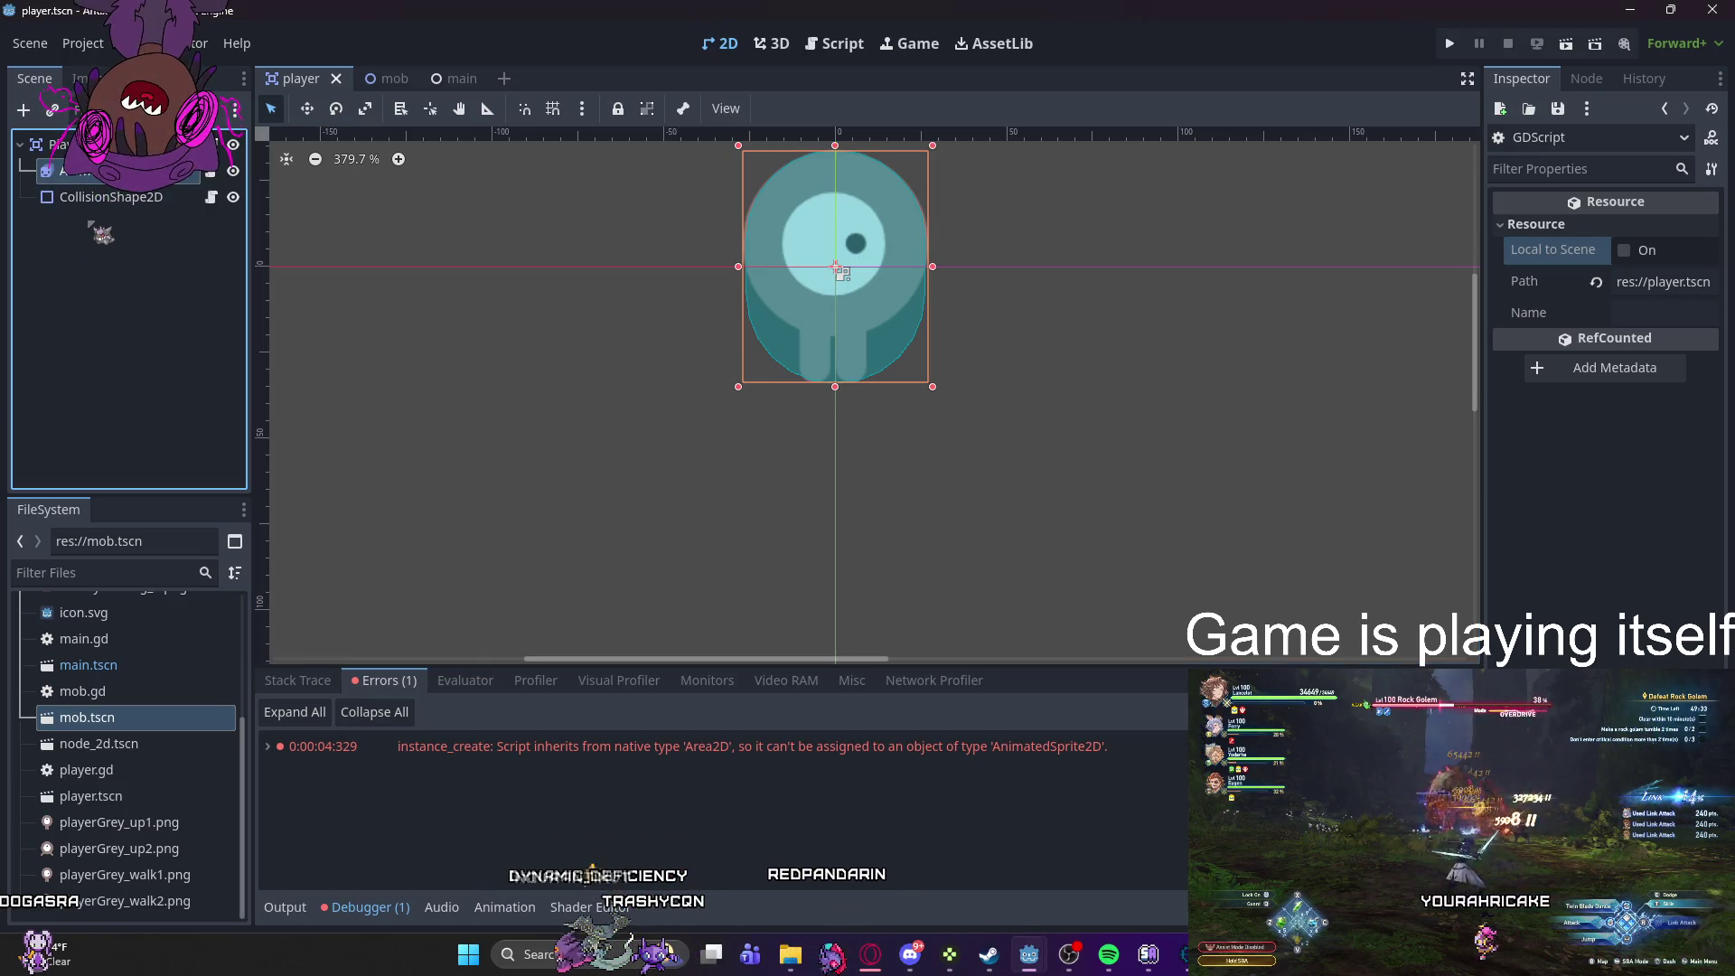
- Move AnimatedSprite2D below CollisionShape2D and back above it, leaving node order unchanged
key("ctrl+z")
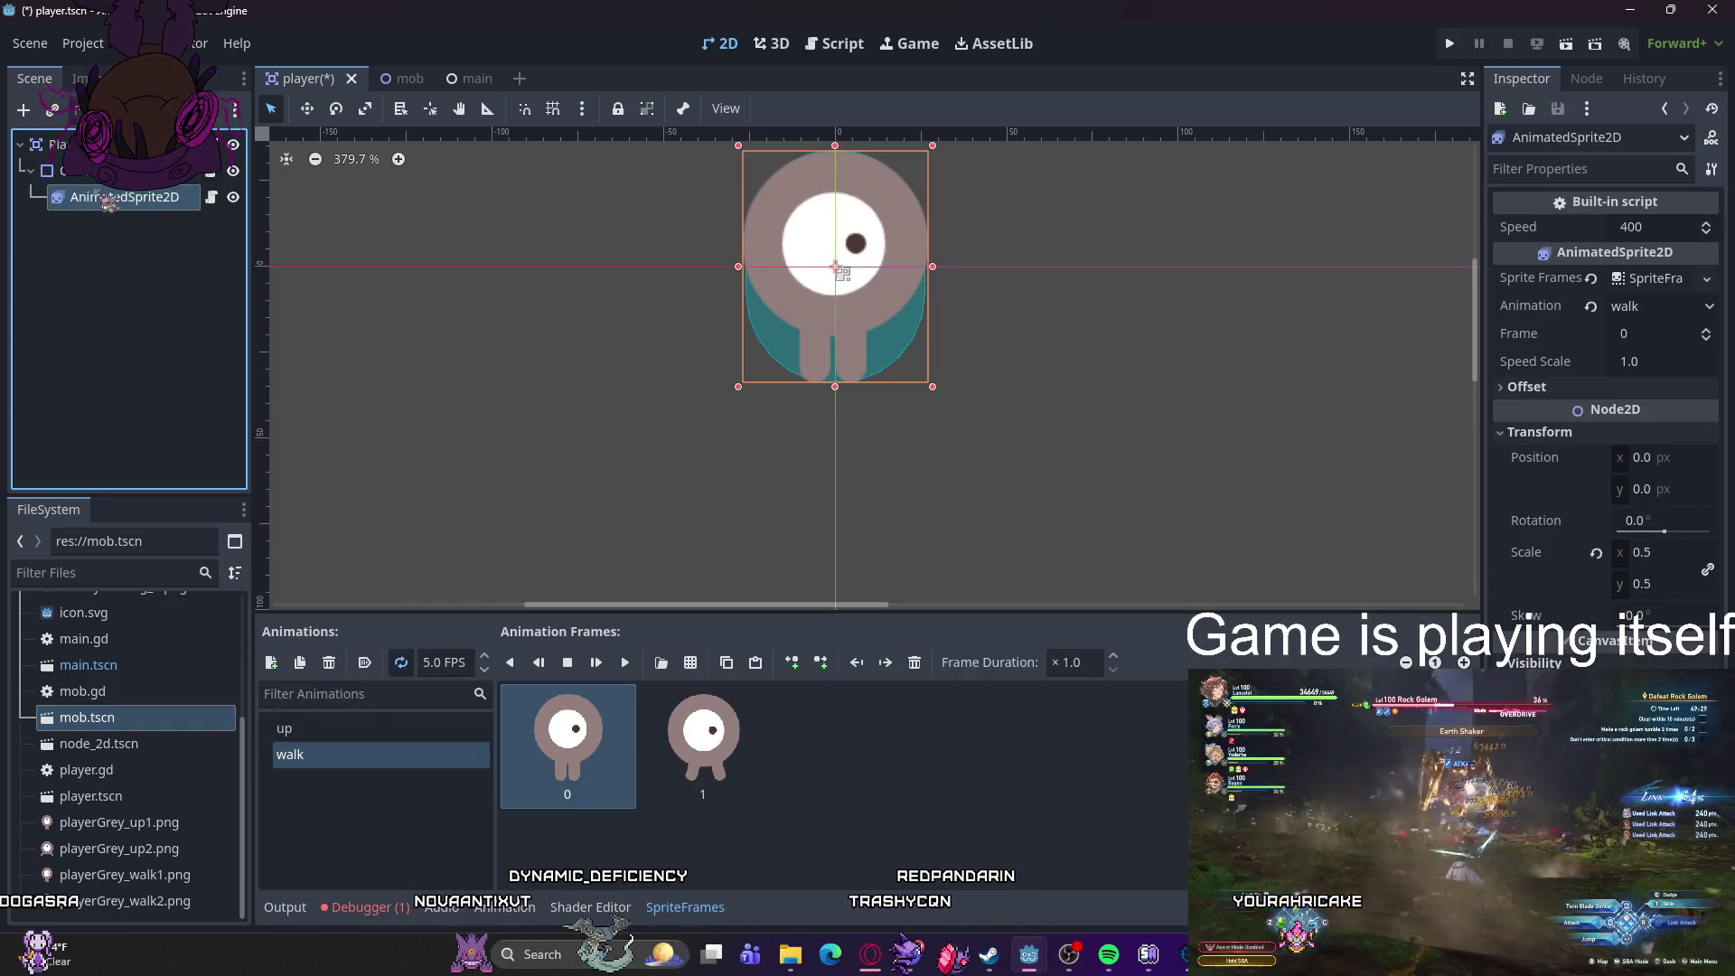
key("ctrl+shift+z")
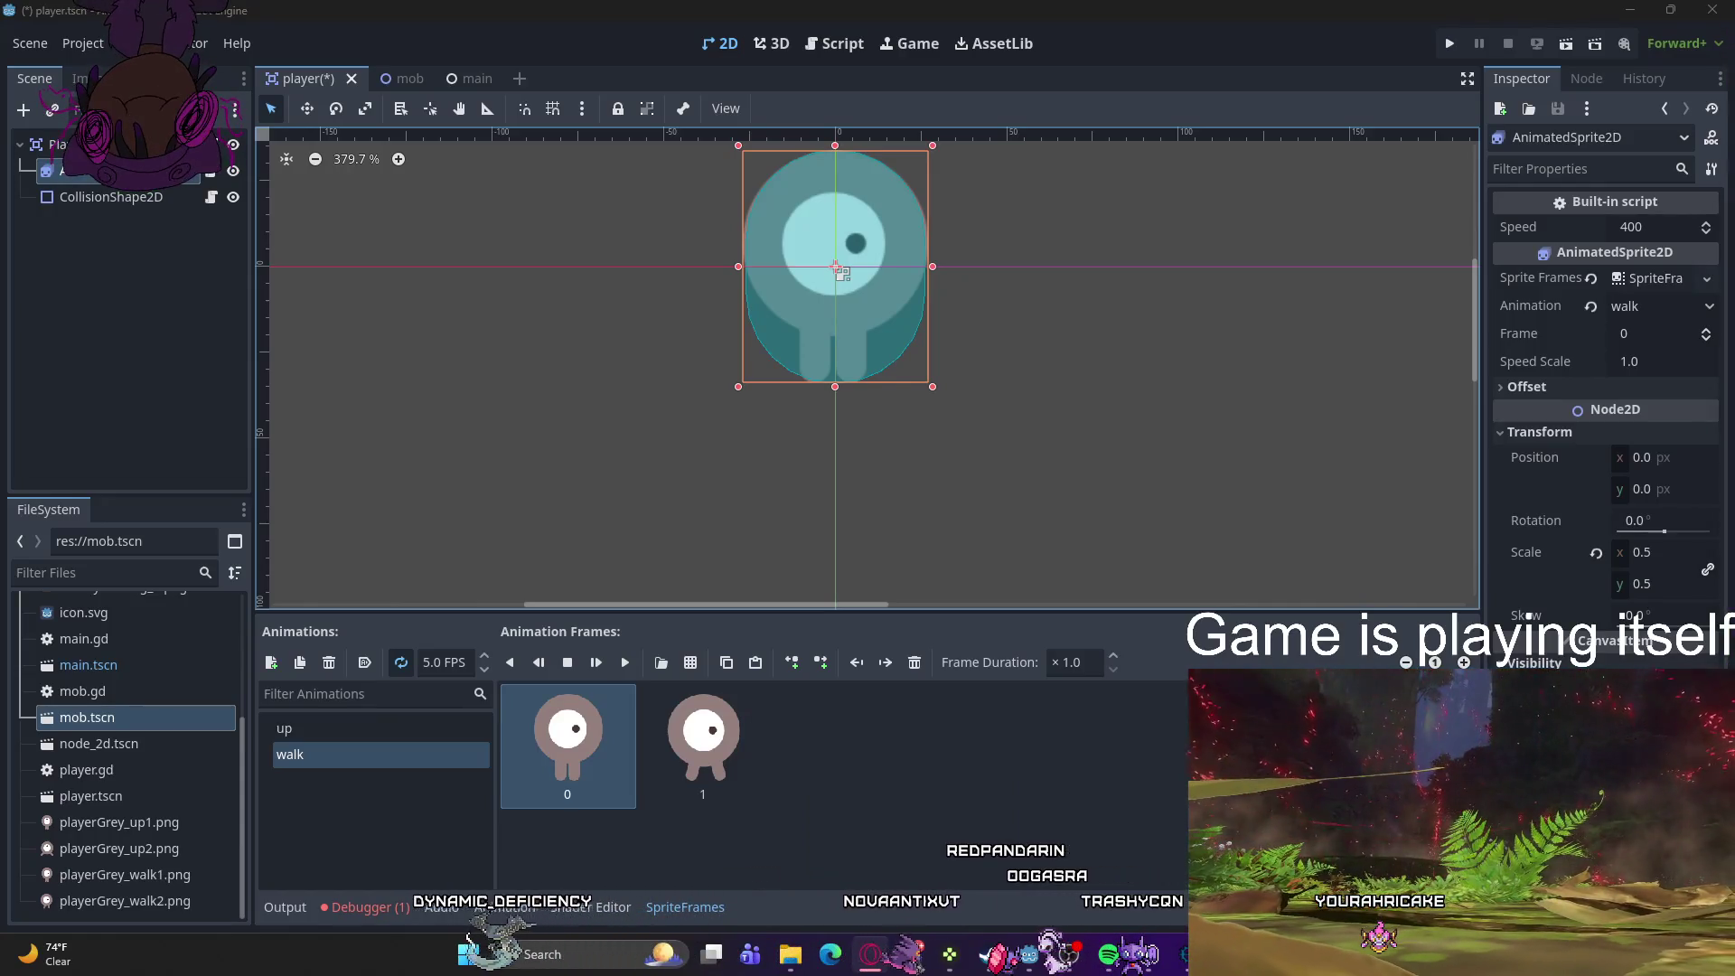
mouse_move(1030, 955)
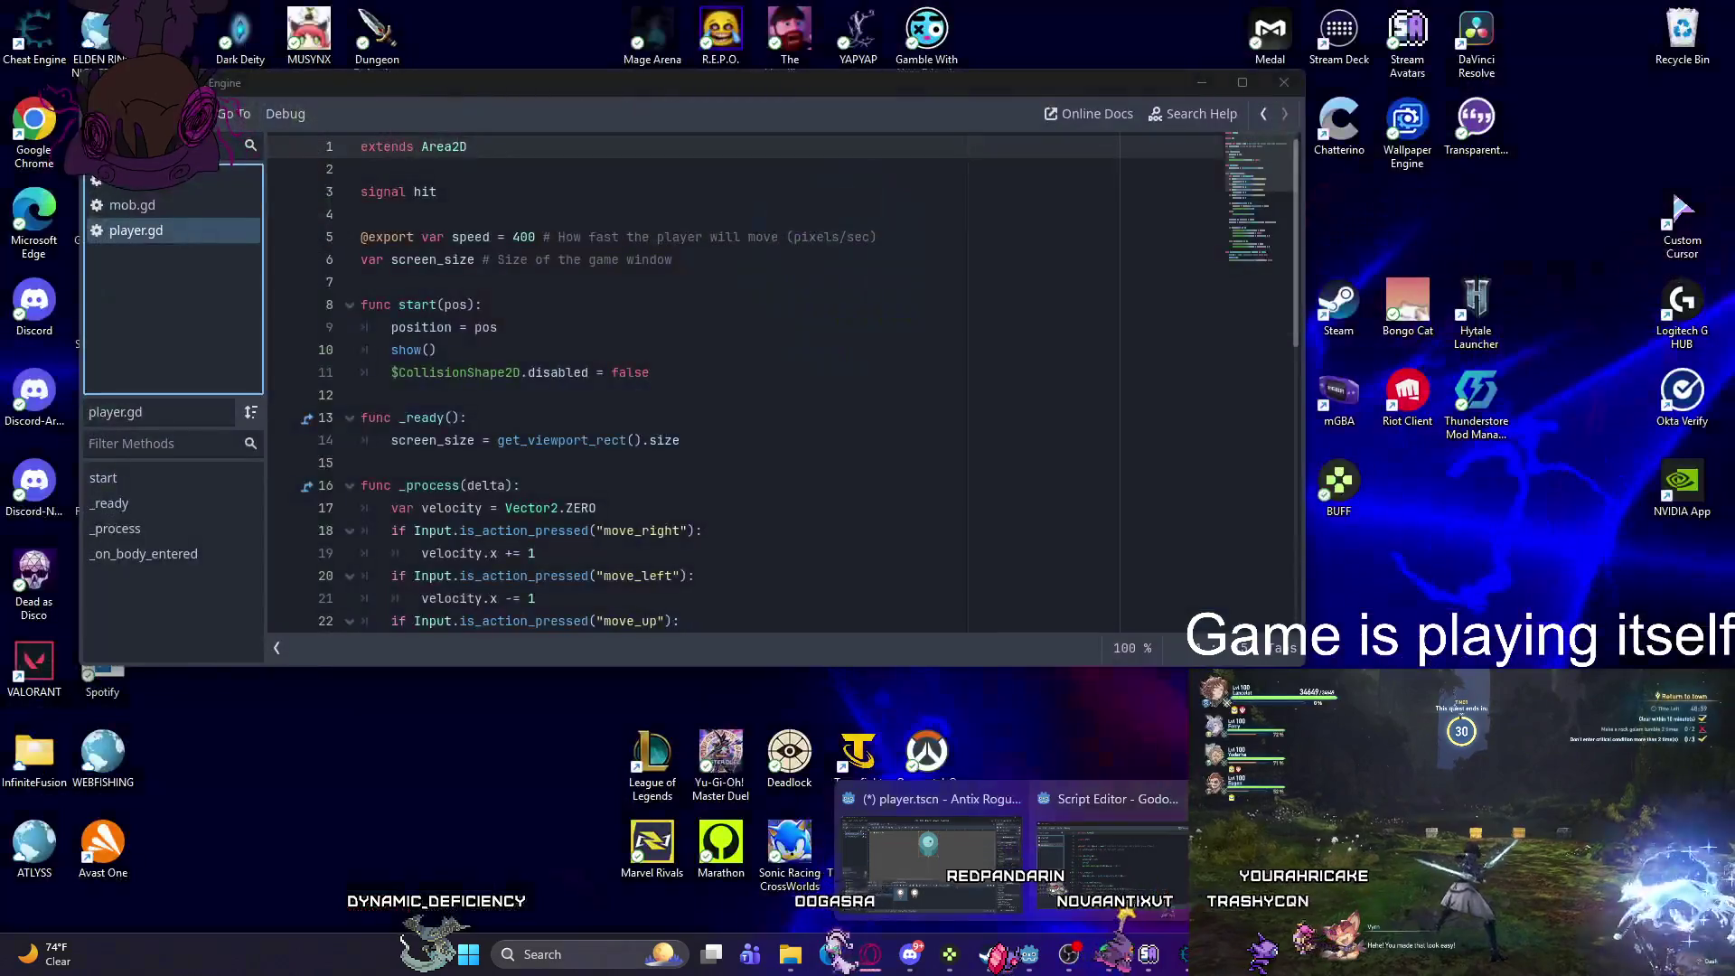
left_click(1112, 859)
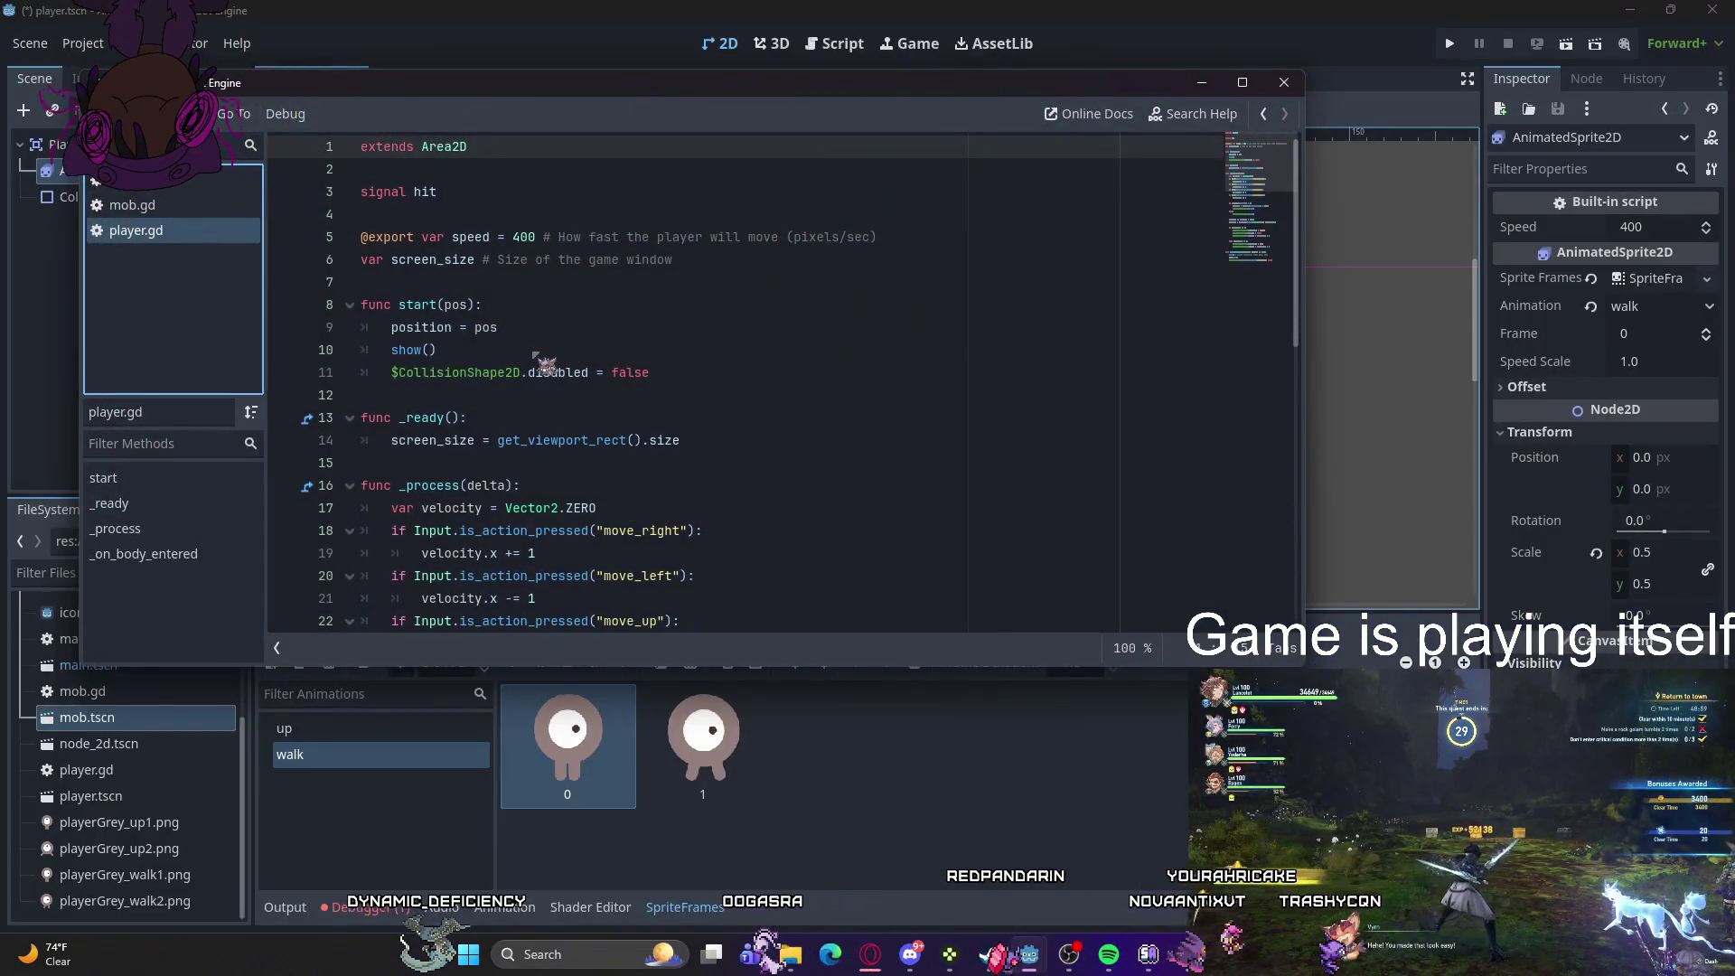
left_click(492, 192)
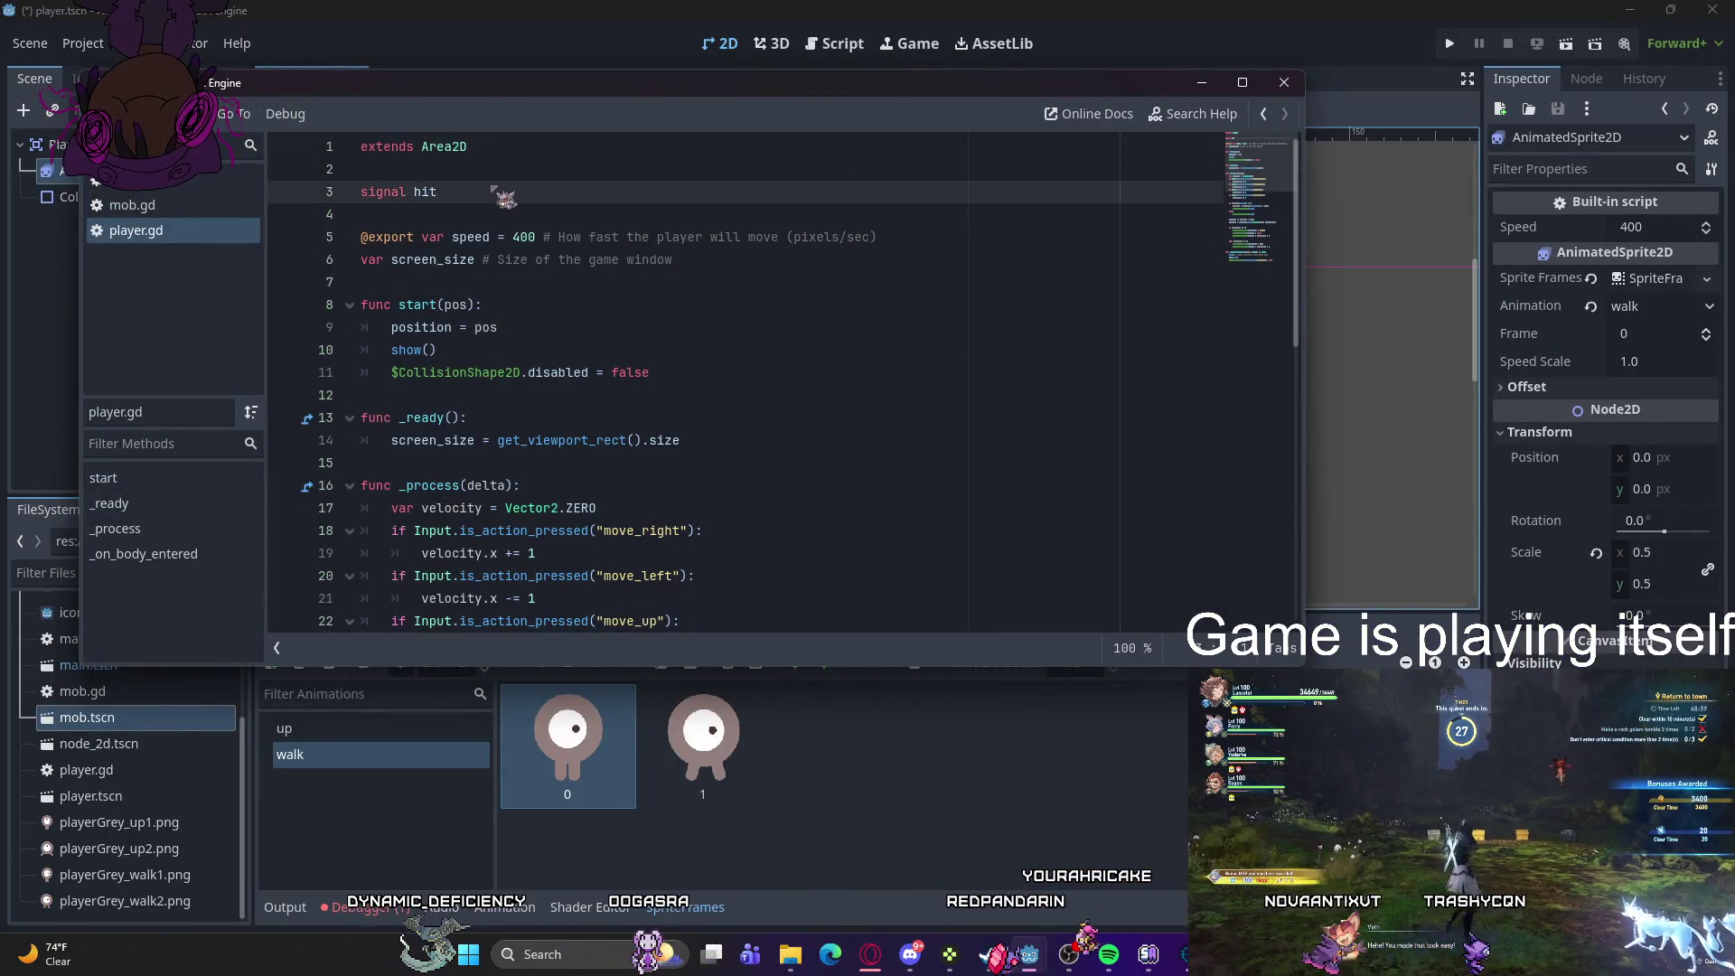
left_click(513, 159)
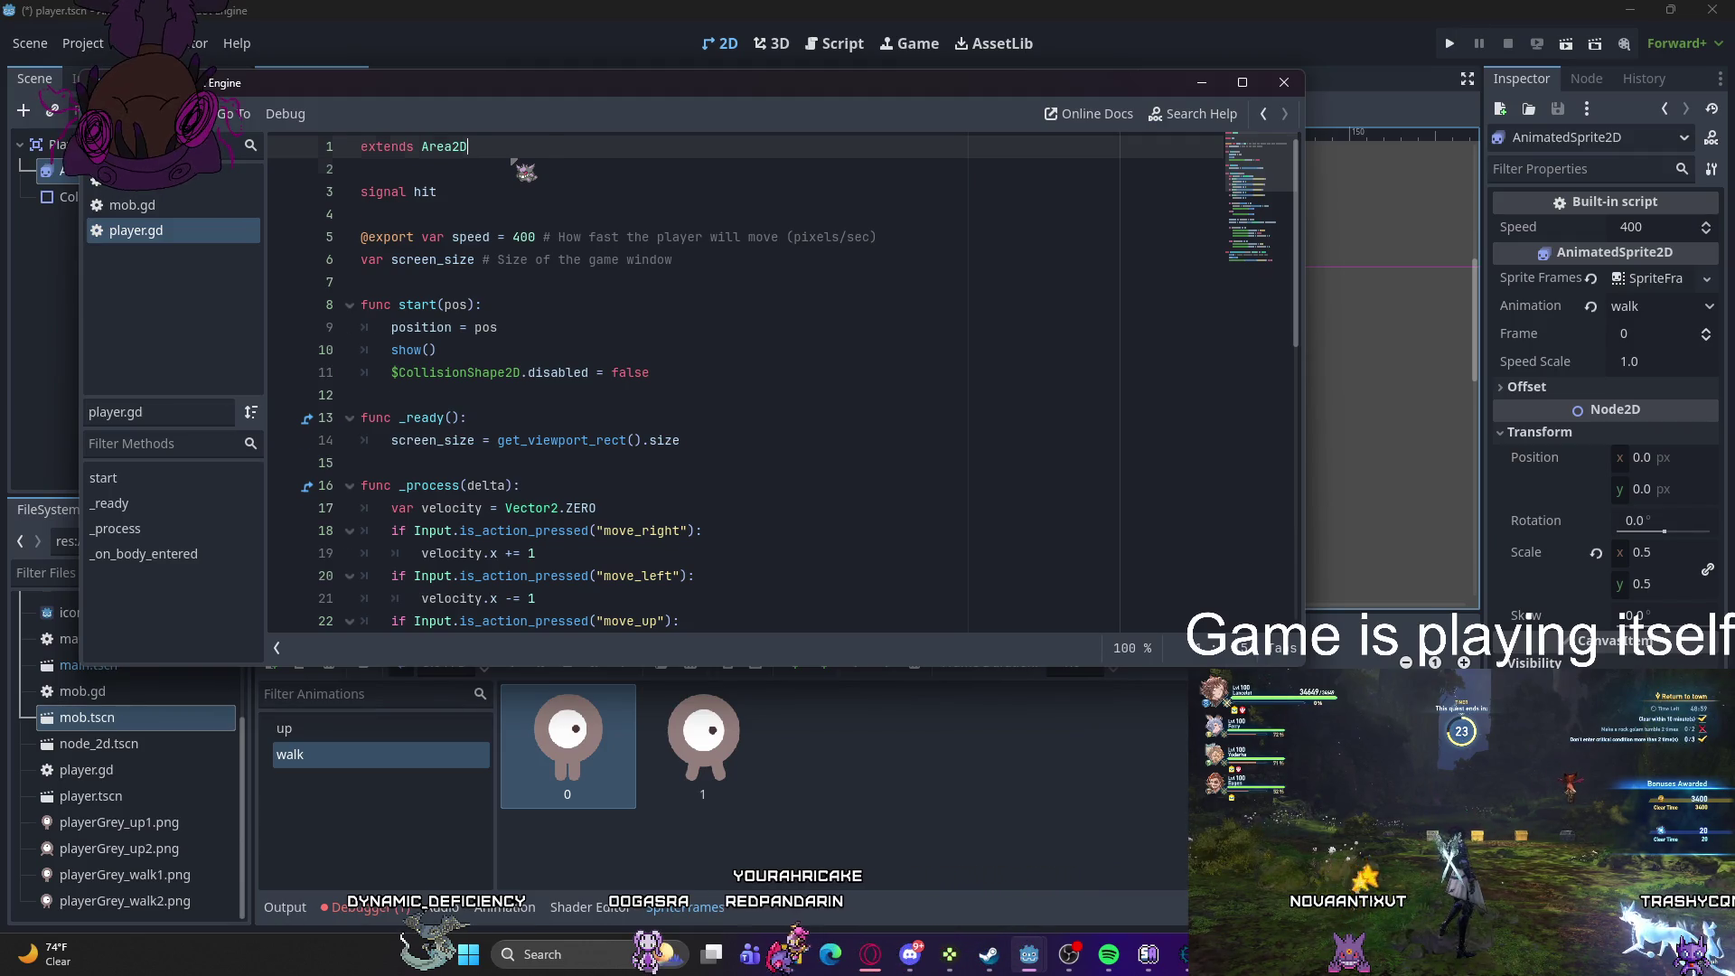
key("Return")
key("Return")
type("@onready var animated_sprite = $AnimatedSprite2D")
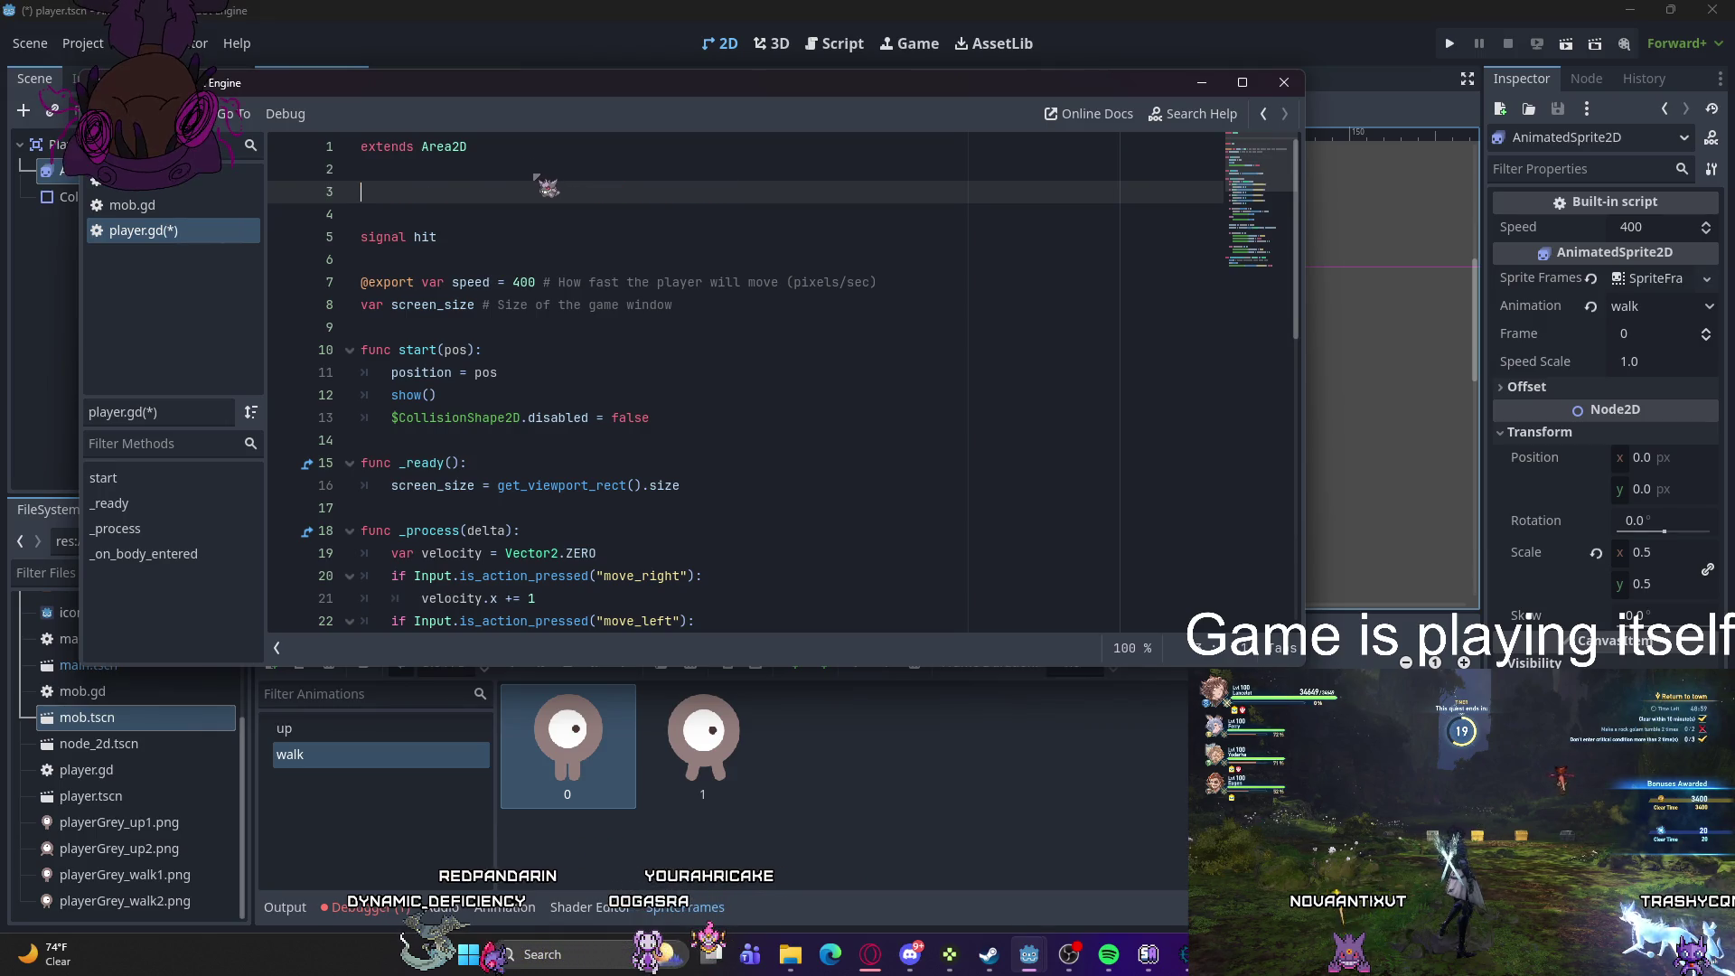
key("ctrl+z")
key("ctrl+z")
key("ctrl+s")
left_click(709, 361)
mouse_move(710, 364)
left_mouse_down()
mouse_move(488, 351)
mouse_move(361, 304)
left_mouse_up()
left_click(437, 343)
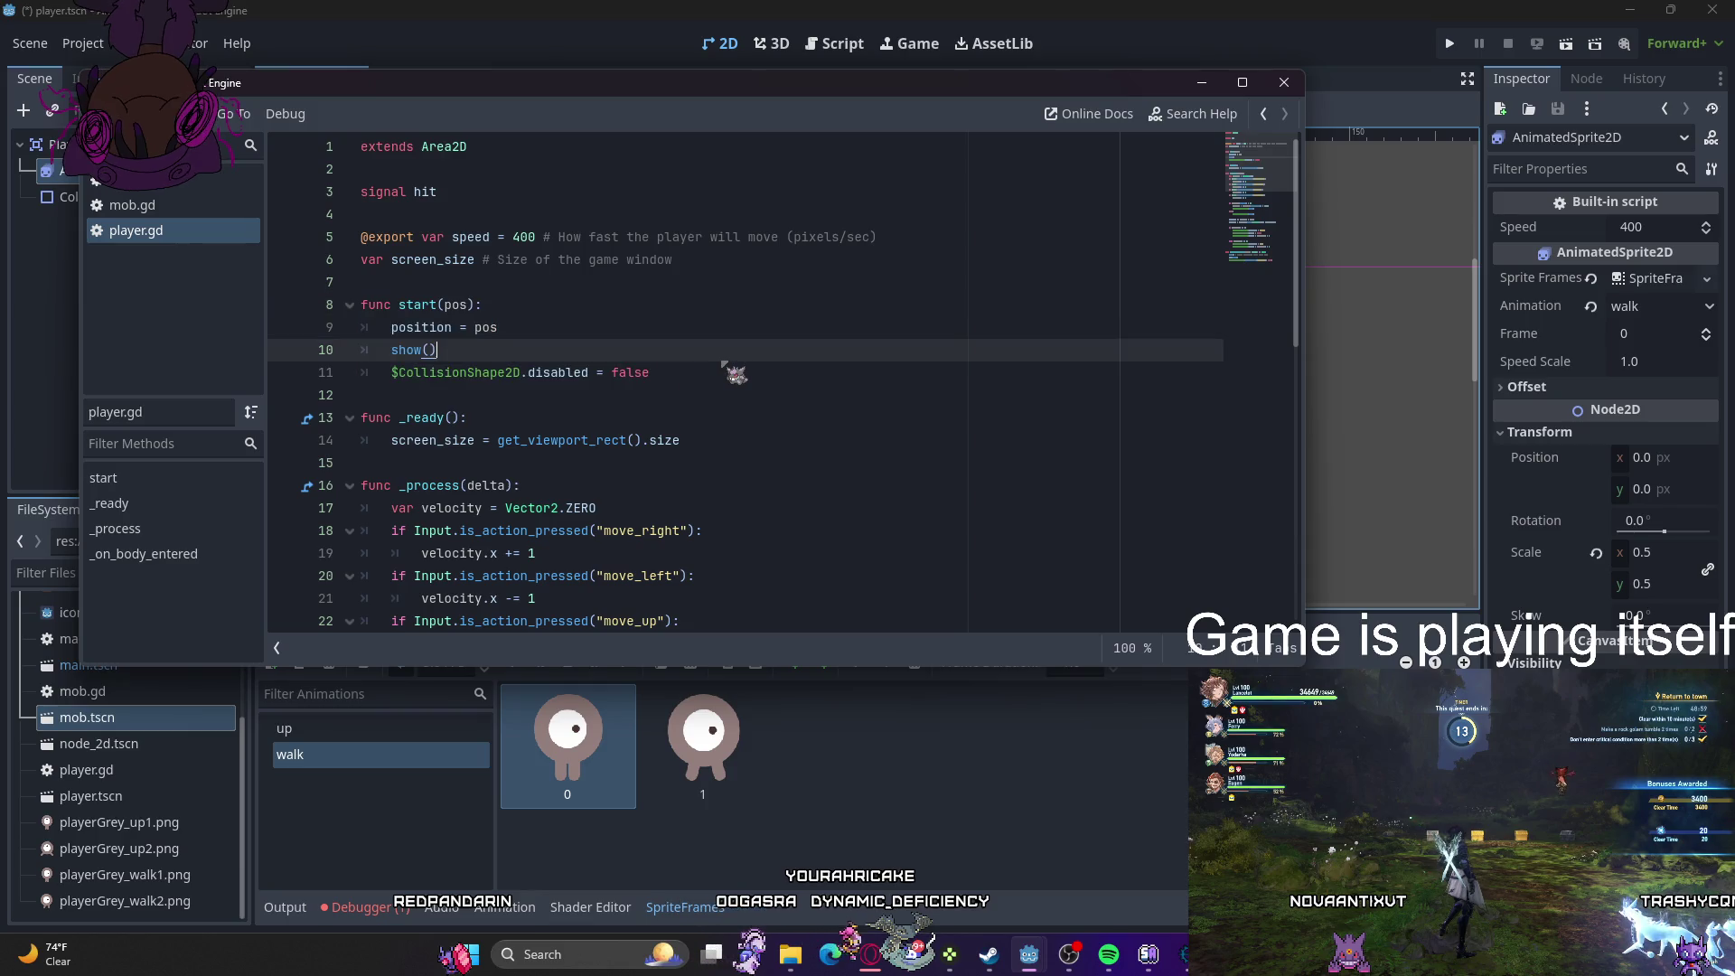
left_click(720, 375)
key("Return")
key("Return")
type("@onready var animated_sprite = $AnimatedSprite2D")
key("Home")
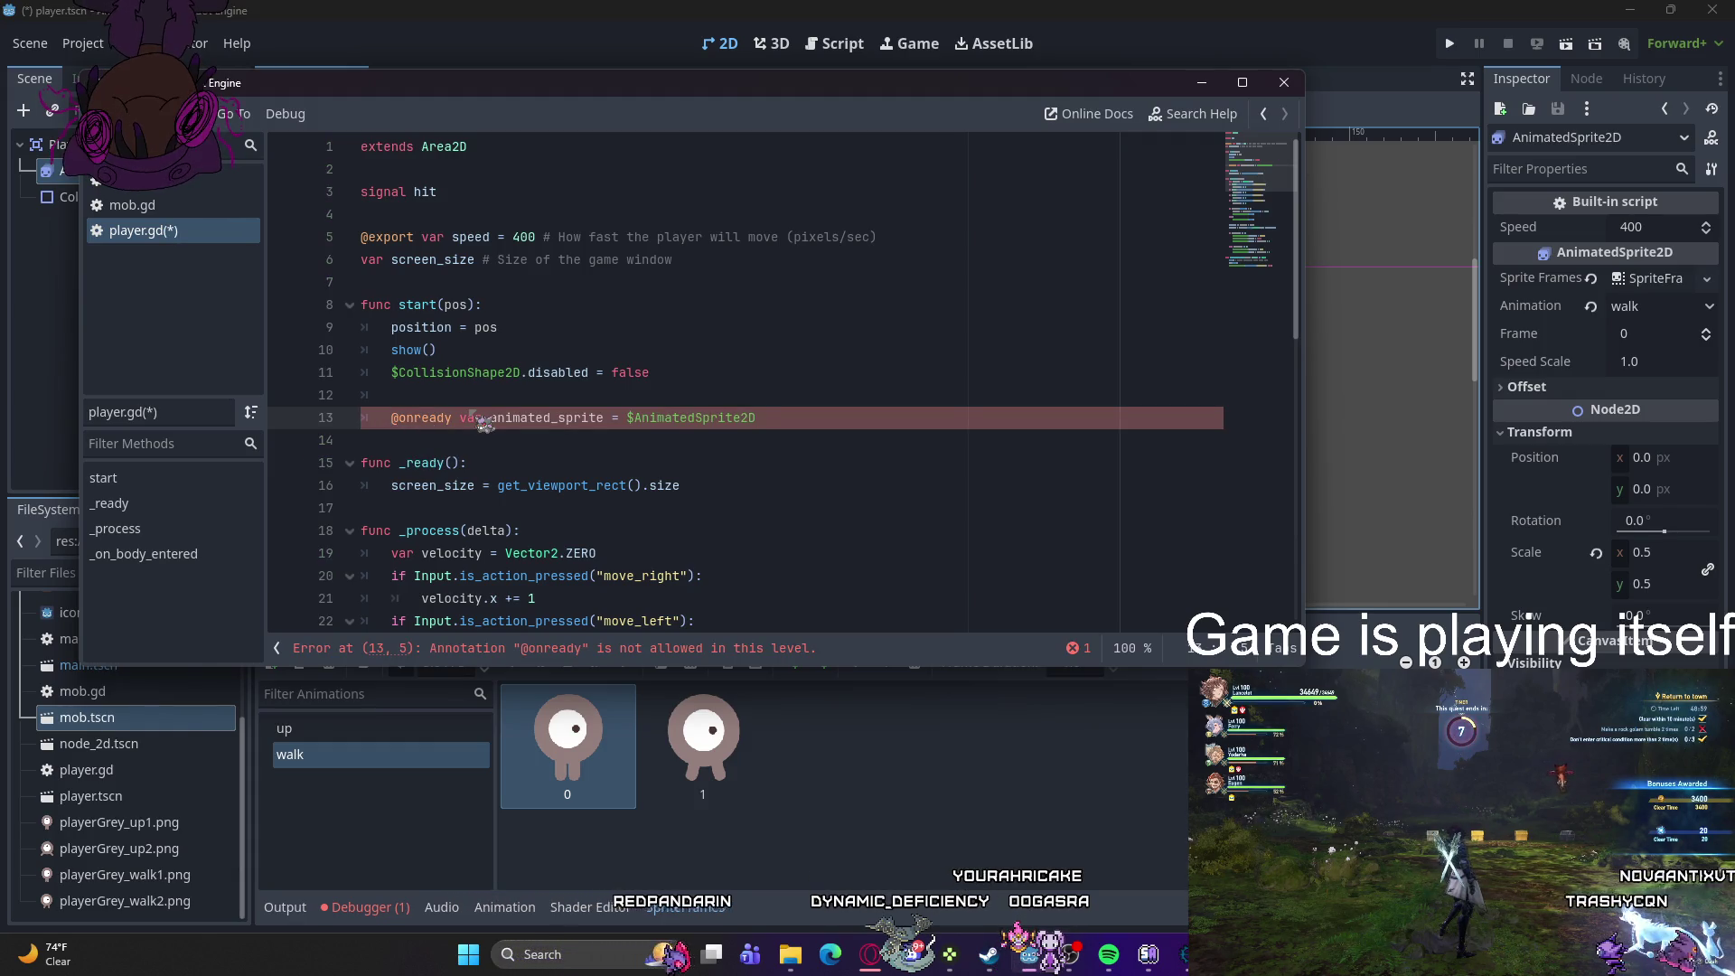
key("BackSpace")
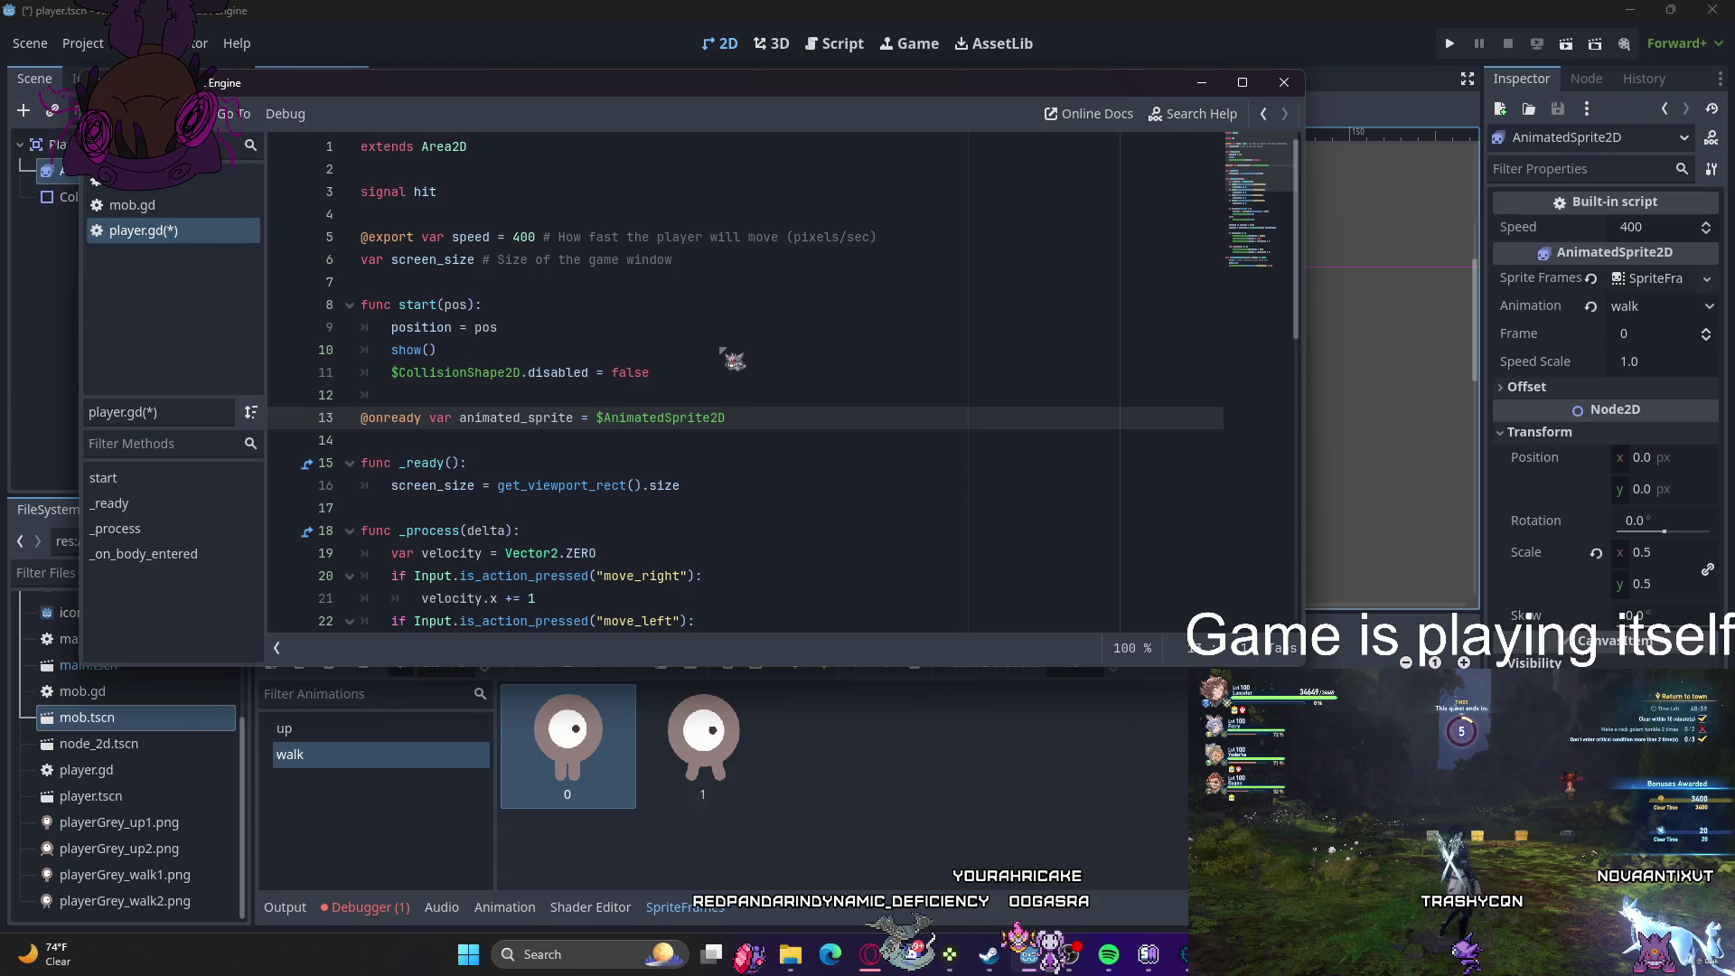
key("ctrl+s")
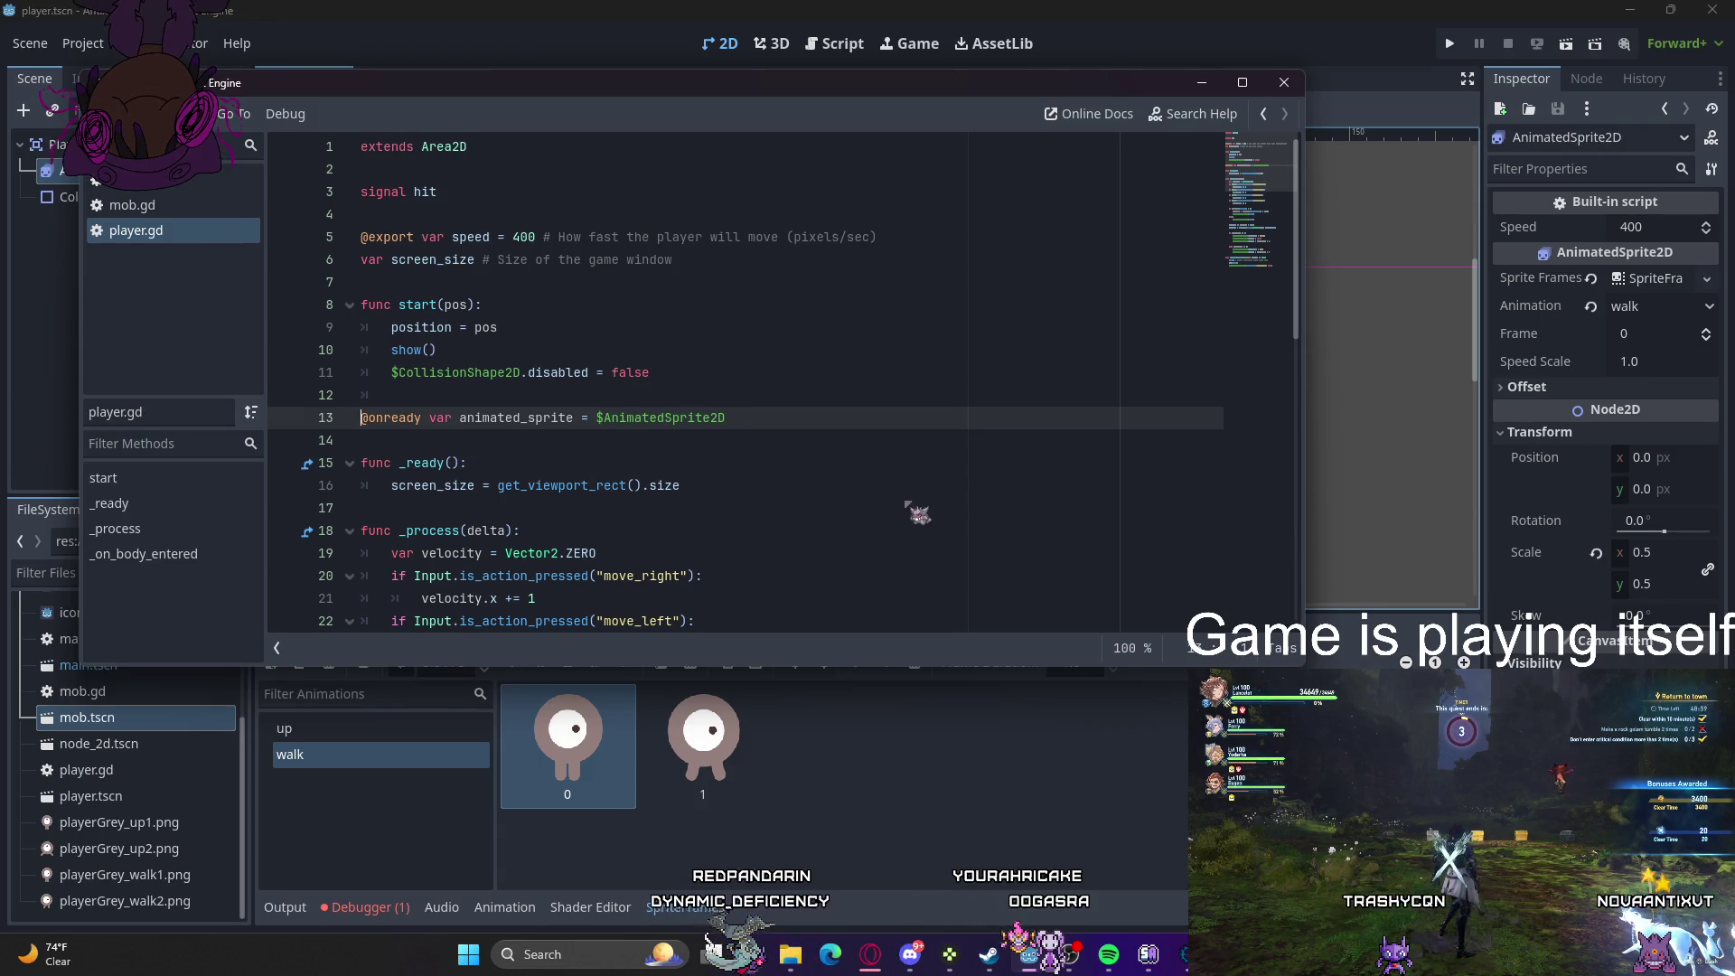
left_click(1283, 82)
left_click(1449, 43)
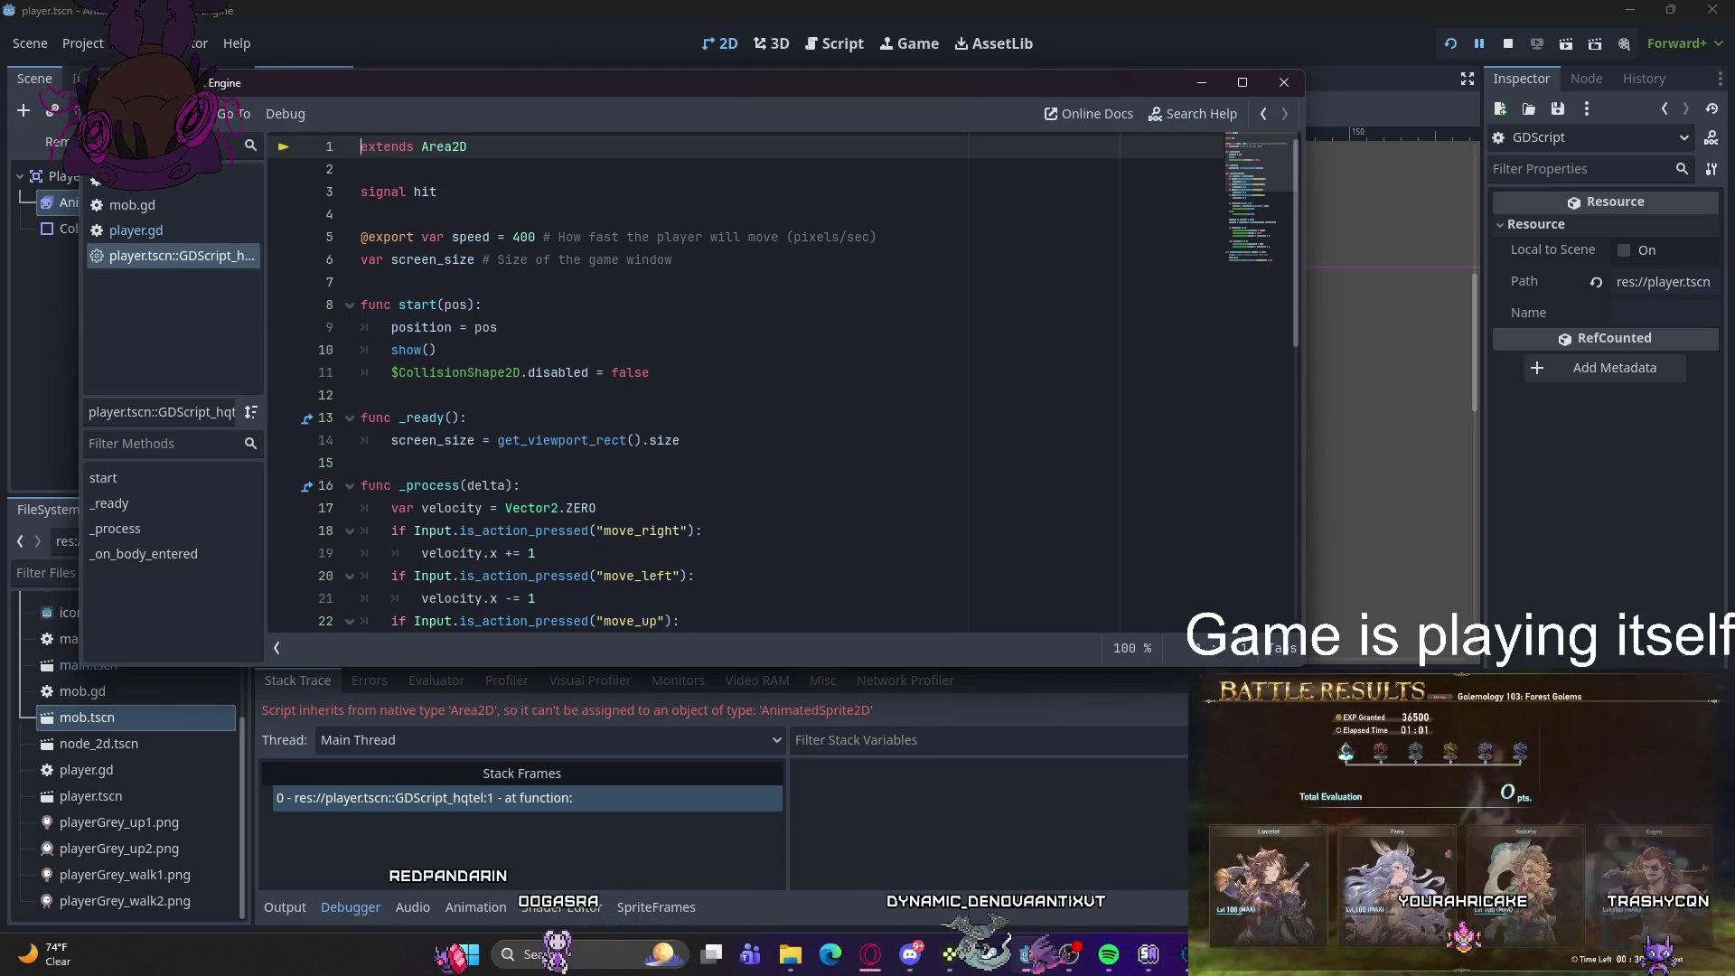
- Delete the velocity if/else block on lines 27–31 of the built-in script, then rerun with F5
scroll(778, 384, "down", 7)
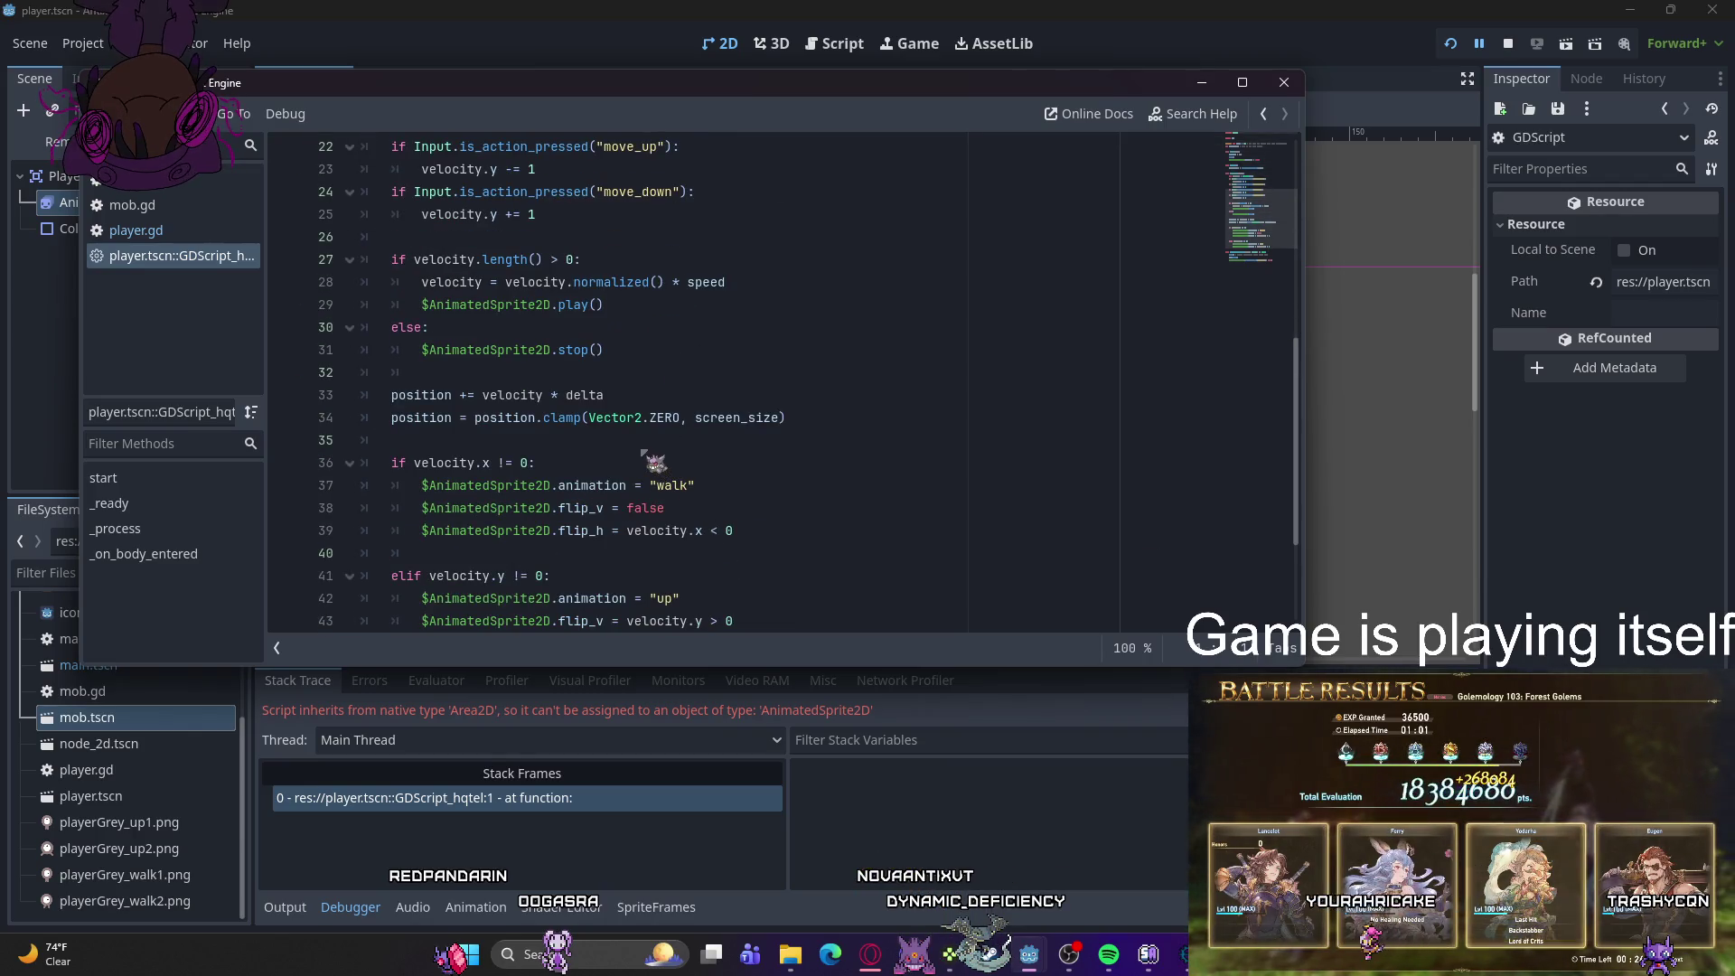
mouse_move(620, 353)
left_mouse_down()
mouse_move(388, 327)
mouse_move(344, 269)
left_mouse_up()
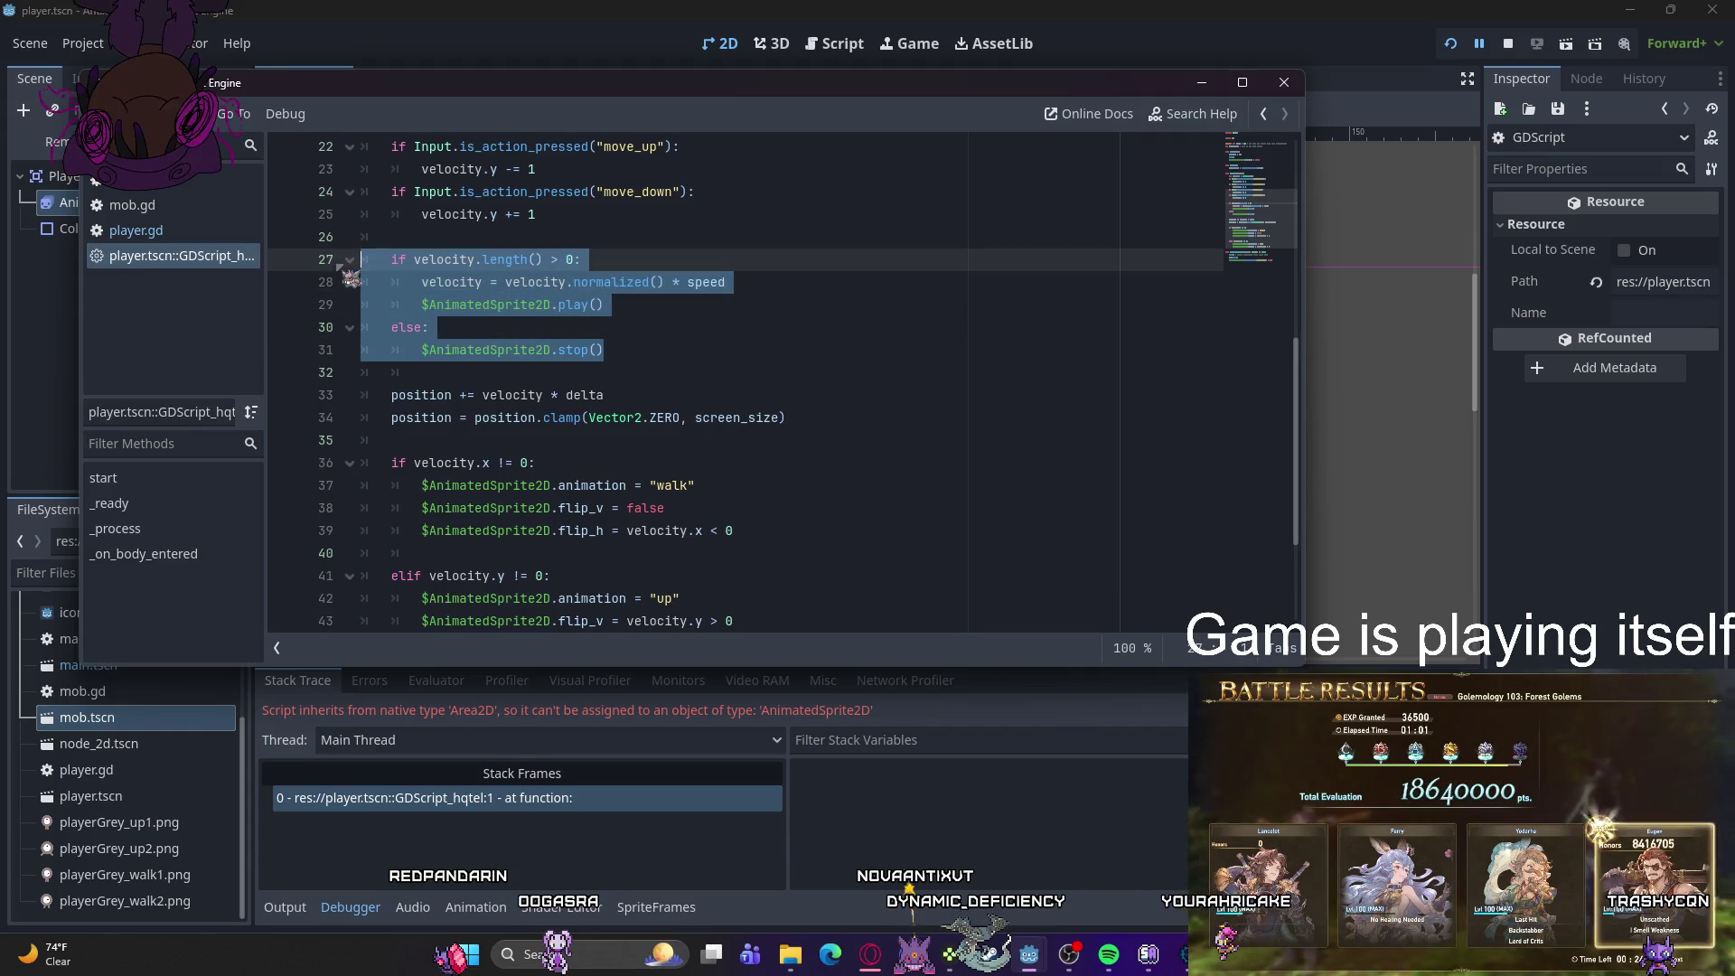
key("Delete")
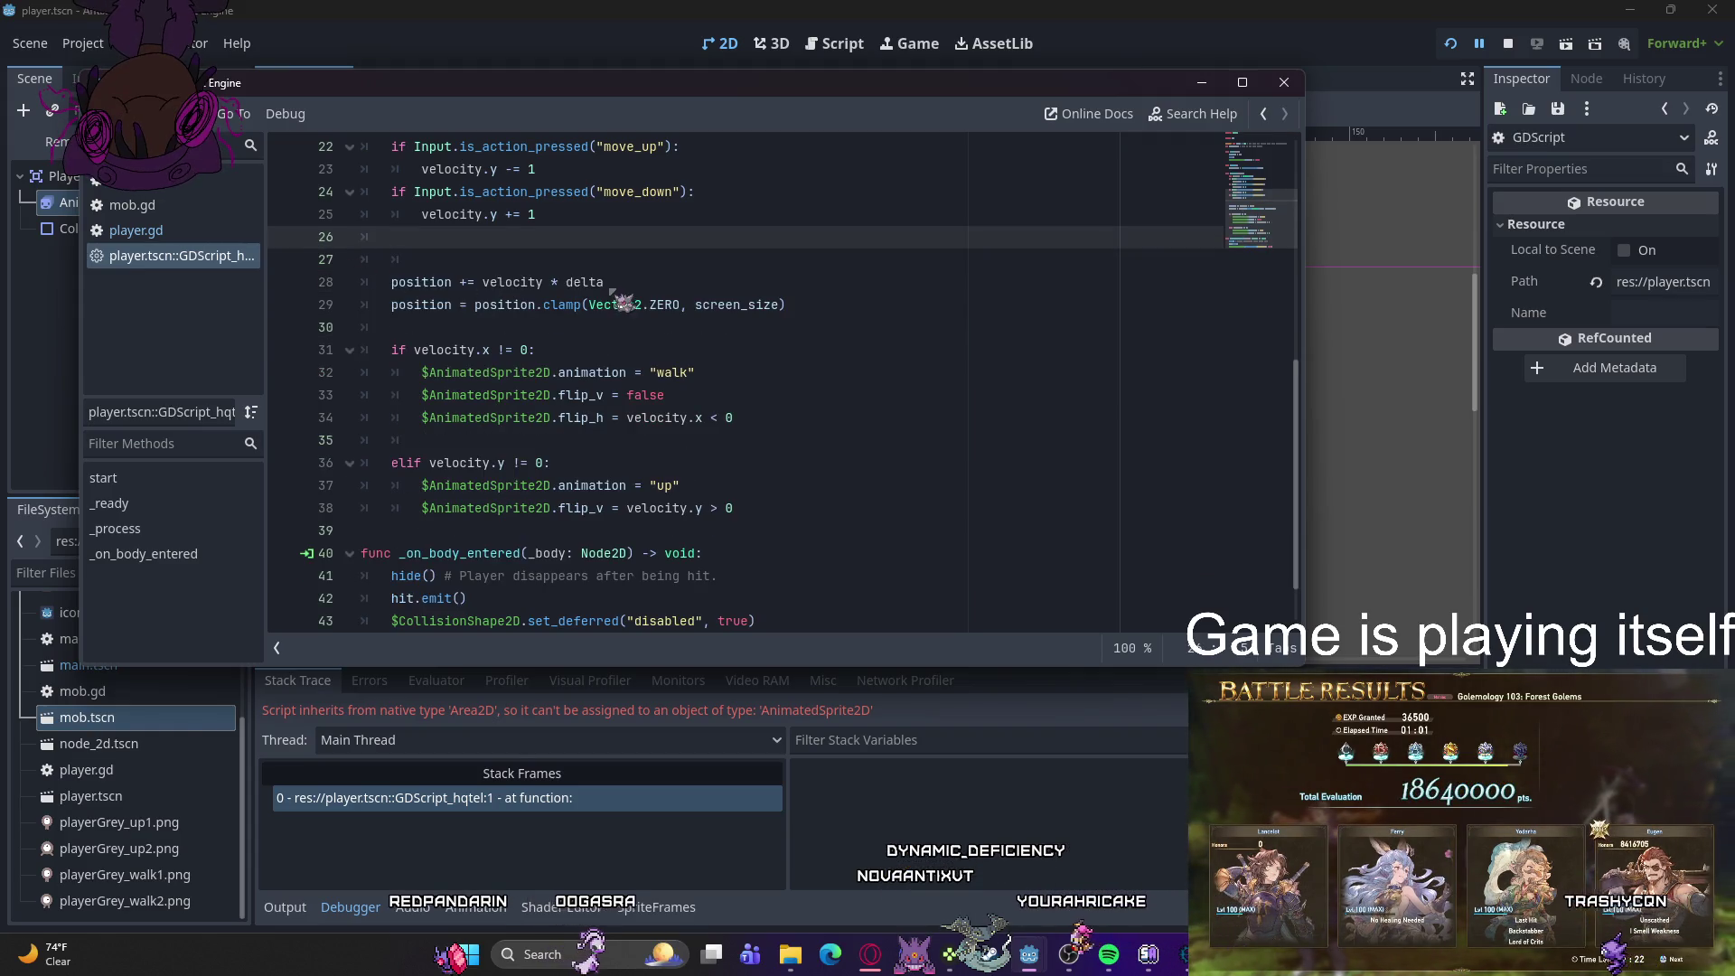
scroll(633, 303, "up", 7)
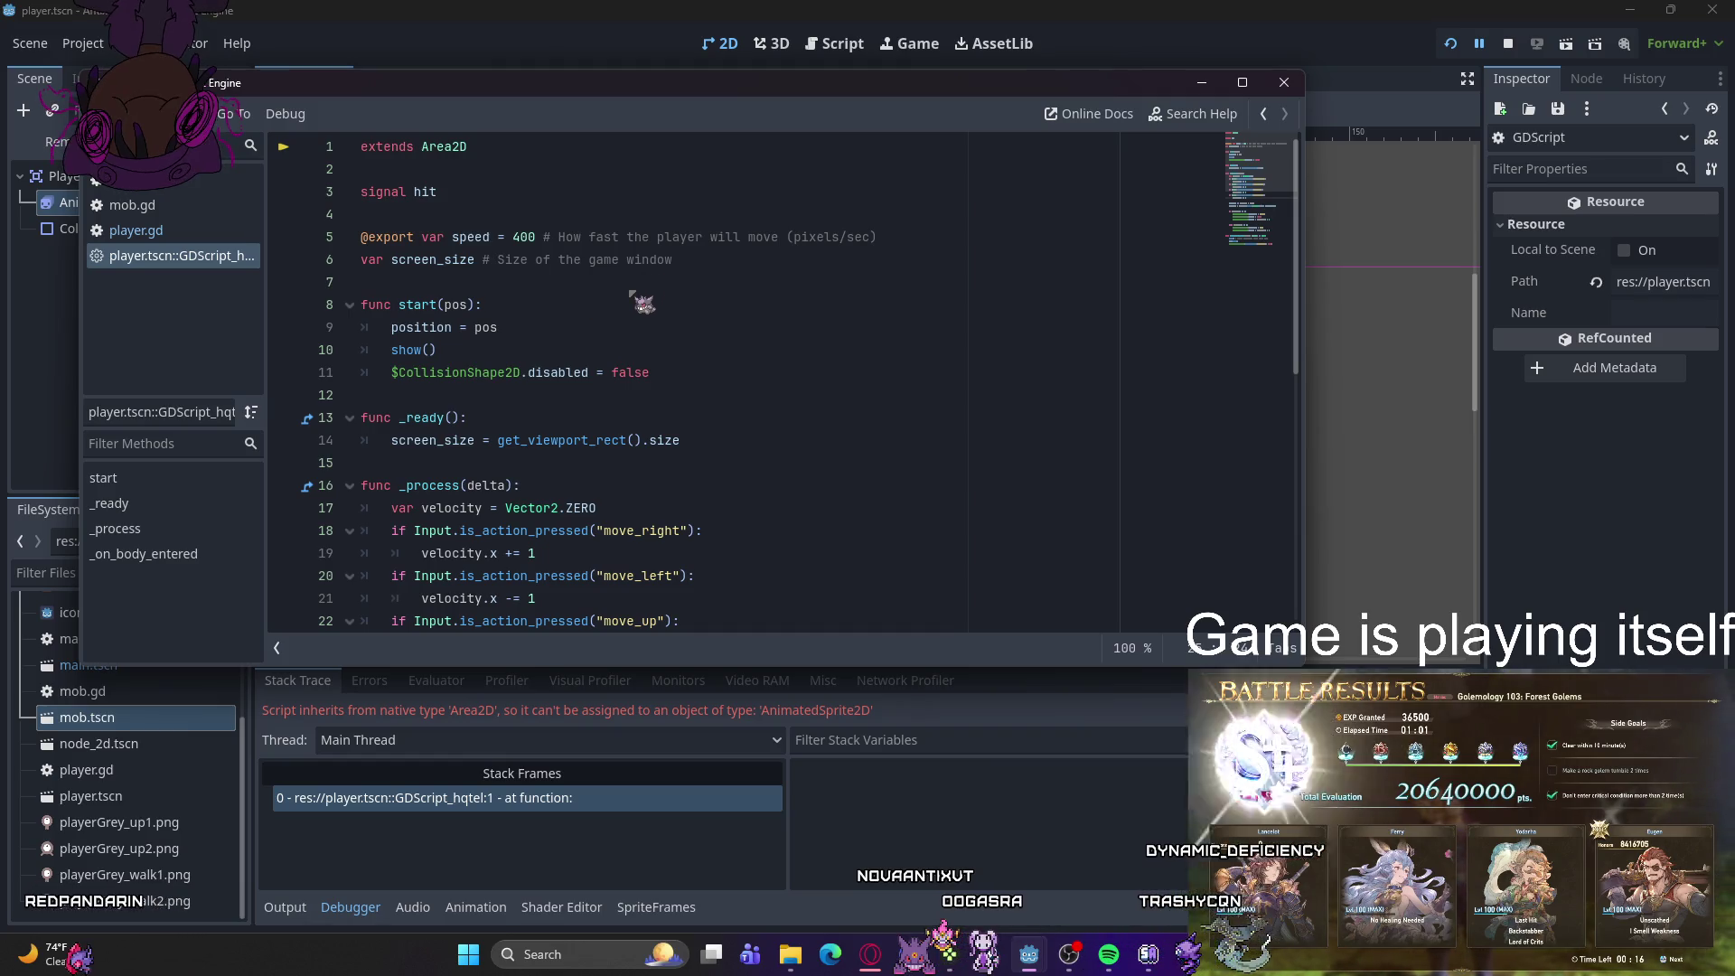
left_click(169, 233)
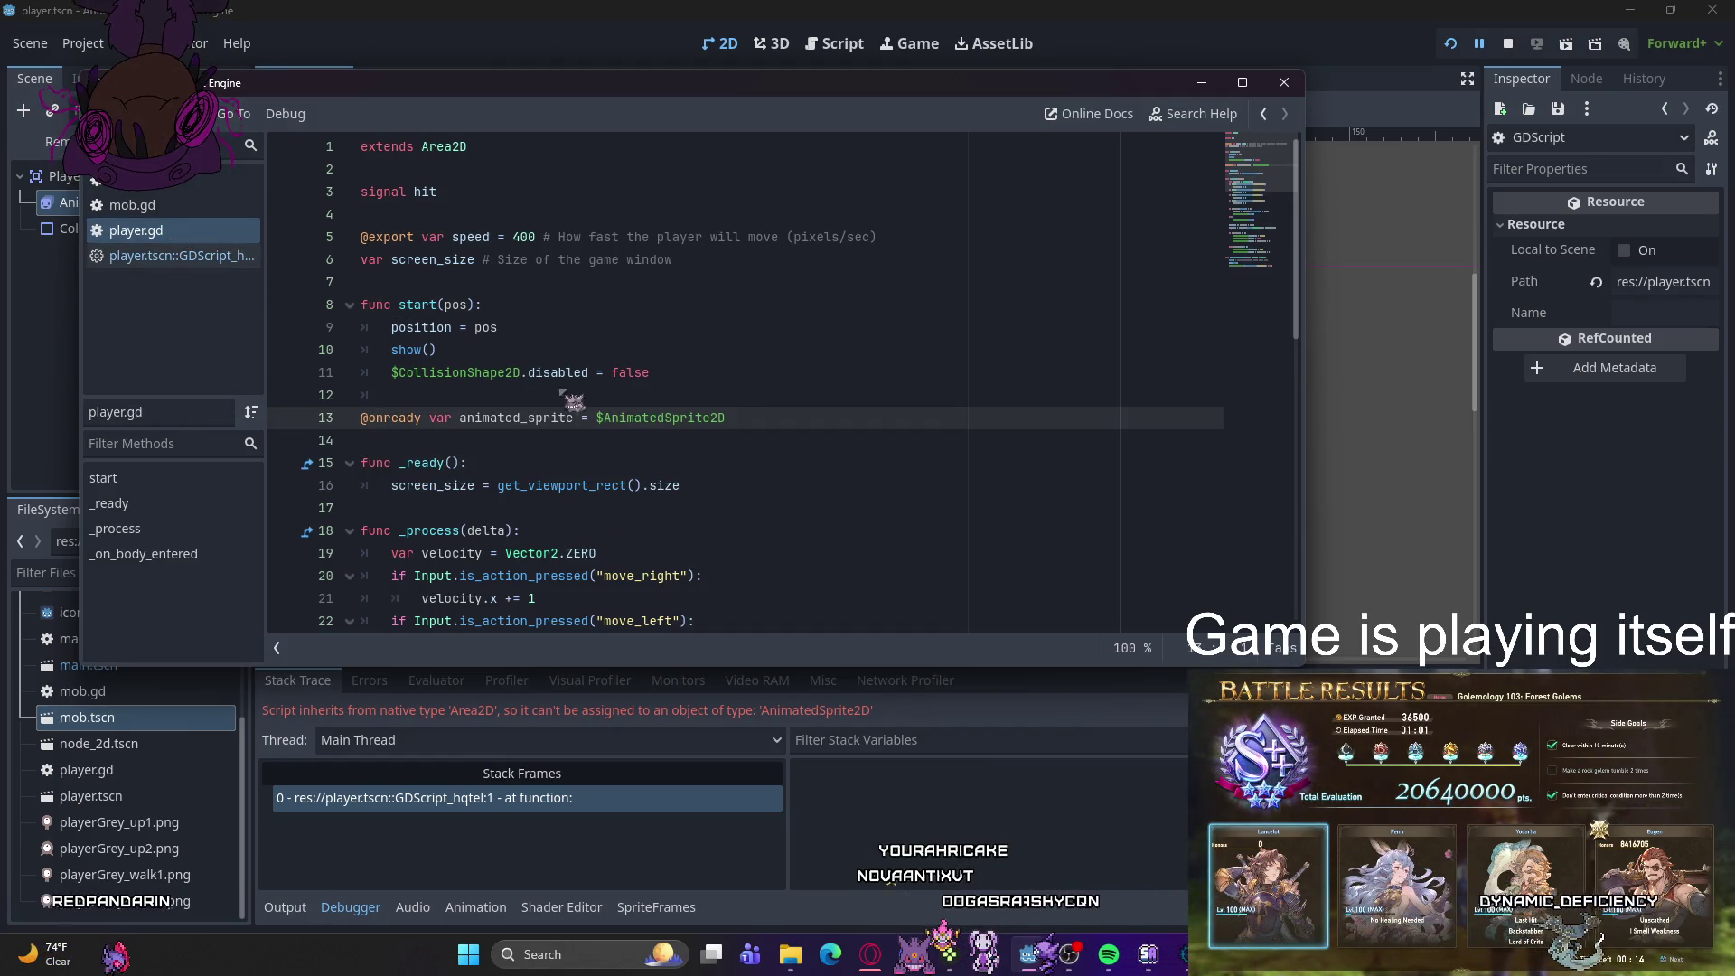
scroll(574, 401, "down", 10)
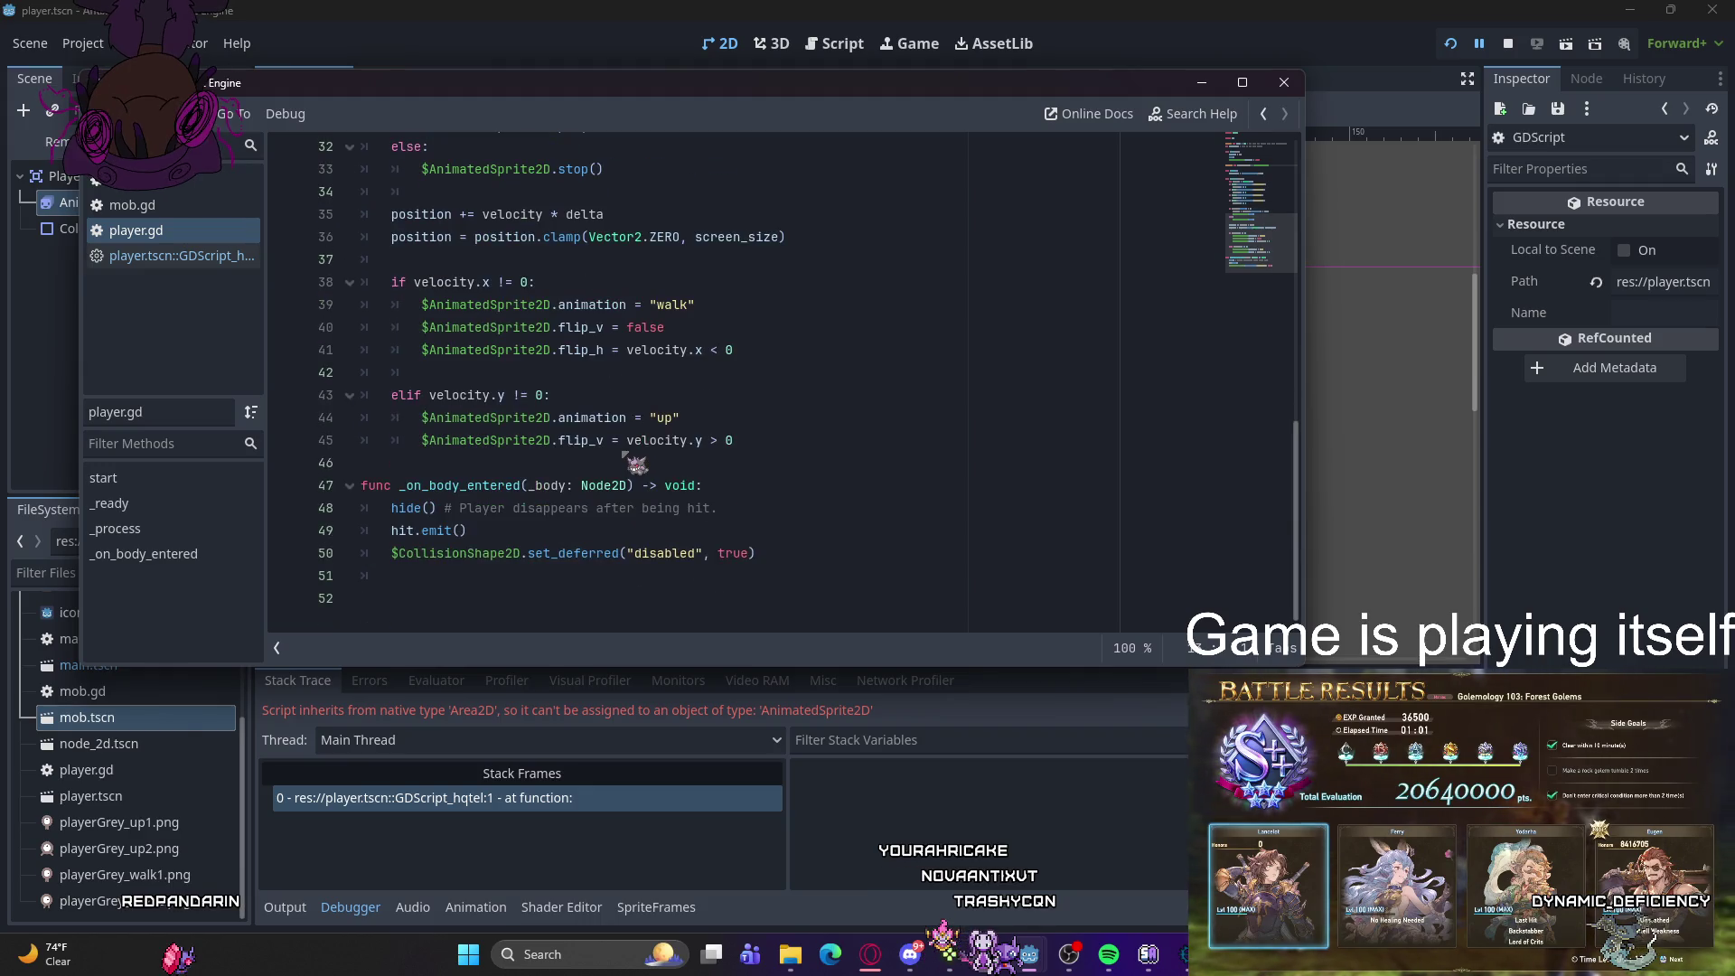
key("F5")
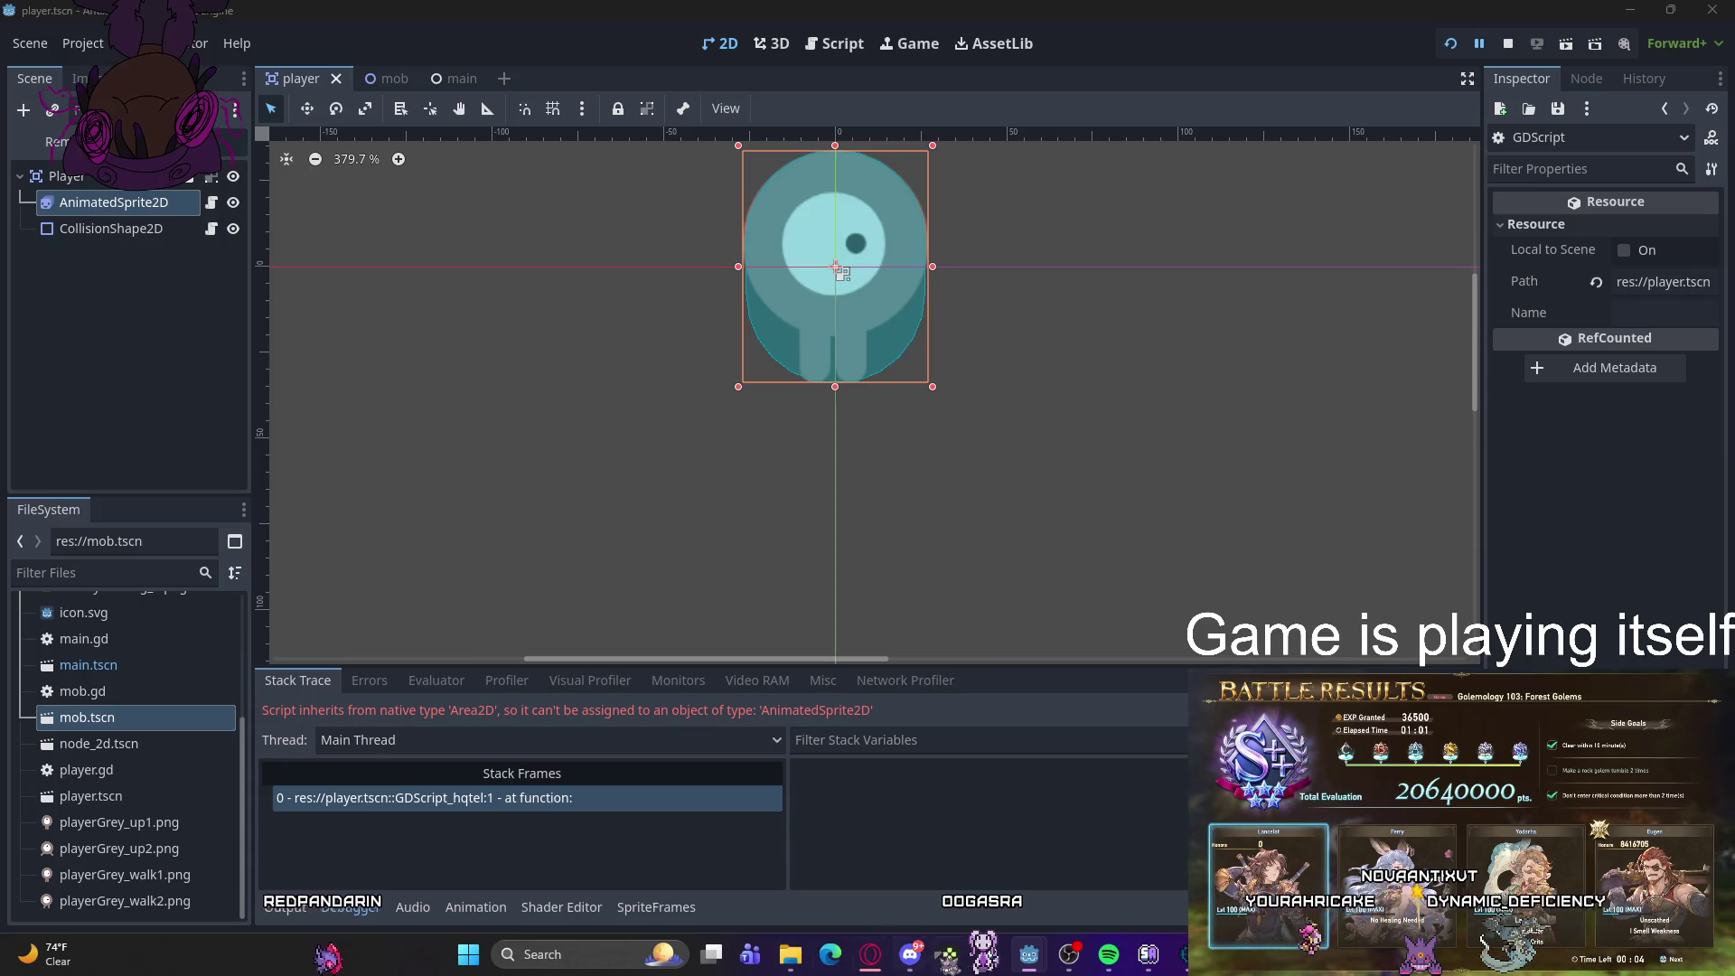
- Delete the if/else block that plays and stops the sprite from player.gd
left_click(836, 43)
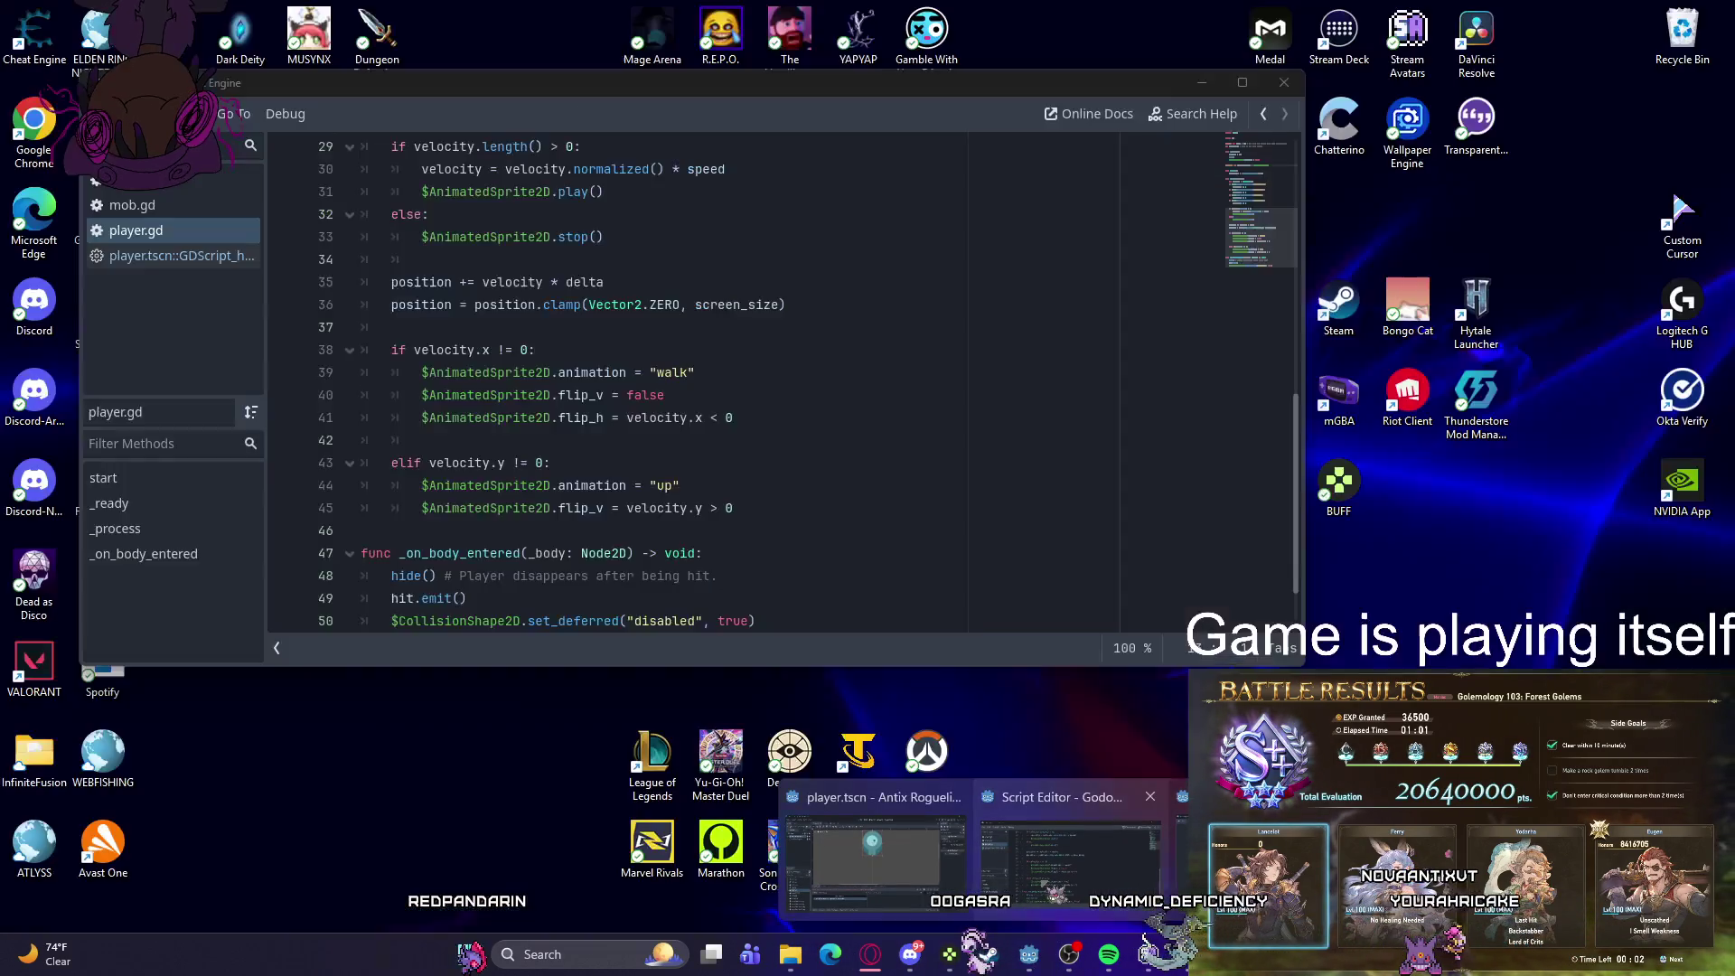
scroll(659, 414, "down", 10)
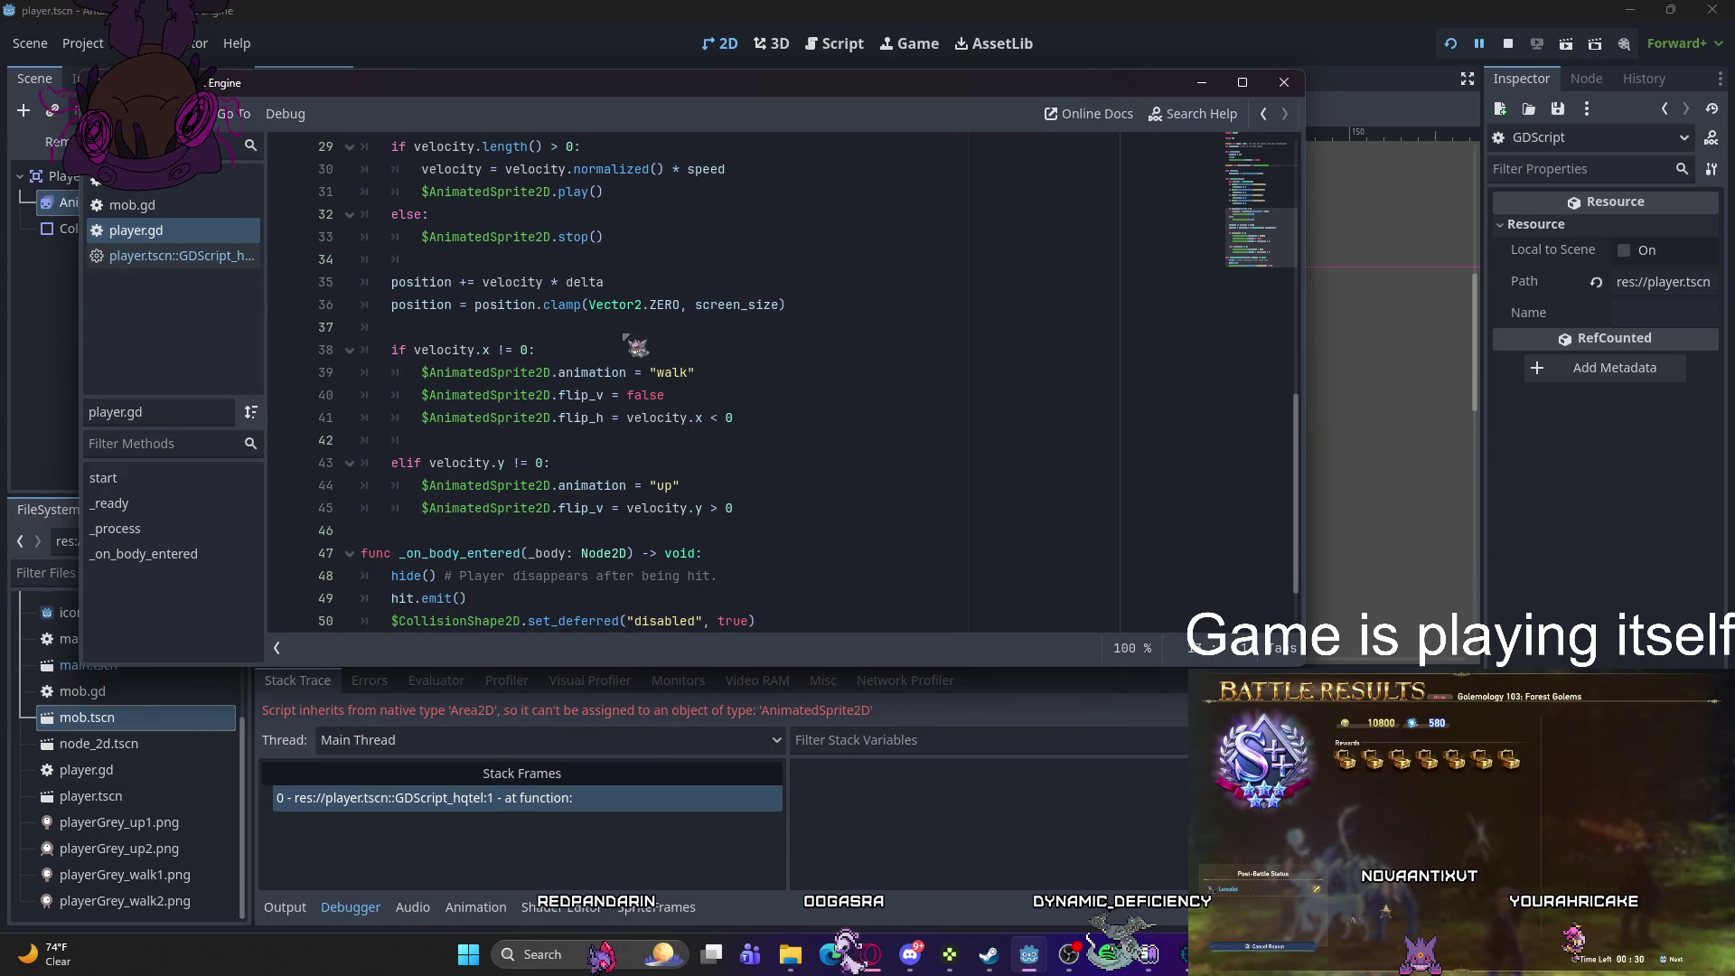
scroll(651, 407, "up", 3)
scroll(649, 406, "up", 2)
scroll(633, 398, "down", 2)
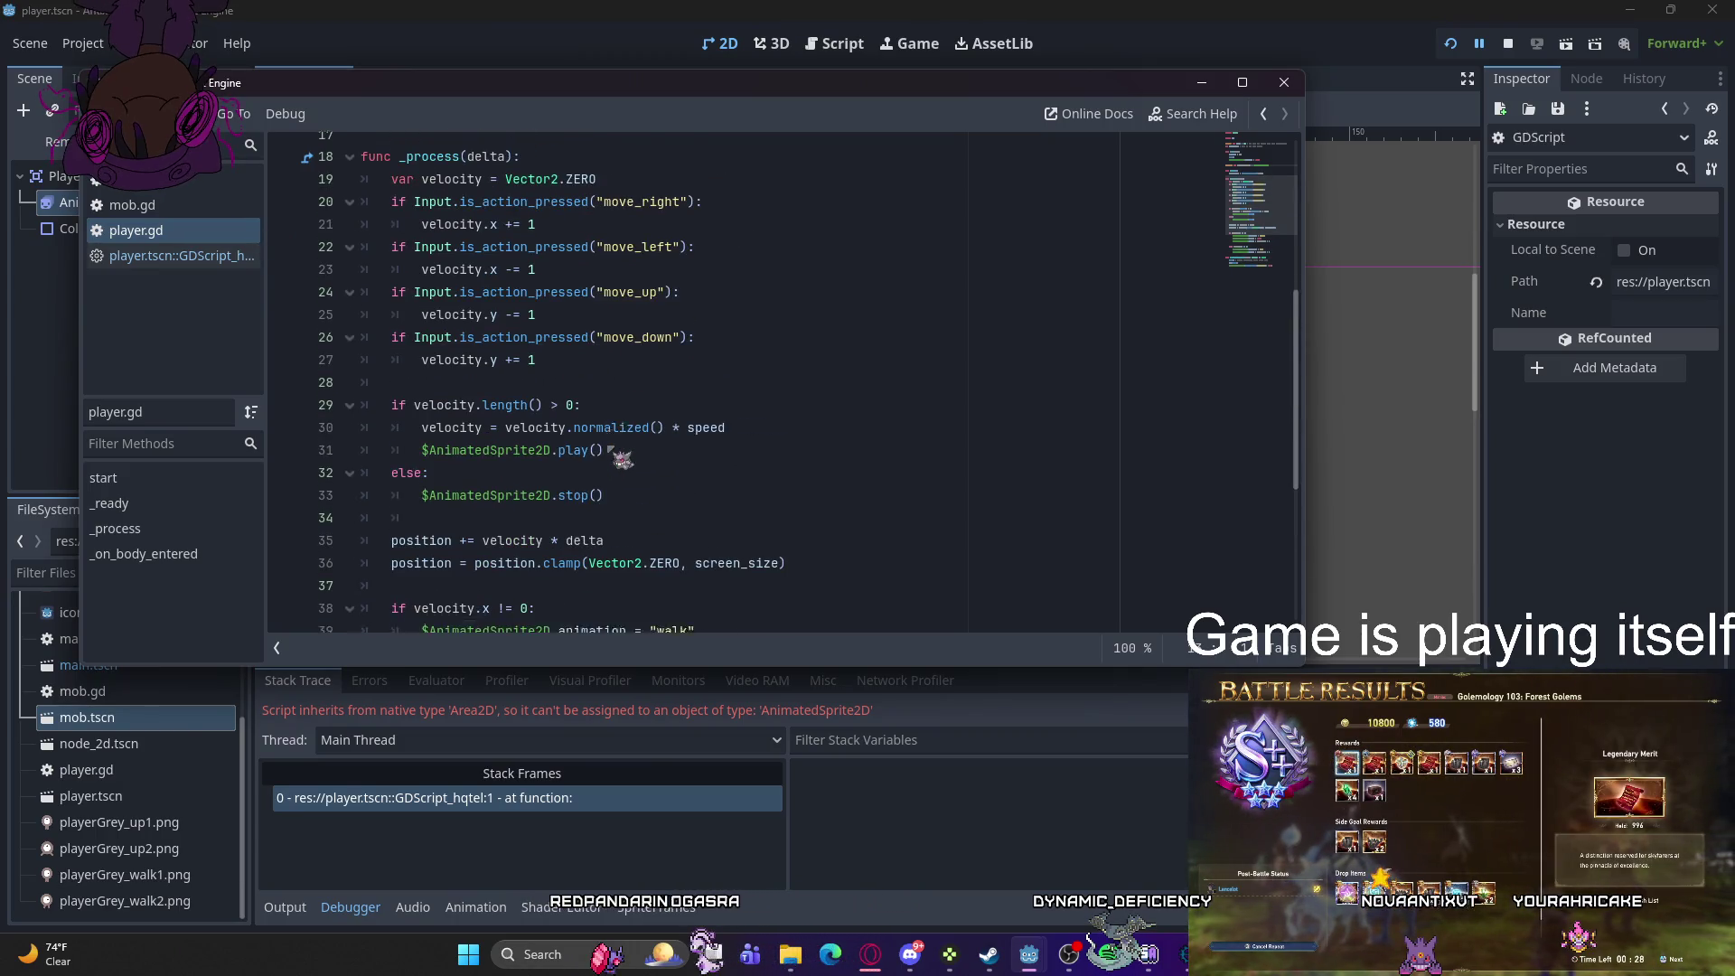
left_click(603, 374)
left_click_drag(605, 376, 362, 290)
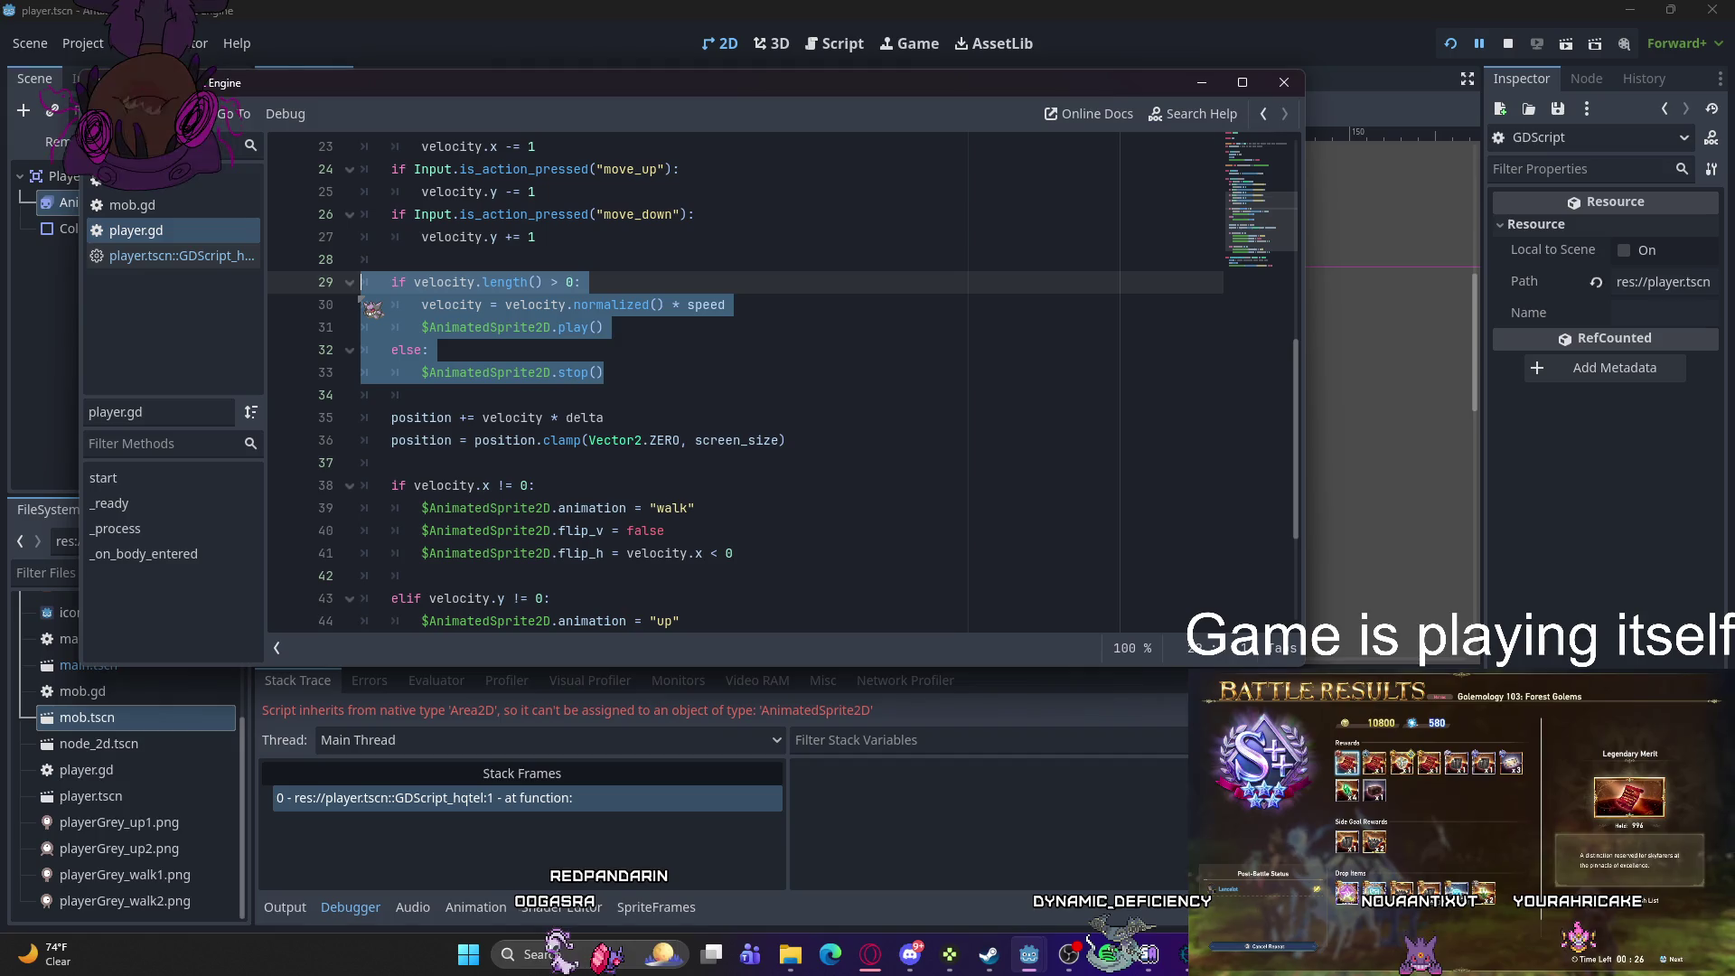
key("BackSpace")
key("BackSpace")
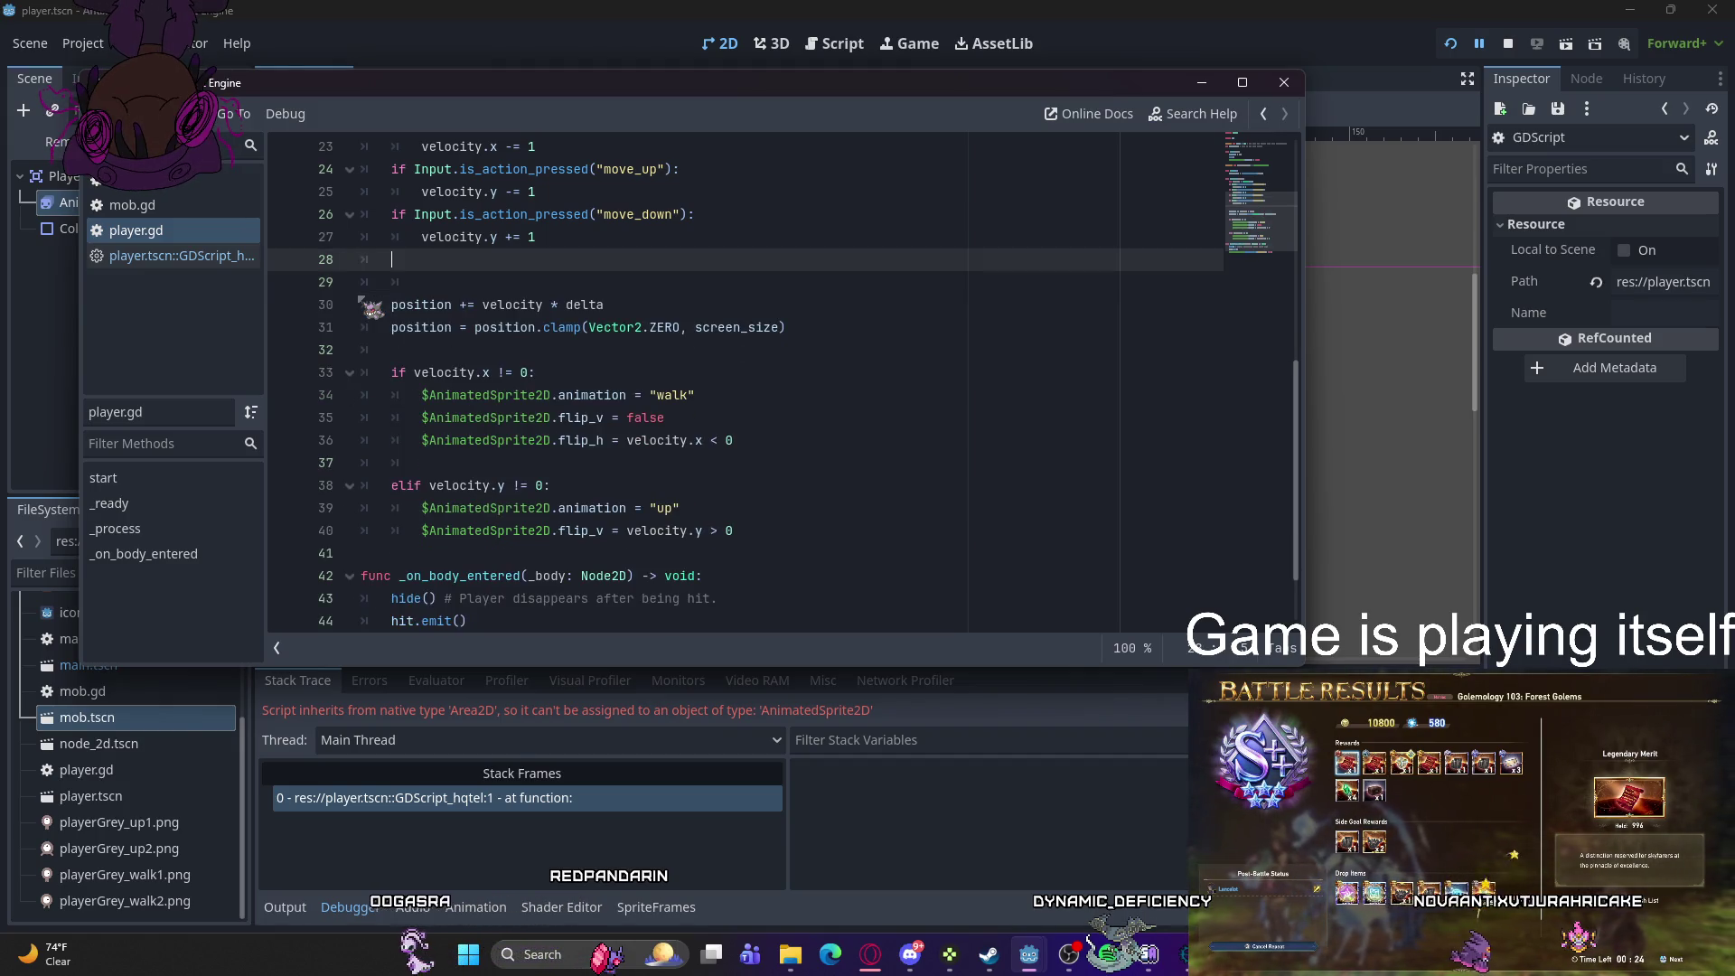
key("BackSpace")
key("BackSpace")
scroll(373, 307, "up", 7)
left_click_drag(727, 395, 344, 383)
key("BackSpace")
key("BackSpace")
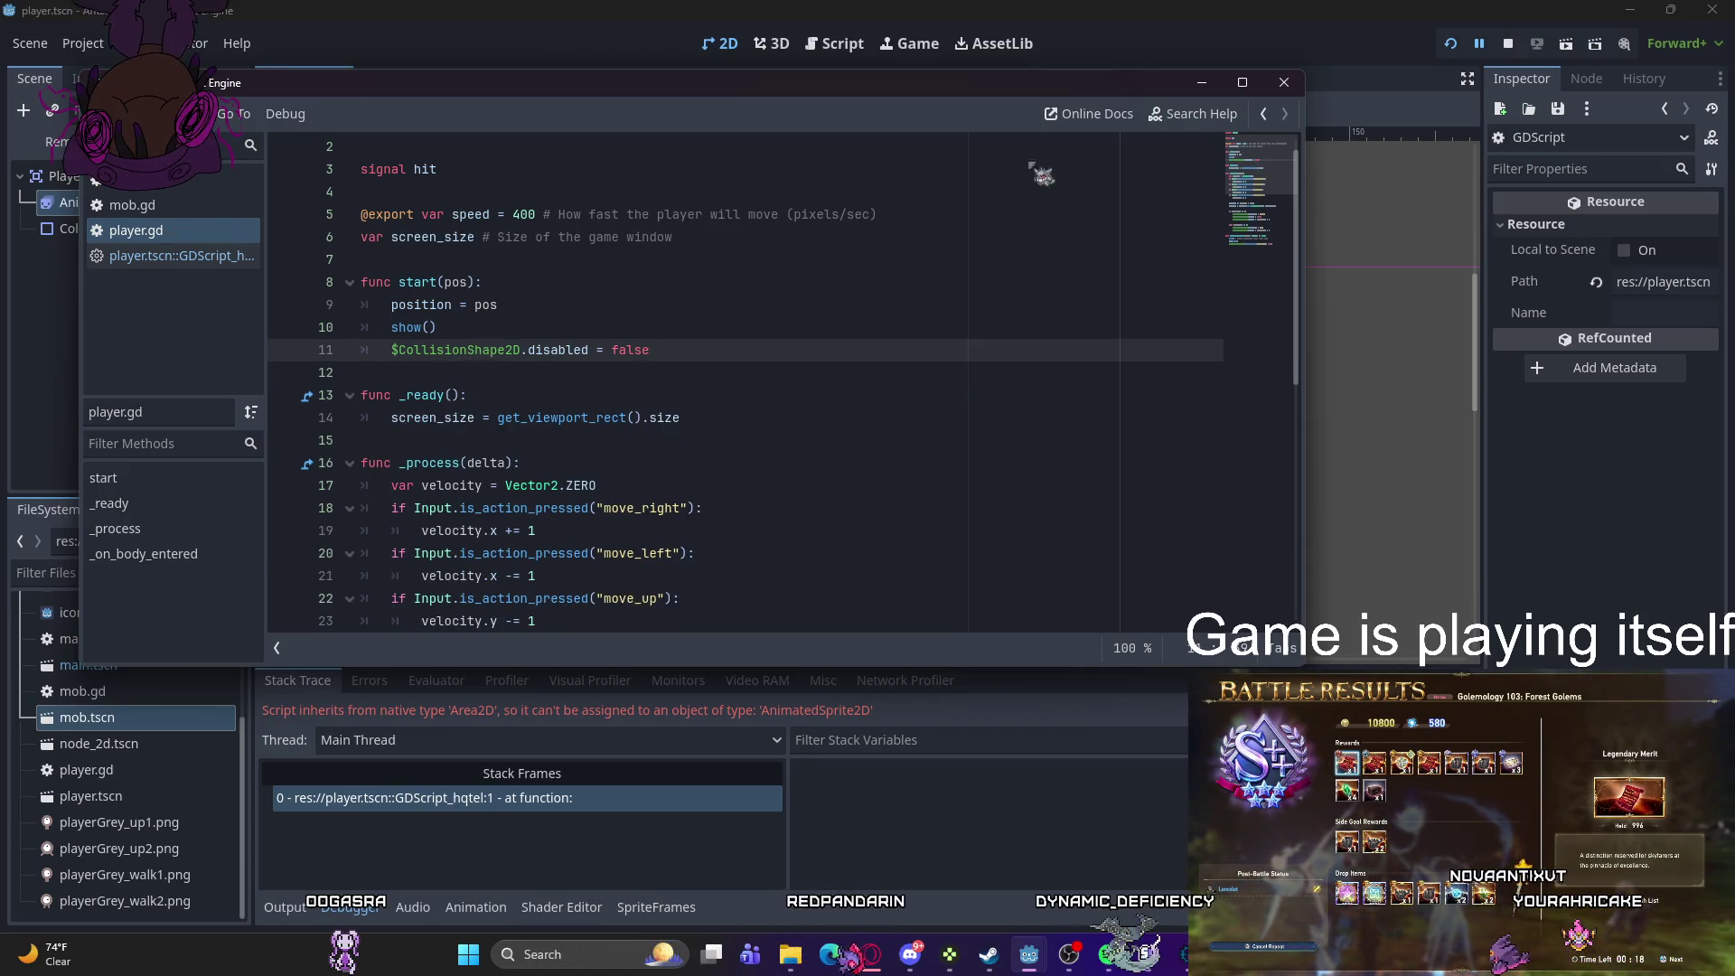
left_click(1202, 82)
left_click(1450, 43)
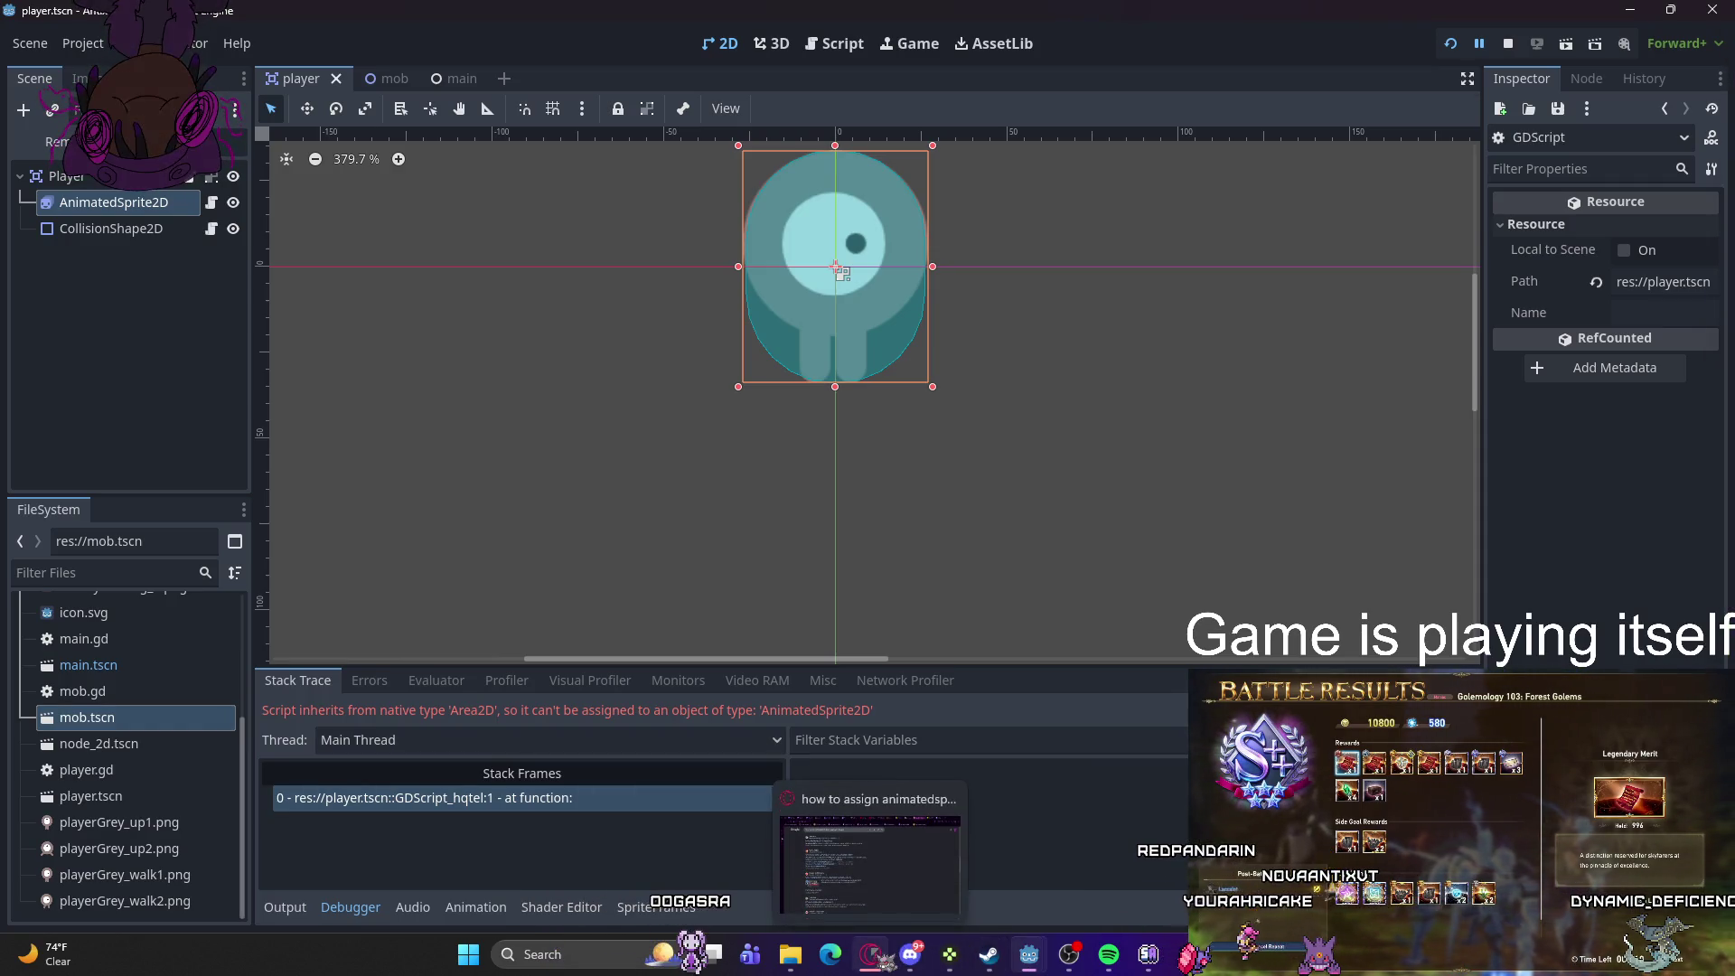
mouse_move(1029, 955)
left_click(1056, 868)
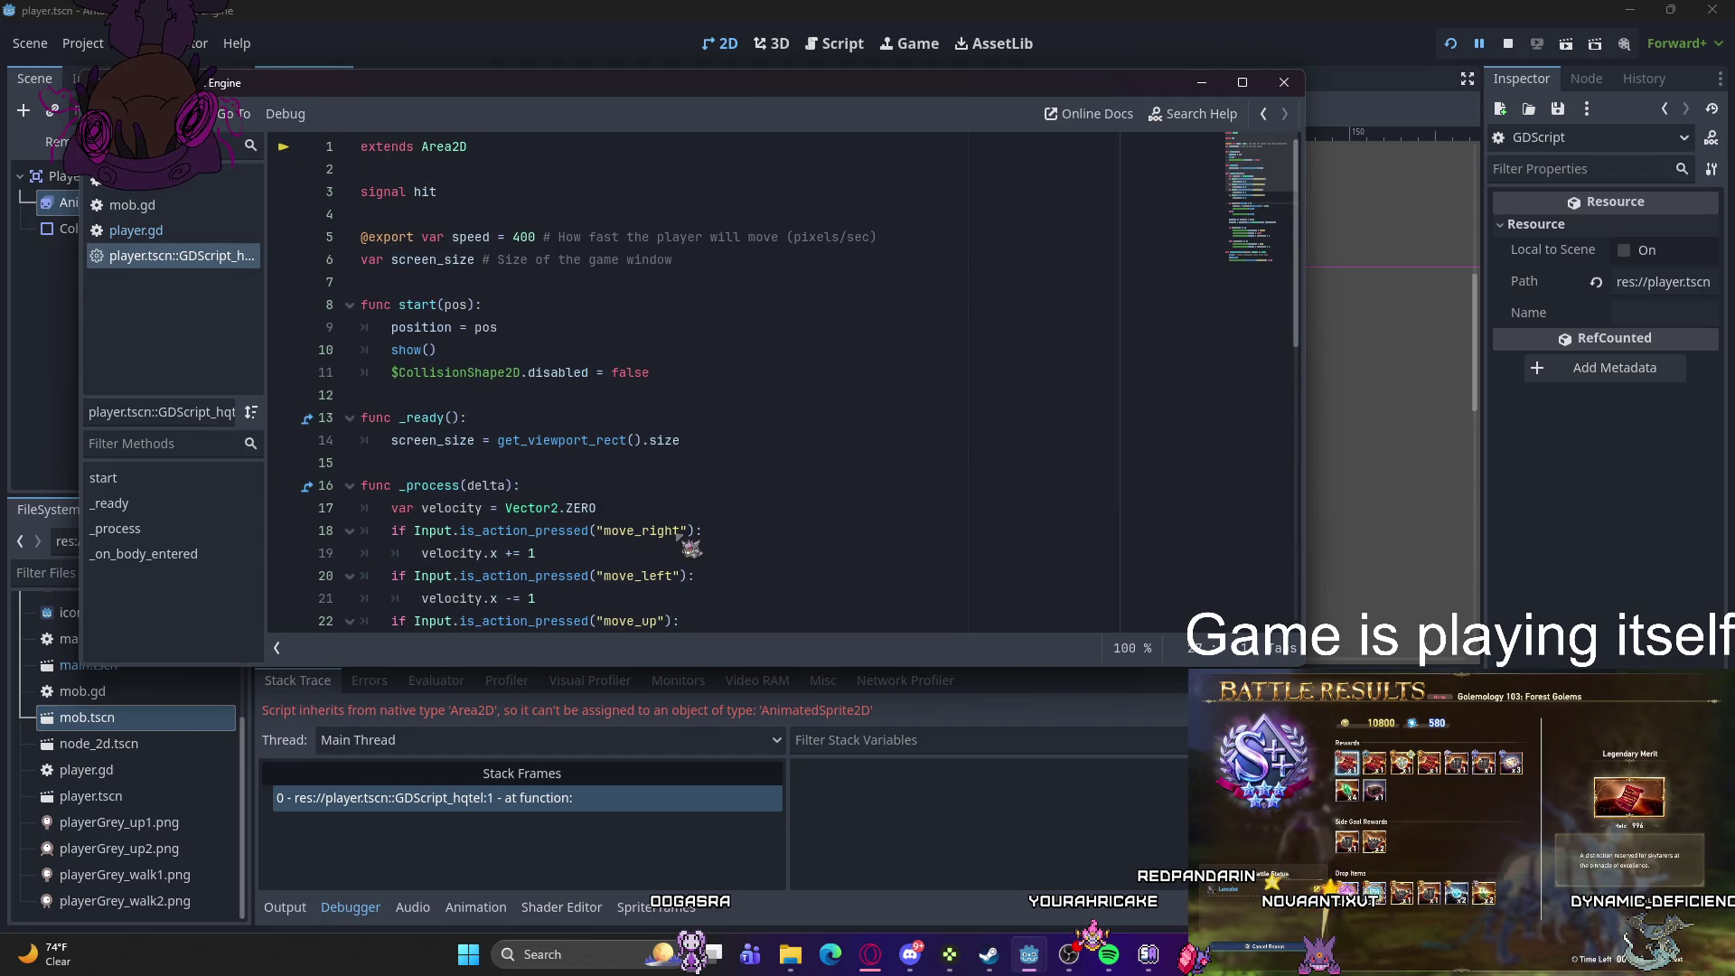
left_click(701, 419)
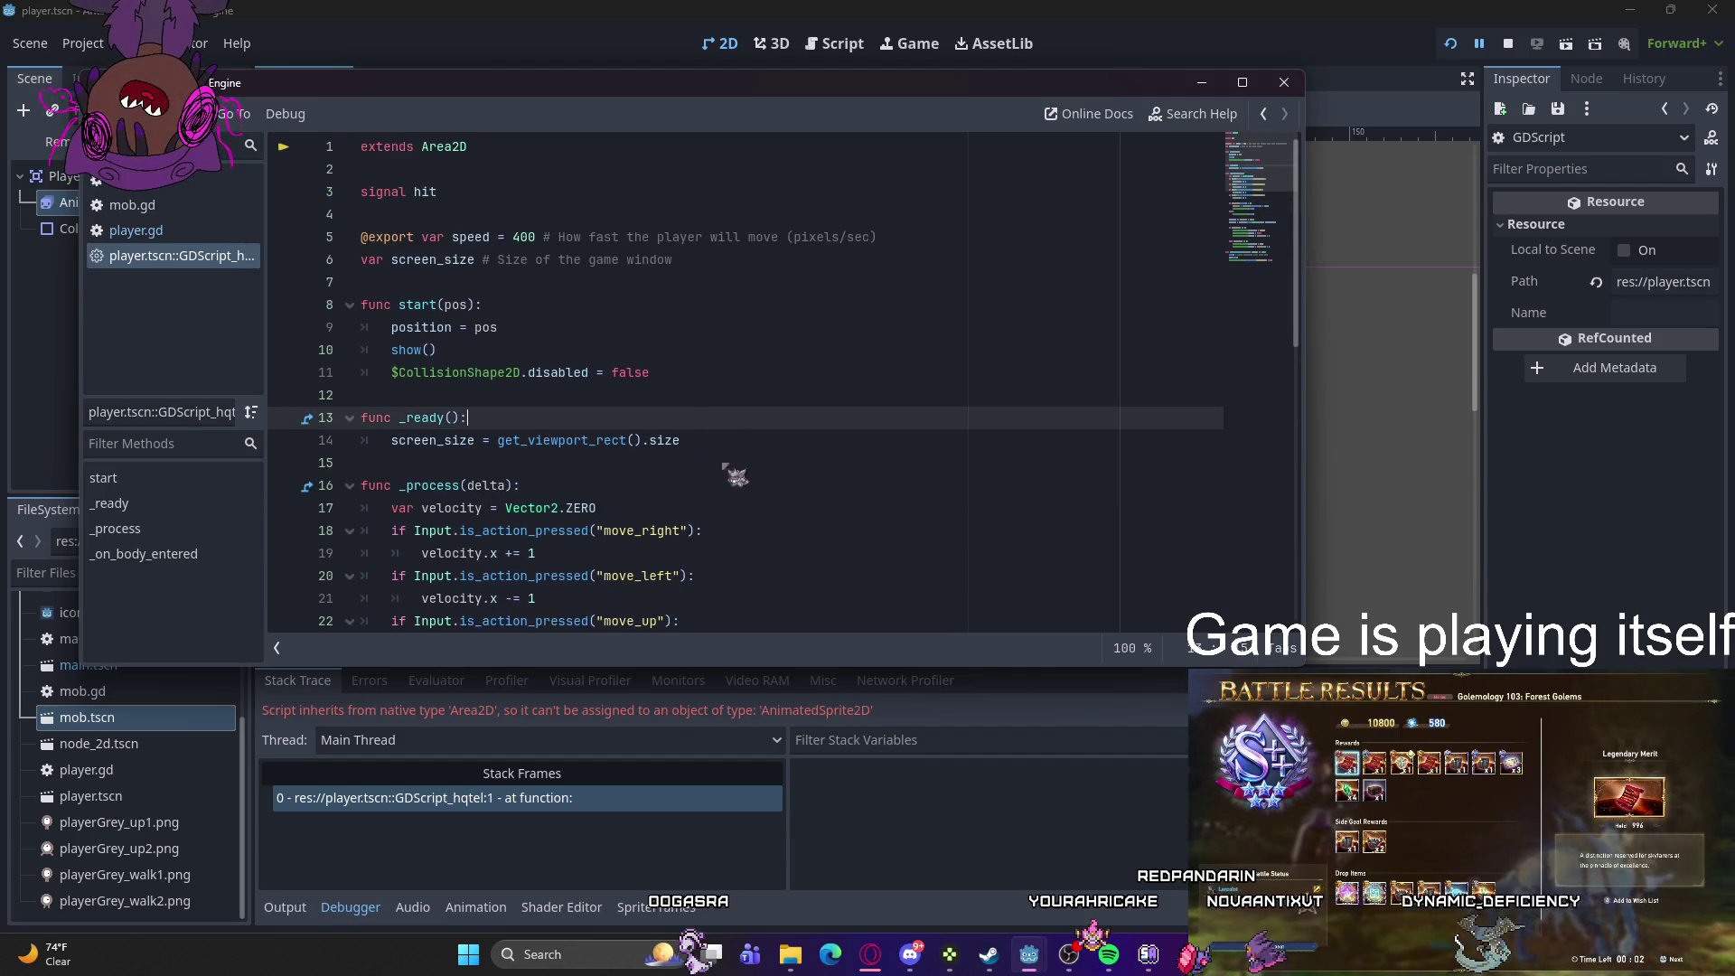
left_click(185, 233)
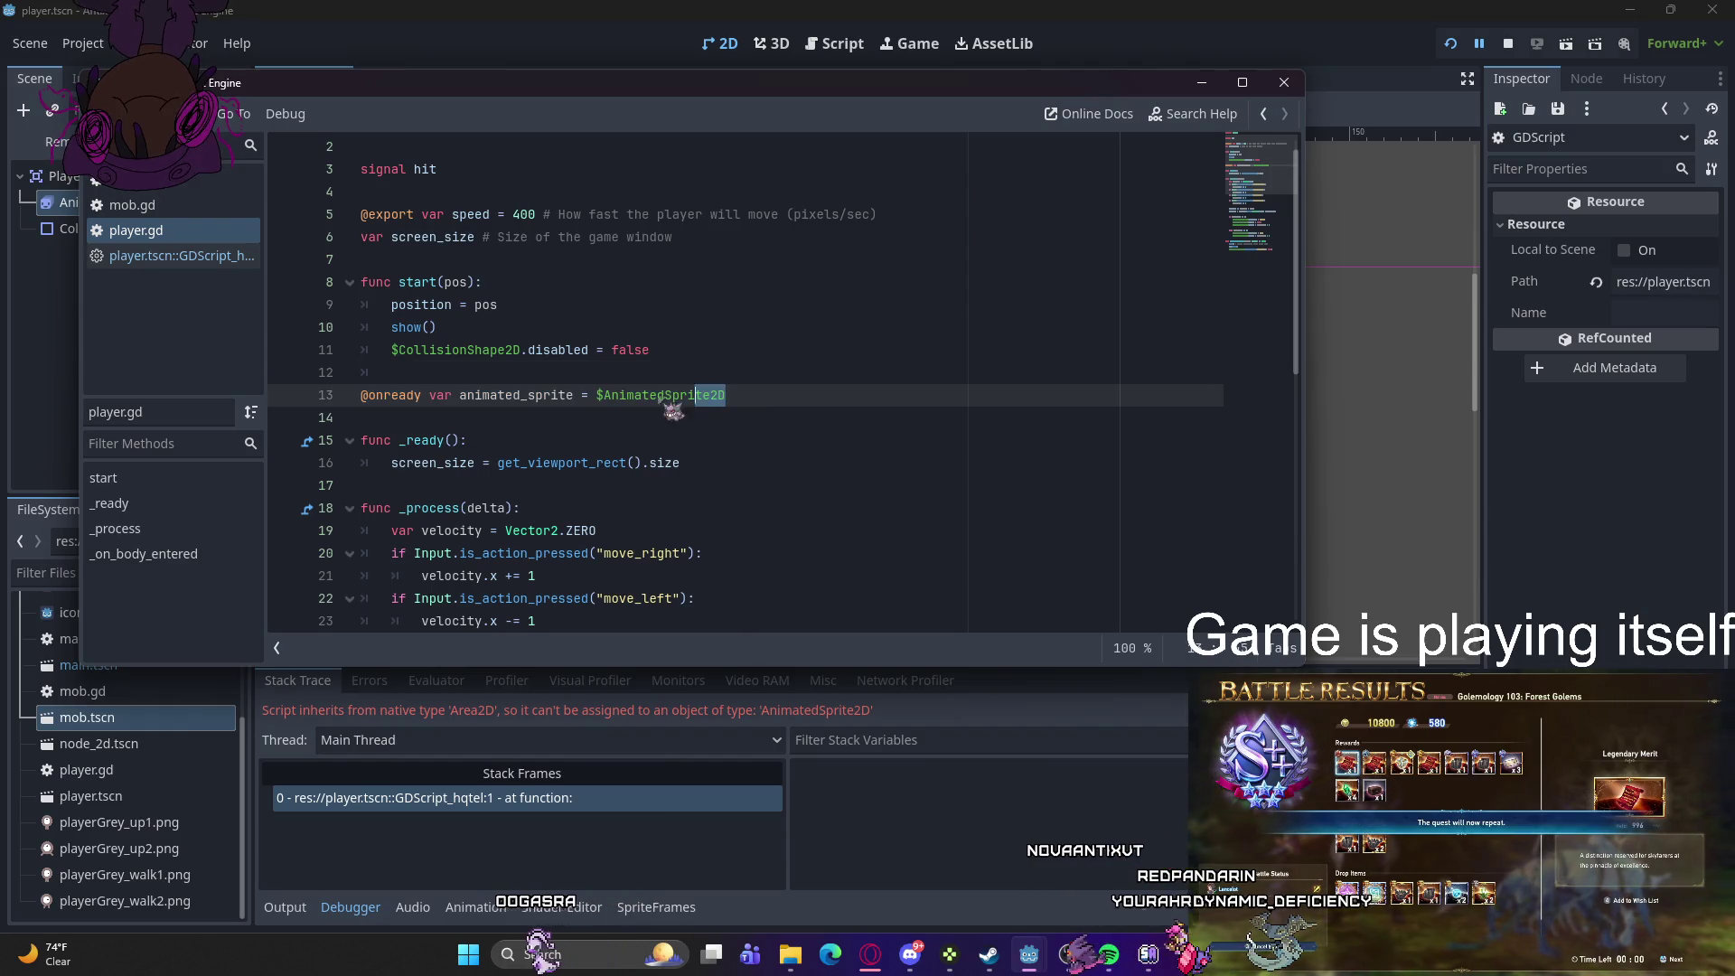
key("Tab")
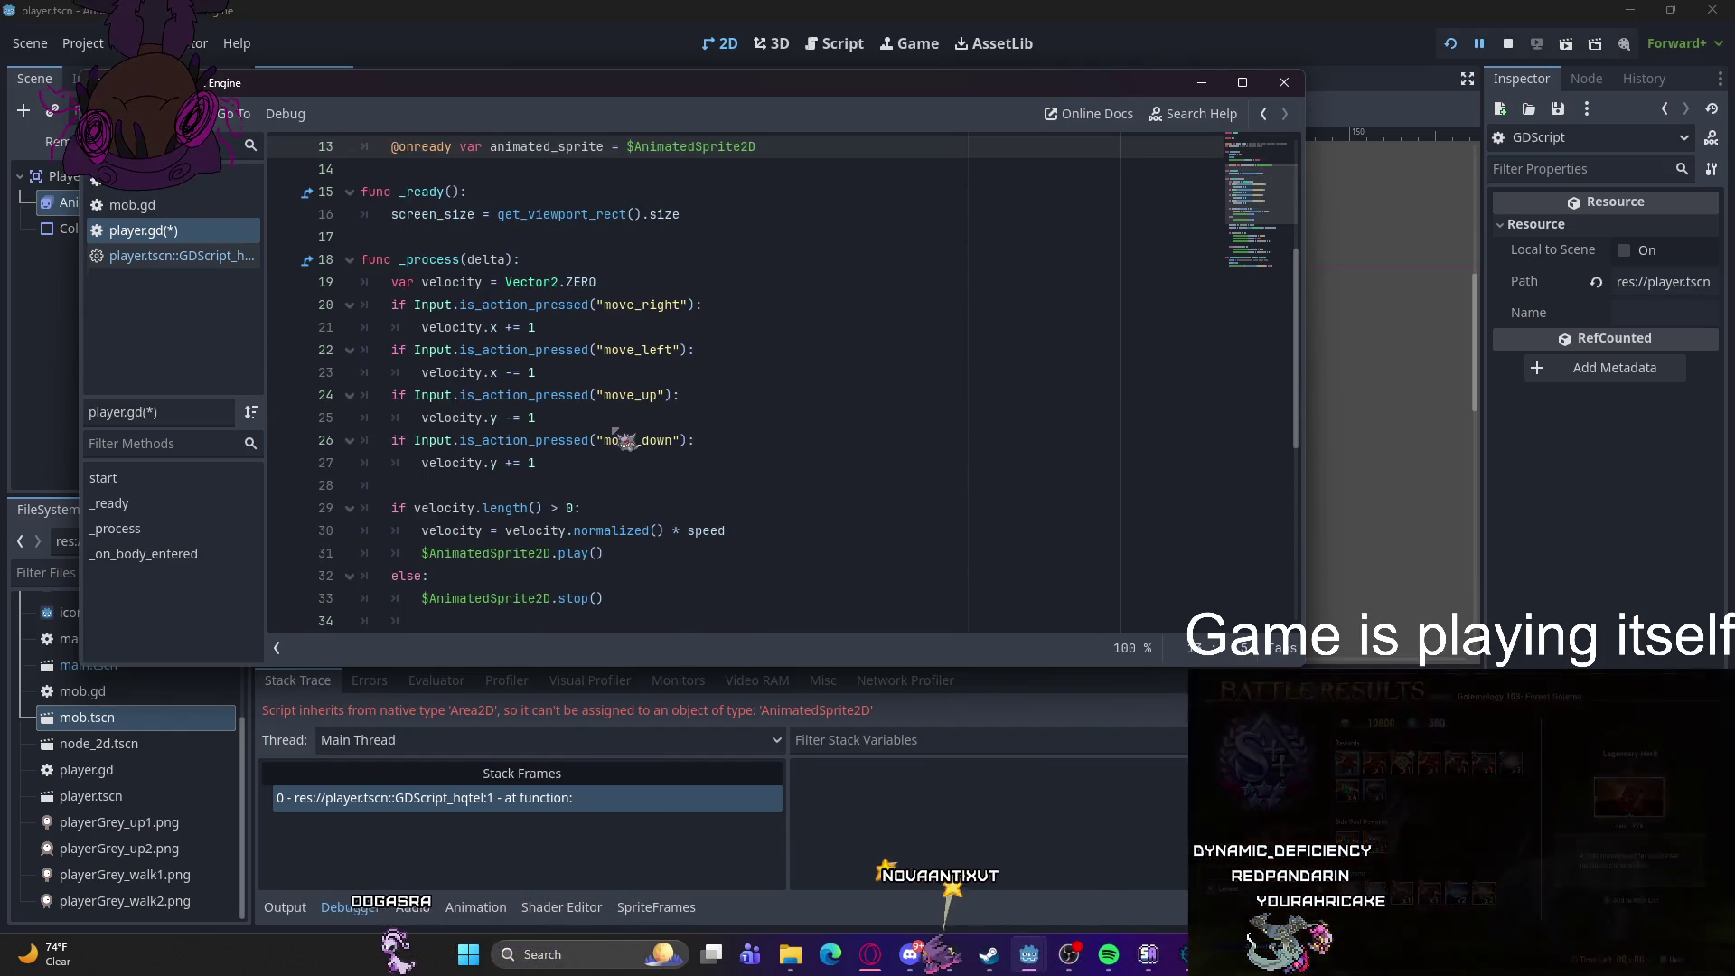
key("ctrl+x")
scroll(624, 440, "up", 2)
scroll(630, 440, "down", 4)
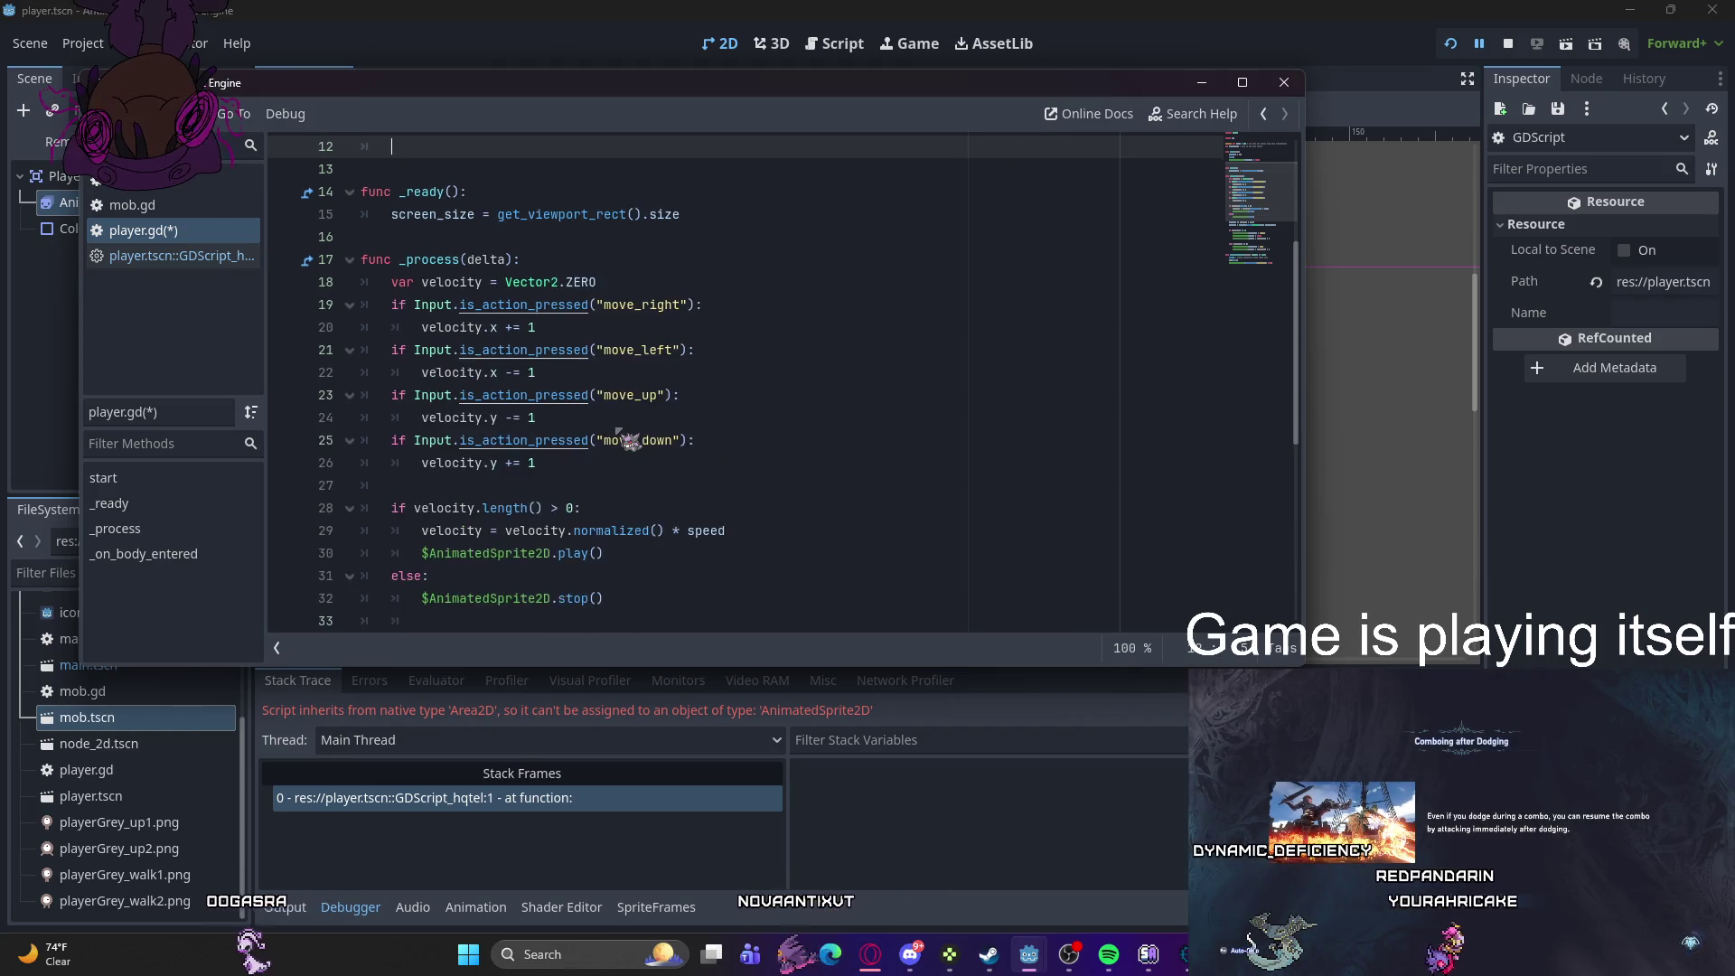
scroll(637, 438, "up", 3)
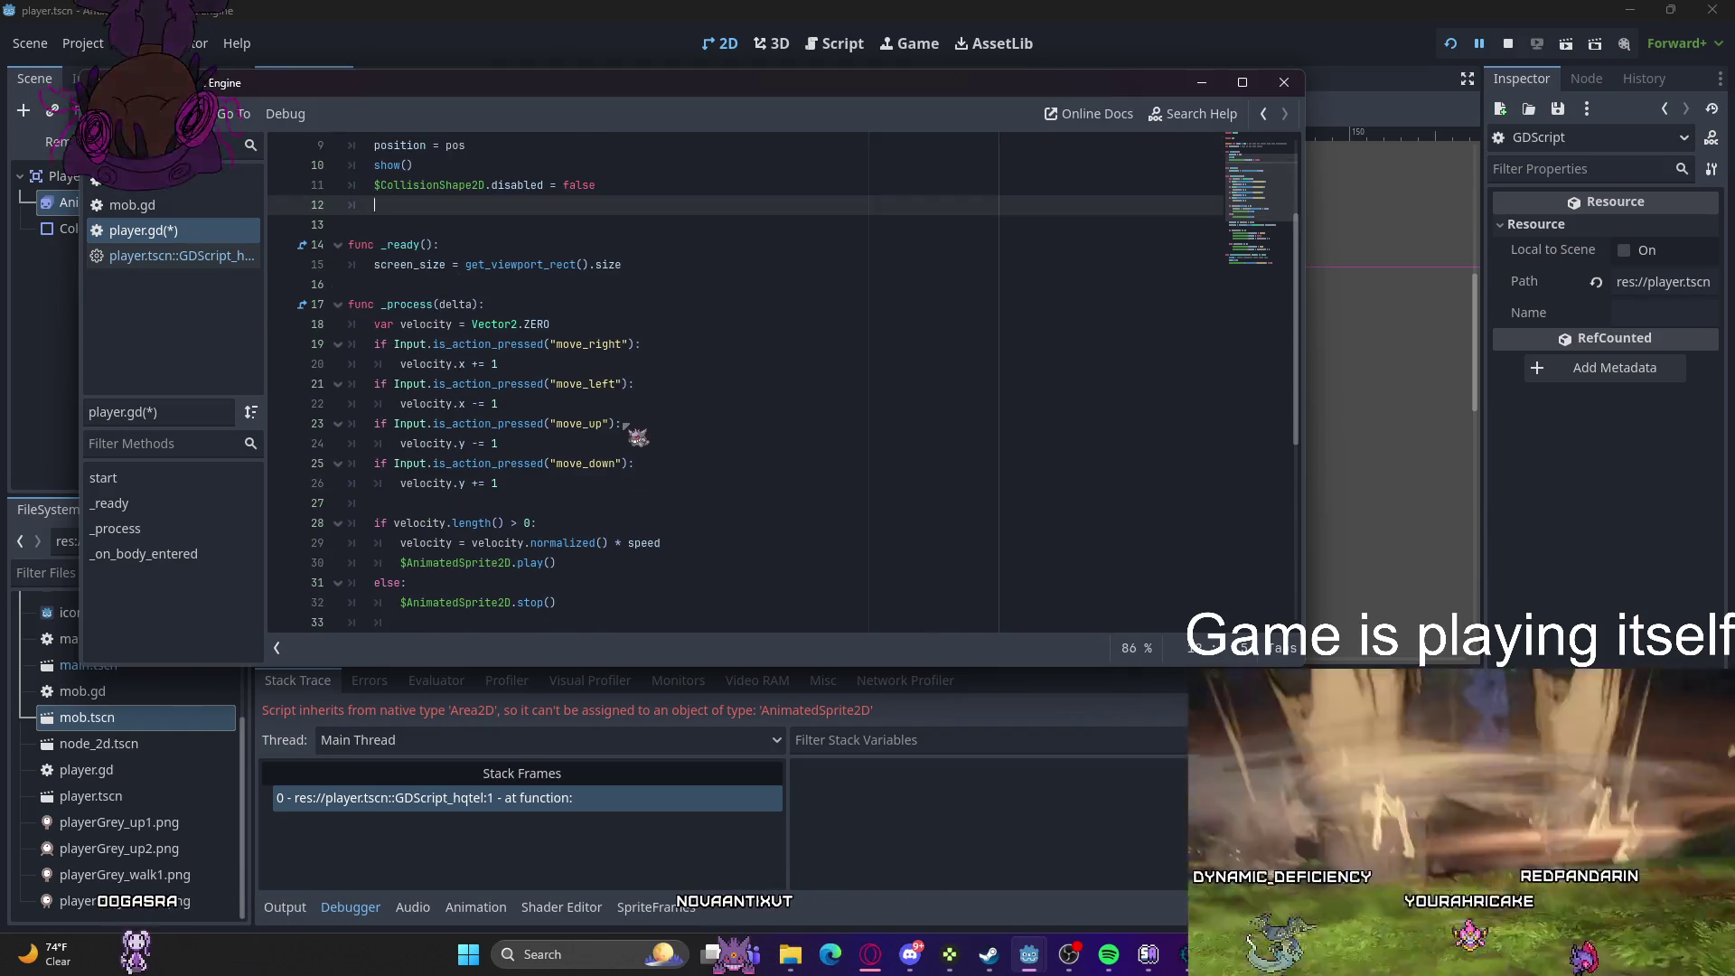
key("BackSpace")
key("BackSpace")
key("ctrl+s")
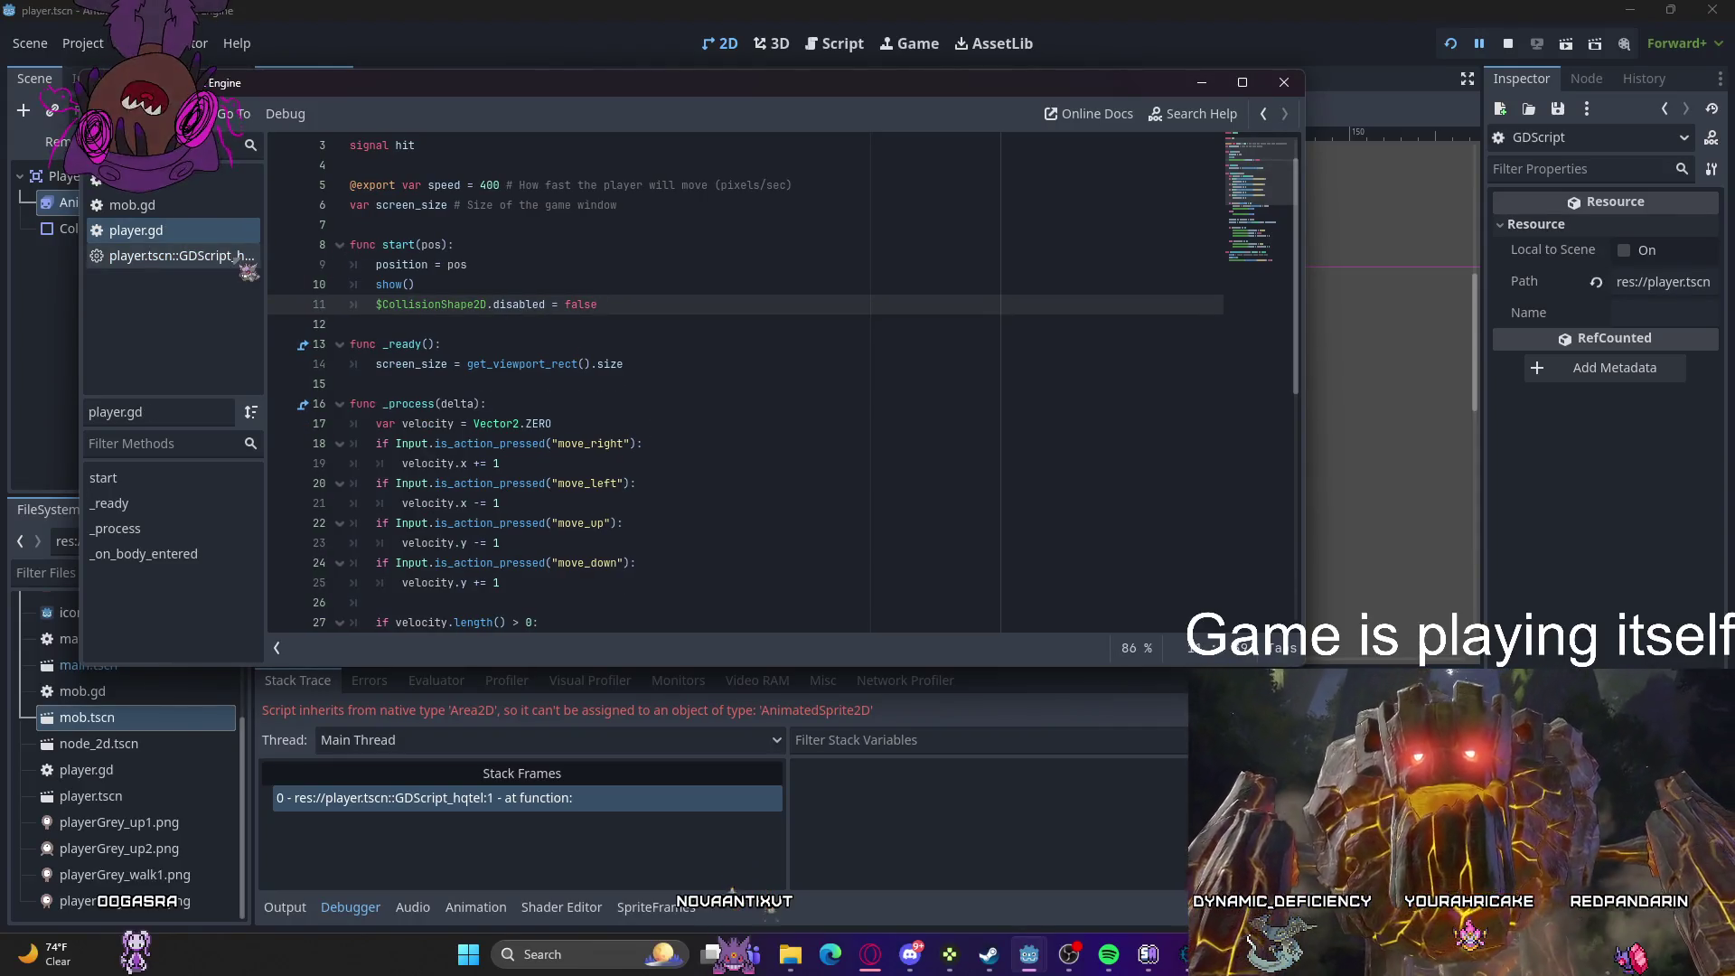
- Check the built-in player script's options without changes, then hide the script editor
left_click(240, 259)
right_click(237, 259)
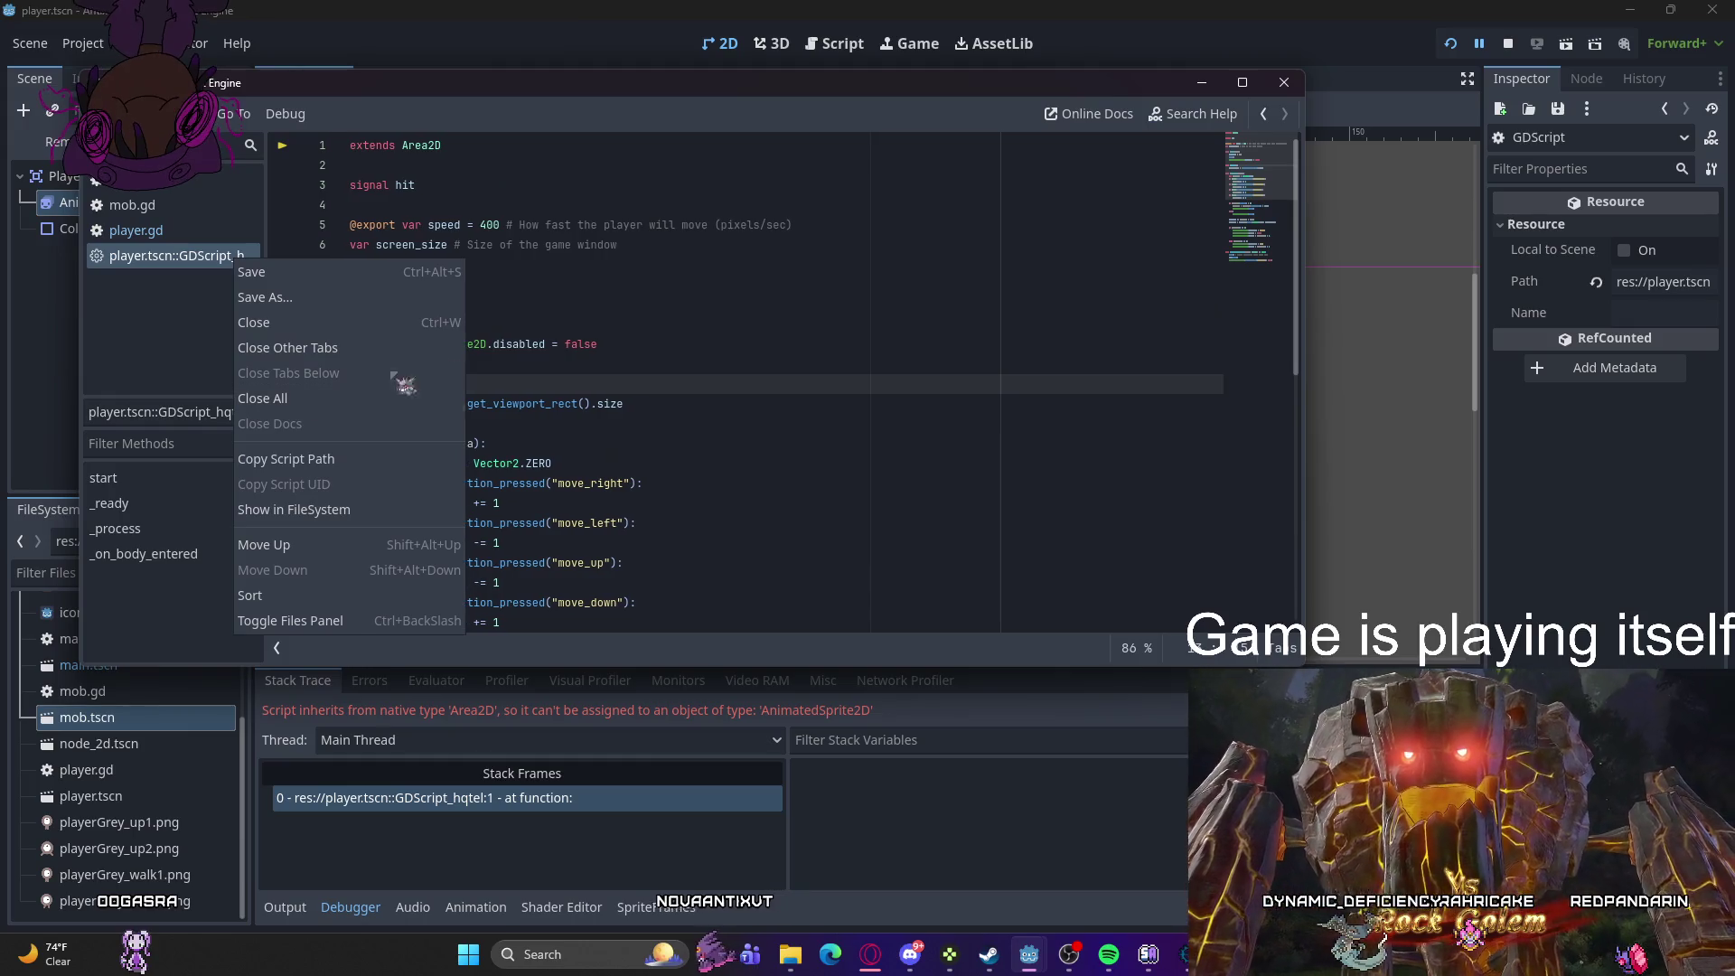
key("Escape")
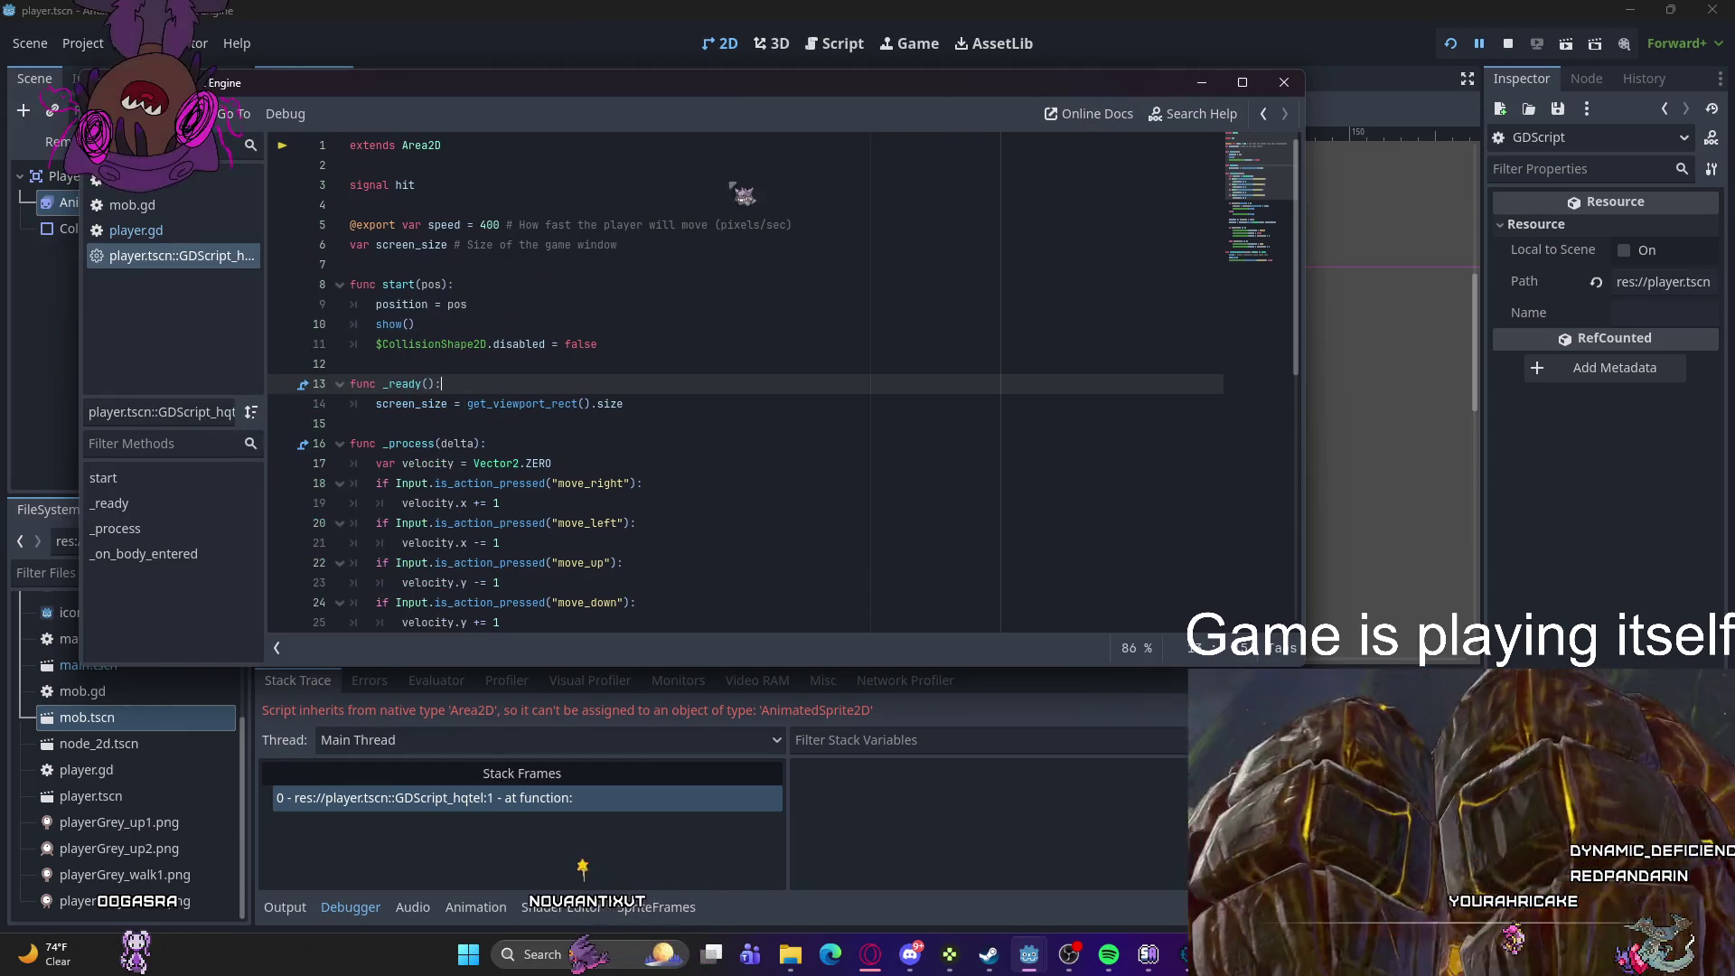
left_click(1202, 82)
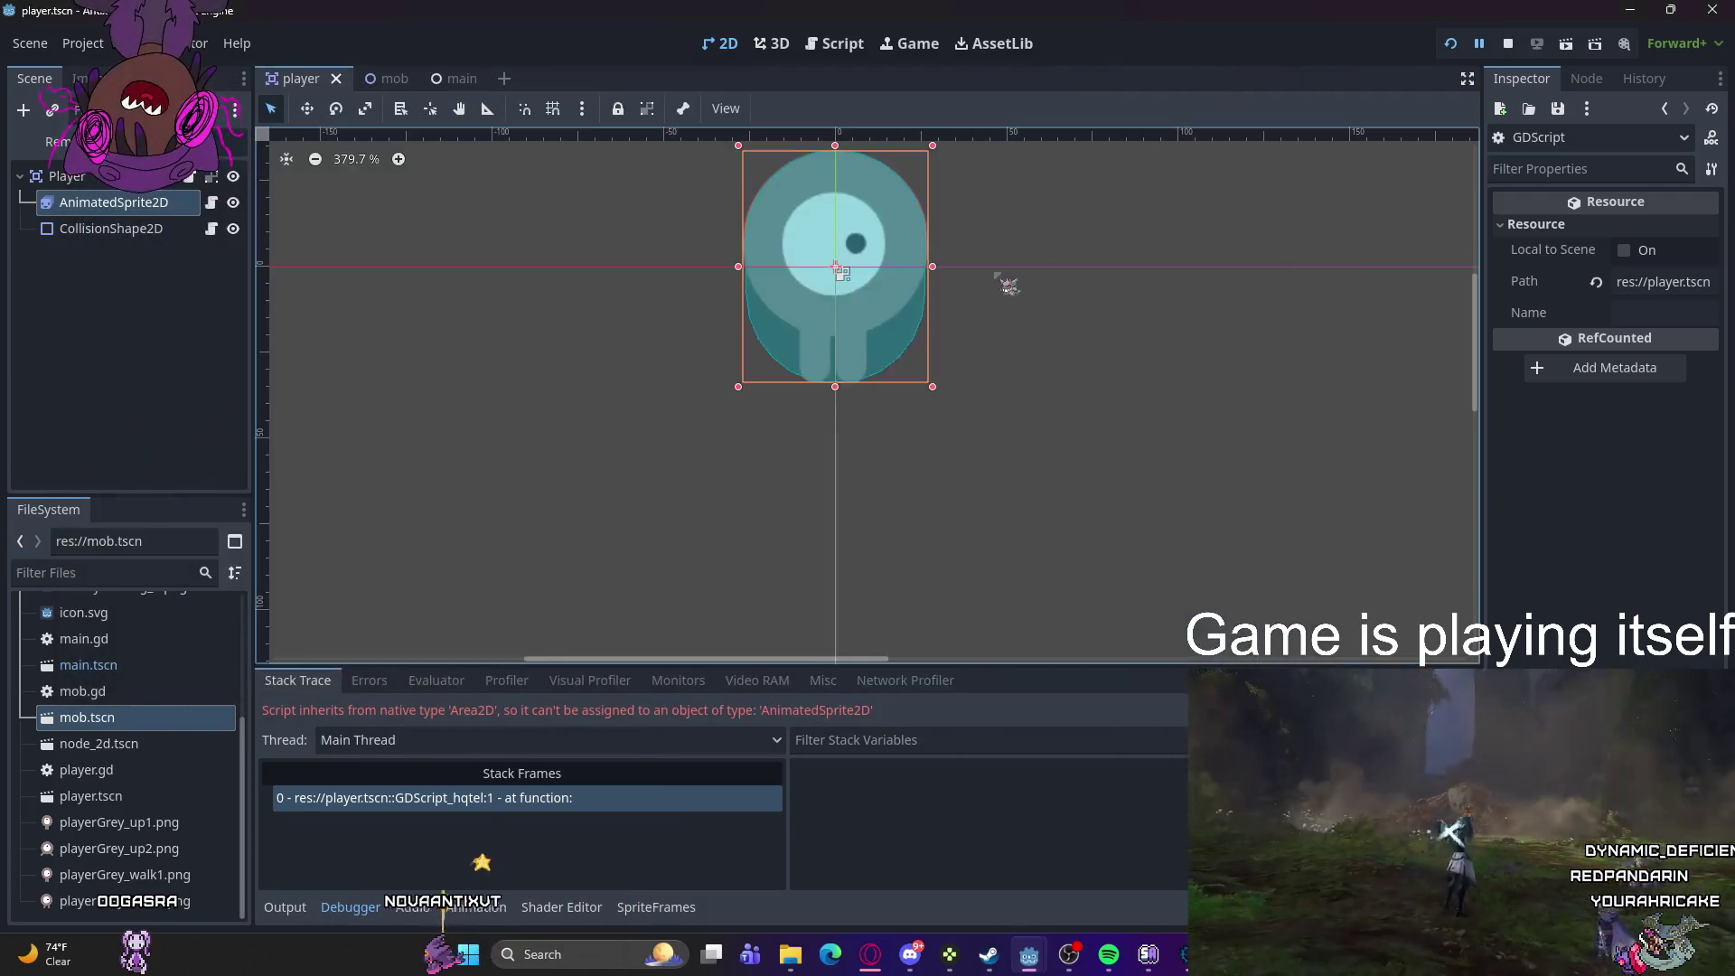
- Run the game, inspect AnimatedSprite2D's built-in script and CollisionShape2D, then relaunch with F5
left_click(1450, 43)
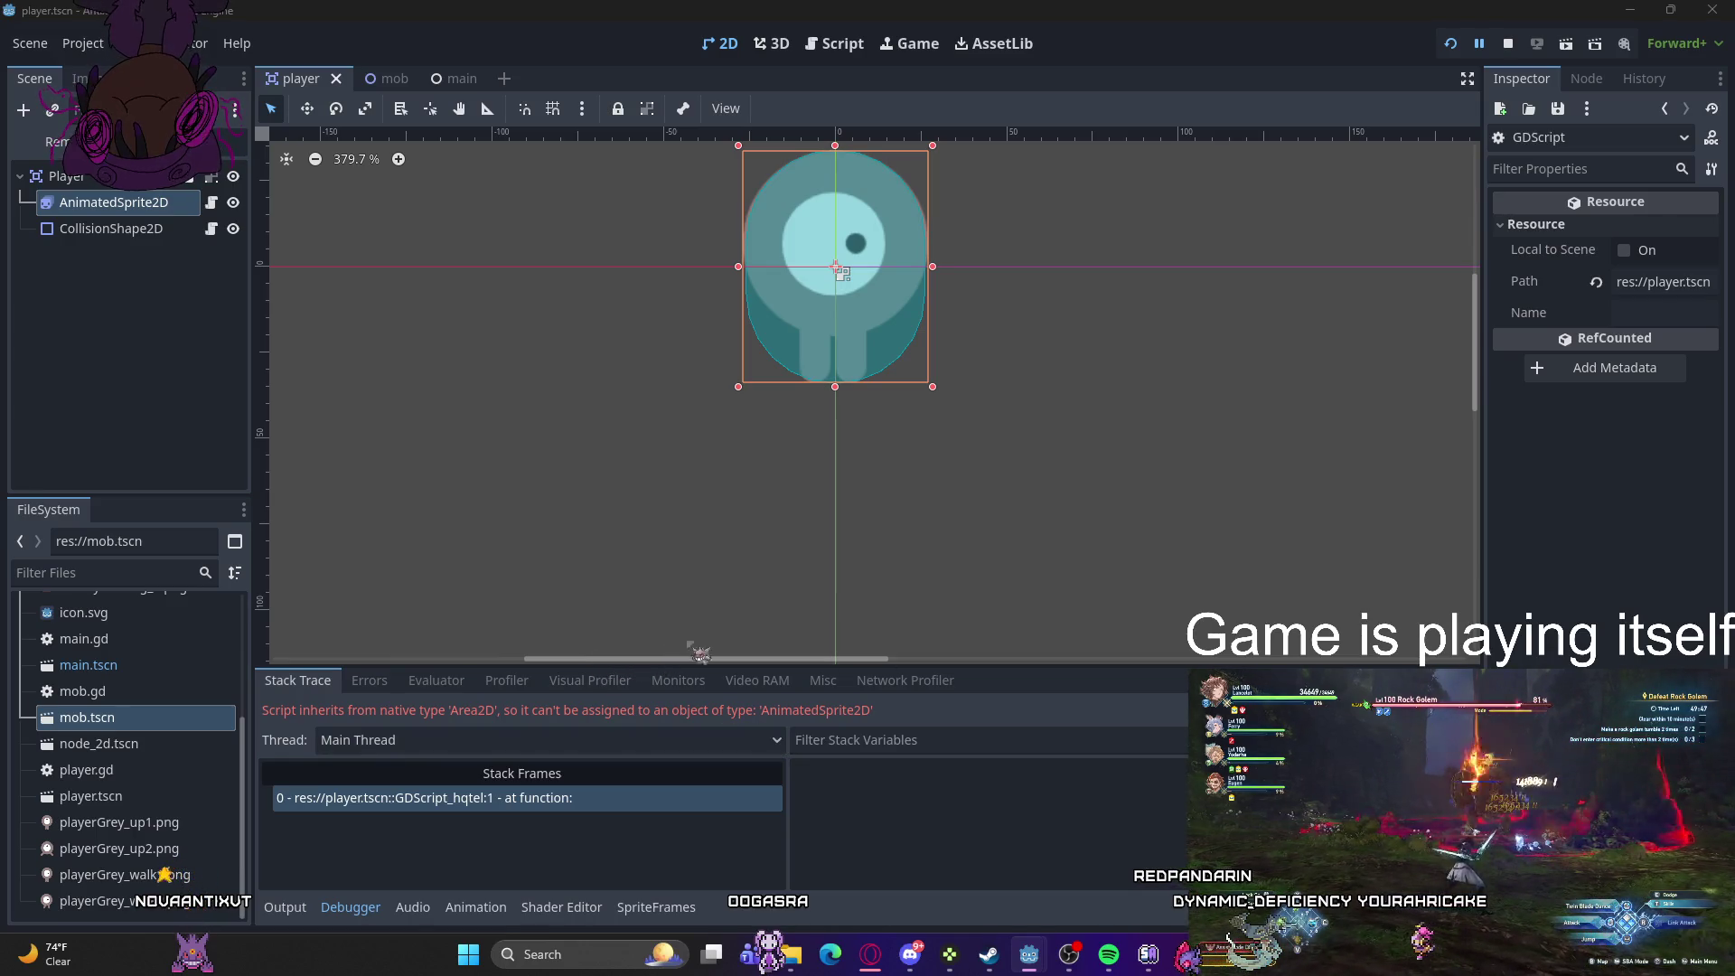
left_click(120, 206)
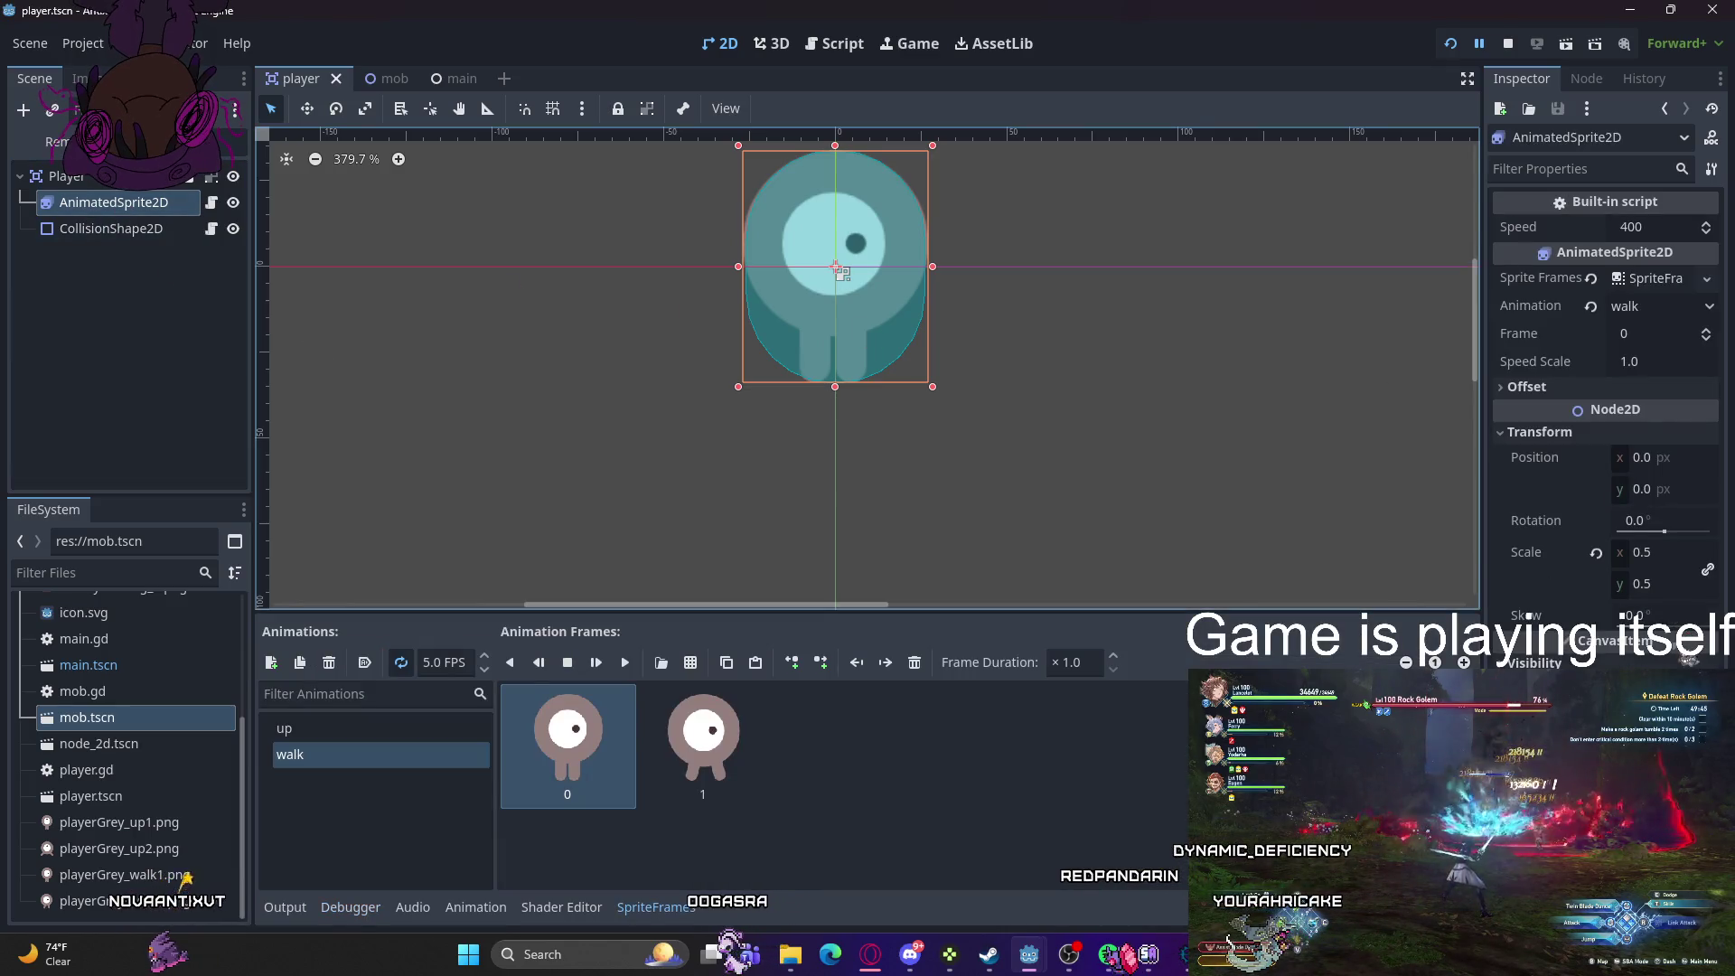
left_click(1615, 200)
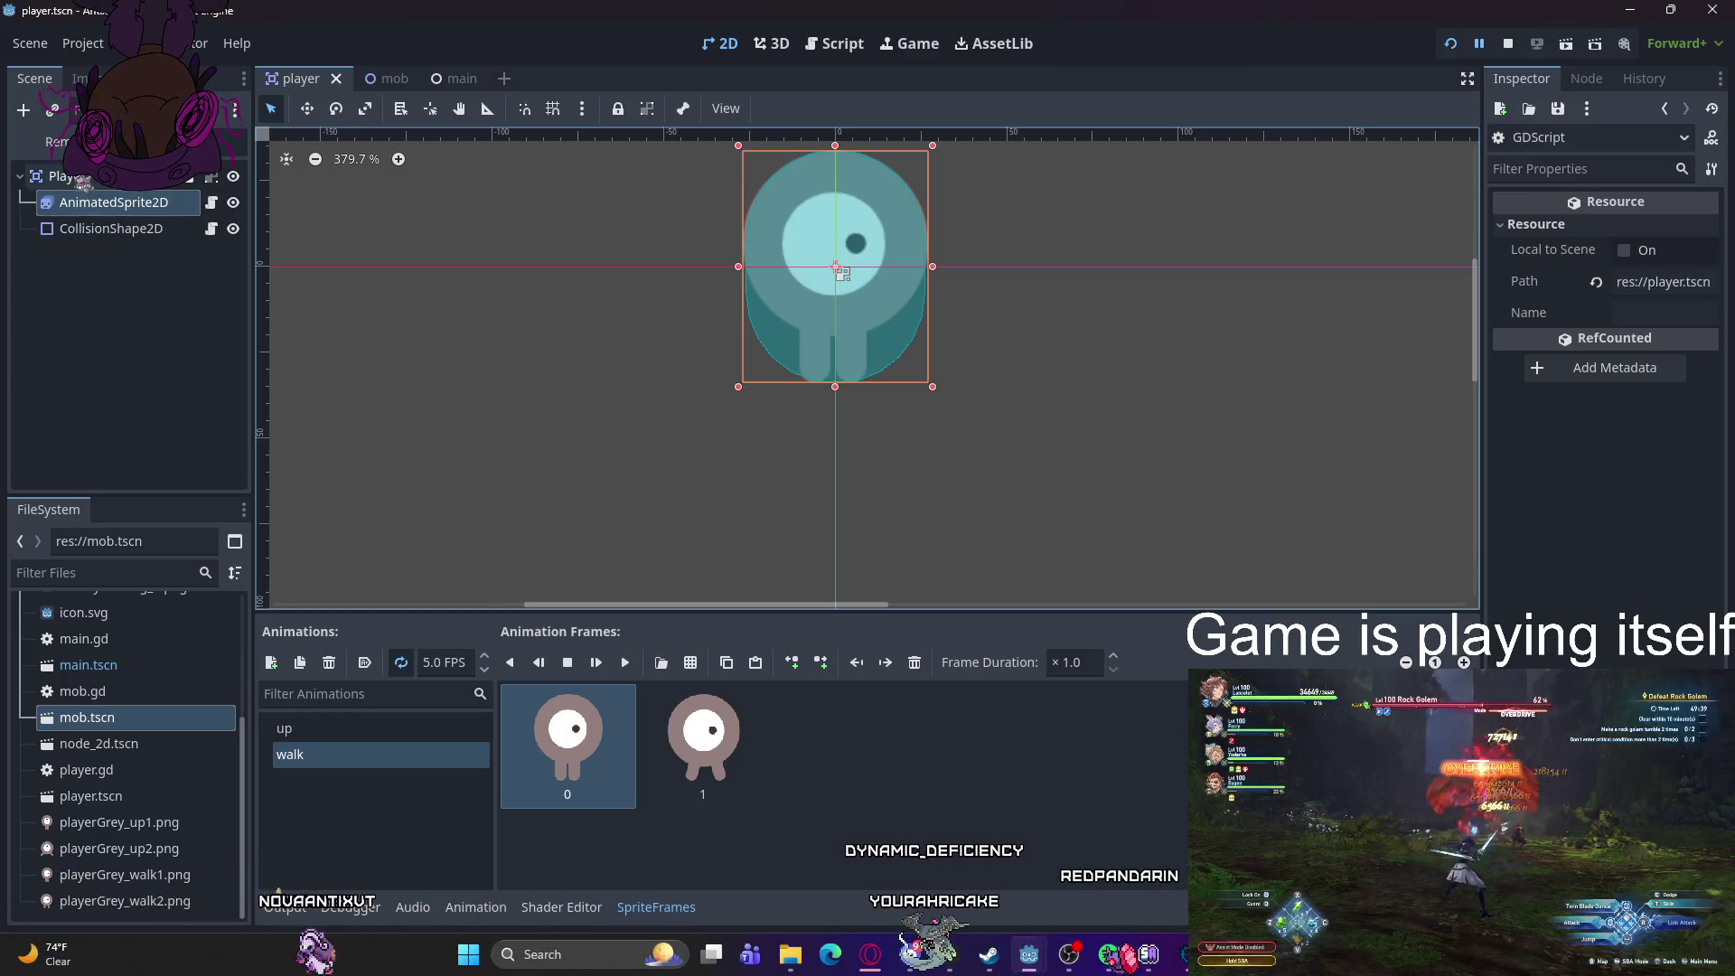
left_click(93, 215)
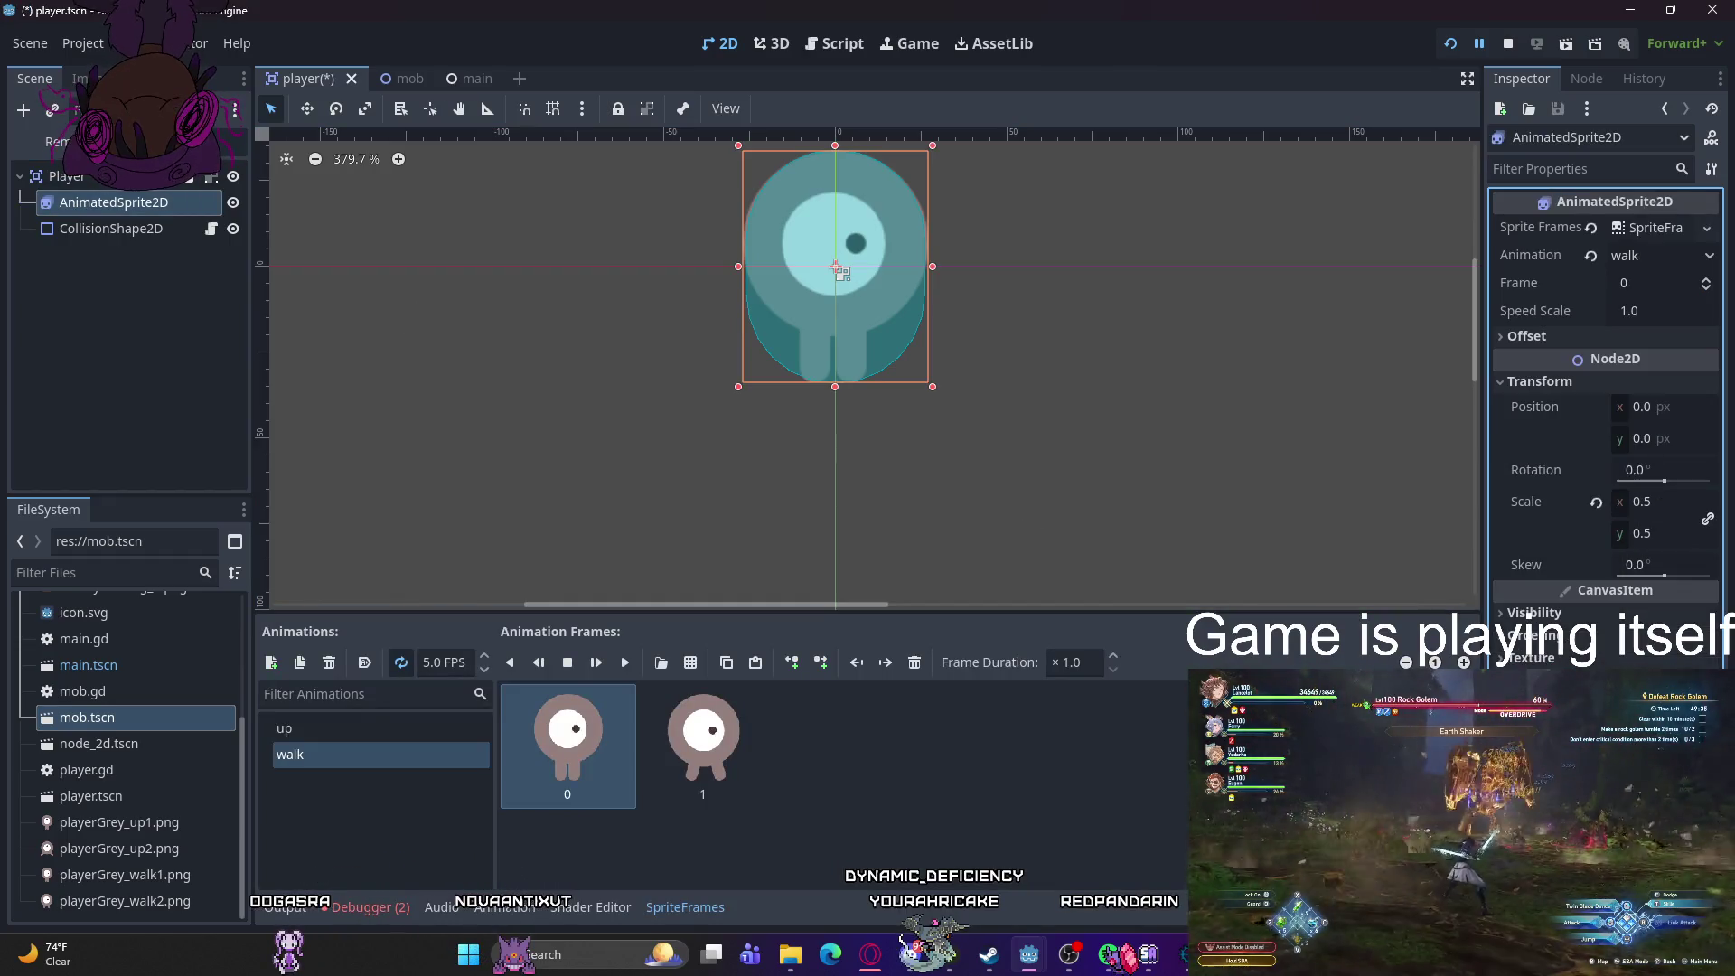
left_click(839, 271)
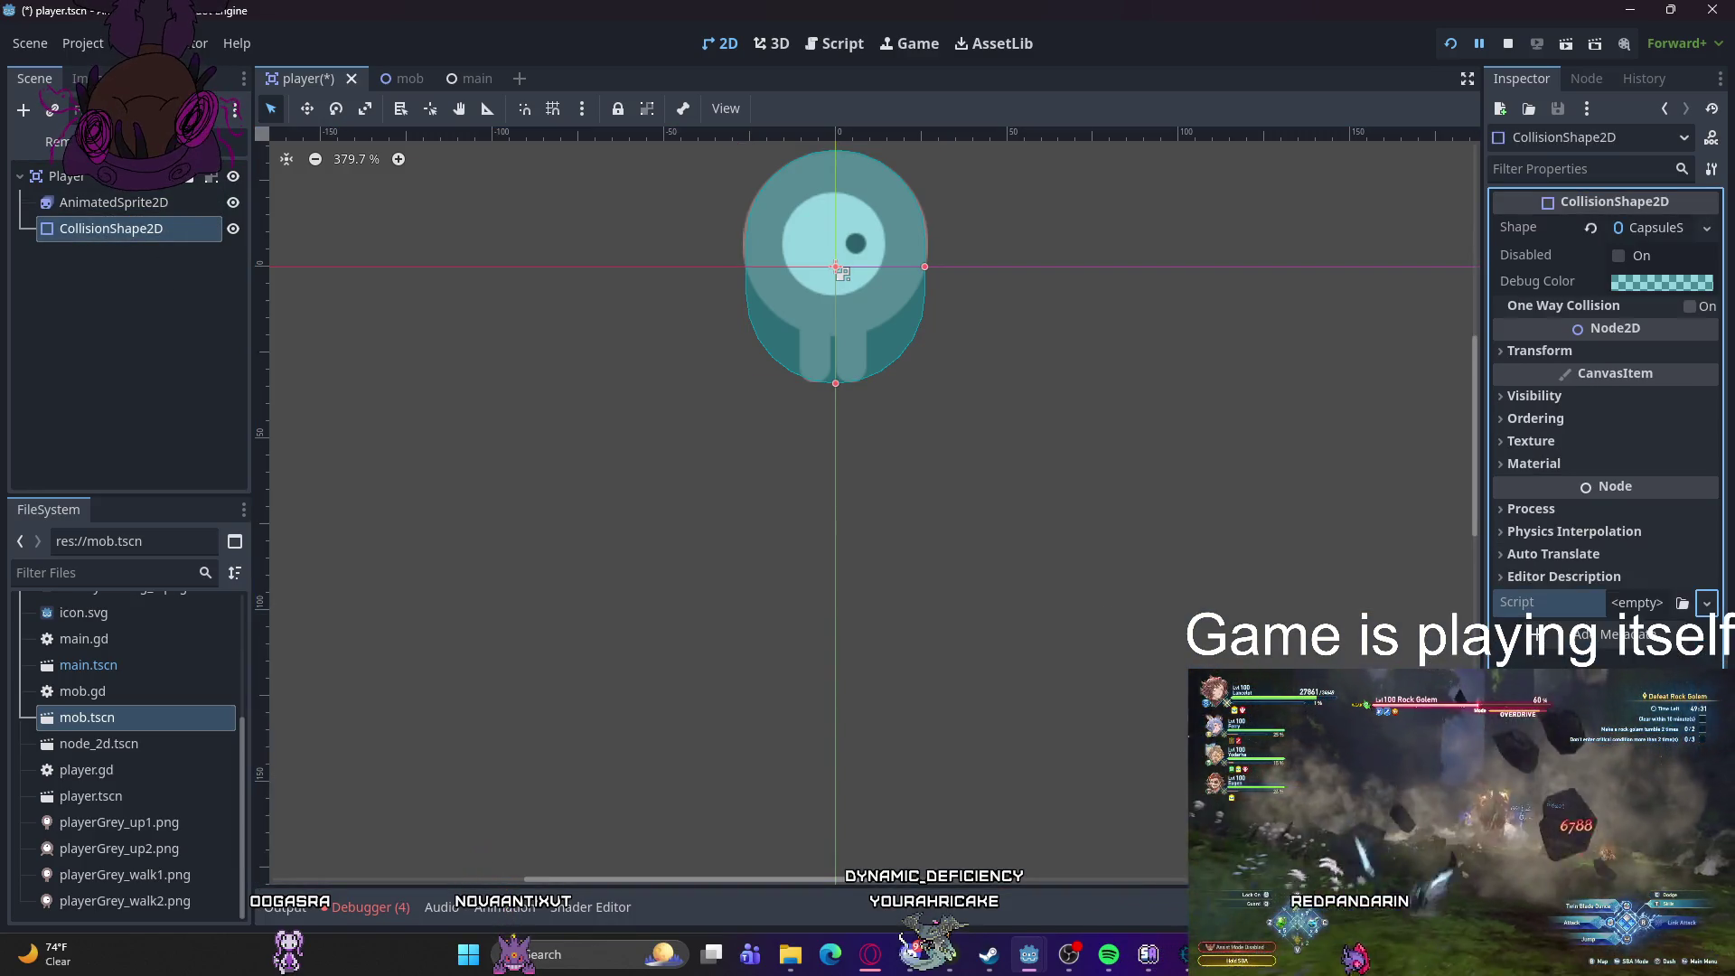
left_click(734, 581)
key("F5")
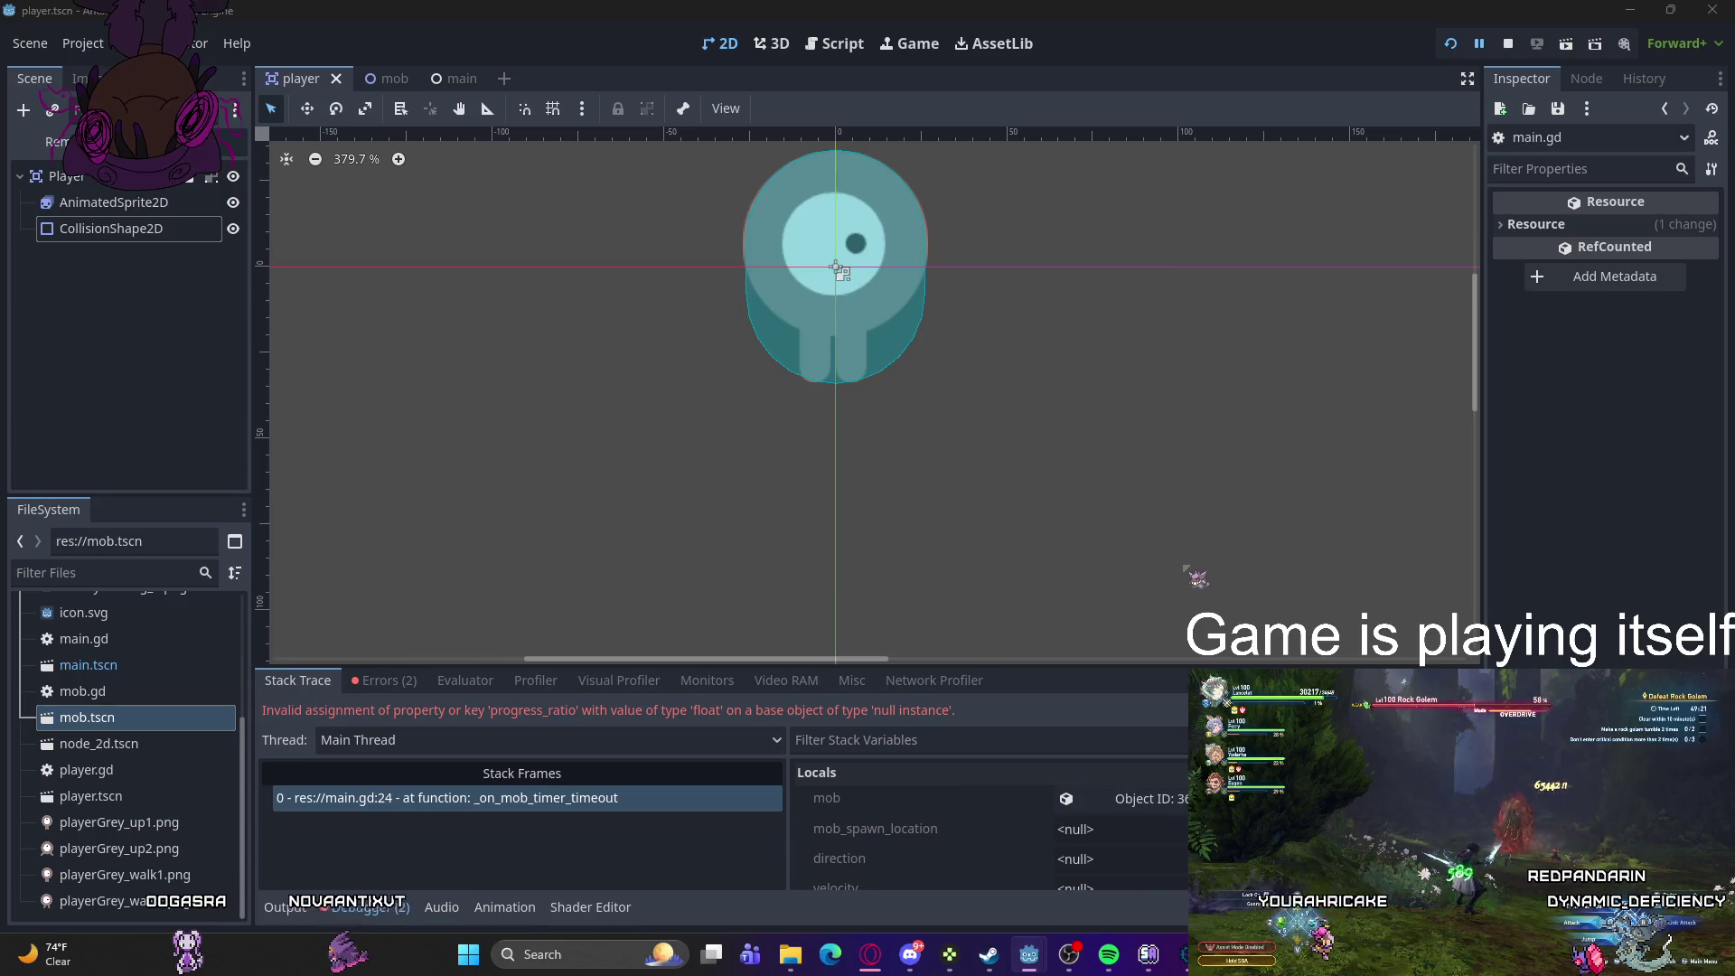
- Review the two main.gd runtime errors in the Debugger, then switch to the mob scene
left_click(389, 683)
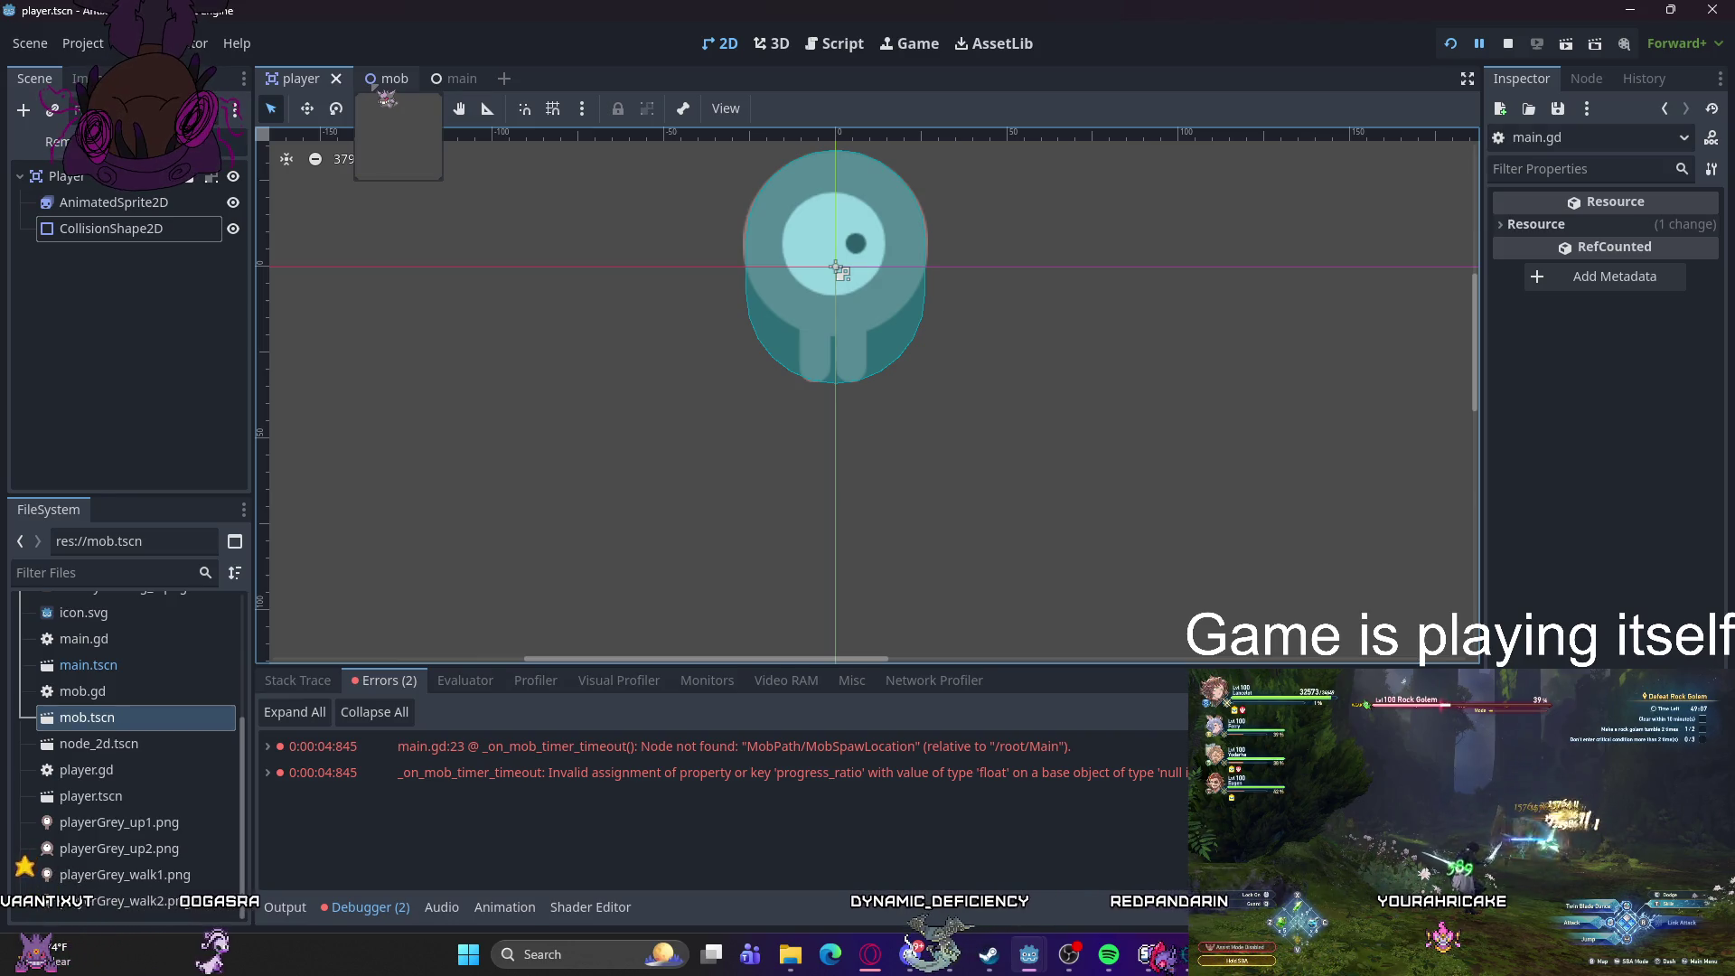
left_click(387, 80)
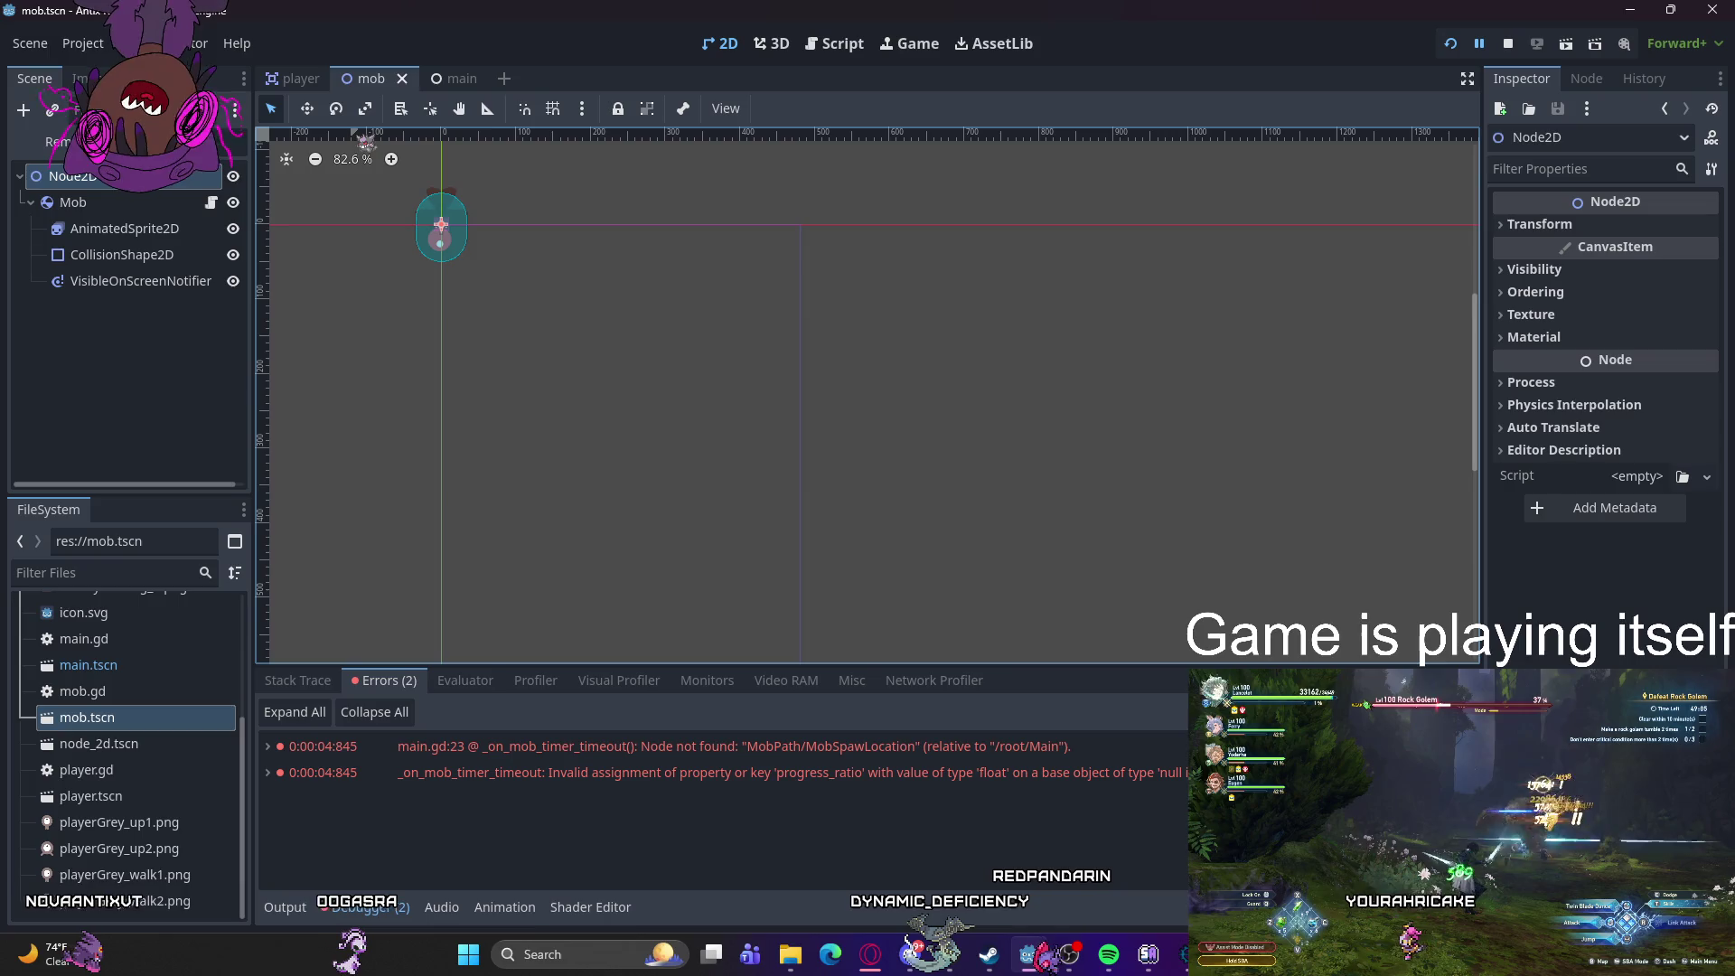